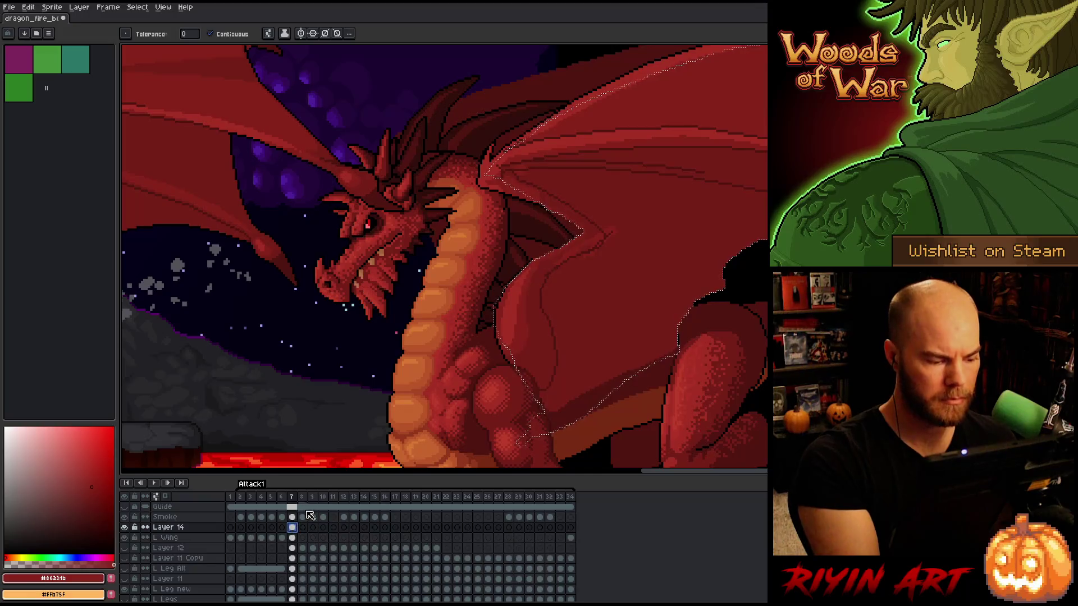
Clear the selection around the wing and undo the stray red fill
{"action": "key", "text": "ctrl+d"}
{"action": "left_click", "coordinate": [614, 224], "text": "alt"}
{"action": "left_click", "coordinate": [614, 219]}
{"action": "key", "text": "ctrl+z"}
Switch to the L Wing layer with a 1px Pencil brush
{"action": "key", "text": "alt+Down"}
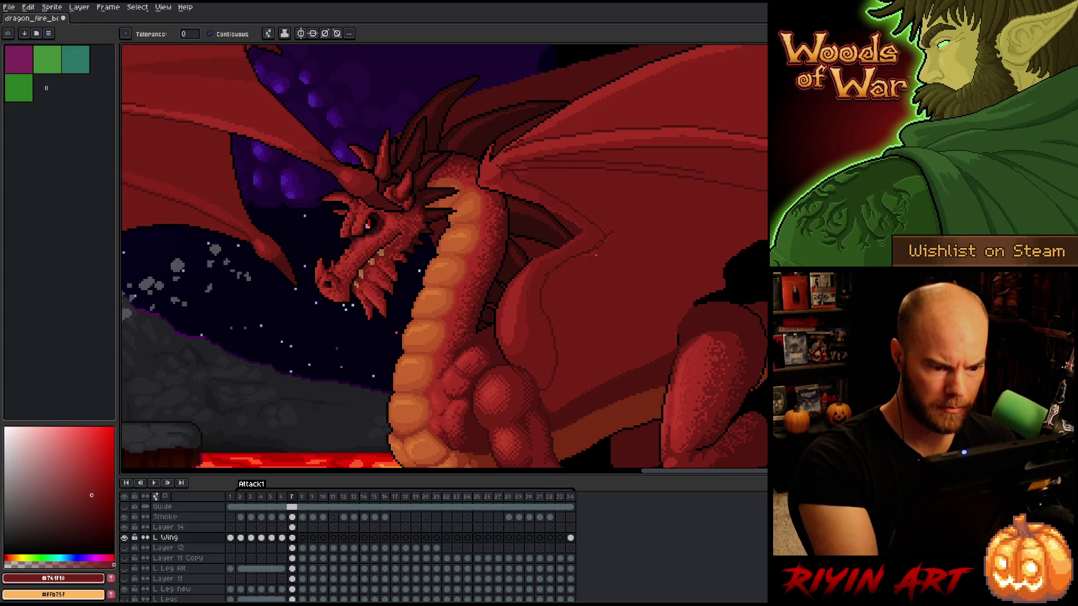
{"action": "key", "text": "b"}
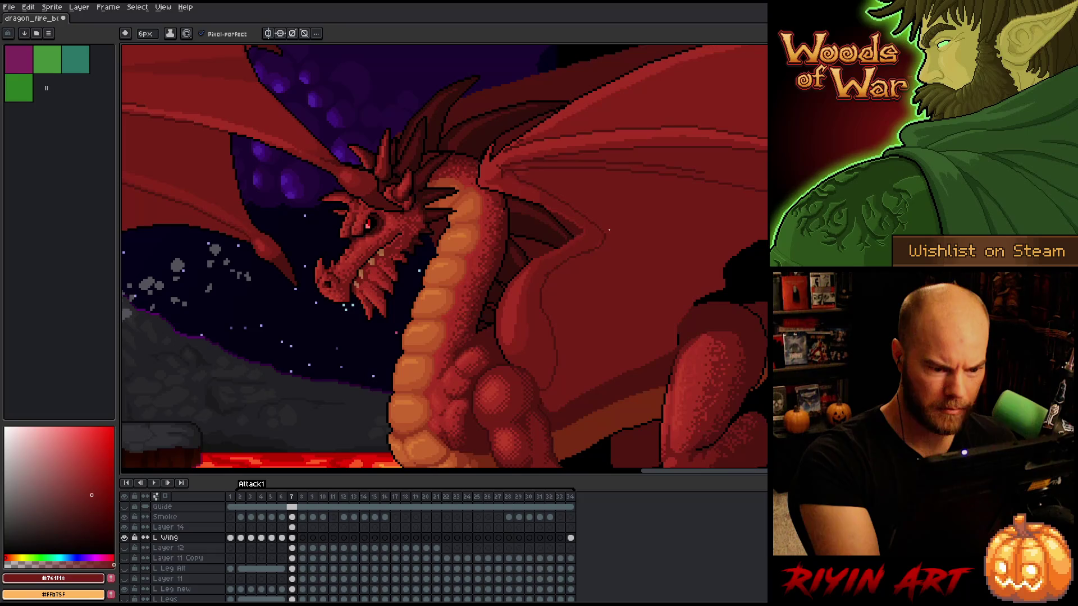
{"action": "key", "text": "minus"}
{"action": "key", "text": "minus"}
{"action": "key", "text": "minus"}
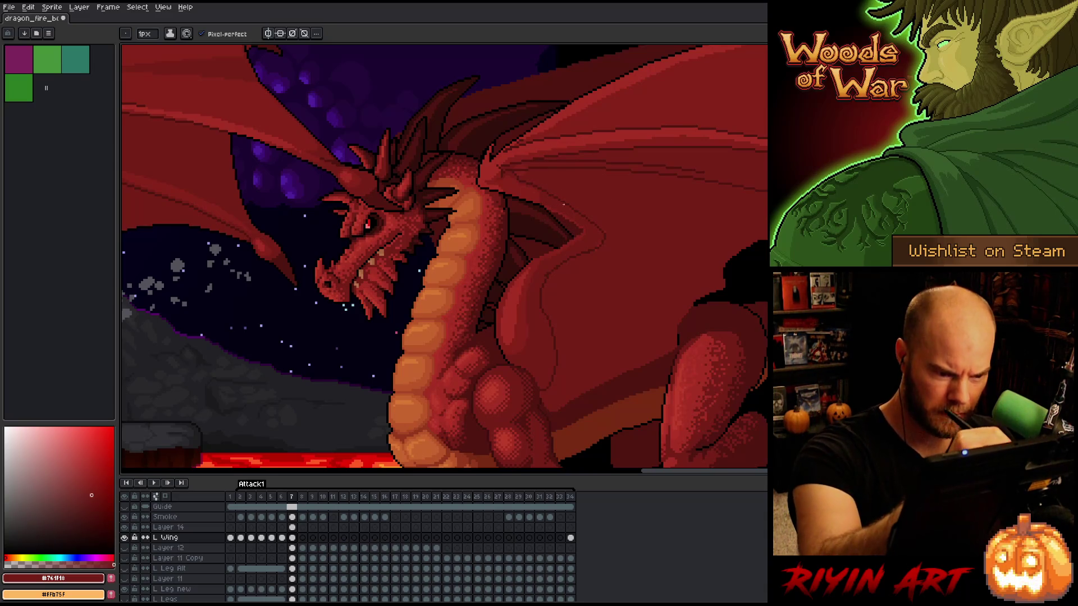
{"action": "key", "text": "i"}
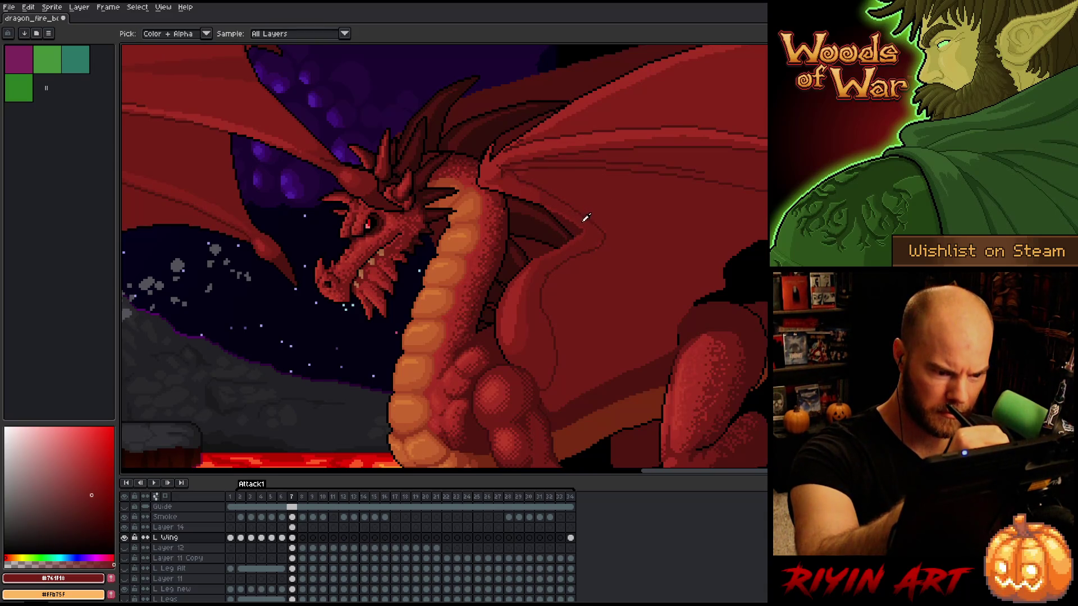
{"action": "key", "text": "b"}
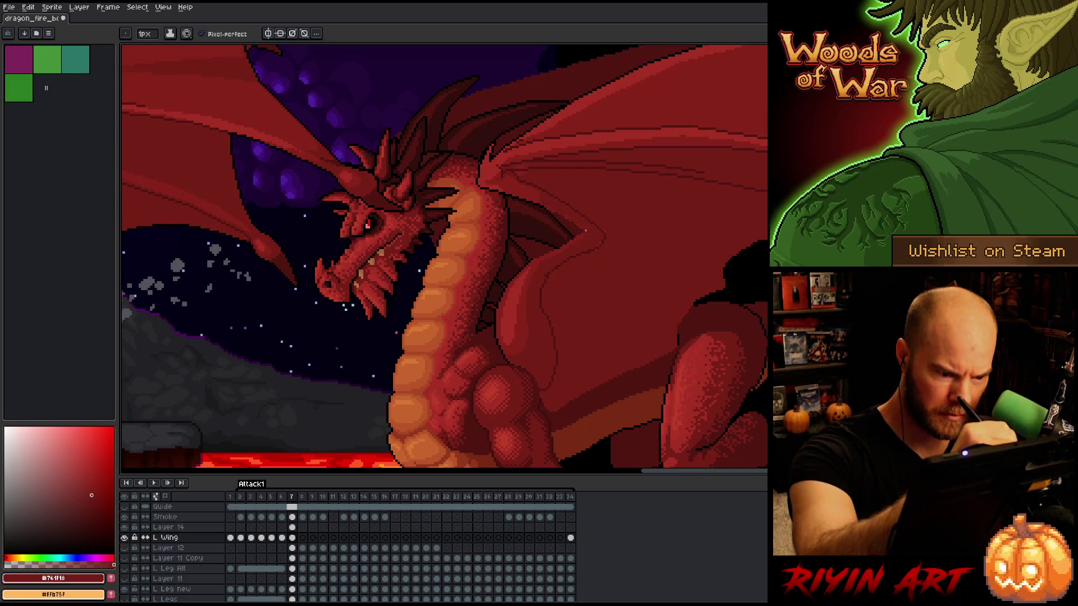
{"action": "scroll", "coordinate": [586, 228], "scroll_direction": "up", "scroll_amount": 5}
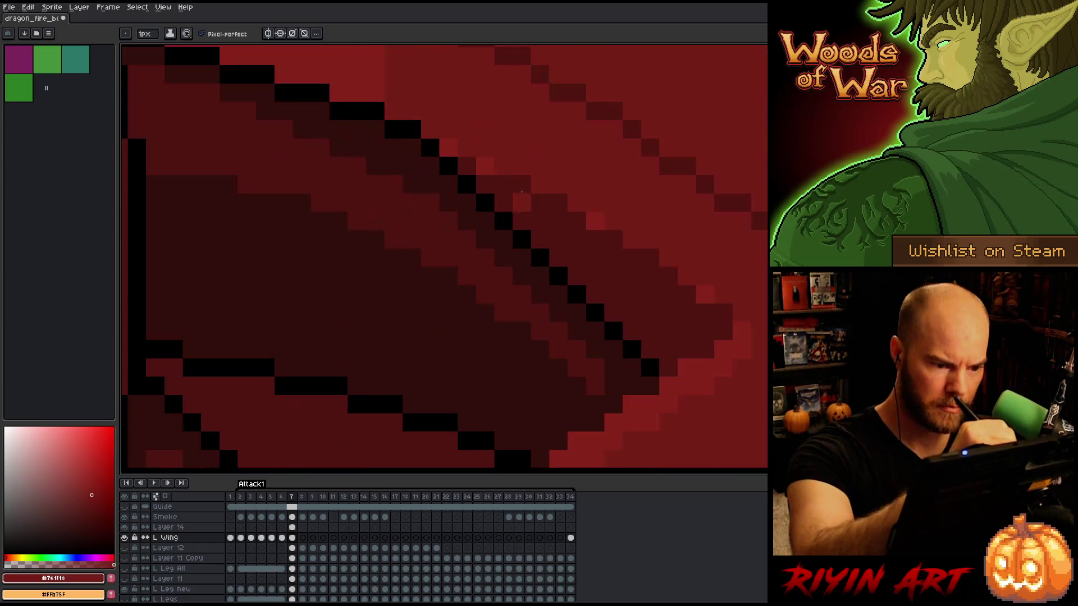
Solo the L Wing layer and erase the stray stepped pixels along its edge
{"action": "key", "text": "e"}
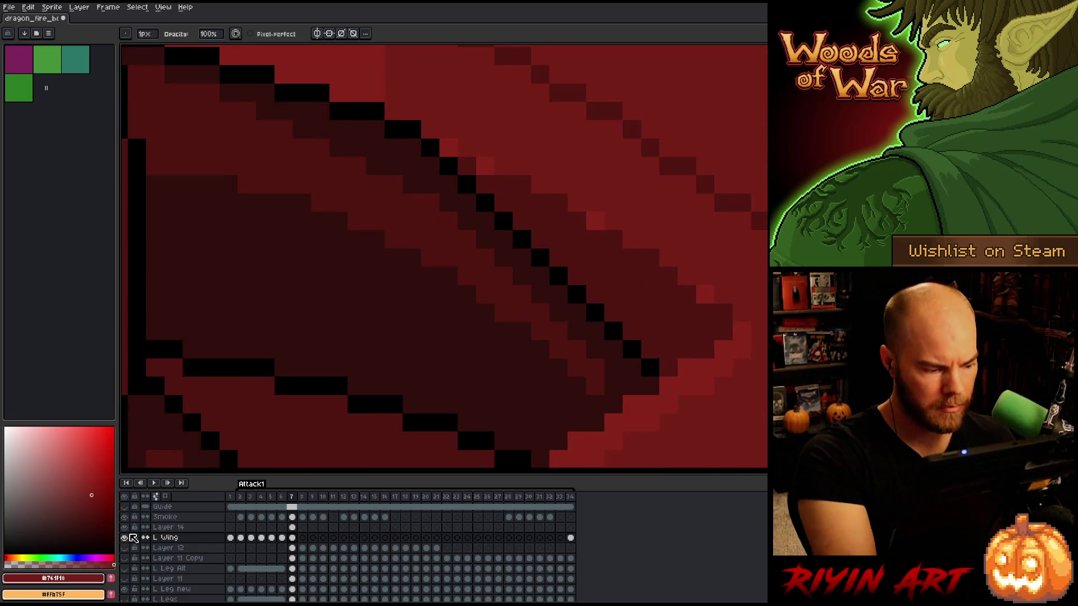
{"action": "key", "text": "ctrl+z"}
{"action": "left_click", "coordinate": [449, 147]}
{"action": "left_click", "coordinate": [485, 165]}
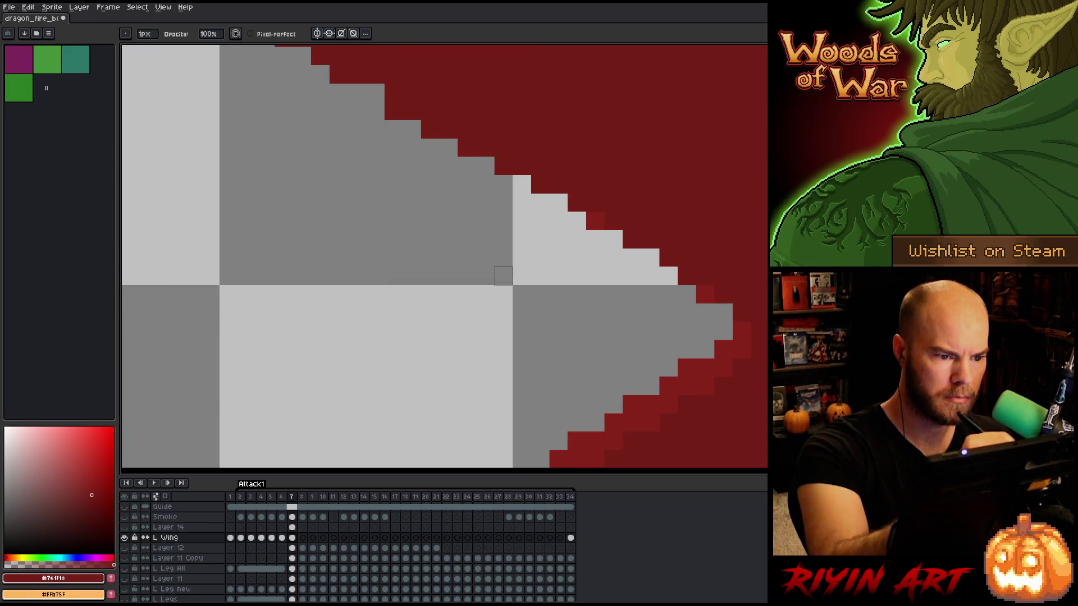
{"action": "left_click", "coordinate": [595, 221]}
{"action": "left_click", "coordinate": [632, 239]}
{"action": "left_click", "coordinate": [686, 275]}
{"action": "left_click", "coordinate": [705, 294]}
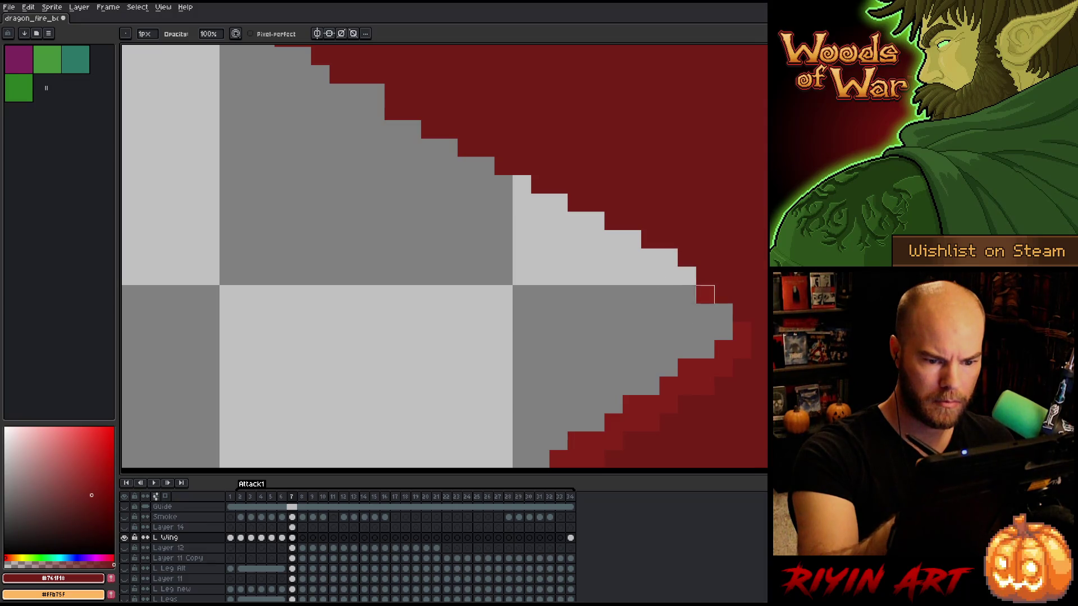
{"action": "left_click_drag", "start_coordinate": [722, 239], "coordinate": [746, 122]}
{"action": "left_click_drag", "start_coordinate": [443, 281], "coordinate": [460, 218]}
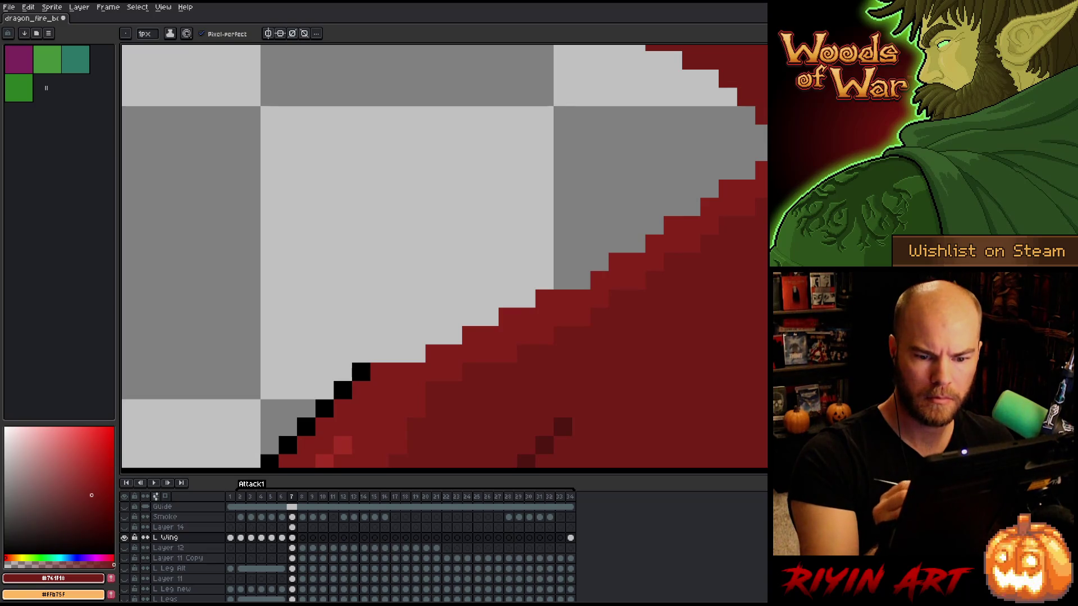
Repaint the wing edge with sampled wing red as a smoother line
{"action": "left_click", "coordinate": [405, 378], "text": "alt"}
{"action": "left_click", "coordinate": [417, 355]}
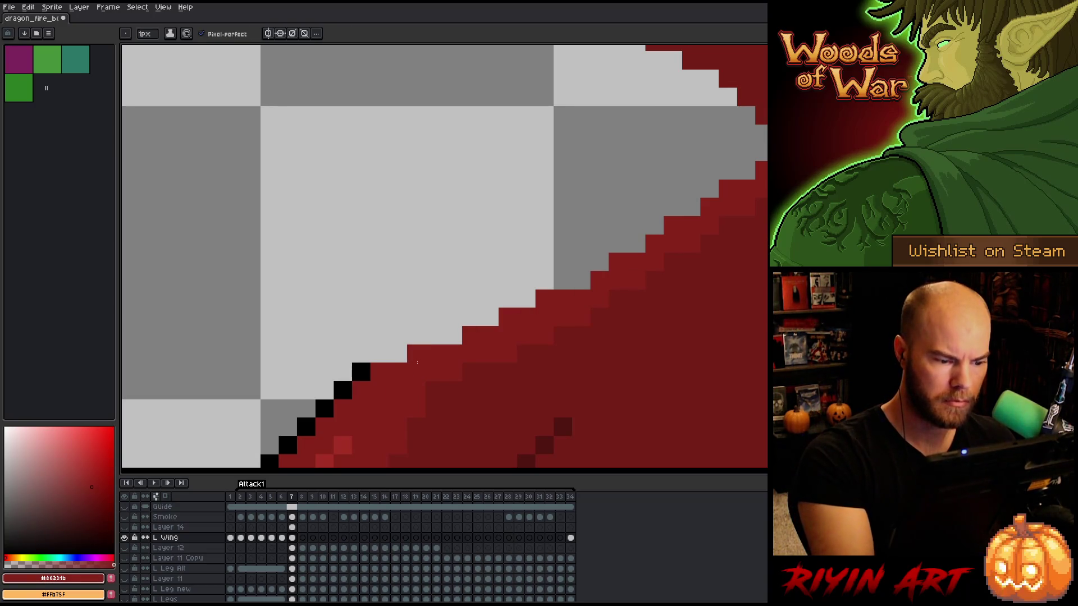
{"action": "left_click", "coordinate": [454, 336]}
{"action": "left_click", "coordinate": [489, 317]}
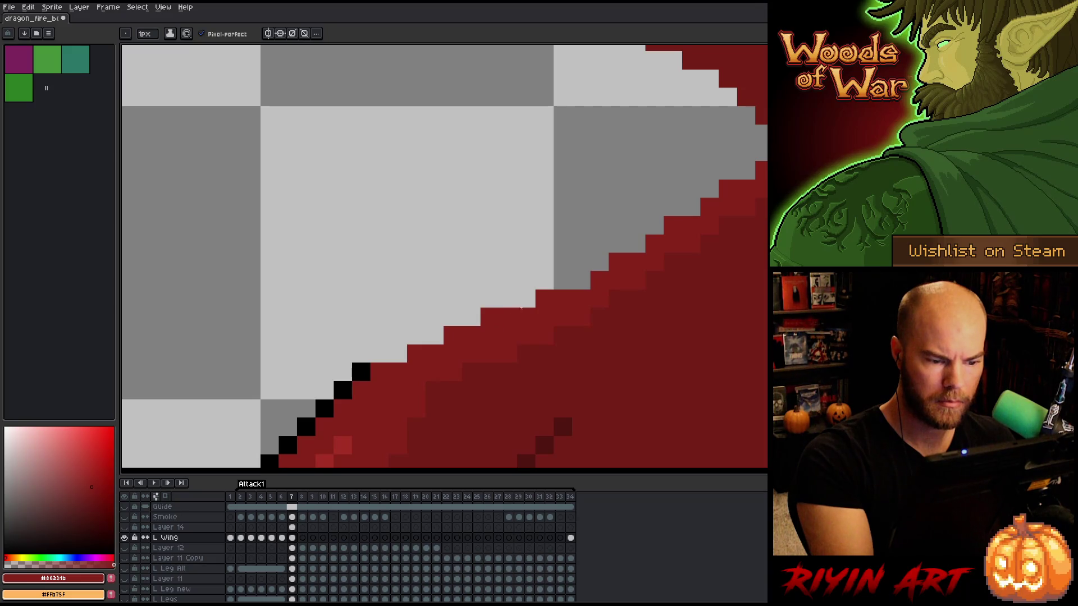
{"action": "left_click", "coordinate": [526, 299]}
{"action": "left_click", "coordinate": [583, 281]}
{"action": "left_click", "coordinate": [568, 281]}
{"action": "left_click", "coordinate": [605, 264]}
{"action": "left_click", "coordinate": [639, 246]}
{"action": "left_click", "coordinate": [727, 170]}
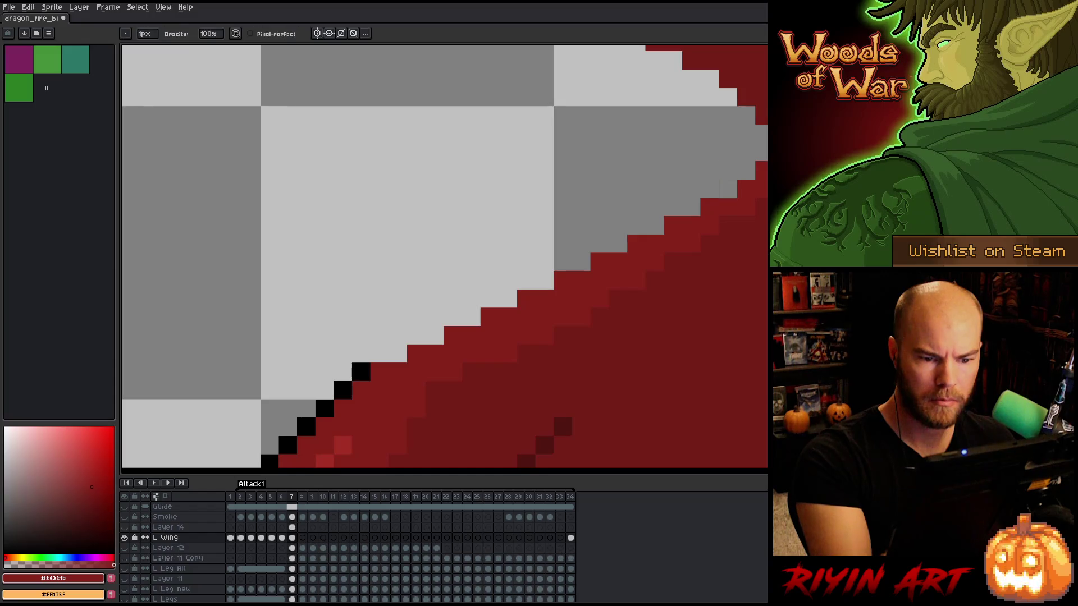
{"action": "scroll", "coordinate": [734, 192], "scroll_direction": "down", "scroll_amount": 1}
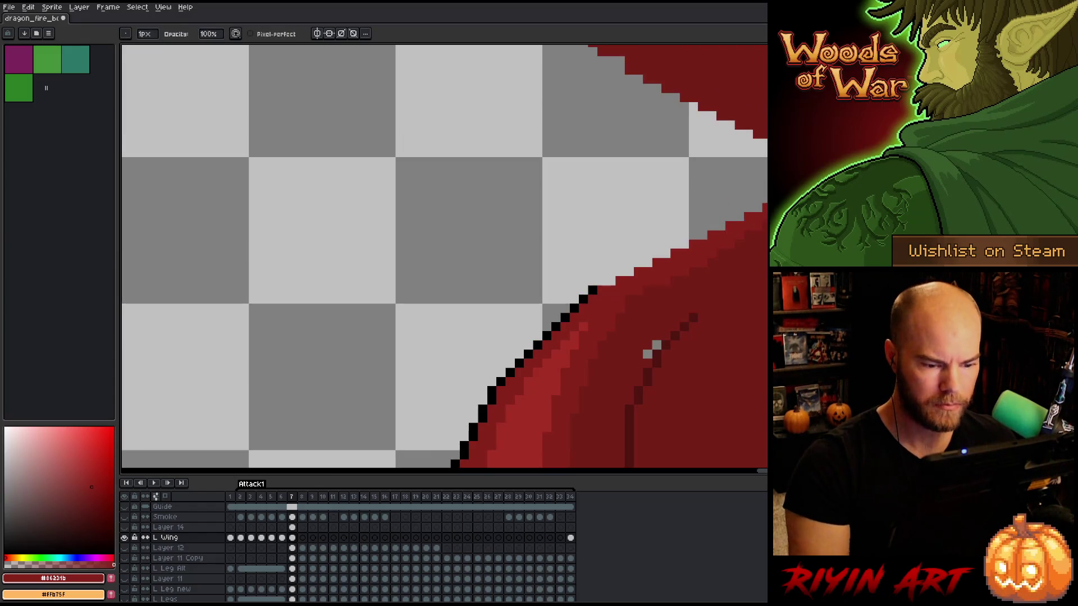
{"action": "scroll", "coordinate": [730, 224], "scroll_direction": "up", "scroll_amount": 1}
Check the wing's lower edge, then make all the other layers visible again
{"action": "key", "text": "b"}
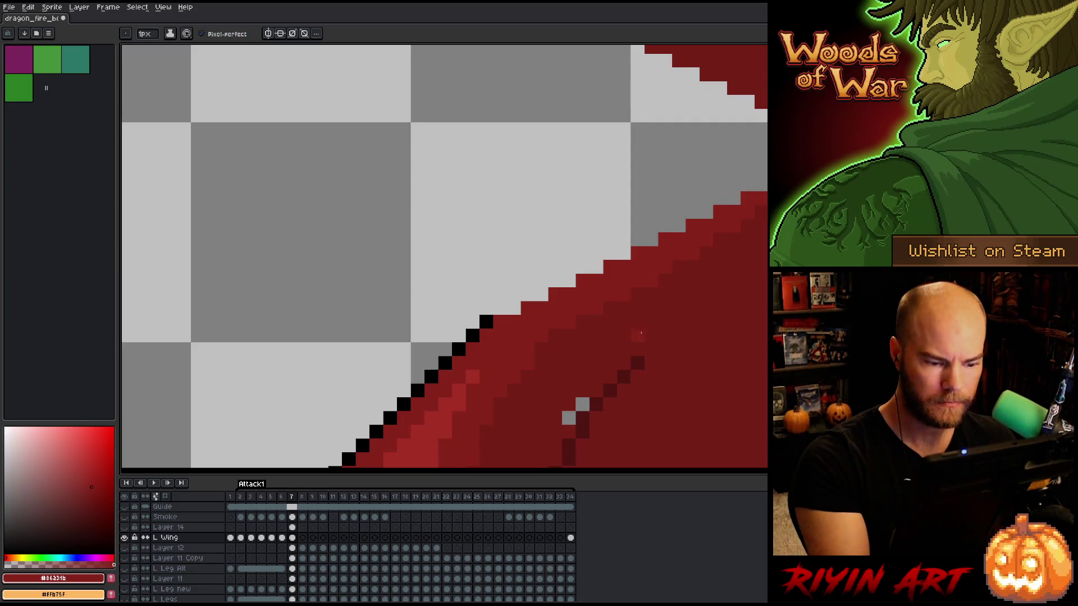
{"action": "left_click_drag", "start_coordinate": [646, 327], "coordinate": [693, 247]}
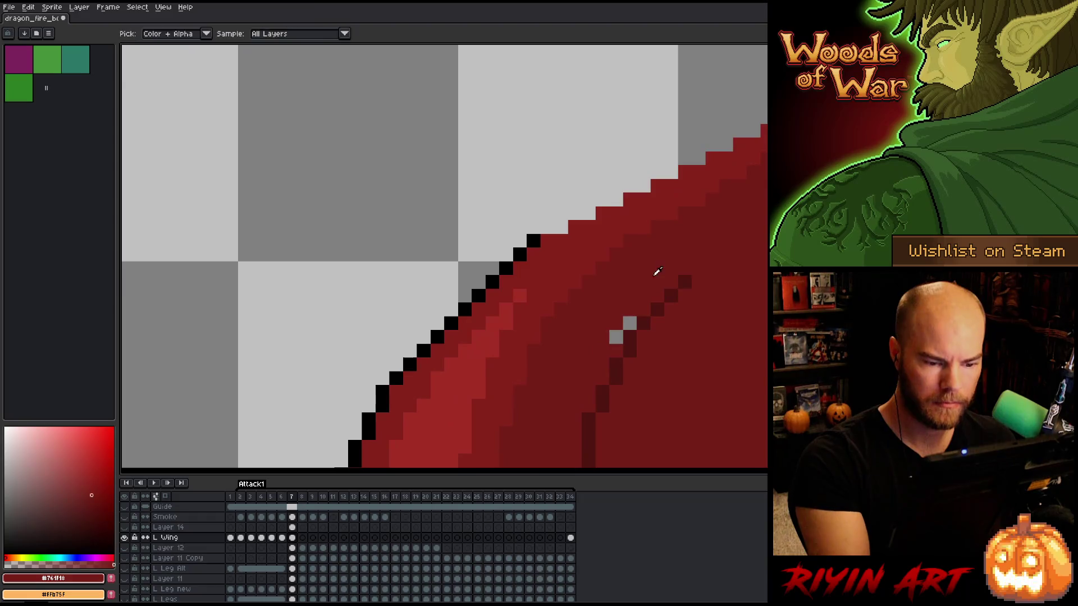
{"action": "scroll", "coordinate": [694, 247], "scroll_direction": "down", "scroll_amount": 2}
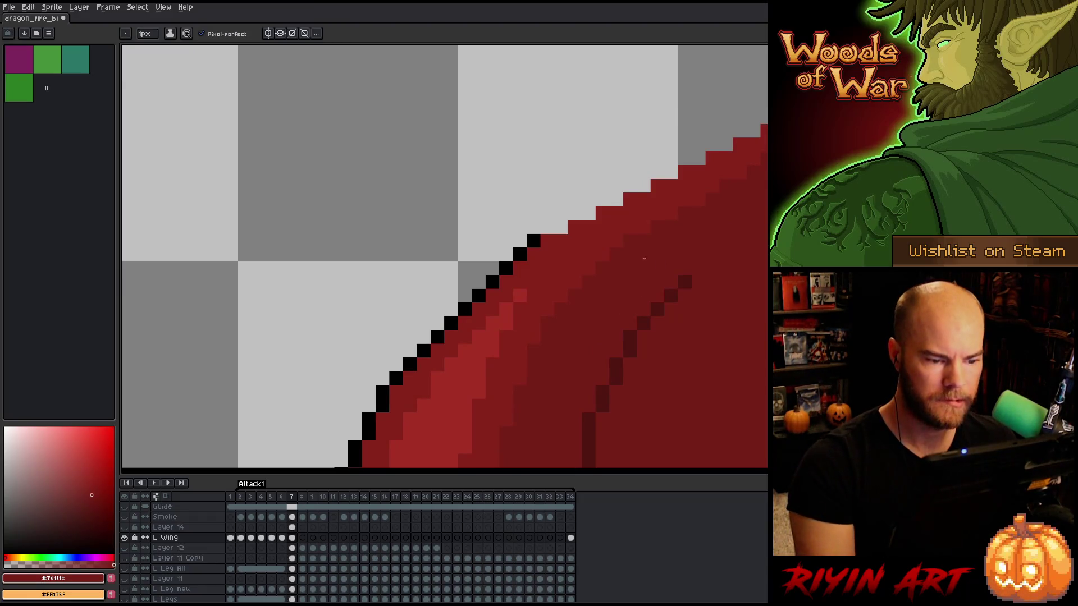
{"action": "scroll", "coordinate": [611, 310], "scroll_direction": "down", "scroll_amount": 2}
{"action": "mouse_move", "coordinate": [702, 380]}
{"action": "left_mouse_down"}
{"action": "mouse_move", "coordinate": [534, 423]}
{"action": "mouse_move", "coordinate": [449, 429]}
{"action": "left_mouse_up"}
{"action": "scroll", "coordinate": [449, 429], "scroll_direction": "down", "scroll_amount": 2}
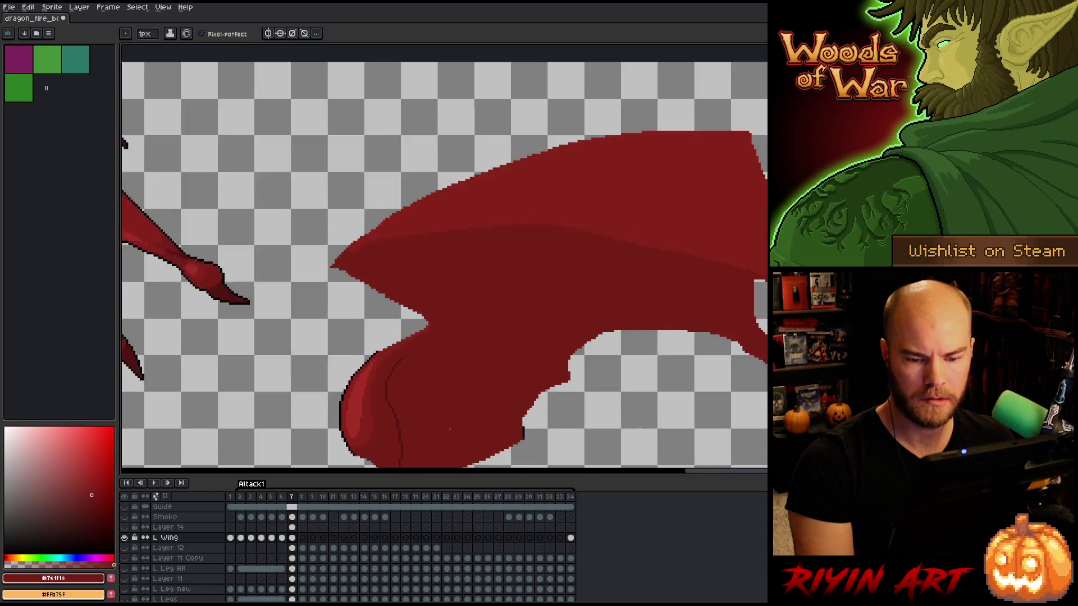
{"action": "scroll", "coordinate": [449, 429], "scroll_direction": "up", "scroll_amount": 1}
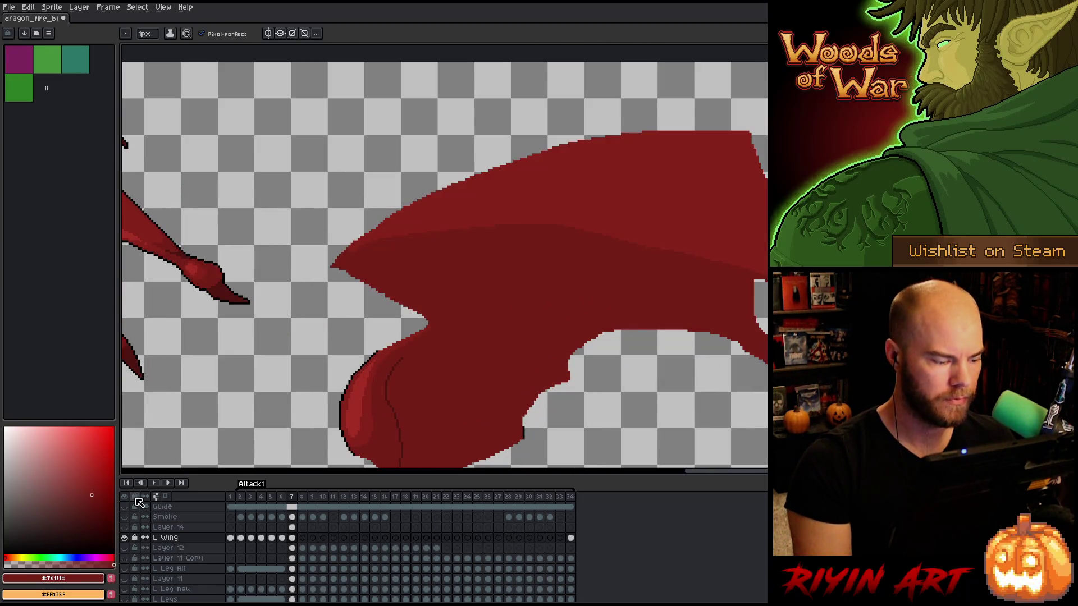
{"action": "left_click", "coordinate": [124, 538], "text": "alt"}
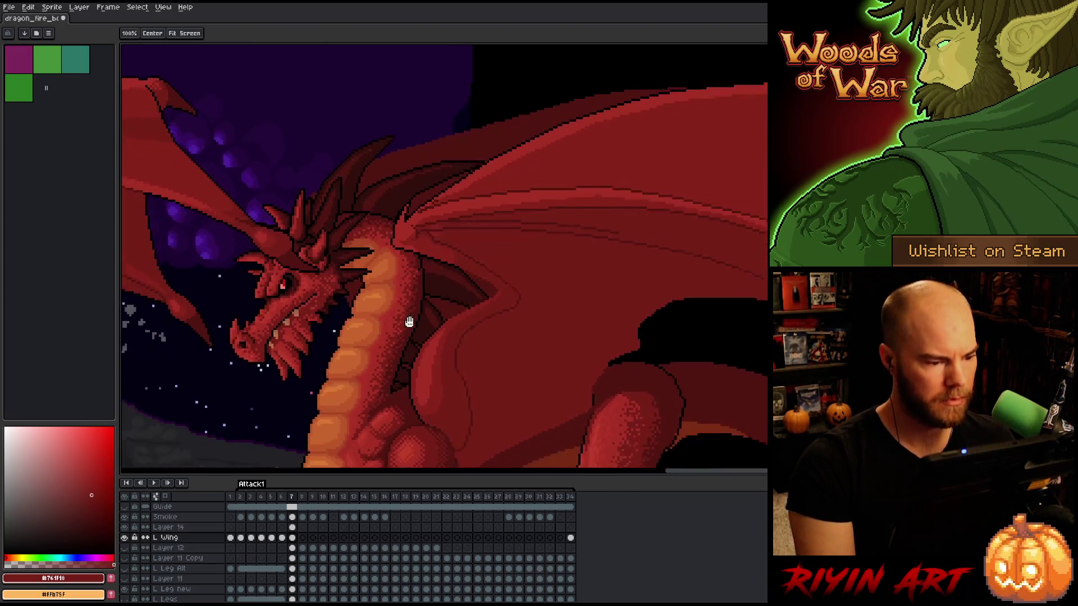
Reframe the view on the dragon and sample the lighter wing red
{"action": "left_click_drag", "start_coordinate": [402, 324], "coordinate": [450, 306]}
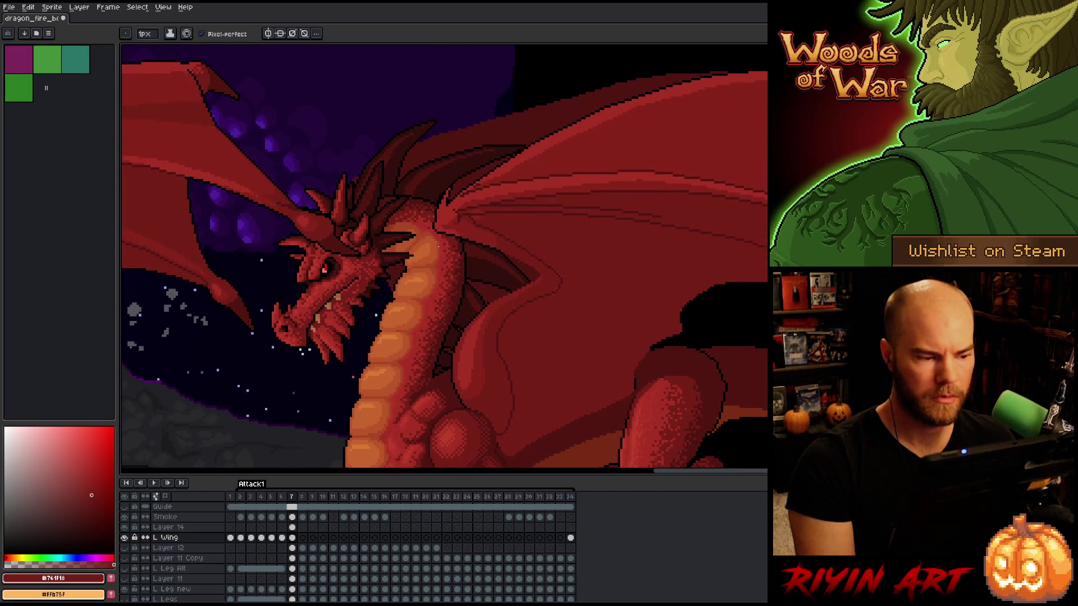
{"action": "scroll", "coordinate": [438, 247], "scroll_direction": "down", "scroll_amount": 2}
{"action": "scroll", "coordinate": [572, 206], "scroll_direction": "up", "scroll_amount": 2}
{"action": "scroll", "coordinate": [573, 206], "scroll_direction": "up", "scroll_amount": 1}
{"action": "scroll", "coordinate": [573, 205], "scroll_direction": "down", "scroll_amount": 2}
{"action": "scroll", "coordinate": [569, 199], "scroll_direction": "up", "scroll_amount": 2}
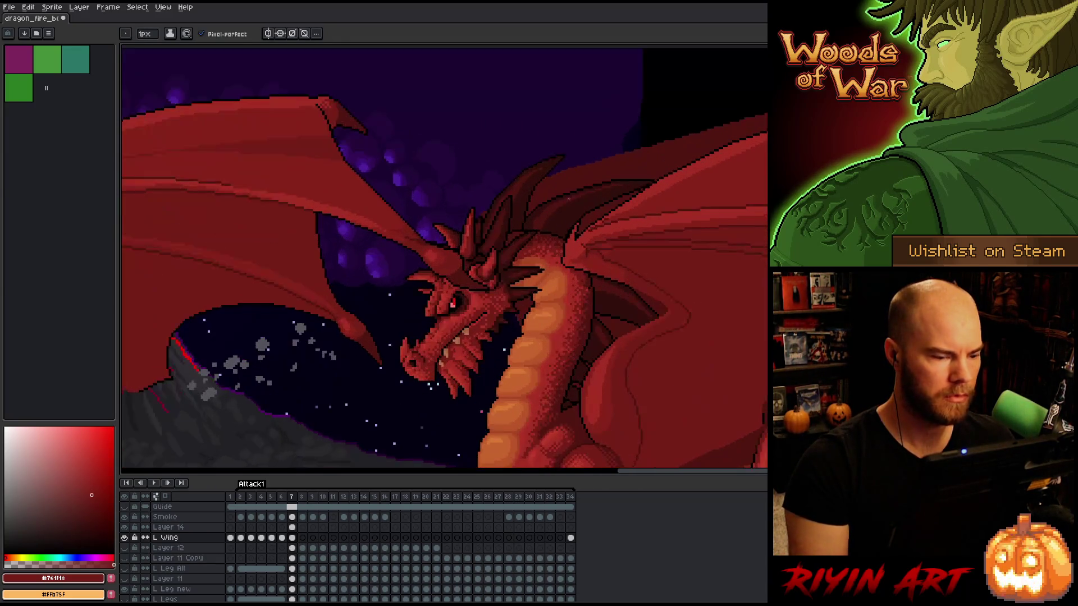
{"action": "left_click", "coordinate": [623, 214], "text": "alt"}
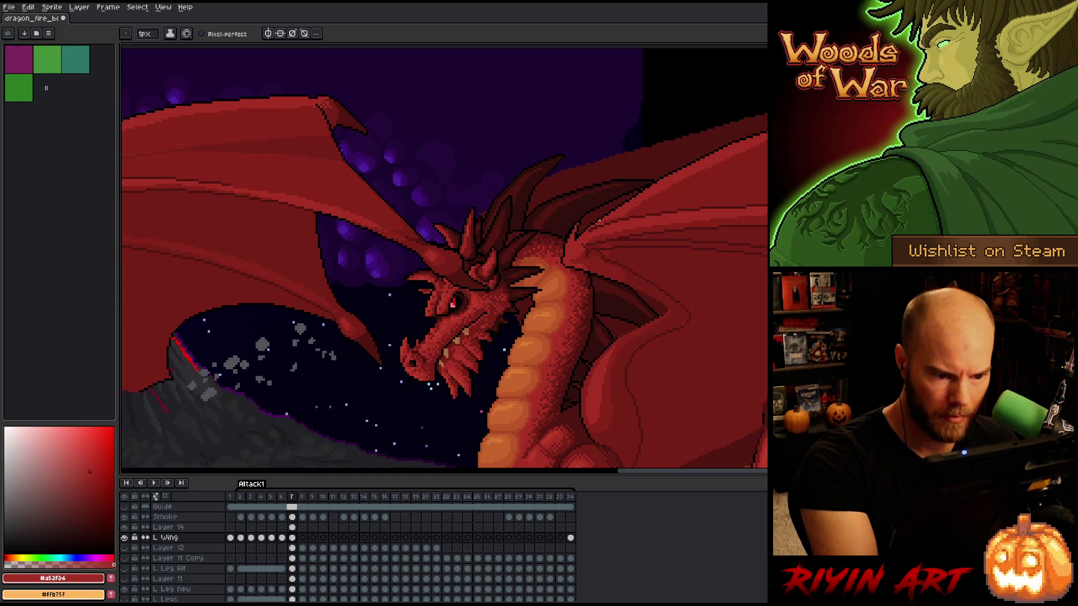
Delete Layer 14, located just above the L Wing layer
{"action": "key", "text": "Up"}
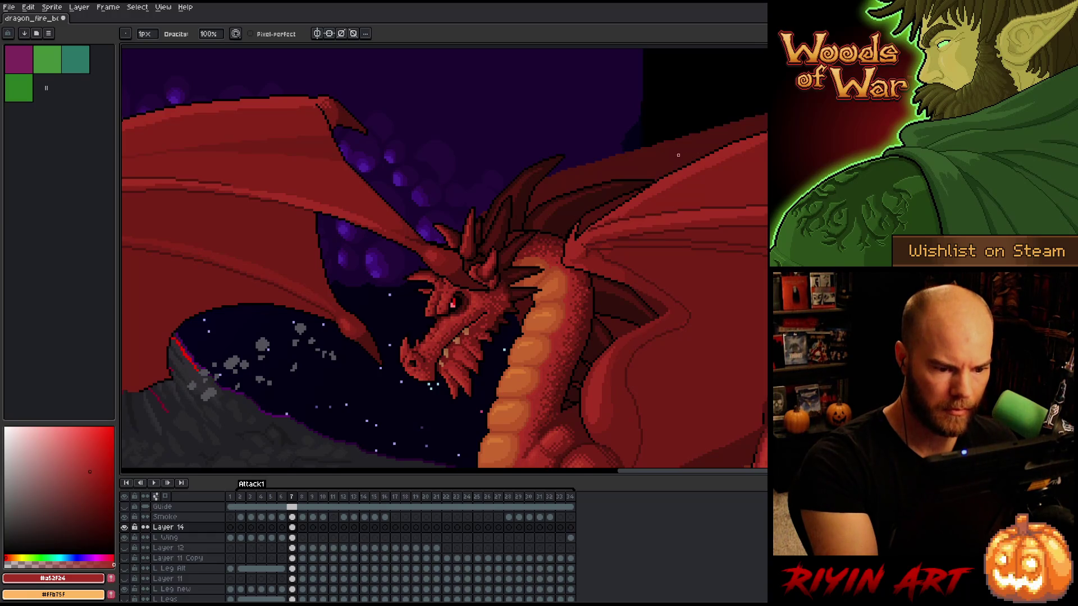
{"action": "key", "text": "Down"}
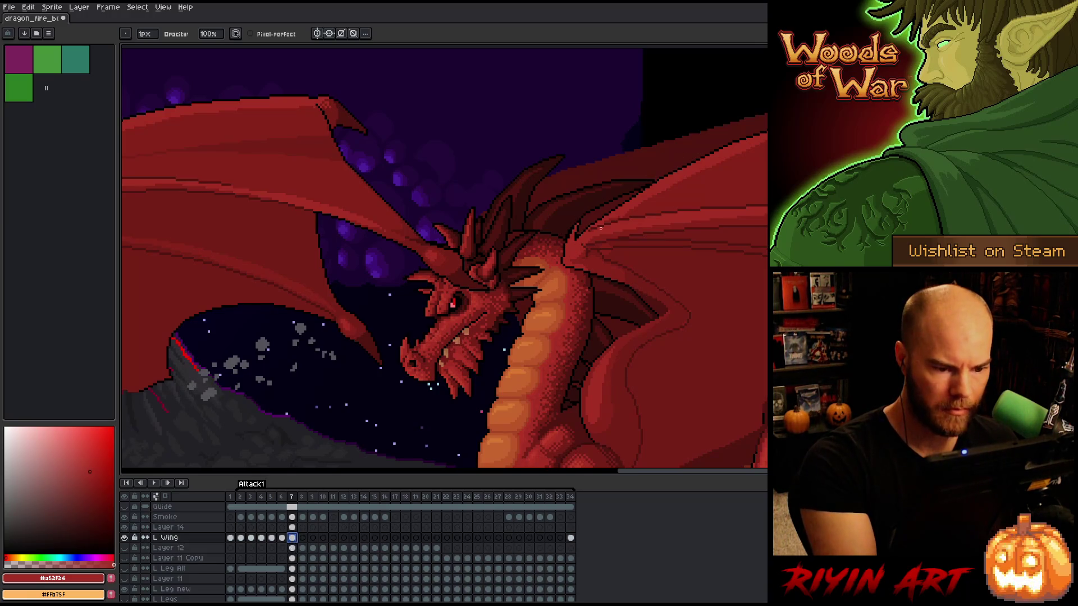
{"action": "left_click", "coordinate": [174, 528]}
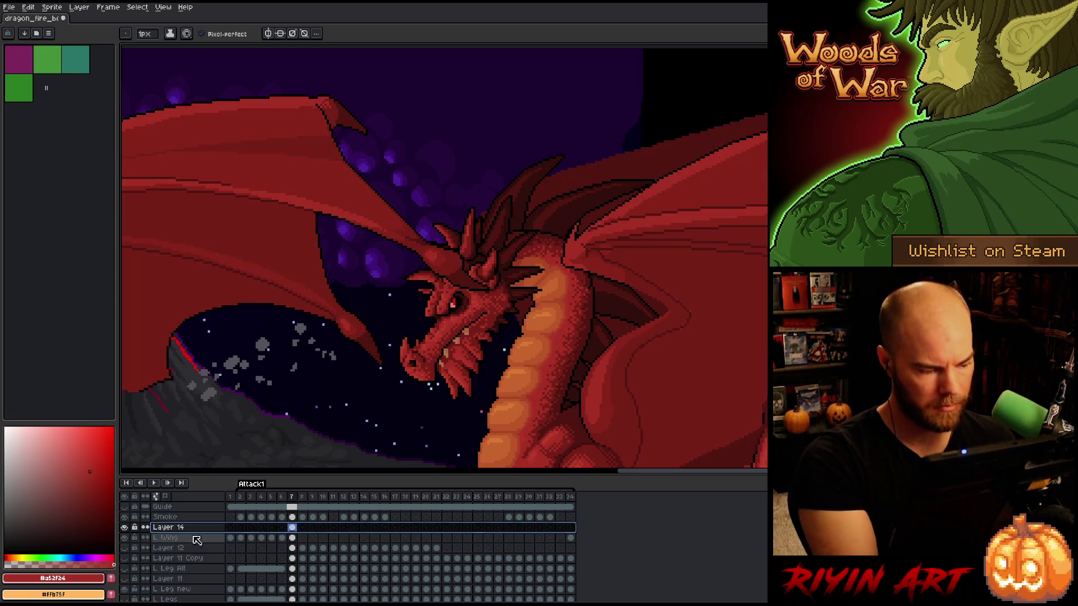
{"action": "key", "text": "Delete"}
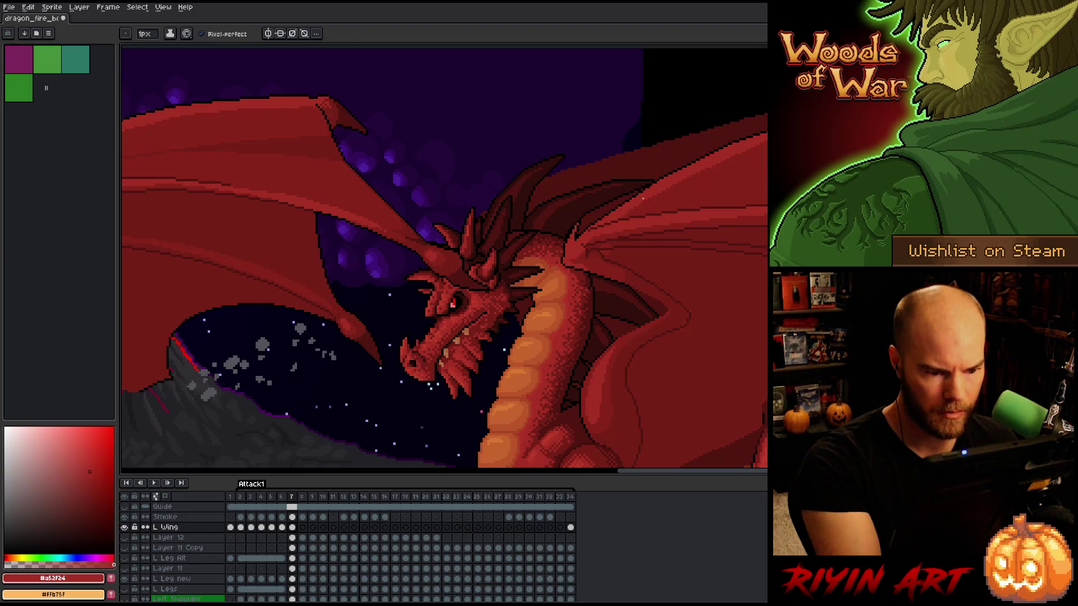
Pan across the left wing, sample the dark wing red and pick the fill tool
{"action": "left_click_drag", "start_coordinate": [724, 243], "coordinate": [580, 288]}
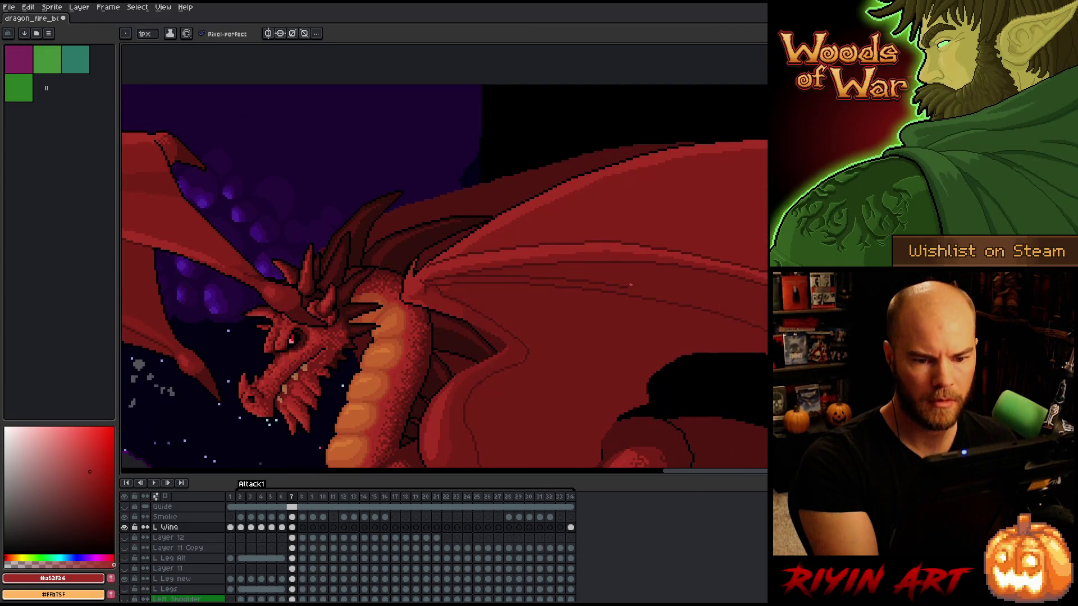
{"action": "left_click_drag", "start_coordinate": [644, 352], "coordinate": [691, 298]}
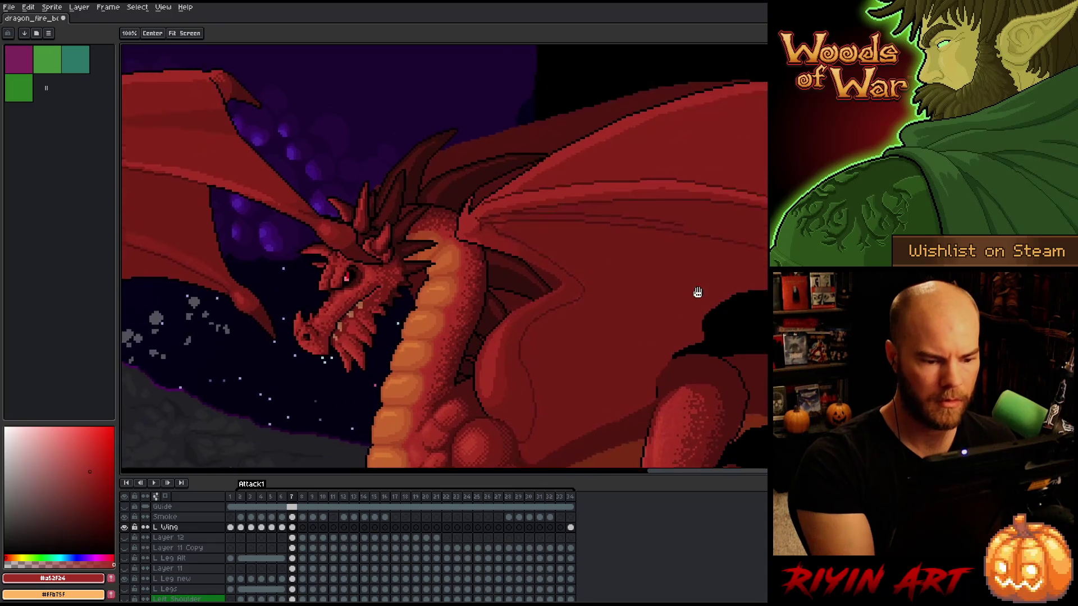
{"action": "key", "text": "b"}
{"action": "left_click", "coordinate": [598, 273], "text": "alt"}
{"action": "key", "text": "g"}
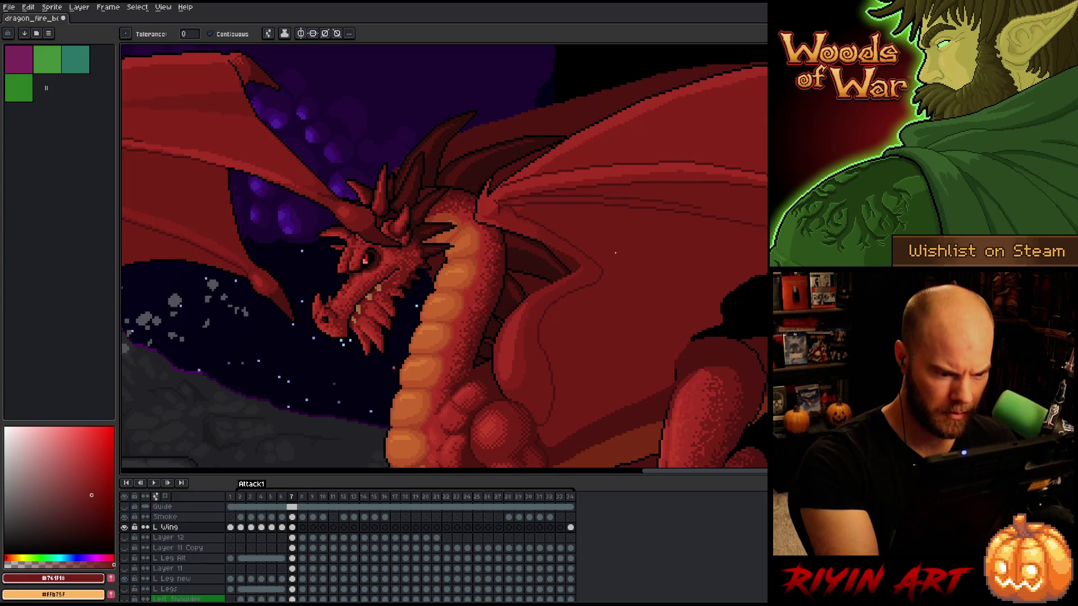
{"action": "mouse_move", "coordinate": [611, 270]}
{"action": "left_mouse_down"}
{"action": "mouse_move", "coordinate": [667, 281]}
{"action": "mouse_move", "coordinate": [672, 265]}
{"action": "mouse_move", "coordinate": [724, 247]}
{"action": "left_mouse_up"}
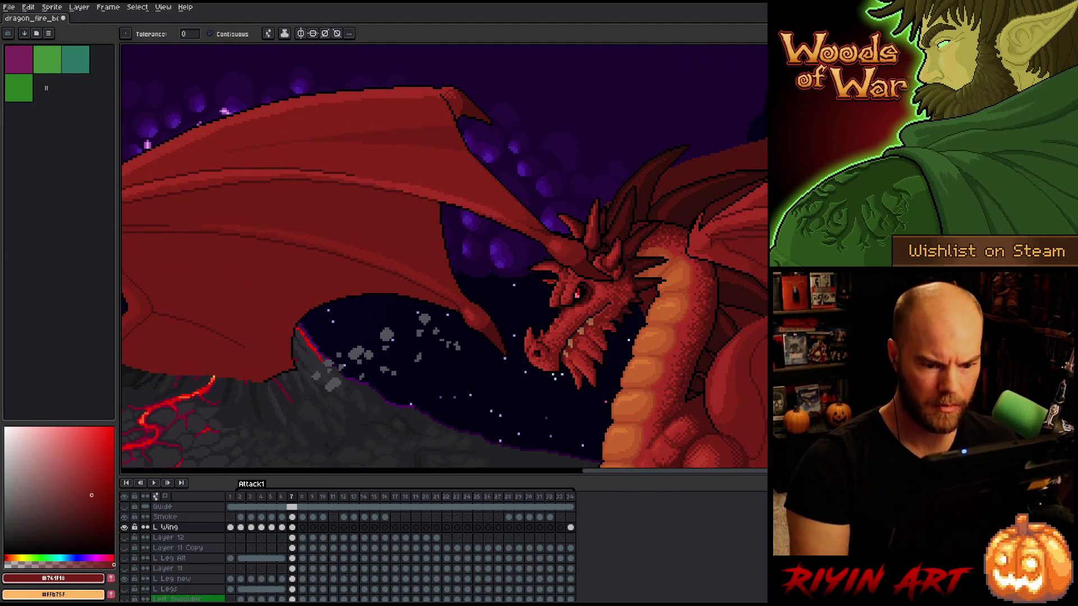
{"action": "scroll", "coordinate": [728, 236], "scroll_direction": "down", "scroll_amount": 1}
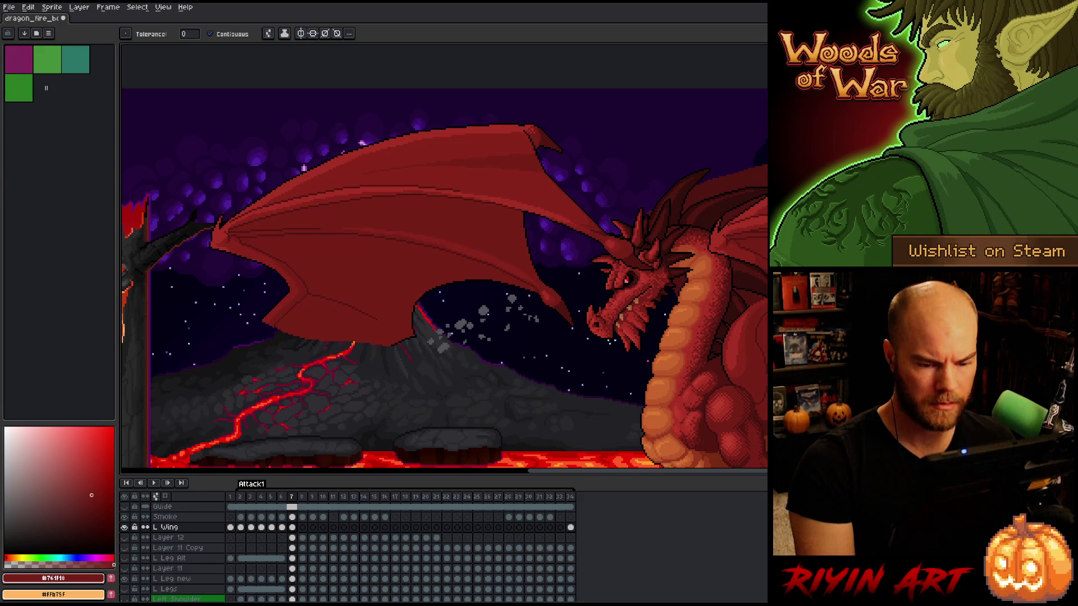
{"action": "mouse_move", "coordinate": [730, 315]}
{"action": "left_mouse_down"}
{"action": "mouse_move", "coordinate": [541, 340]}
{"action": "mouse_move", "coordinate": [741, 326]}
{"action": "left_mouse_up"}
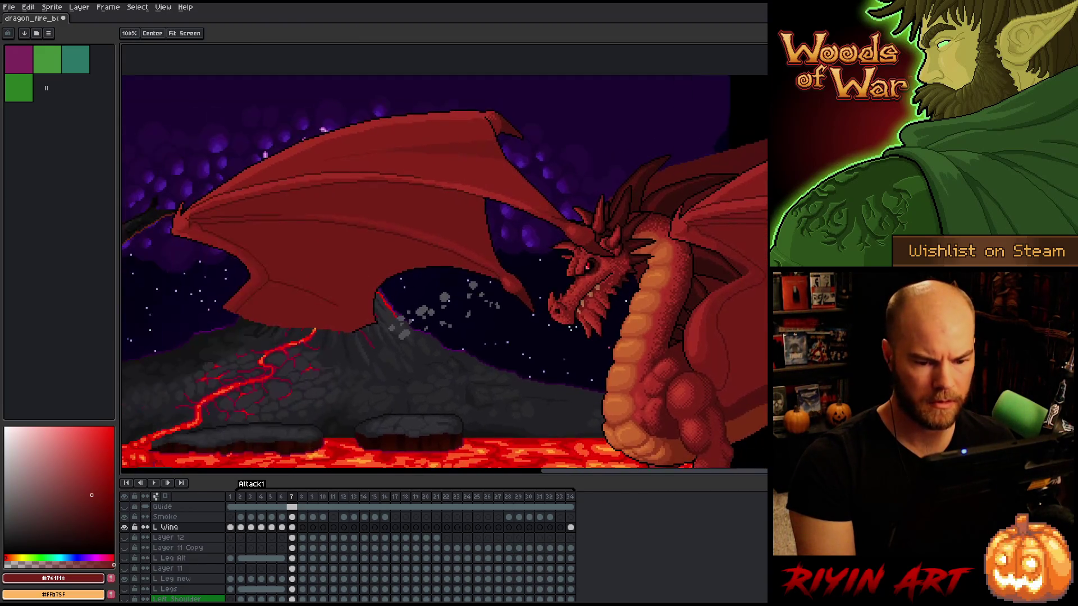
{"action": "left_click_drag", "start_coordinate": [764, 288], "coordinate": [591, 287]}
Flip between frames 6 and 7 to compare the wing pose, ending on frame 6
{"action": "key", "text": "Left"}
{"action": "key", "text": "Right"}
{"action": "key", "text": "Left"}
{"action": "key", "text": "Right"}
{"action": "key", "text": "Left"}
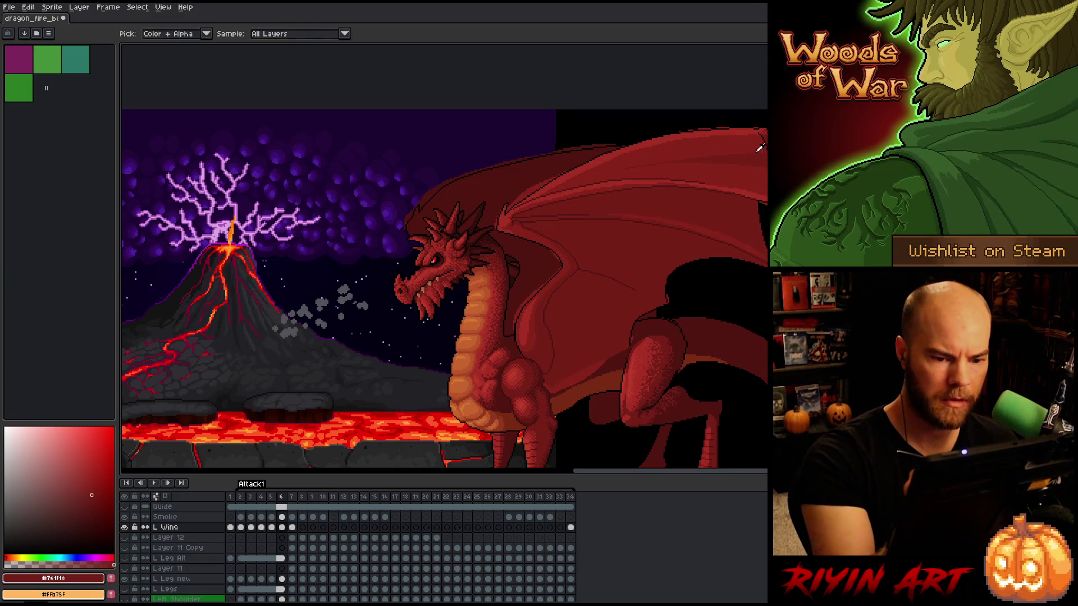
On frame 7, try a wing selection and sketched guide lines, then undo them
{"action": "key", "text": "Right"}
{"action": "key", "text": "m"}
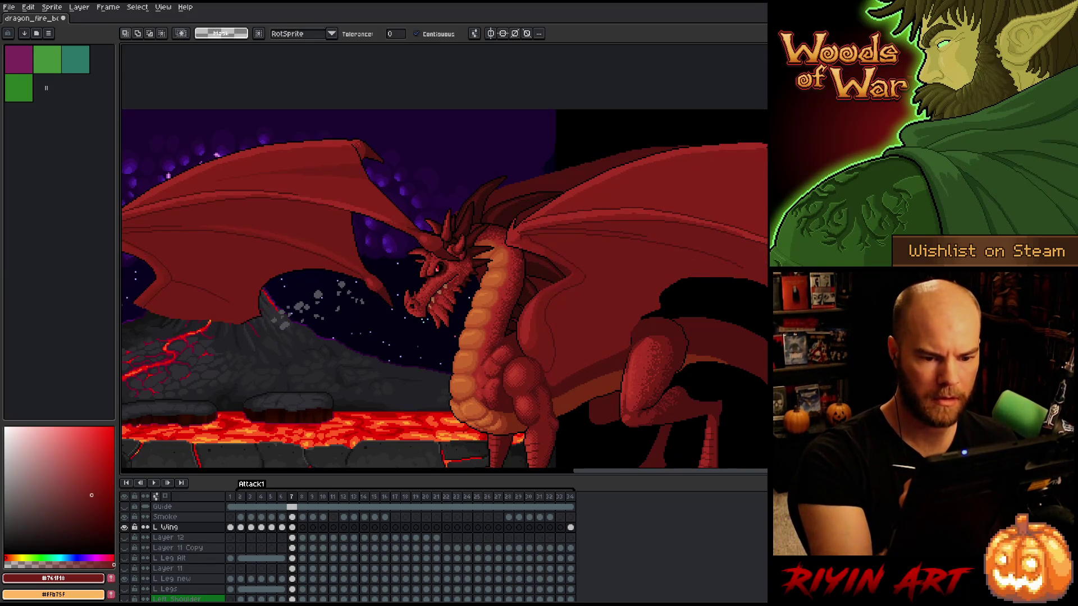
{"action": "left_click", "coordinate": [192, 397]}
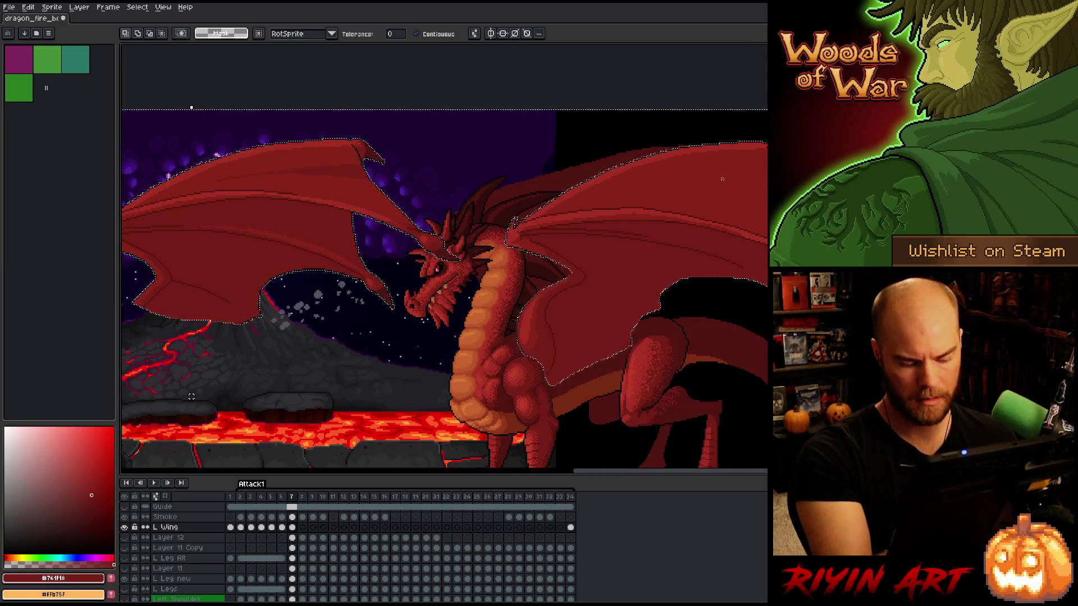
{"action": "key", "text": "ctrl+d"}
{"action": "key", "text": "b"}
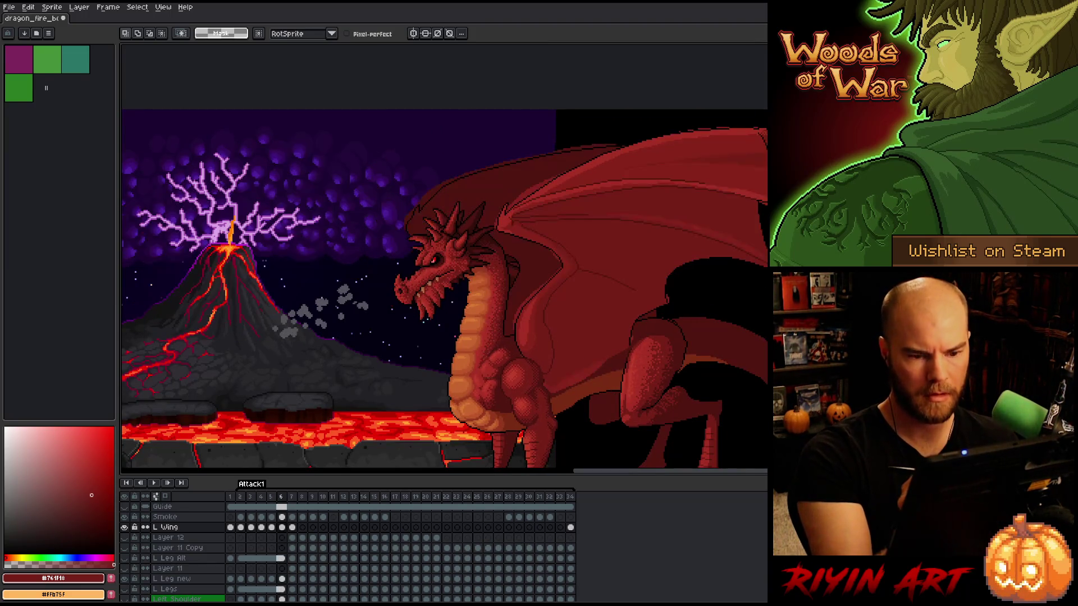
{"action": "left_click_drag", "start_coordinate": [746, 177], "coordinate": [662, 188]}
{"action": "left_click_drag", "start_coordinate": [662, 189], "coordinate": [767, 192]}
{"action": "key", "text": "ctrl+z"}
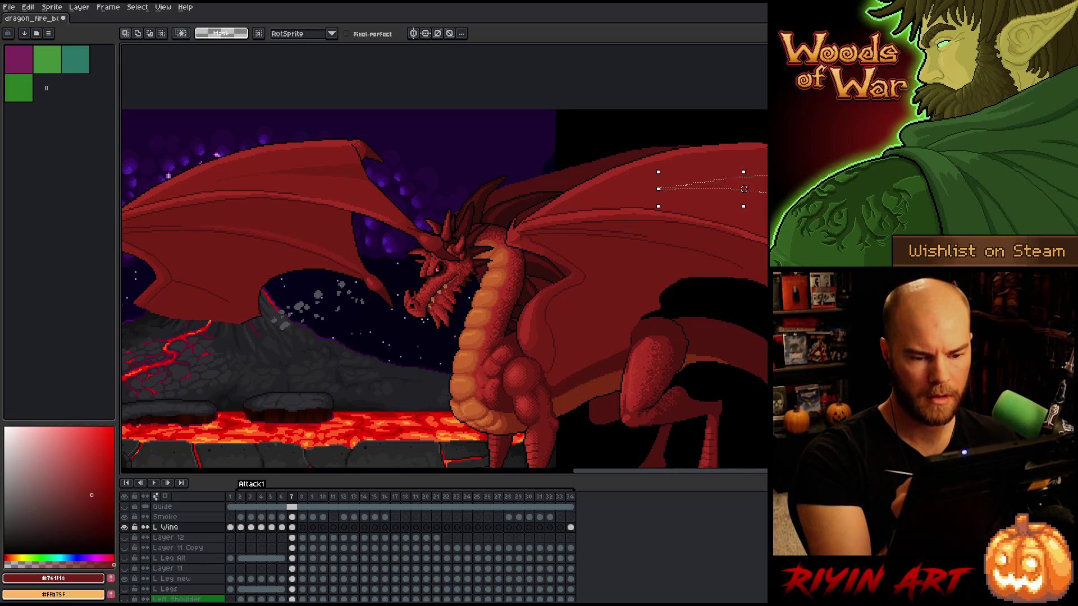
{"action": "key", "text": "g"}
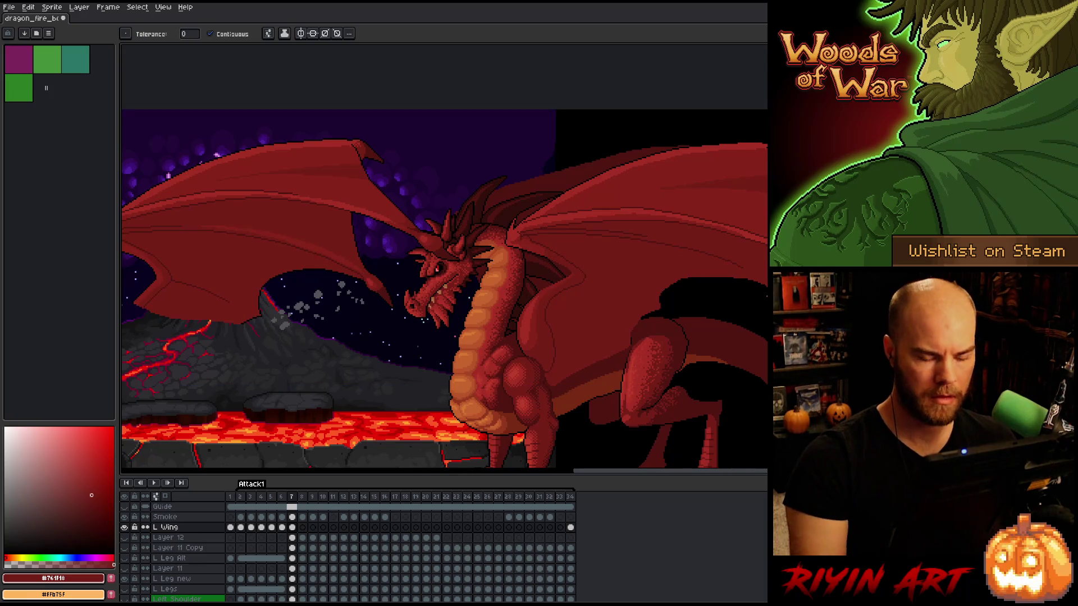
Compare frames 6 and 7 repeatedly and sample the mid red from the wing
{"action": "key", "text": "Right"}
{"action": "key", "text": "Left"}
{"action": "key", "text": "Right"}
{"action": "key", "text": "Left"}
{"action": "key", "text": "Left"}
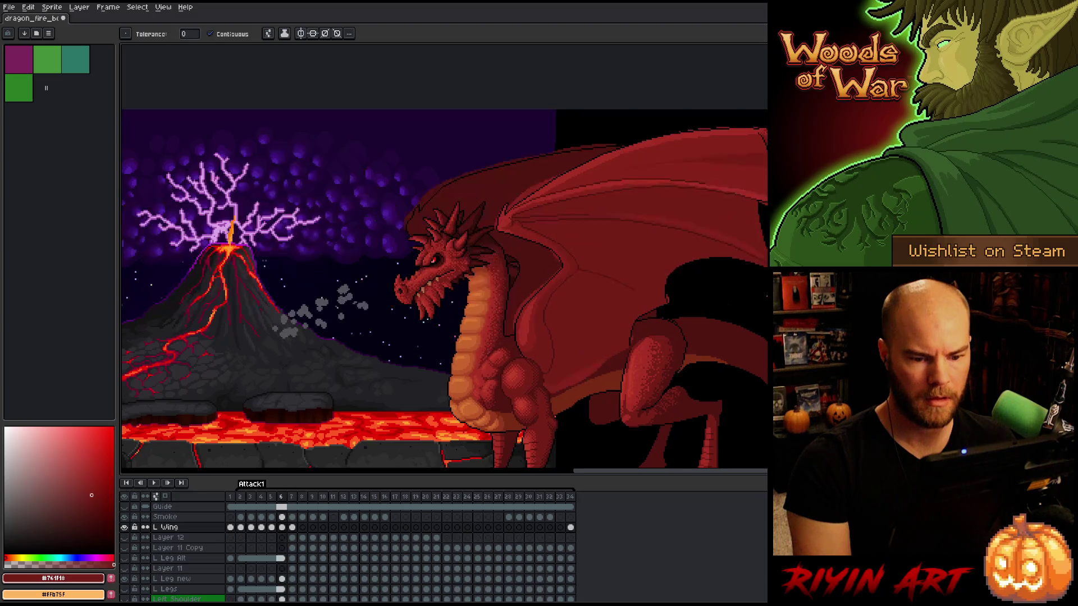
{"action": "key", "text": "Right"}
{"action": "key", "text": "Left"}
{"action": "key", "text": "Right"}
{"action": "key", "text": "b"}
{"action": "left_click", "coordinate": [637, 211], "text": "alt"}
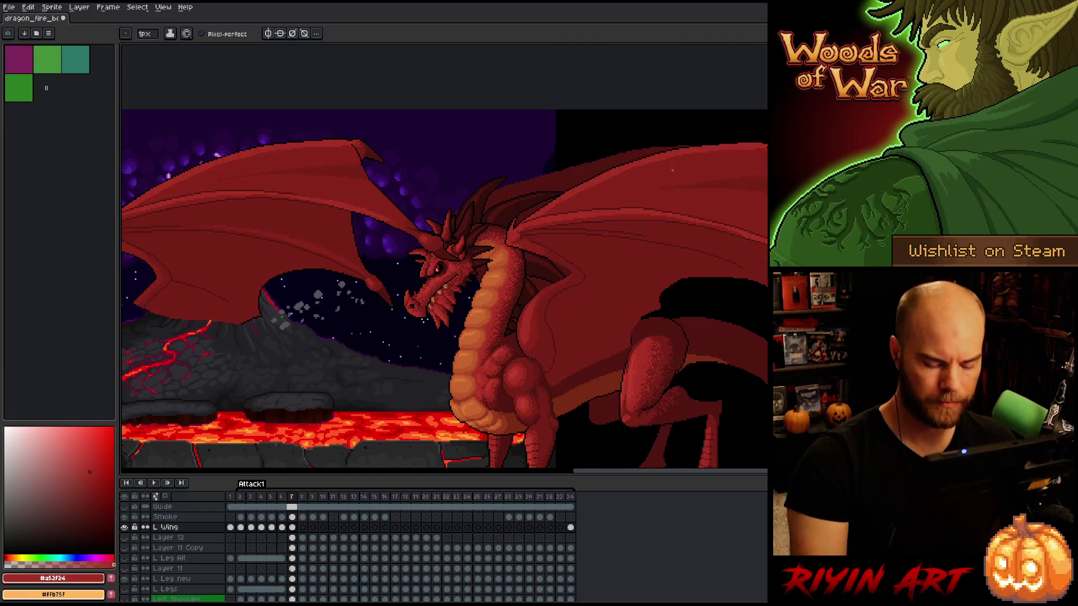
{"action": "key", "text": "Left"}
{"action": "key", "text": "Right"}
{"action": "key", "text": "Left"}
{"action": "key", "text": "Right"}
{"action": "key", "text": "Left"}
{"action": "key", "text": "Right"}
Lasso the right wing's membrane line and bend it into a new curve
{"action": "key", "text": "m"}
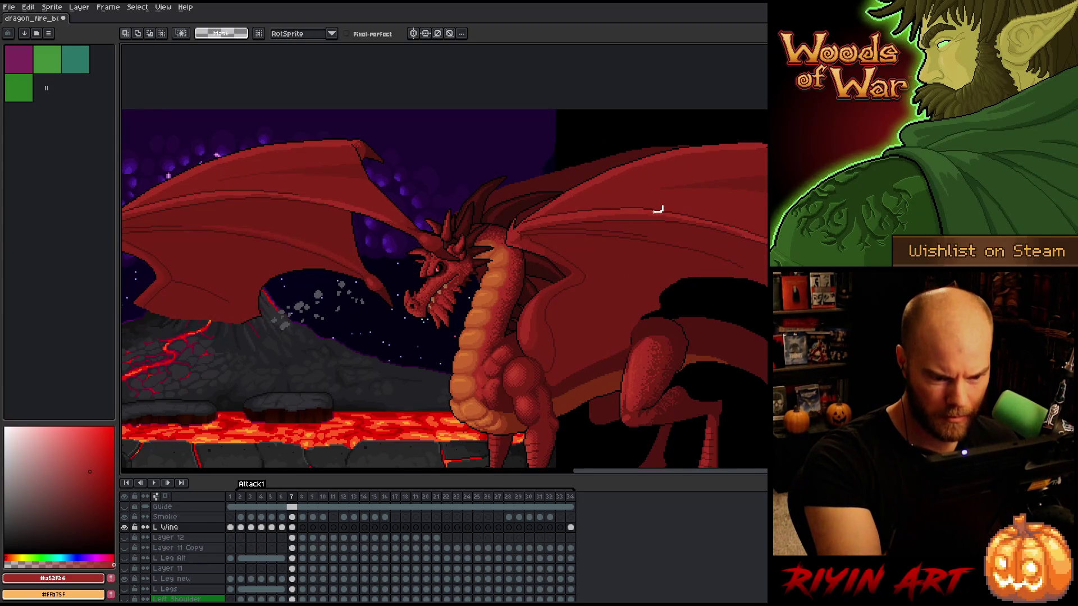
{"action": "left_click_drag", "start_coordinate": [662, 209], "coordinate": [525, 225]}
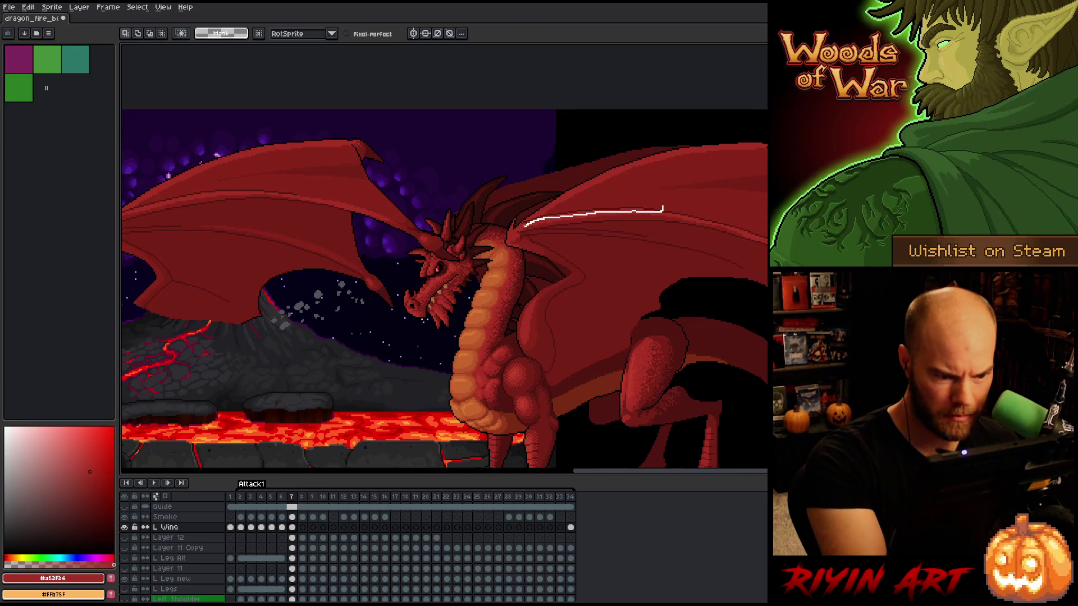
{"action": "left_click_drag", "start_coordinate": [625, 196], "coordinate": [683, 189]}
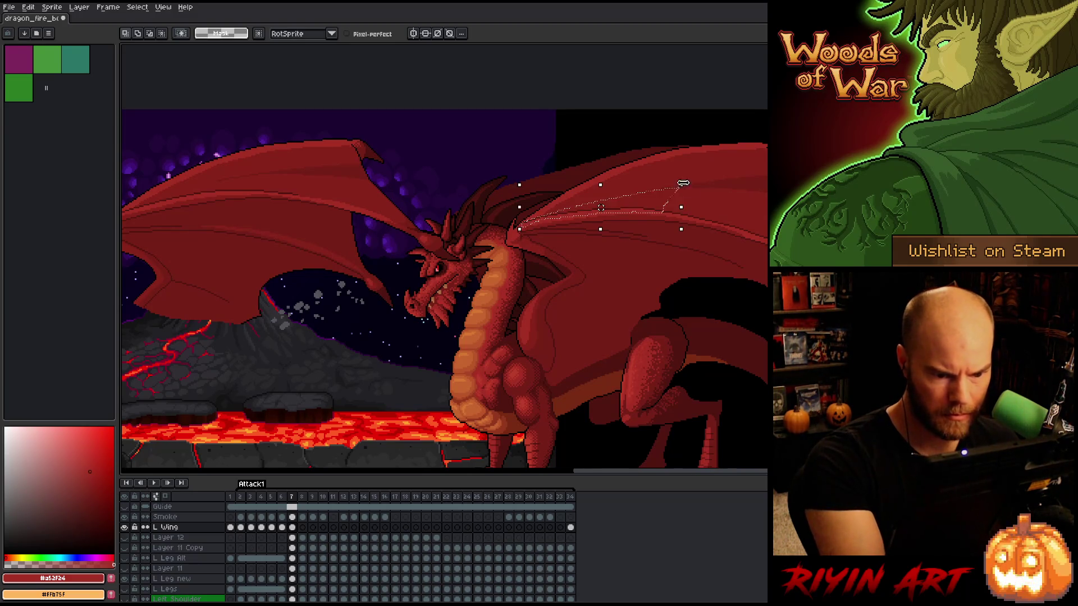
{"action": "left_click", "coordinate": [601, 209]}
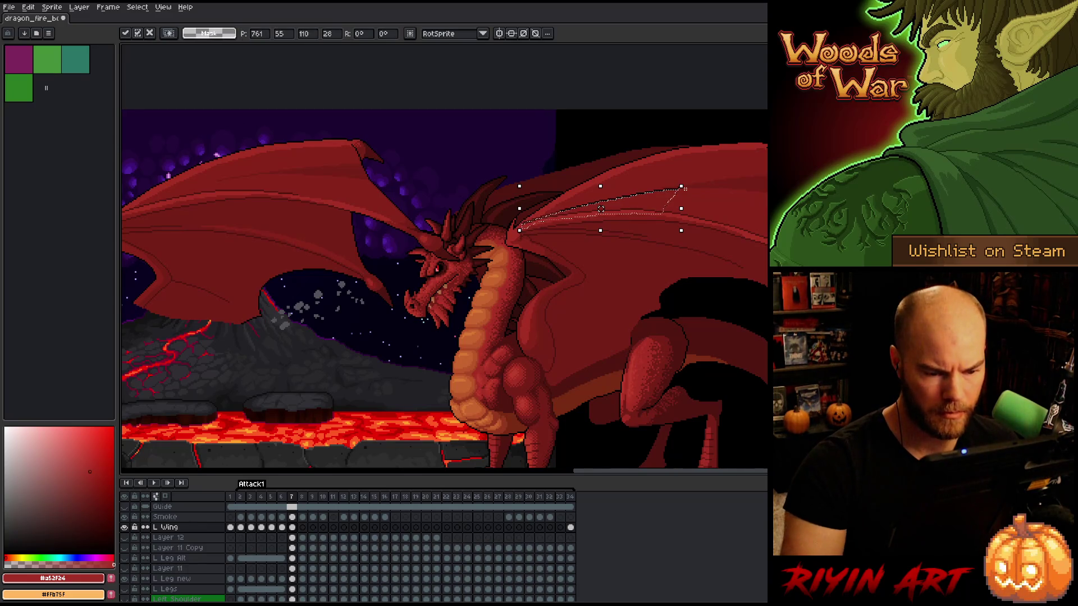
{"action": "mouse_move", "coordinate": [684, 179]}
{"action": "left_mouse_down"}
{"action": "mouse_move", "coordinate": [689, 219]}
{"action": "mouse_move", "coordinate": [656, 231]}
{"action": "left_mouse_up"}
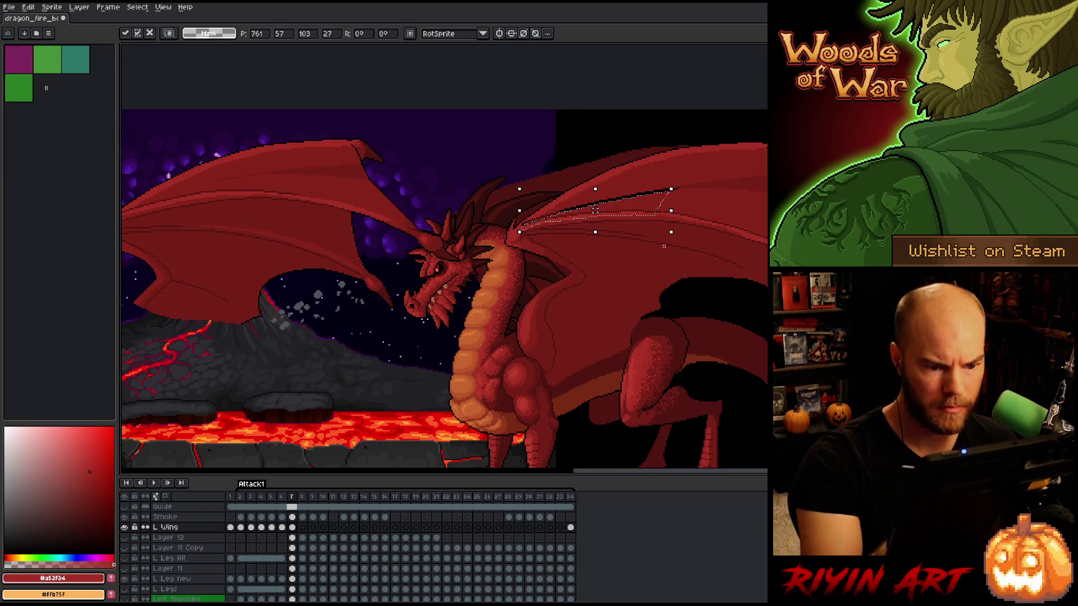
{"action": "left_click_drag", "start_coordinate": [657, 215], "coordinate": [661, 225]}
{"action": "mouse_move", "coordinate": [697, 187]}
{"action": "left_mouse_down"}
{"action": "mouse_move", "coordinate": [664, 179]}
{"action": "mouse_move", "coordinate": [646, 209]}
{"action": "left_mouse_up"}
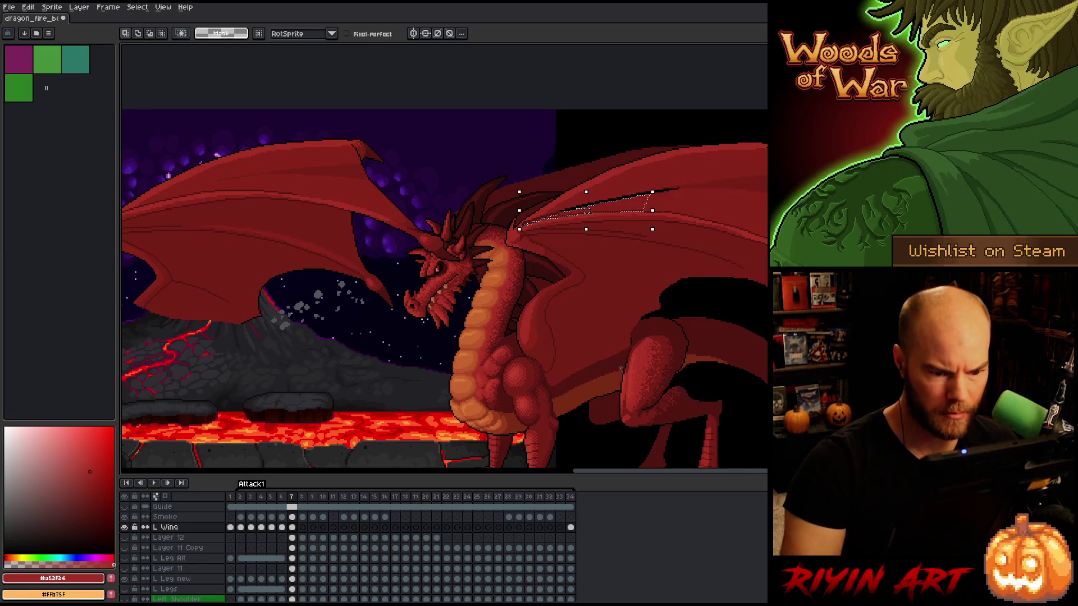
{"action": "key", "text": "ctrl+d"}
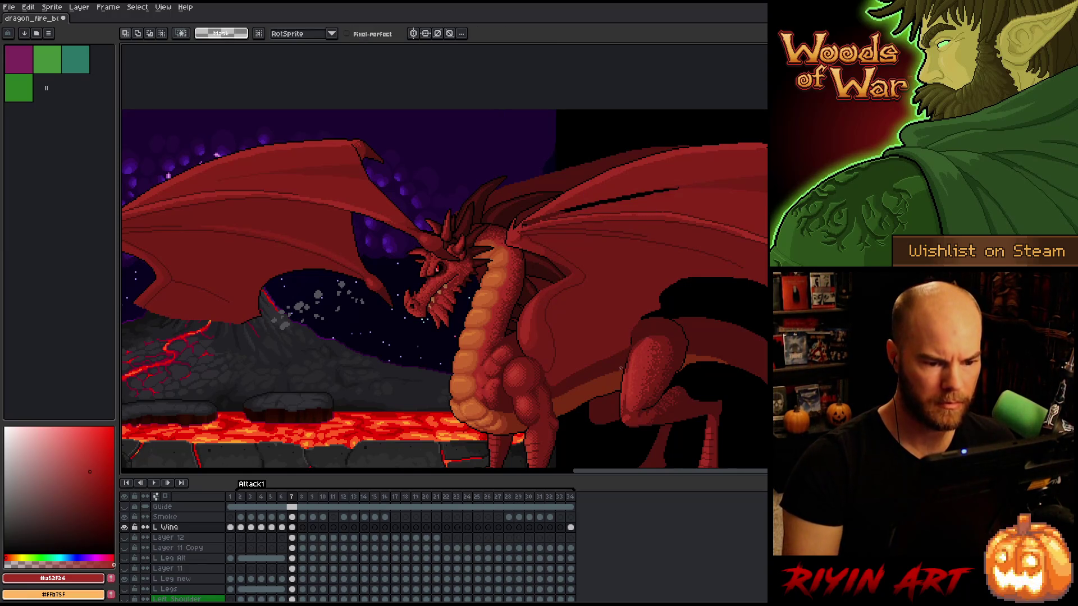
Flip between frames 6 and 7 to check the reshaped membrane line
{"action": "key", "text": "comma"}
{"action": "key", "text": "period"}
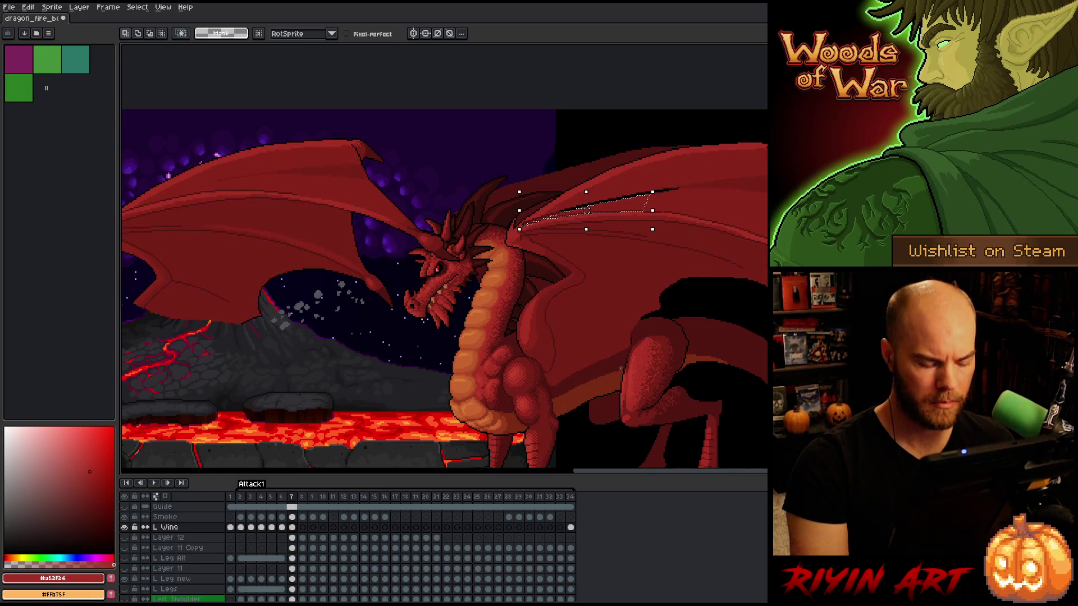
{"action": "key", "text": "comma"}
{"action": "key", "text": "period"}
{"action": "key", "text": "comma"}
{"action": "key", "text": "period"}
{"action": "key", "text": "comma"}
{"action": "key", "text": "period"}
Select a thin strip along the right wing, then clear that selection
{"action": "key", "text": "b"}
{"action": "key", "text": "q"}
{"action": "mouse_move", "coordinate": [747, 235]}
{"action": "left_mouse_down"}
{"action": "mouse_move", "coordinate": [556, 215]}
{"action": "mouse_move", "coordinate": [757, 185]}
{"action": "left_mouse_up"}
{"action": "left_click", "coordinate": [757, 181]}
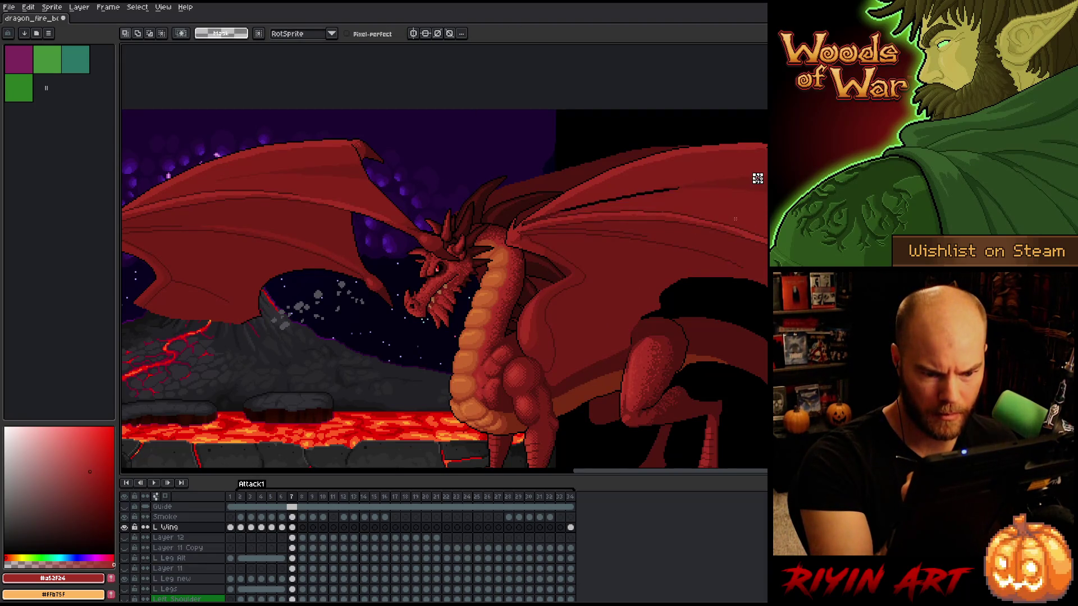
Replace #501612 with #8c231b in a lassoed strip at the wing's right edge
{"action": "left_click_drag", "start_coordinate": [729, 225], "coordinate": [767, 238]}
{"action": "key", "text": "shift+r"}
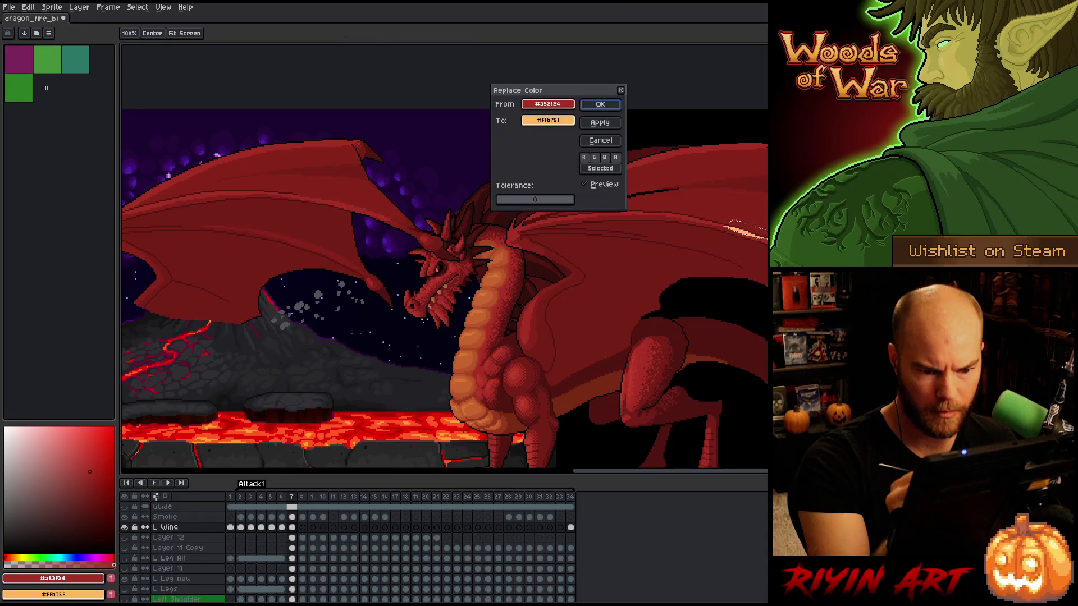
{"action": "mouse_move", "coordinate": [548, 104]}
{"action": "left_mouse_down"}
{"action": "mouse_move", "coordinate": [762, 214]}
{"action": "mouse_move", "coordinate": [751, 186]}
{"action": "left_mouse_up"}
{"action": "left_click_drag", "start_coordinate": [548, 120], "coordinate": [738, 198]}
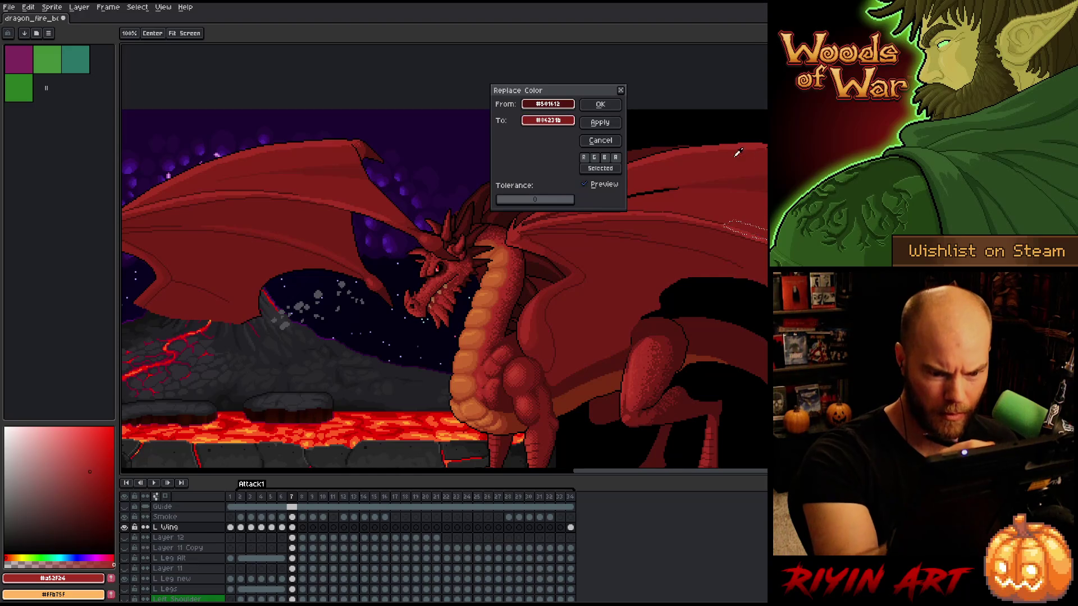
{"action": "left_click", "coordinate": [600, 104]}
Deselect, toggle the full-canvas view, and sample the darker wing red for colour selection
{"action": "mouse_move", "coordinate": [761, 342]}
{"action": "left_mouse_down"}
{"action": "mouse_move", "coordinate": [650, 330]}
{"action": "mouse_move", "coordinate": [745, 274]}
{"action": "left_mouse_up"}
{"action": "key", "text": "ctrl+d"}
{"action": "key", "text": "ctrl+f"}
{"action": "key", "text": "b"}
{"action": "key", "text": "ctrl+f"}
{"action": "left_click", "coordinate": [572, 171], "text": "alt"}
{"action": "key", "text": "w"}
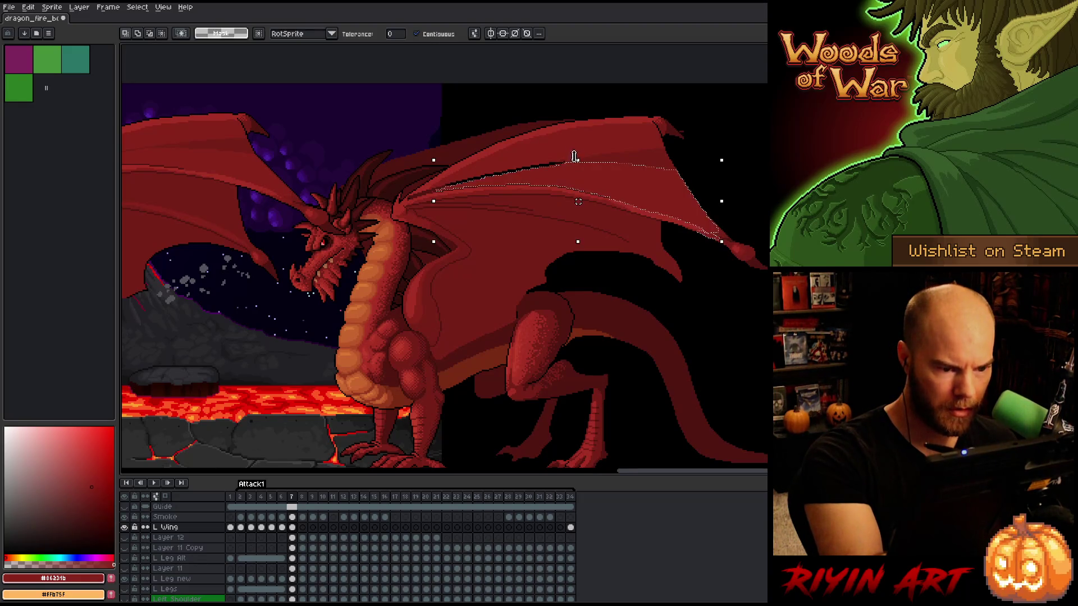
Lasso the dark stroke on the upper wing and fill it with wing red #761f18
{"action": "left_click", "coordinate": [547, 156]}
{"action": "key", "text": "ctrl+d"}
{"action": "key", "text": "b"}
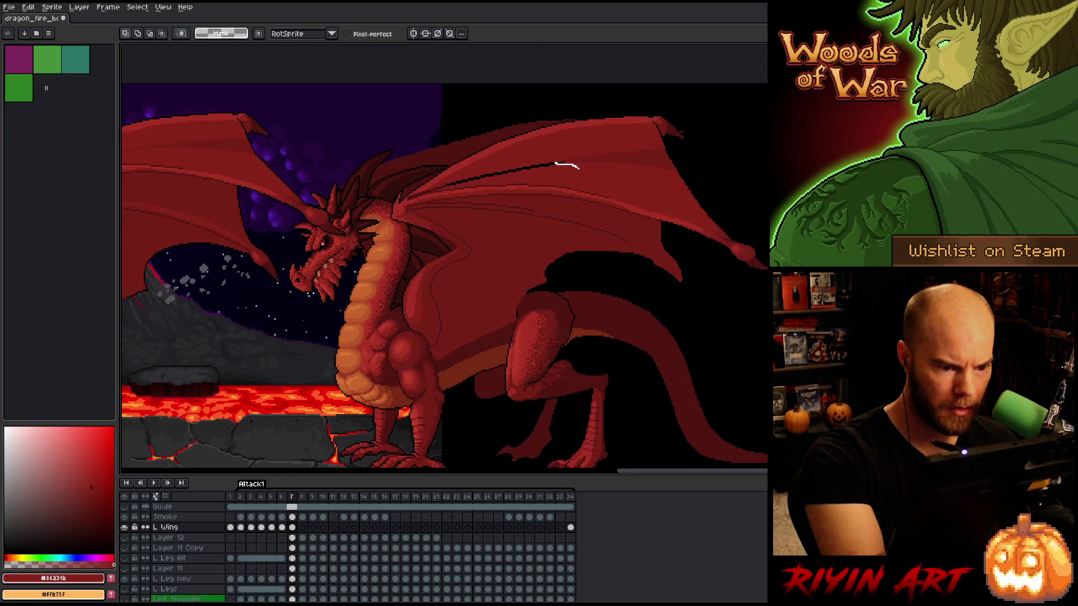
{"action": "left_click_drag", "start_coordinate": [579, 167], "coordinate": [472, 174]}
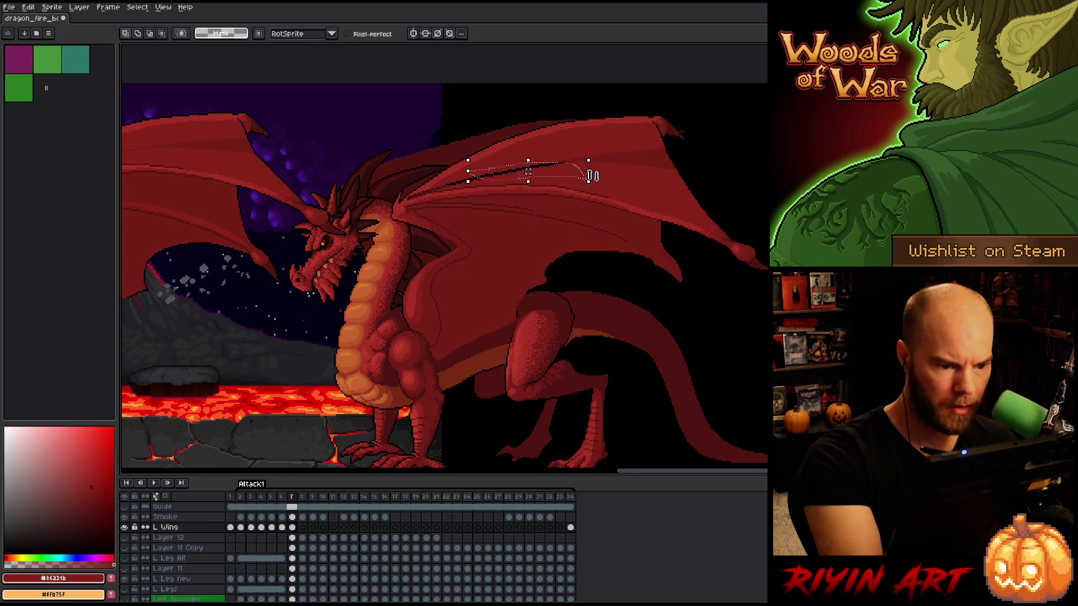
{"action": "key", "text": "i"}
{"action": "left_click", "coordinate": [472, 175]}
{"action": "key", "text": "Delete"}
{"action": "key", "text": "ctrl+d"}
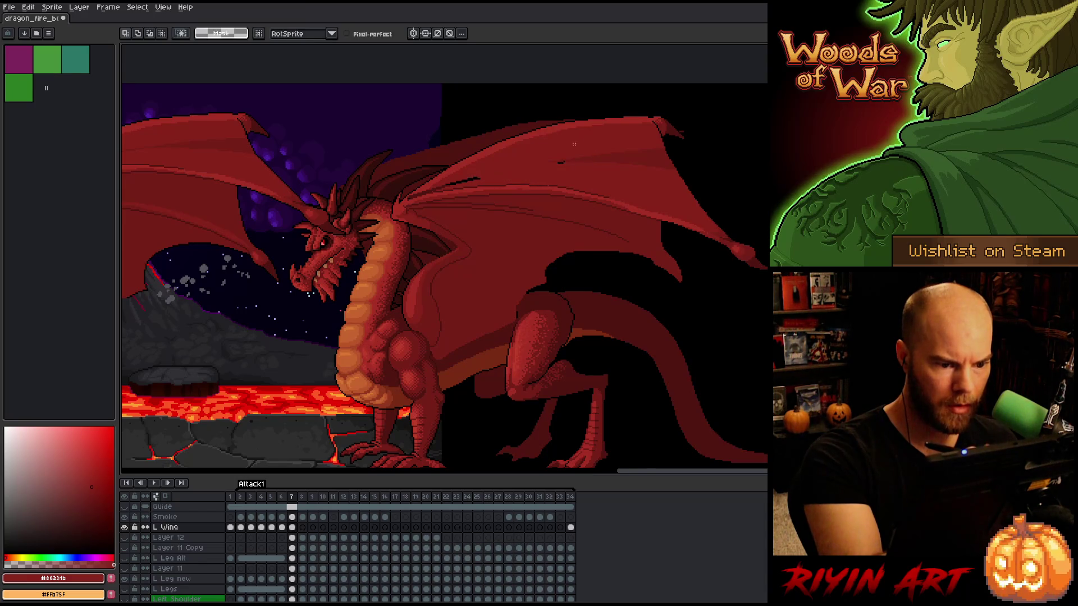
{"action": "key", "text": "b"}
{"action": "scroll", "coordinate": [572, 159], "scroll_direction": "up", "scroll_amount": 4}
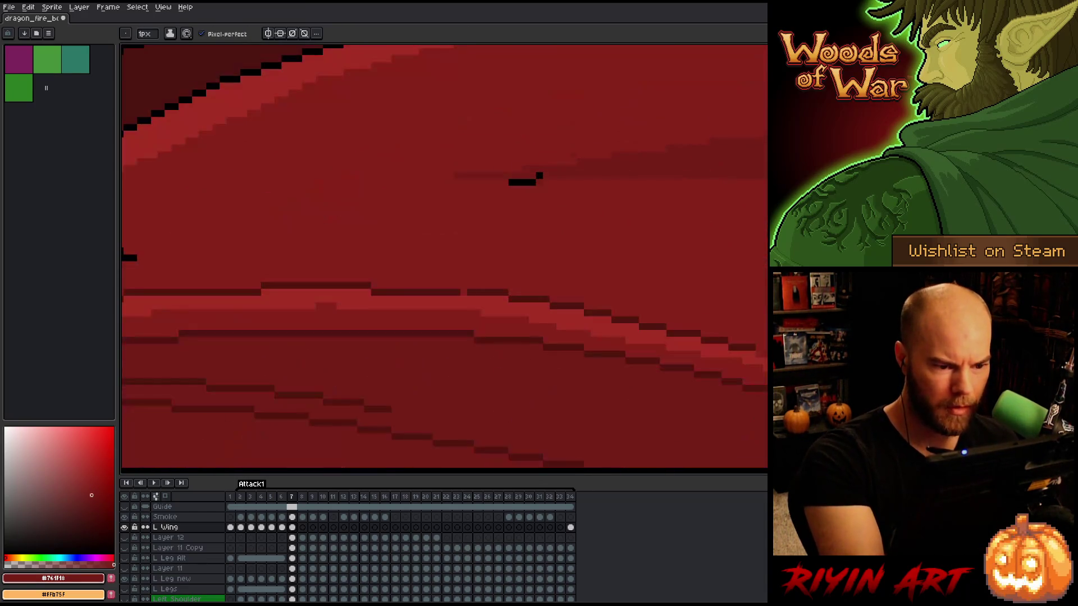
Paint over the stray black pixels near the shoulder, then sample mid and darker wing reds
{"action": "left_click", "coordinate": [538, 176]}
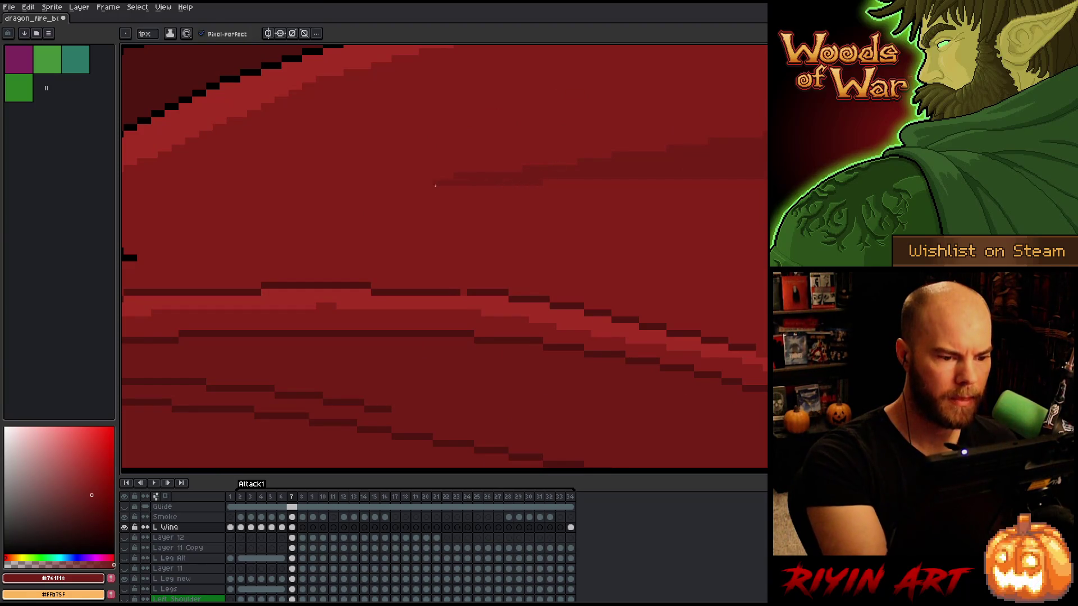
{"action": "scroll", "coordinate": [470, 202], "scroll_direction": "down", "scroll_amount": 3}
{"action": "left_click_drag", "start_coordinate": [393, 253], "coordinate": [472, 247]}
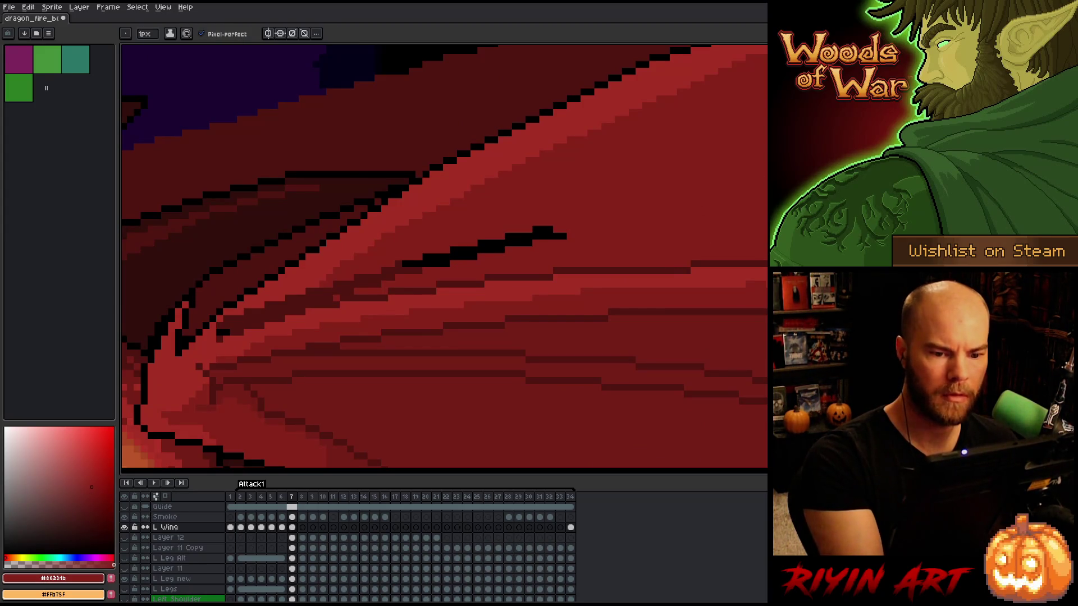
{"action": "scroll", "coordinate": [734, 198], "scroll_direction": "down", "scroll_amount": 1}
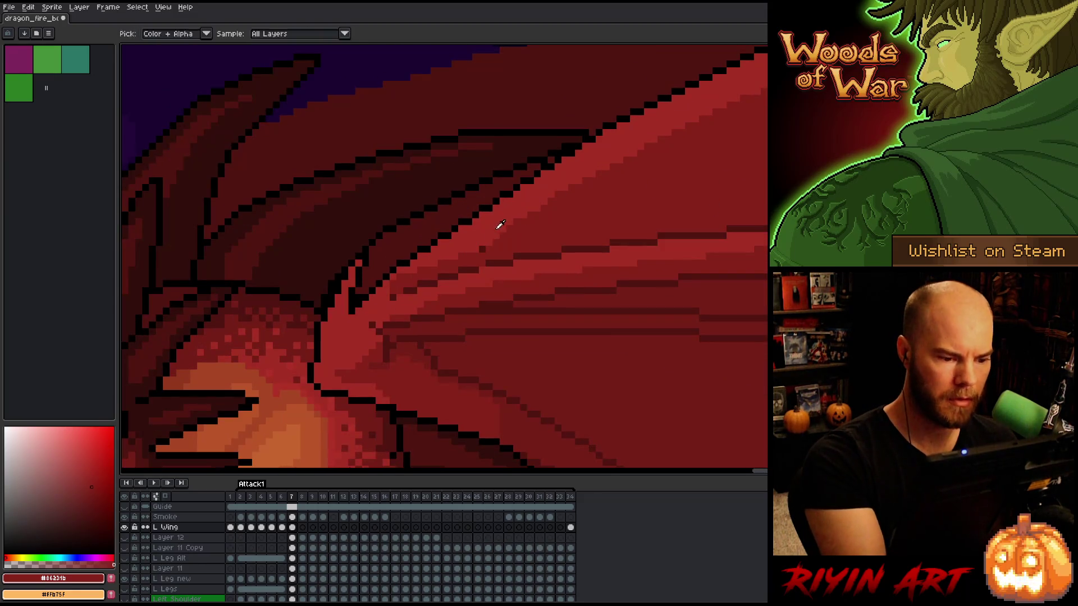
{"action": "left_click", "coordinate": [497, 227], "text": "alt"}
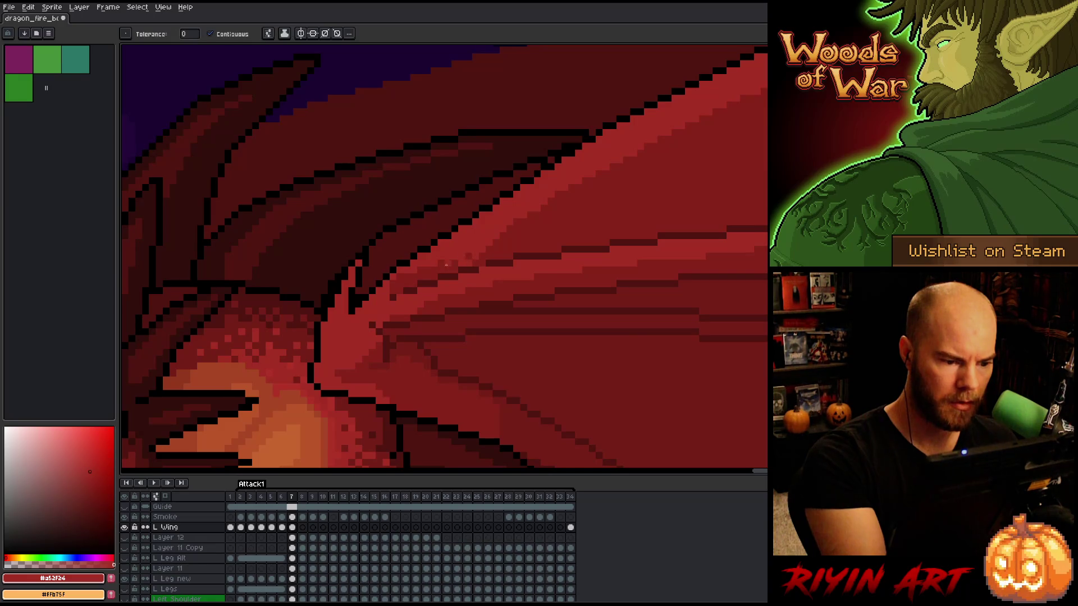
{"action": "left_click", "coordinate": [400, 297], "text": "alt"}
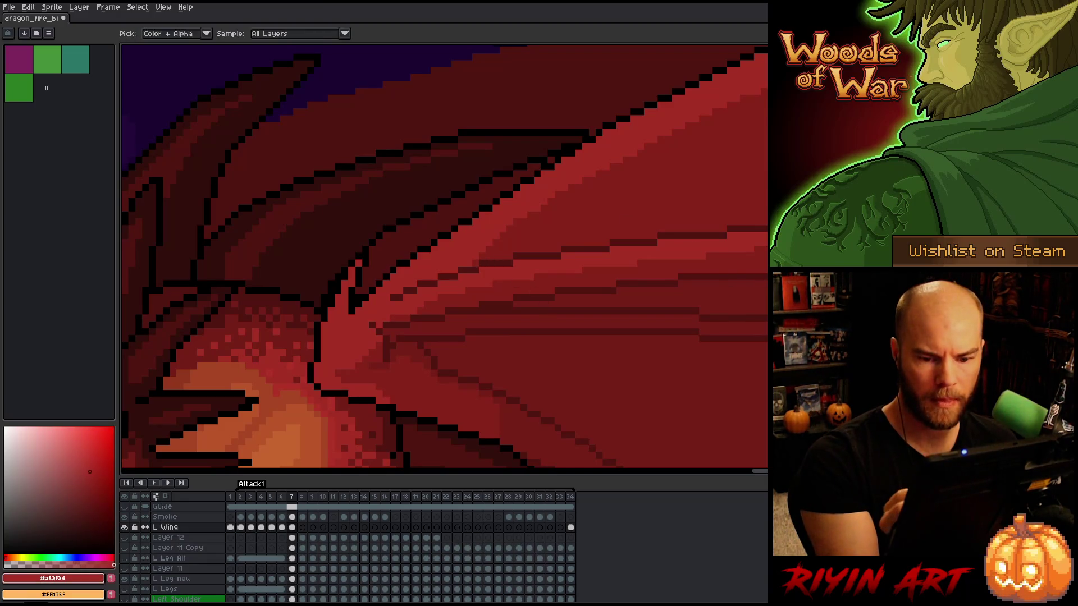
Sample dark, base and lighter wing reds for membrane shading and highlights
{"action": "left_click_drag", "start_coordinate": [647, 229], "coordinate": [605, 232]}
{"action": "scroll", "coordinate": [589, 292], "scroll_direction": "up", "scroll_amount": 2}
{"action": "left_click", "coordinate": [628, 331], "text": "alt"}
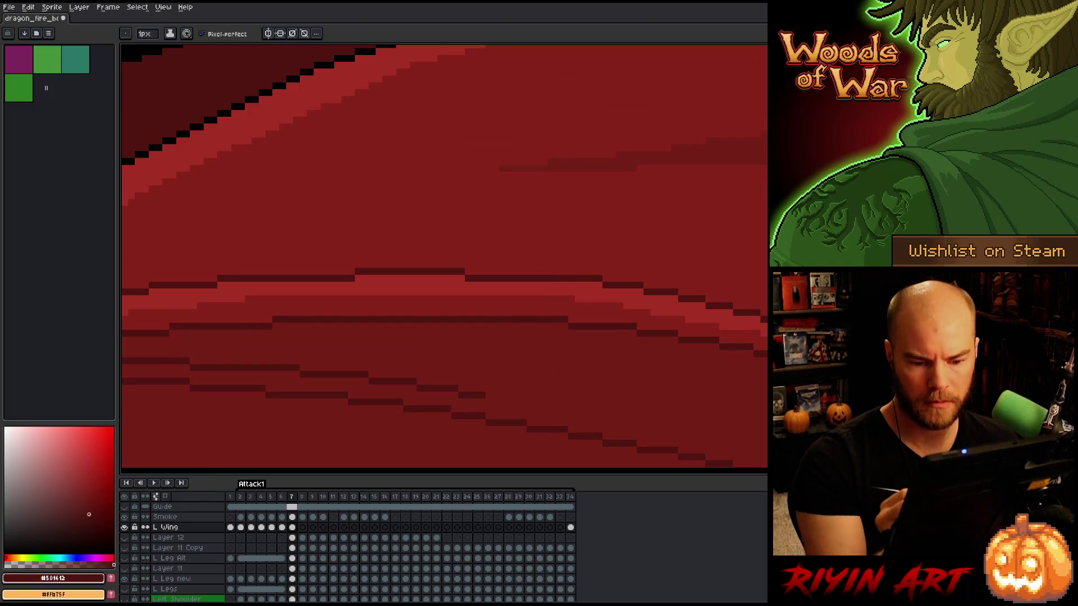
{"action": "left_click", "coordinate": [674, 367], "text": "alt"}
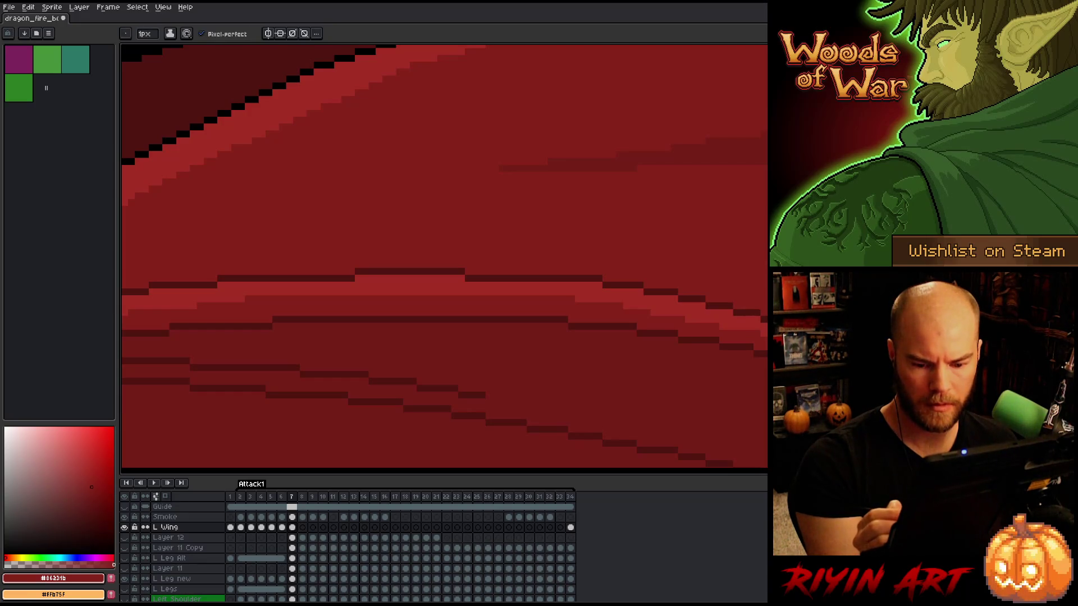
{"action": "left_click", "coordinate": [89, 472]}
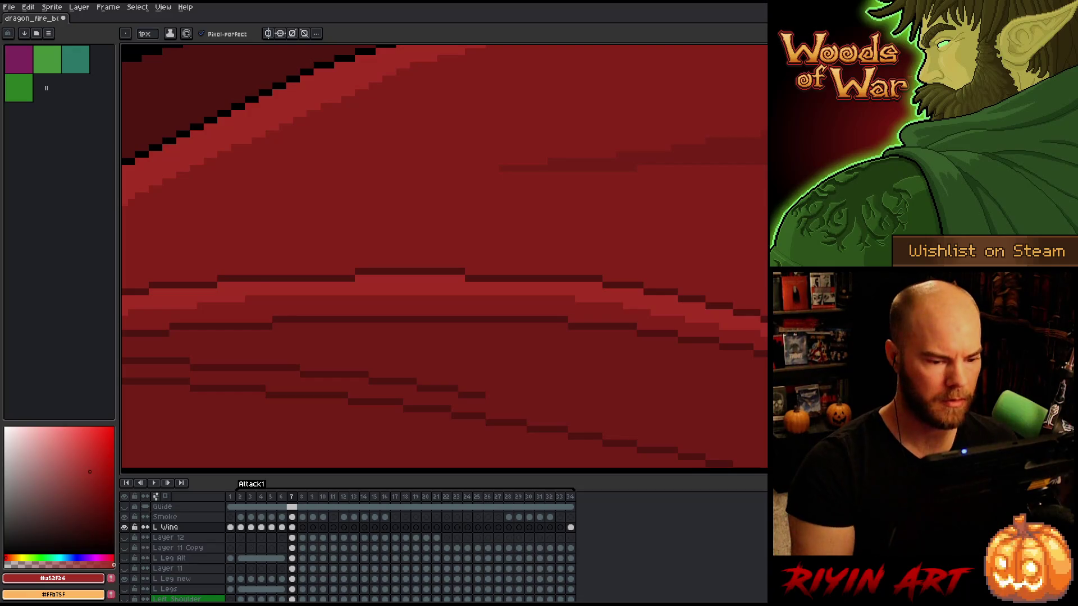
{"action": "scroll", "coordinate": [691, 402], "scroll_direction": "down", "scroll_amount": 5}
{"action": "left_click_drag", "start_coordinate": [691, 402], "coordinate": [538, 230]}
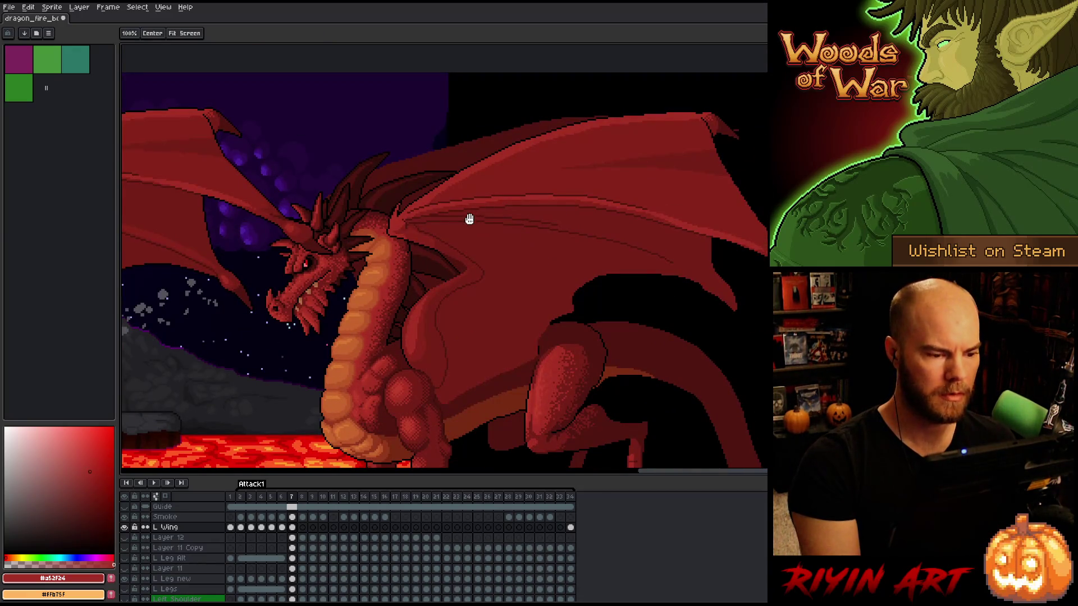
Sample the wing's base and lighter reds with the whole scene in view
{"action": "scroll", "coordinate": [471, 219], "scroll_direction": "up", "scroll_amount": 5}
{"action": "left_click", "coordinate": [467, 163], "text": "alt"}
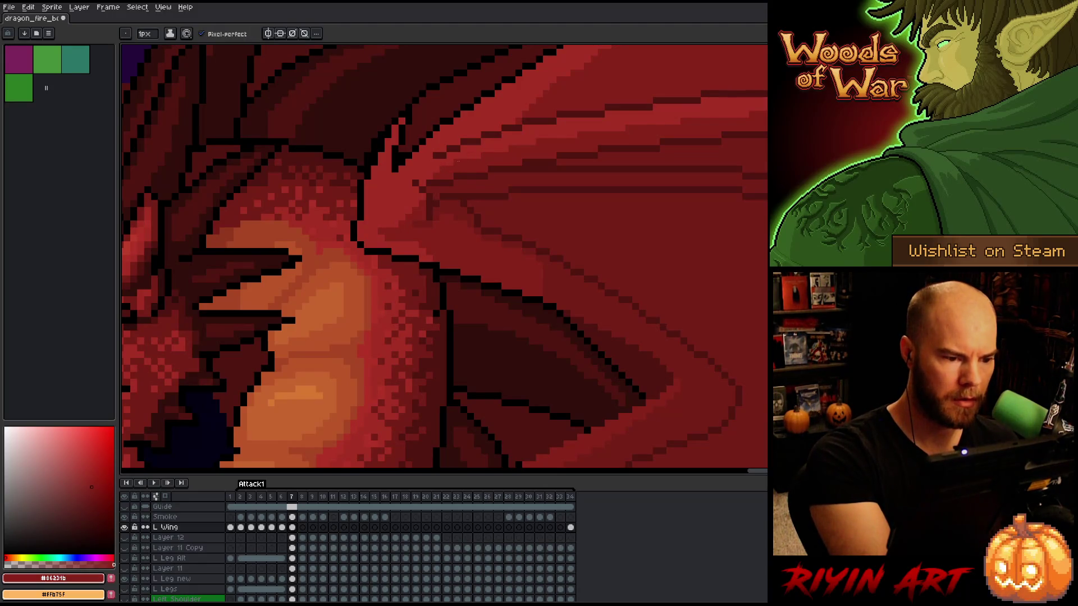
{"action": "scroll", "coordinate": [422, 182], "scroll_direction": "down", "scroll_amount": 5}
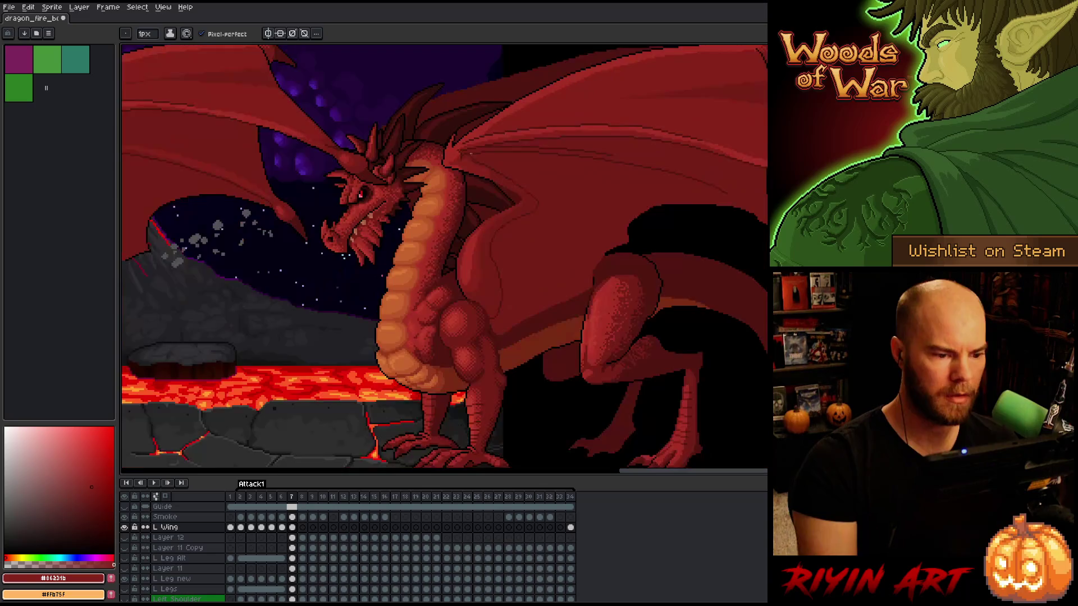
{"action": "left_click_drag", "start_coordinate": [457, 218], "coordinate": [715, 273]}
{"action": "key", "text": "space"}
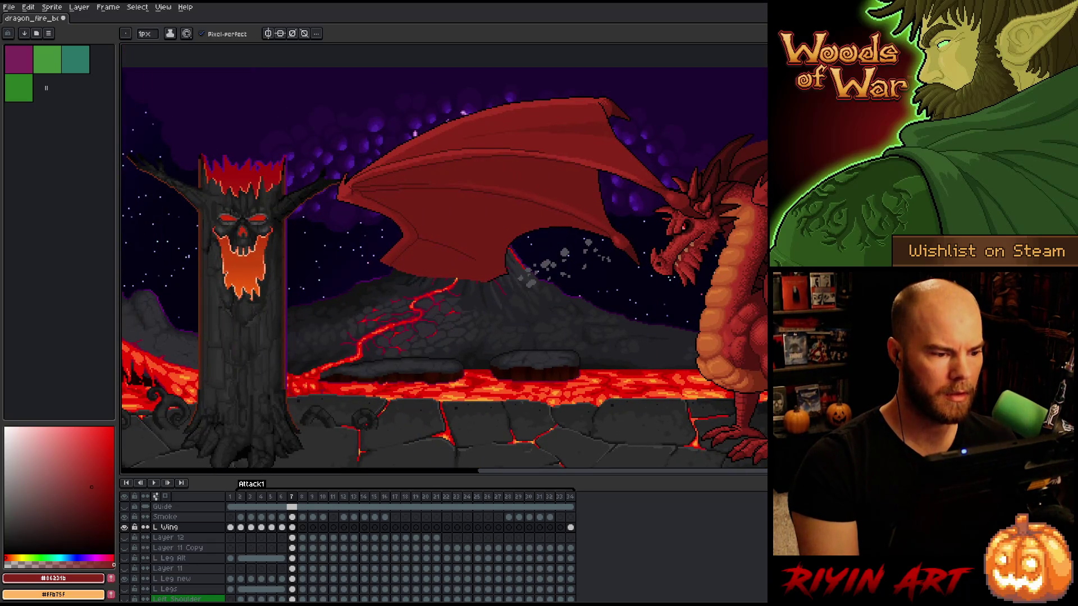
{"action": "scroll", "coordinate": [590, 318], "scroll_direction": "up", "scroll_amount": 5}
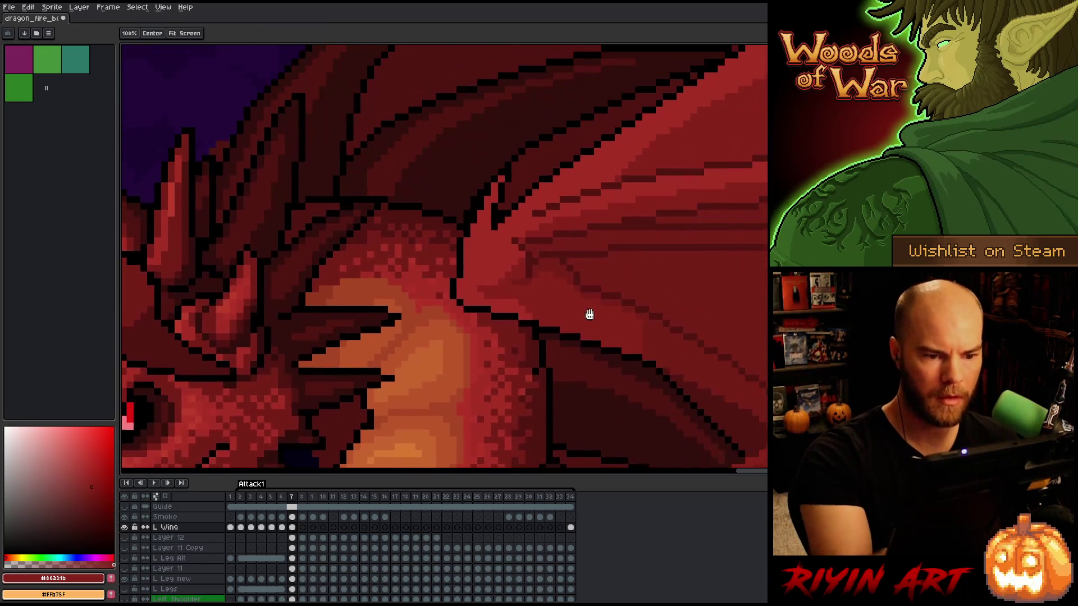
{"action": "left_click", "coordinate": [522, 238], "text": "alt"}
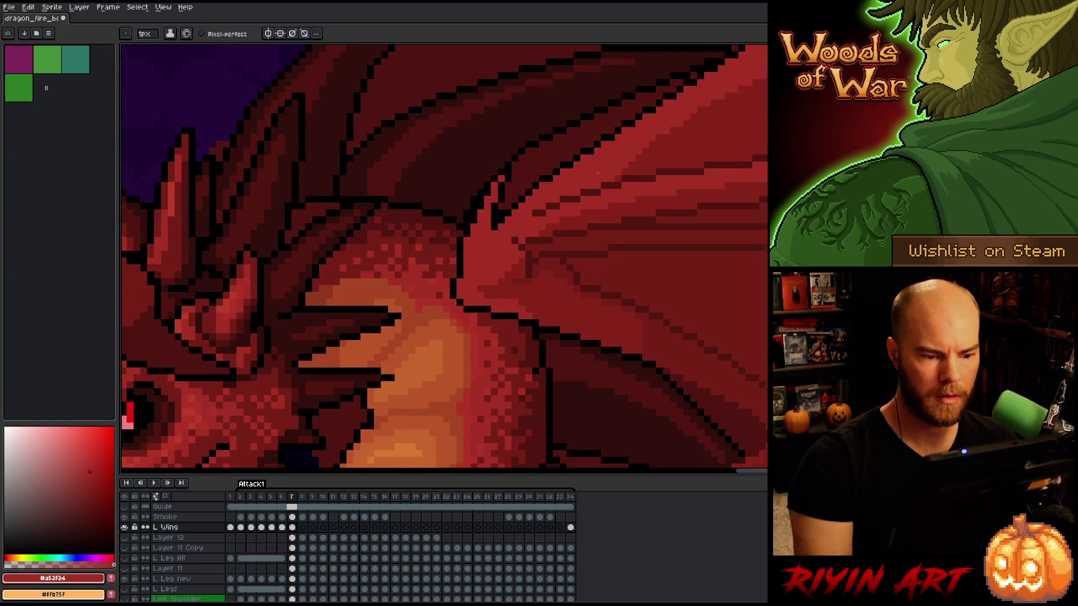
Trace a freehand lasso selection around the left wing spread over the volcano
{"action": "scroll", "coordinate": [586, 245], "scroll_direction": "down", "scroll_amount": 3}
{"action": "scroll", "coordinate": [574, 276], "scroll_direction": "down", "scroll_amount": 2}
{"action": "scroll", "coordinate": [575, 275], "scroll_direction": "up", "scroll_amount": 2}
{"action": "scroll", "coordinate": [575, 275], "scroll_direction": "down", "scroll_amount": 2}
{"action": "scroll", "coordinate": [575, 276], "scroll_direction": "up", "scroll_amount": 2}
{"action": "scroll", "coordinate": [575, 275], "scroll_direction": "down", "scroll_amount": 2}
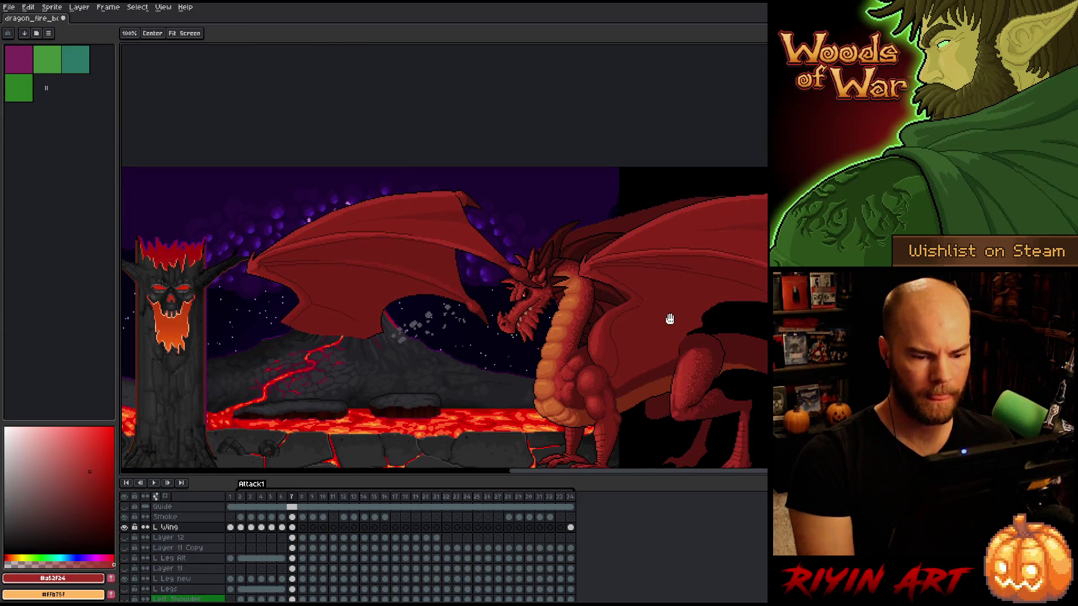
{"action": "scroll", "coordinate": [668, 315], "scroll_direction": "up", "scroll_amount": 1}
{"action": "scroll", "coordinate": [445, 306], "scroll_direction": "left", "scroll_amount": 5}
{"action": "key", "text": "m"}
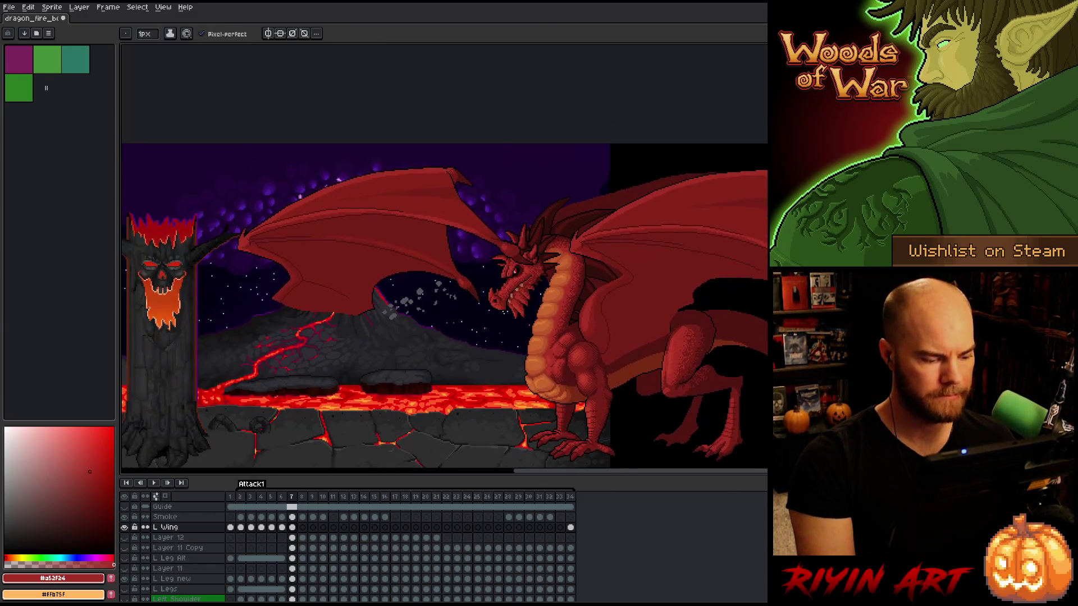
{"action": "mouse_move", "coordinate": [494, 351]}
{"action": "left_mouse_down"}
{"action": "mouse_move", "coordinate": [542, 315]}
{"action": "mouse_move", "coordinate": [458, 150]}
{"action": "mouse_move", "coordinate": [216, 241]}
{"action": "mouse_move", "coordinate": [461, 384]}
{"action": "left_mouse_up"}
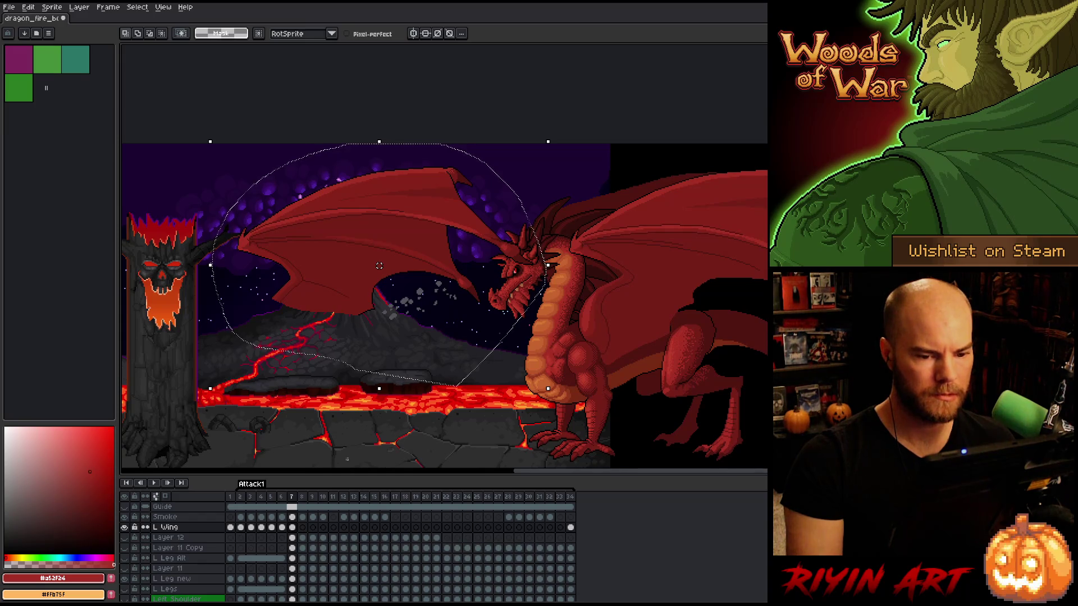
Select the L Wing frame 7 cel and try a colour-matched selection of the wing outline
{"action": "left_click", "coordinate": [292, 527]}
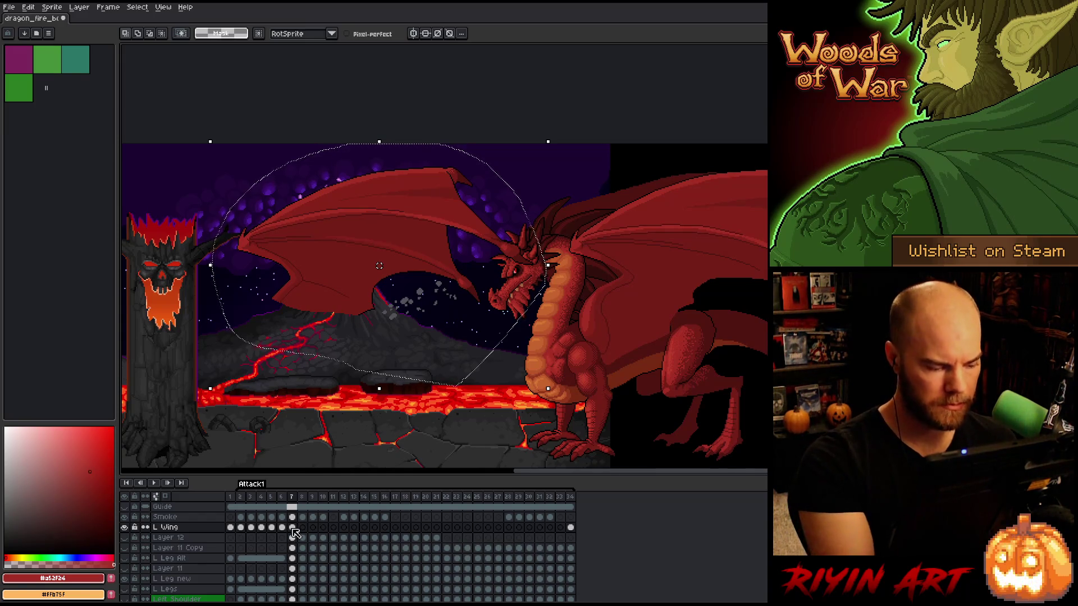
{"action": "key", "text": "h"}
{"action": "left_click_drag", "start_coordinate": [745, 389], "coordinate": [627, 396]}
{"action": "key", "text": "m"}
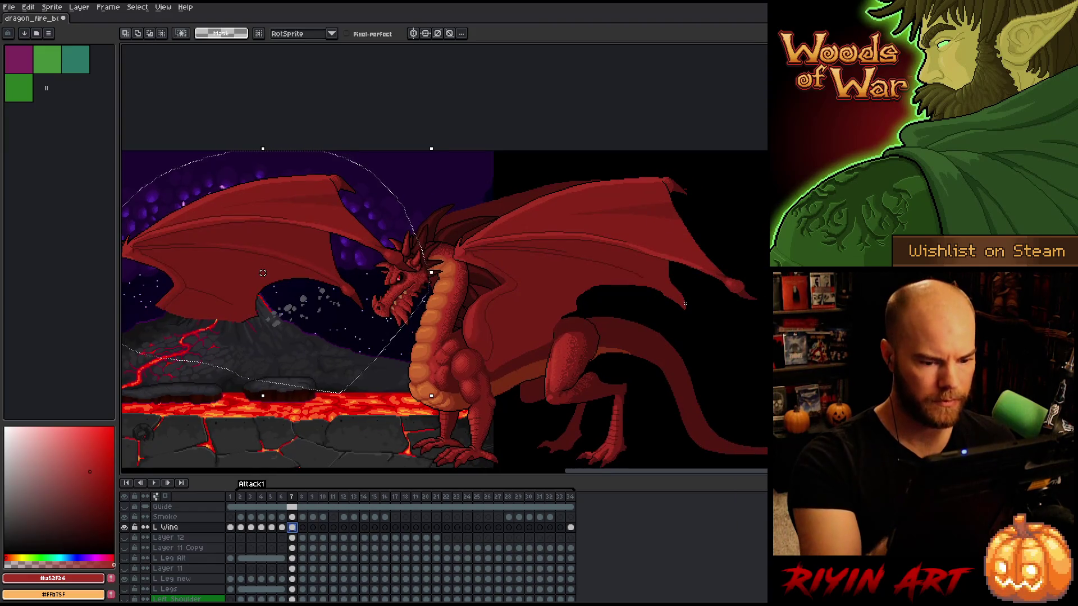
{"action": "key", "text": "w"}
{"action": "left_click", "coordinate": [372, 359]}
{"action": "key", "text": "ctrl+d"}
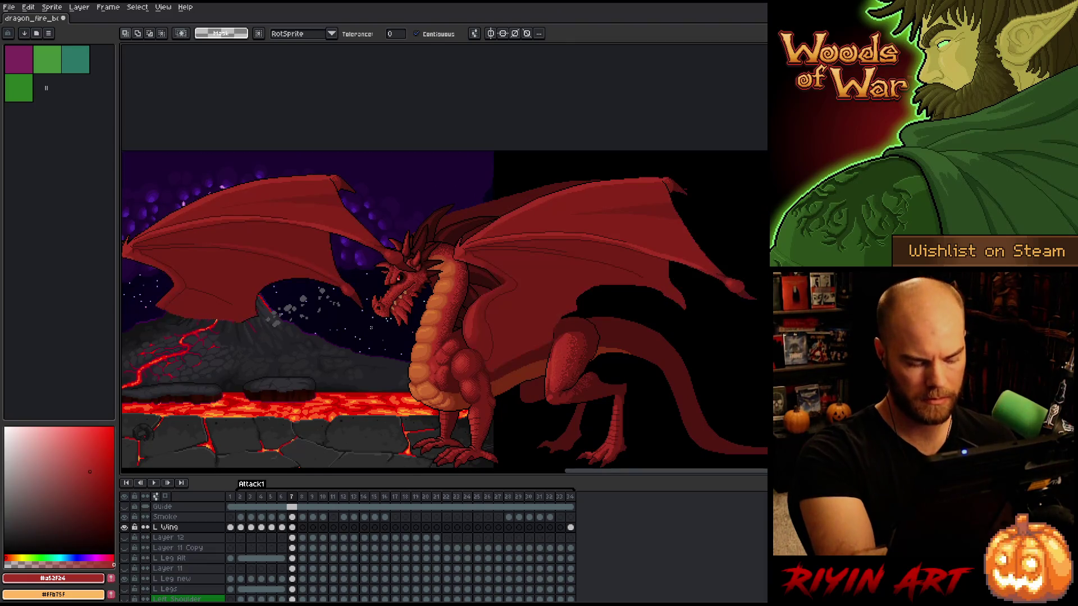
{"action": "key", "text": "b"}
Move the wing piece left of the dragon's head onto the right wing tip and commit it
{"action": "mouse_move", "coordinate": [309, 264]}
{"action": "left_mouse_down"}
{"action": "mouse_move", "coordinate": [317, 306]}
{"action": "mouse_move", "coordinate": [312, 265]}
{"action": "left_mouse_up"}
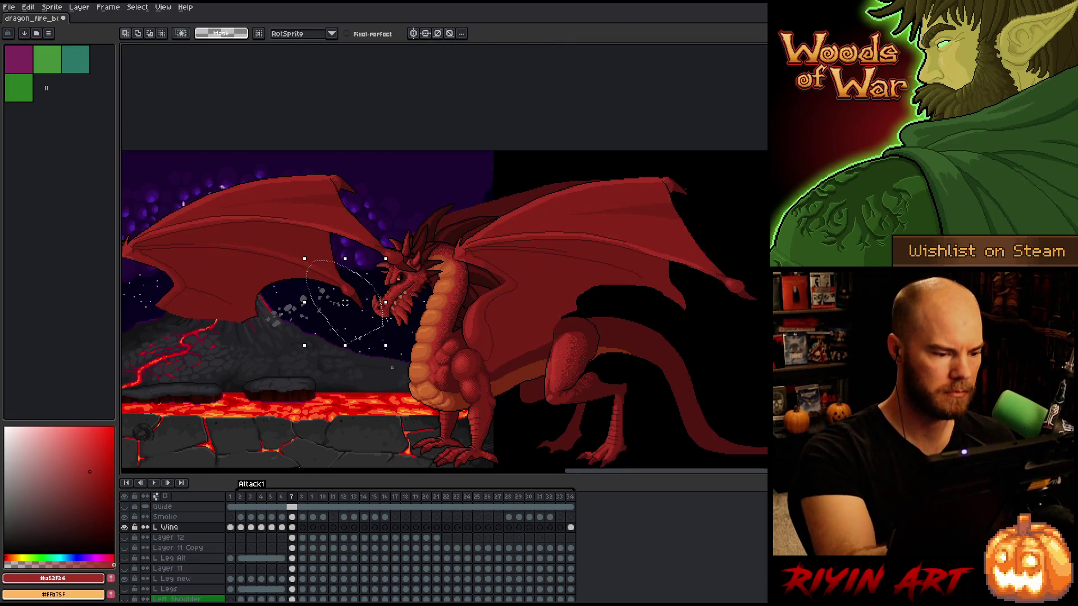
{"action": "mouse_move", "coordinate": [344, 303]}
{"action": "left_mouse_down"}
{"action": "mouse_move", "coordinate": [645, 337]}
{"action": "mouse_move", "coordinate": [675, 308]}
{"action": "mouse_move", "coordinate": [692, 310]}
{"action": "mouse_move", "coordinate": [684, 299]}
{"action": "mouse_move", "coordinate": [690, 310]}
{"action": "left_mouse_up"}
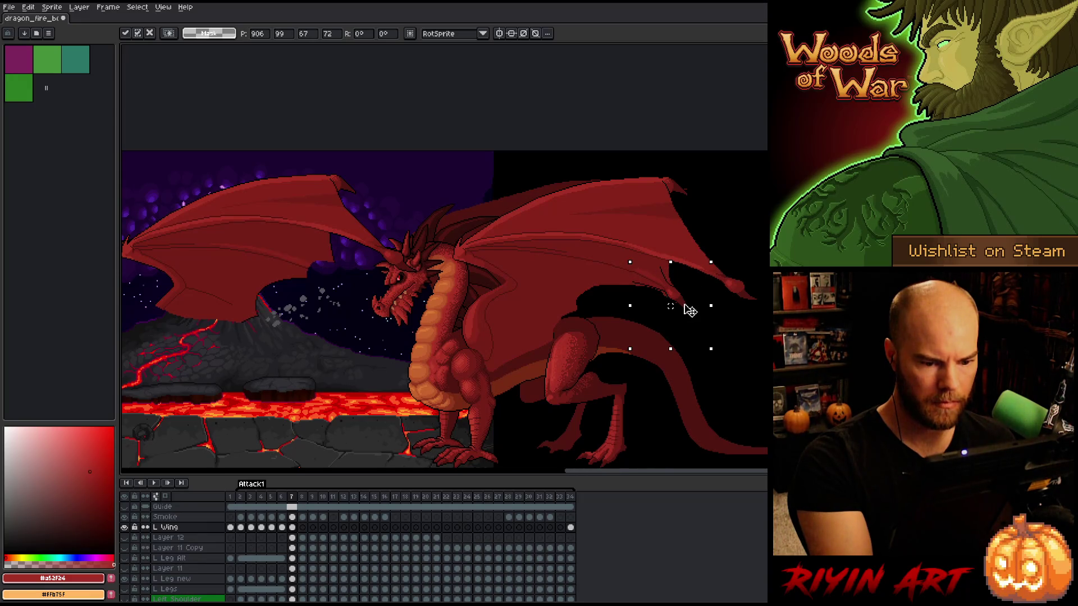
{"action": "key", "text": "Return"}
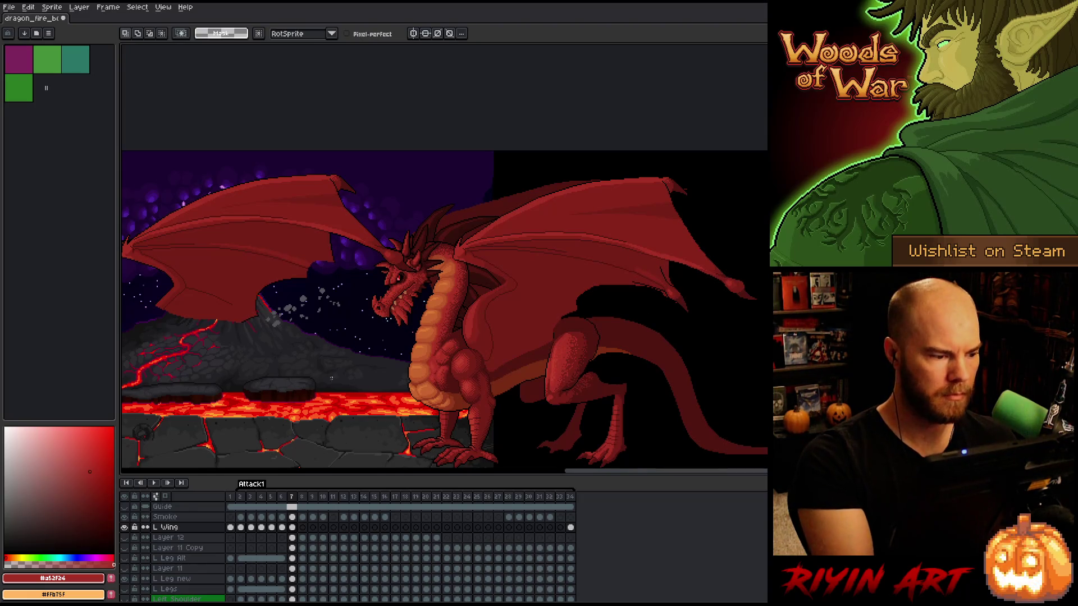
{"action": "left_click_drag", "start_coordinate": [340, 375], "coordinate": [457, 375]}
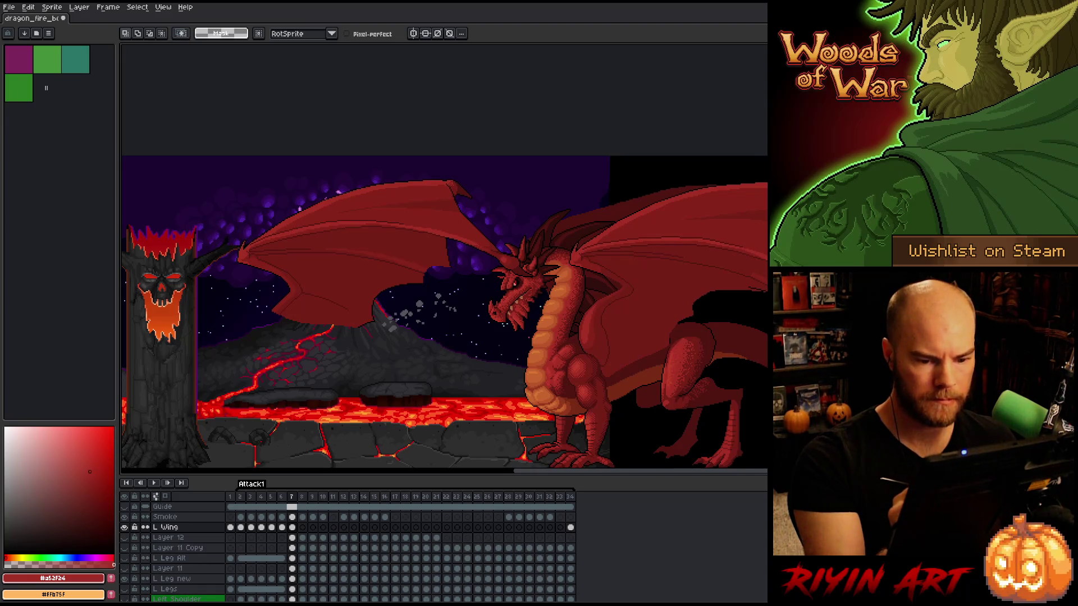
{"action": "scroll", "coordinate": [520, 302], "scroll_direction": "up", "scroll_amount": 4}
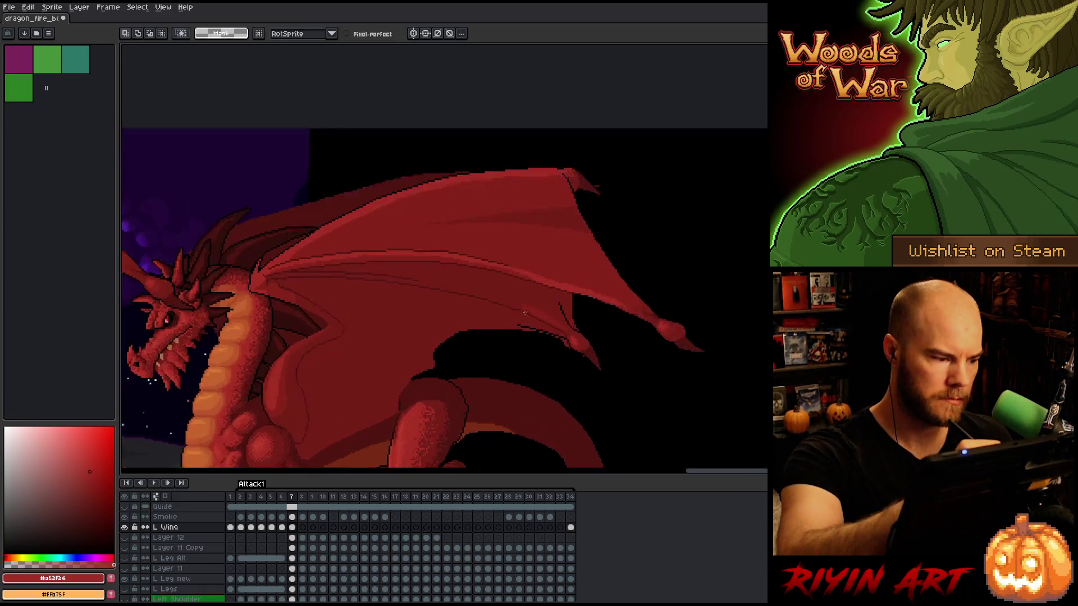
Mark an area on the wing membrane, sample its red, then clear the selection
{"action": "scroll", "coordinate": [691, 299], "scroll_direction": "down", "scroll_amount": 2}
{"action": "left_click_drag", "start_coordinate": [691, 298], "coordinate": [764, 280]}
{"action": "scroll", "coordinate": [617, 337], "scroll_direction": "up", "scroll_amount": 1}
{"action": "scroll", "coordinate": [565, 263], "scroll_direction": "down", "scroll_amount": 2}
{"action": "scroll", "coordinate": [566, 263], "scroll_direction": "up", "scroll_amount": 2}
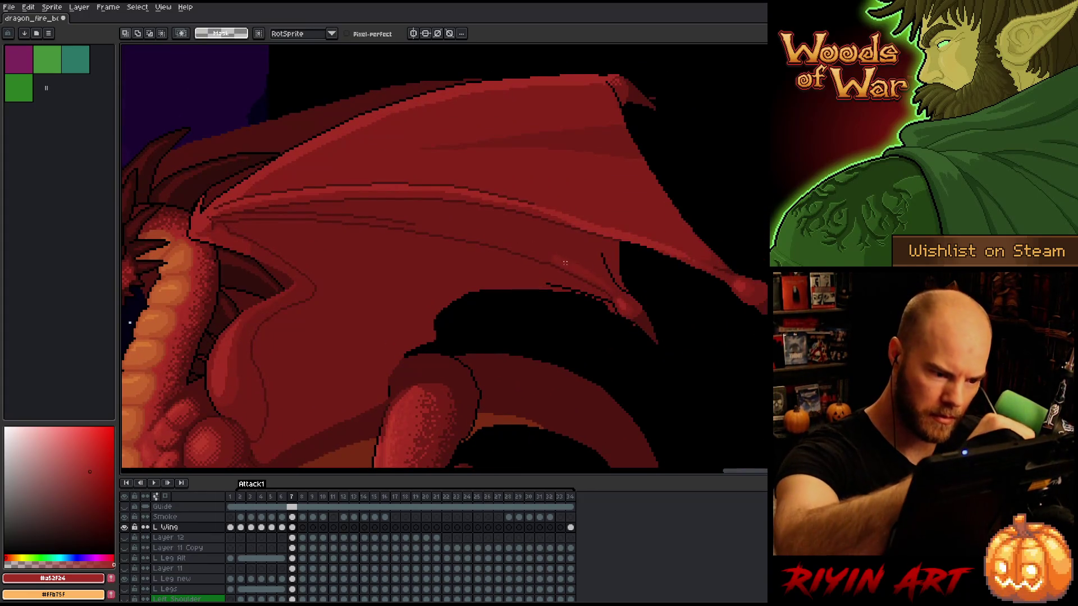
{"action": "mouse_move", "coordinate": [522, 249]}
{"action": "left_mouse_down"}
{"action": "mouse_move", "coordinate": [487, 235]}
{"action": "mouse_move", "coordinate": [584, 273]}
{"action": "left_mouse_up"}
{"action": "key", "text": "i"}
{"action": "left_click", "coordinate": [570, 260]}
{"action": "key", "text": "b"}
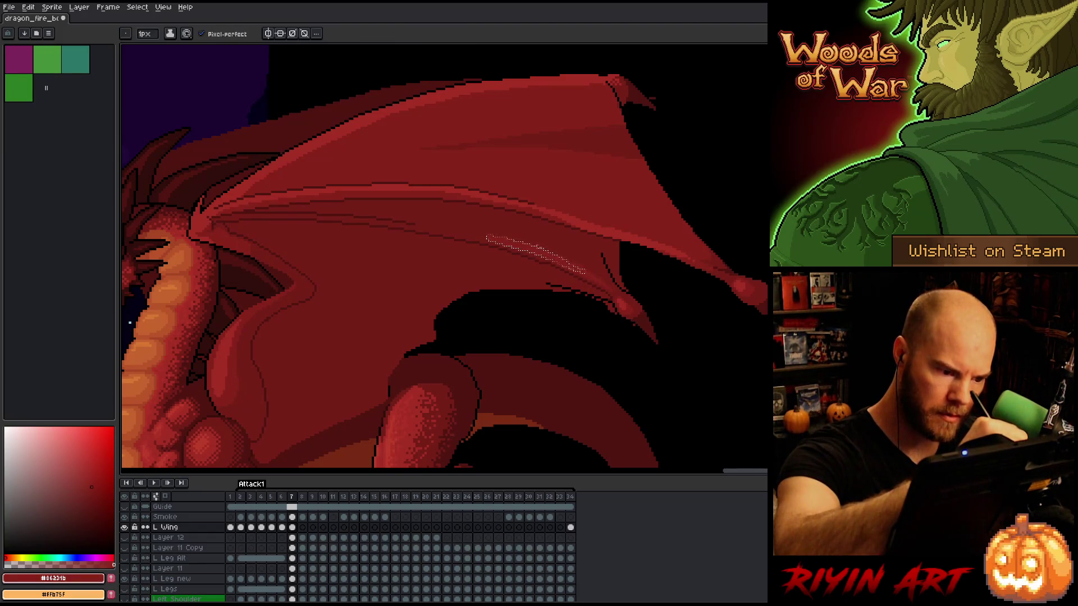
{"action": "key", "text": "ctrl+d"}
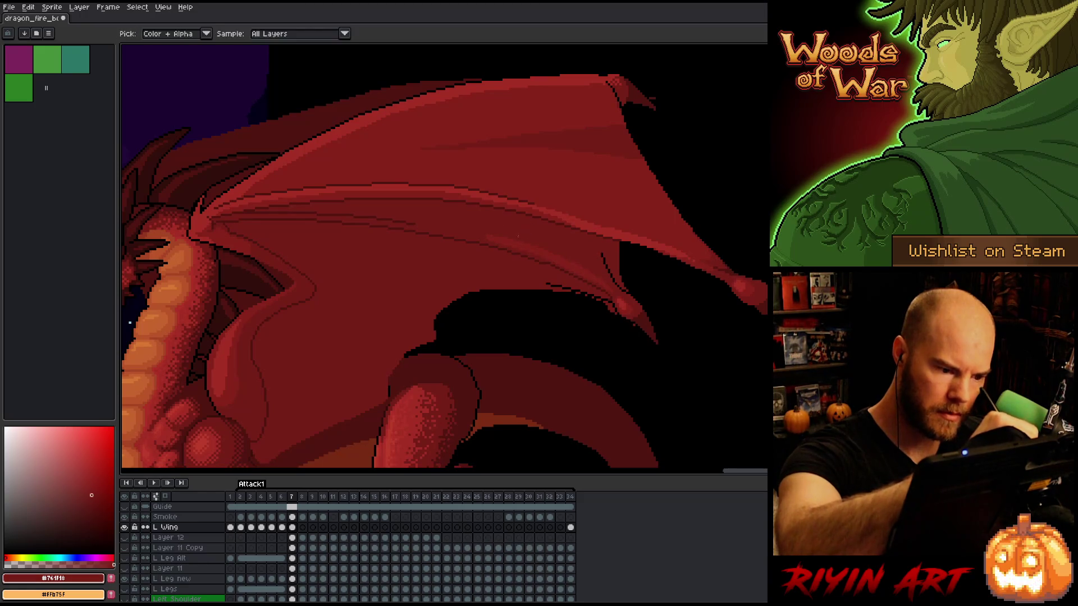
Sample the dark line and lighter wing reds, then solo the L Wing layer
{"action": "left_click", "coordinate": [477, 234], "text": "alt"}
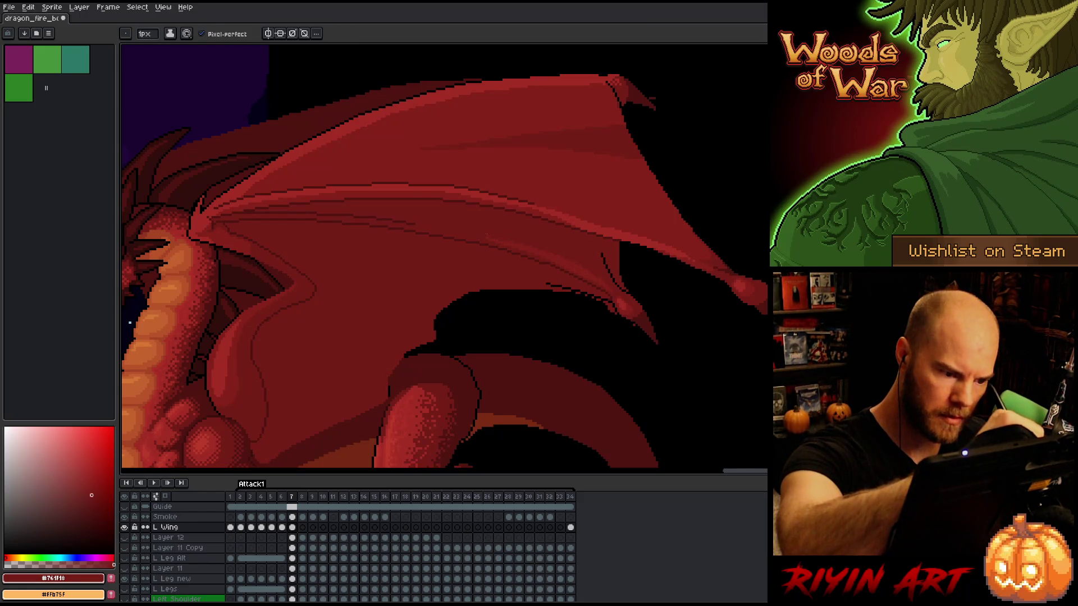
{"action": "left_click", "coordinate": [515, 240], "text": "alt"}
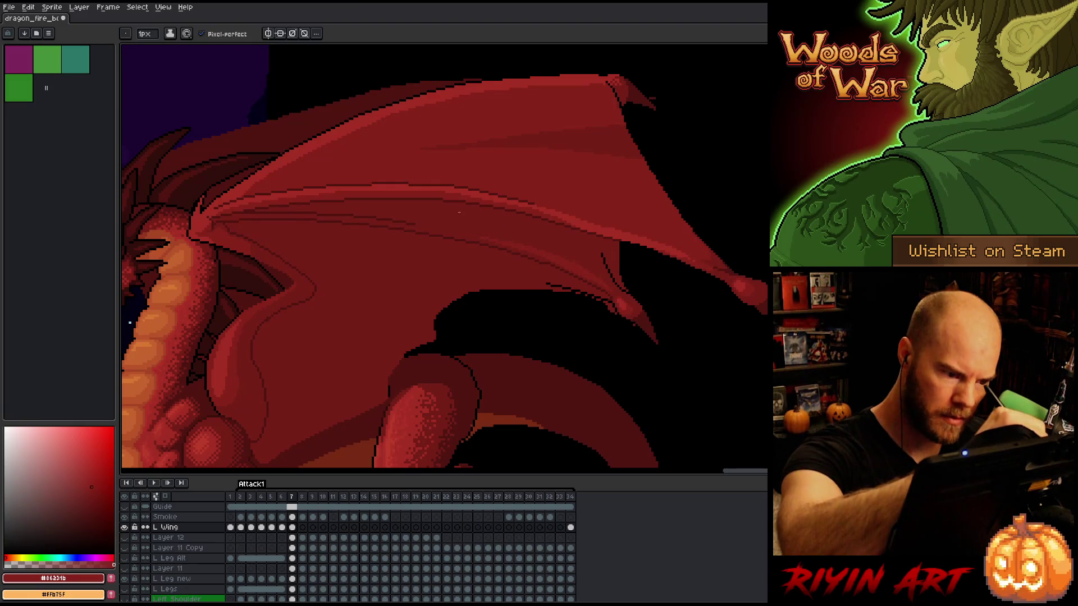
{"action": "left_click", "coordinate": [548, 259], "text": "alt"}
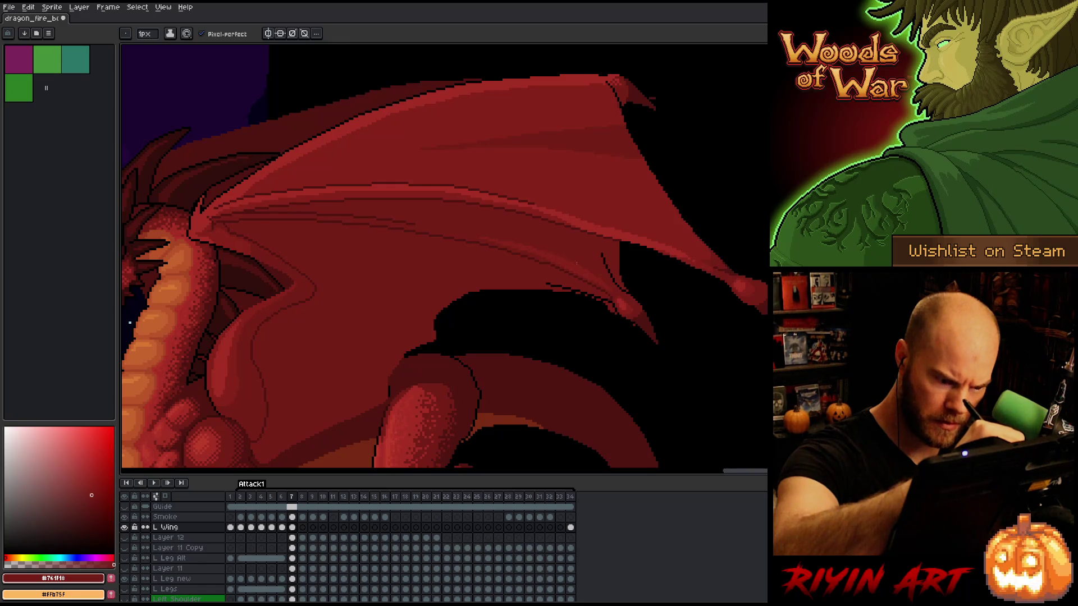
{"action": "key", "text": "w"}
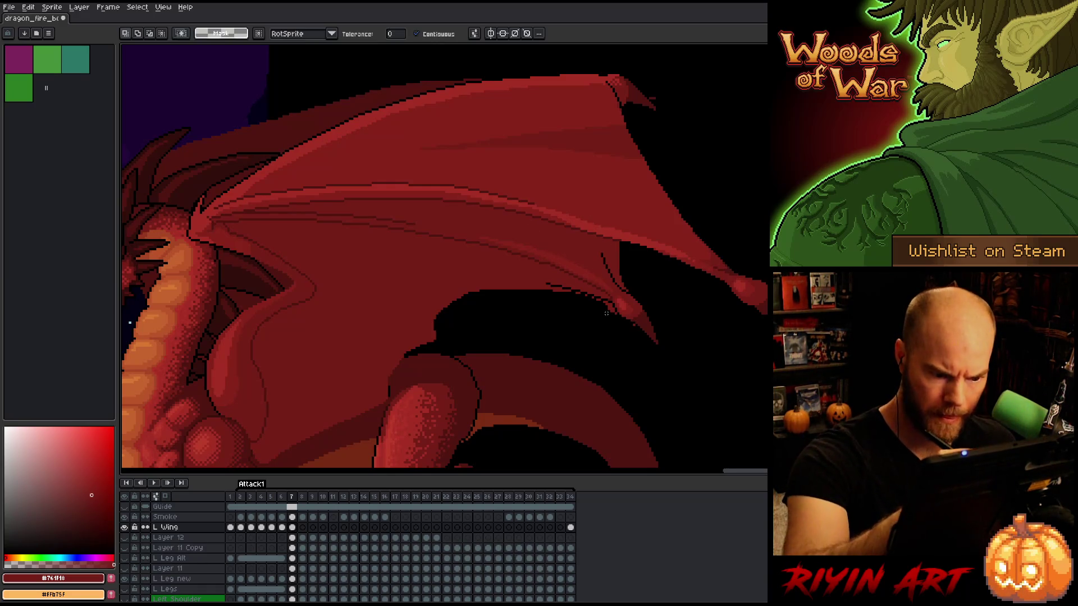
{"action": "key", "text": "ctrl+d"}
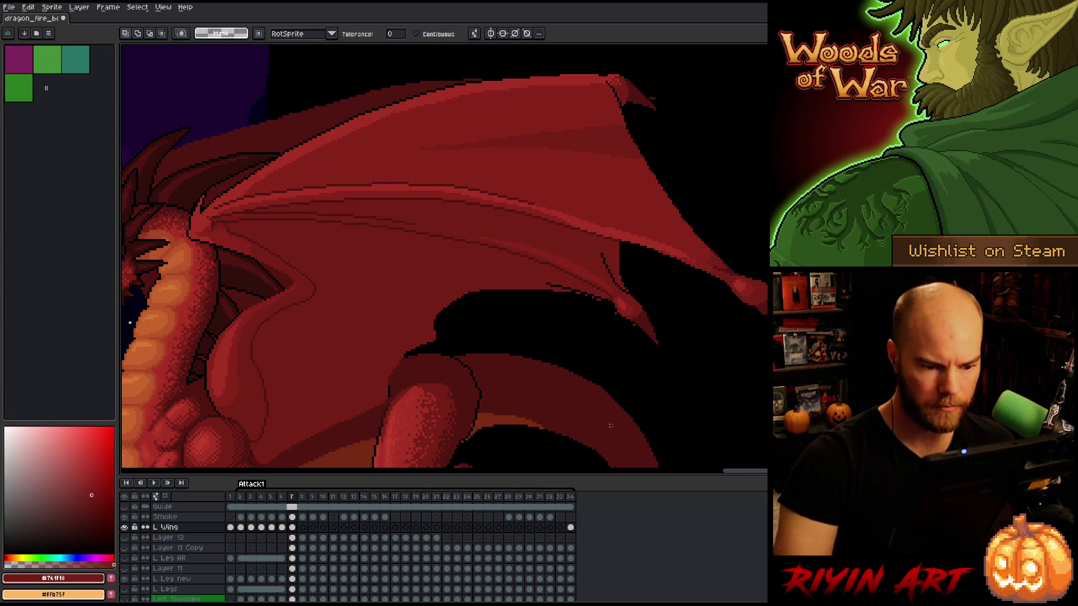
{"action": "key", "text": "b"}
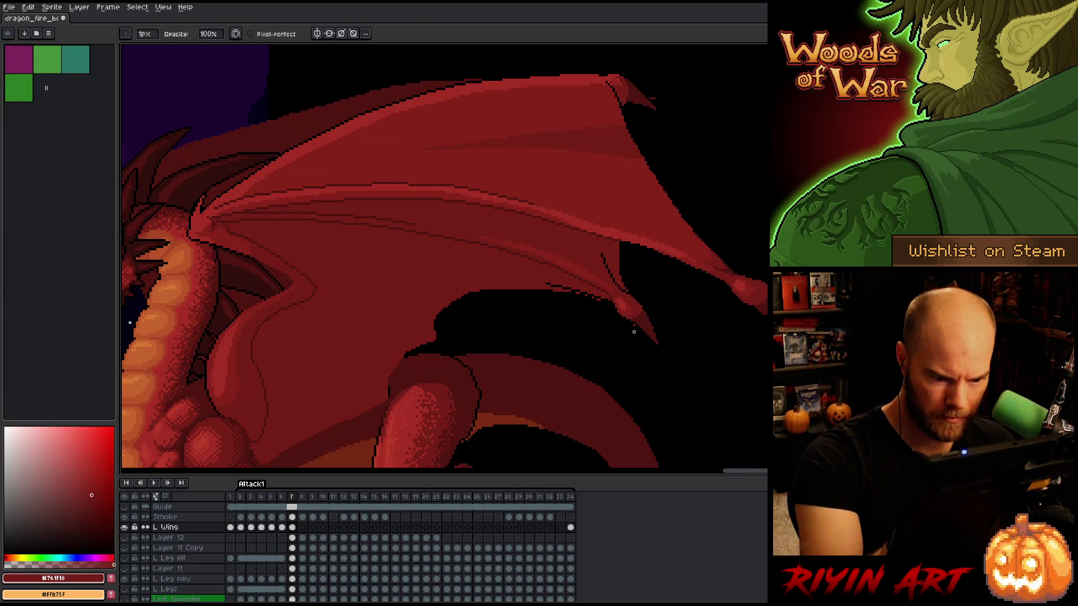
{"action": "left_click", "coordinate": [124, 527], "text": "alt"}
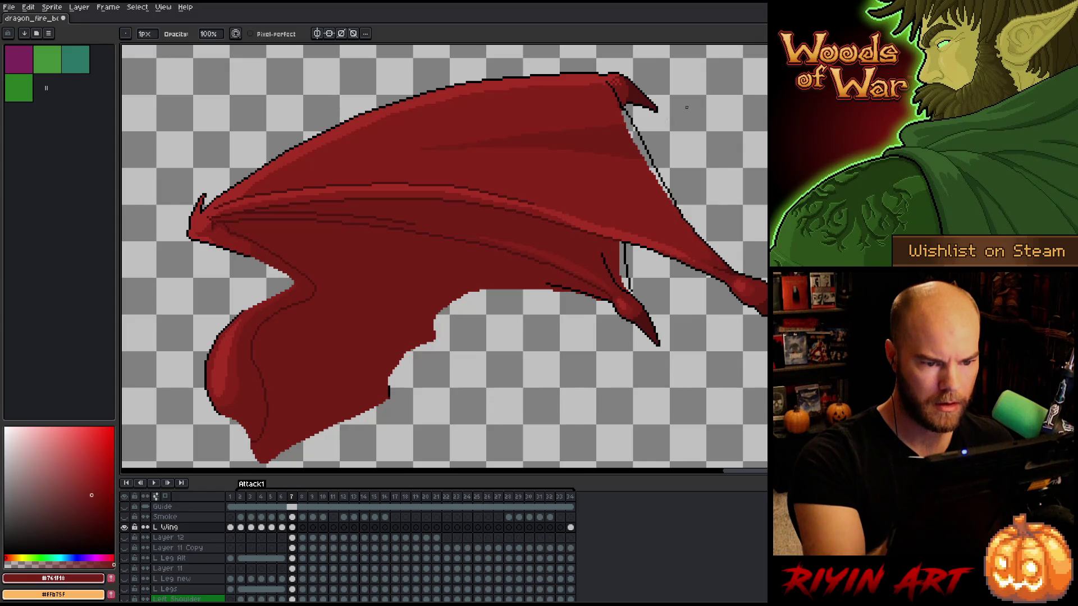
Fill the black edge line beside the wing claw with the membrane's red
{"action": "key", "text": "e"}
{"action": "key", "text": "i"}
{"action": "left_click", "coordinate": [644, 163]}
{"action": "key", "text": "g"}
{"action": "left_click", "coordinate": [649, 152]}
{"action": "key", "text": "e"}
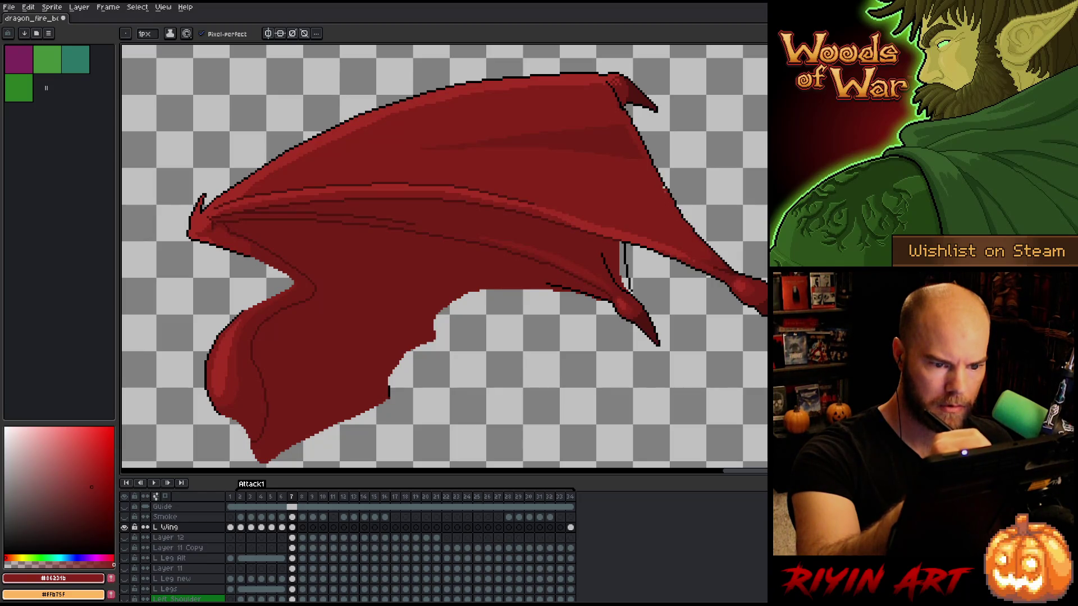
{"action": "key", "text": "w"}
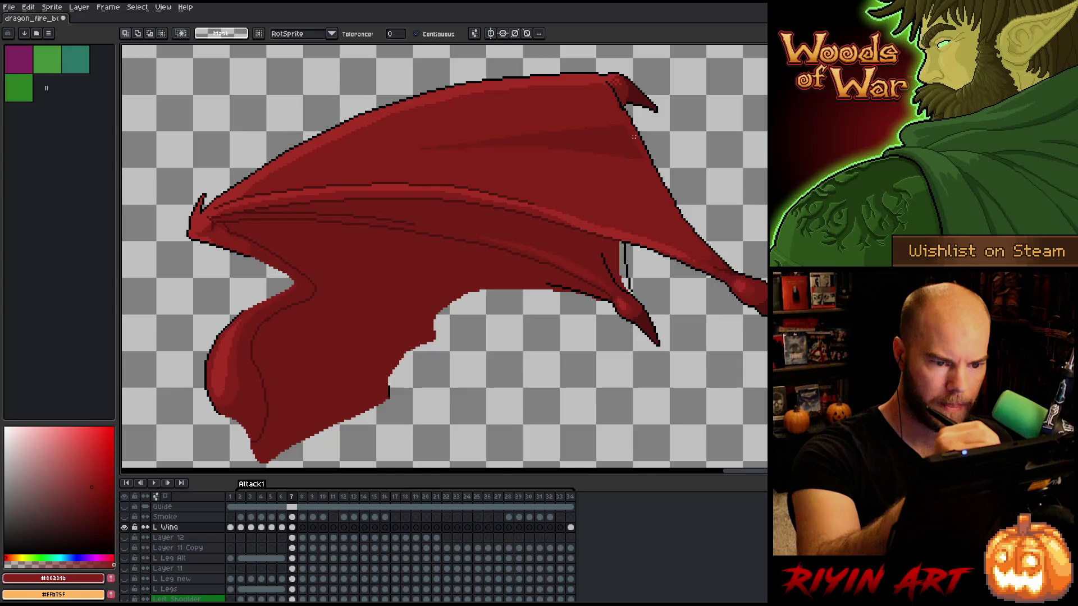
{"action": "key", "text": "b"}
{"action": "left_click", "coordinate": [625, 128], "text": "alt"}
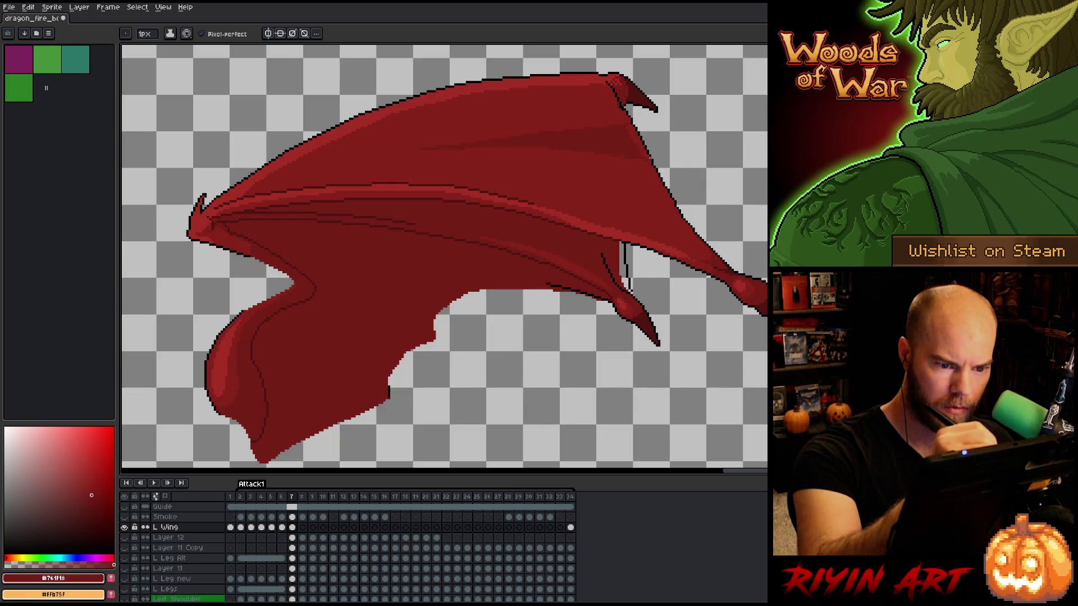
Erase the remaining stray dark pixels around the wing's inner claw
{"action": "key", "text": "g"}
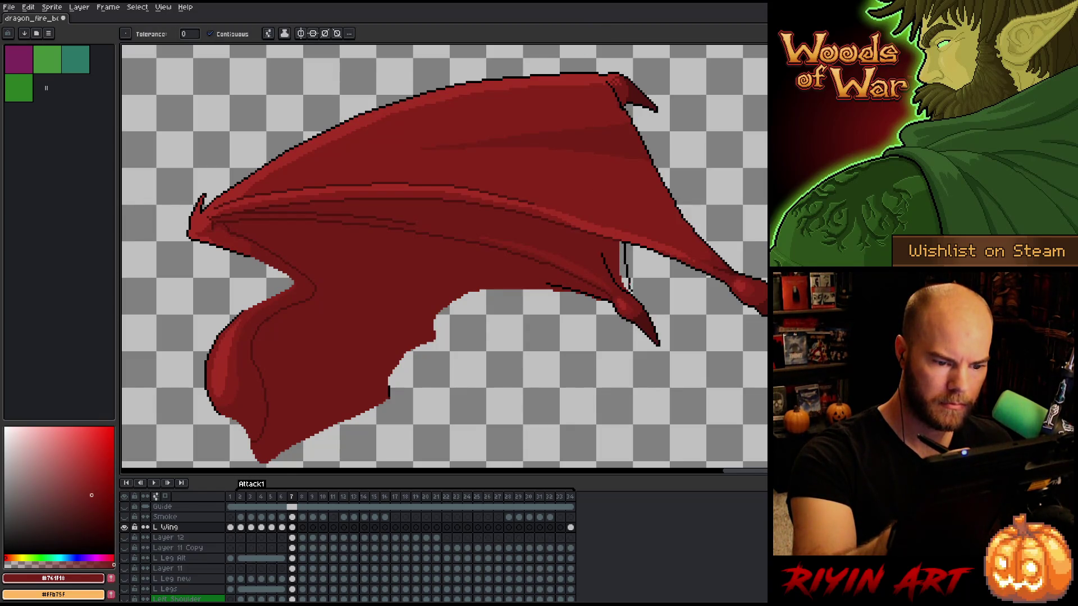
{"action": "key", "text": "m"}
{"action": "left_click_drag", "start_coordinate": [623, 268], "coordinate": [638, 293]}
{"action": "key", "text": "ctrl+d"}
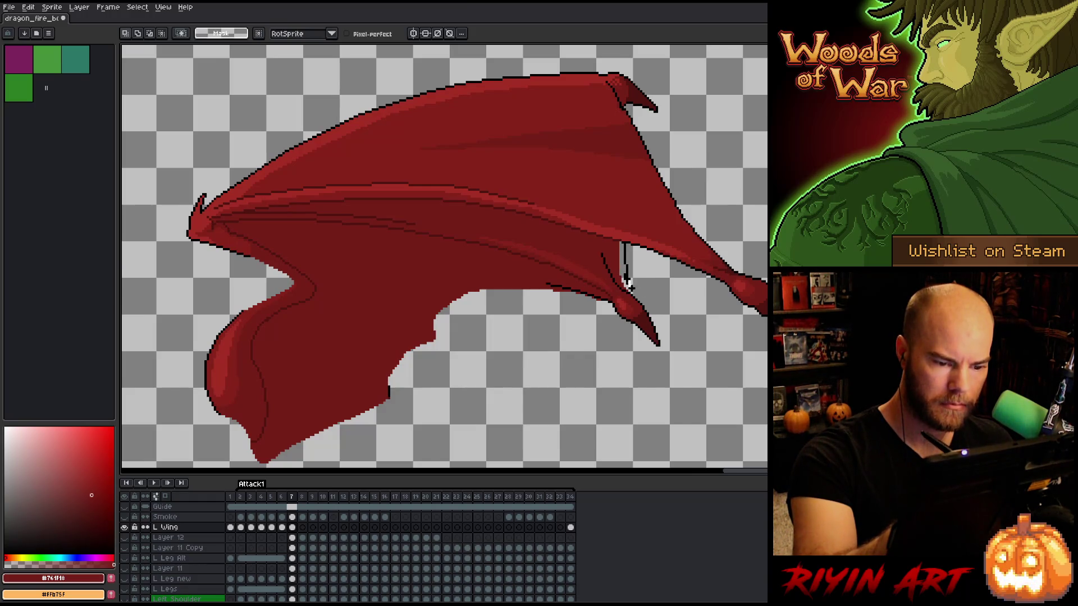
{"action": "key", "text": "b"}
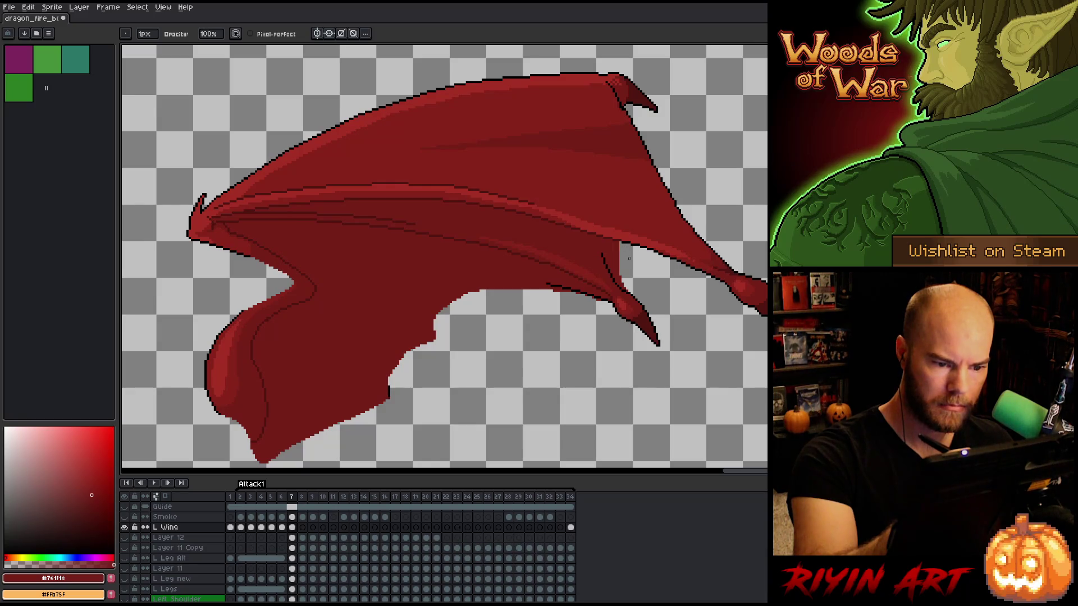
{"action": "key", "text": "e"}
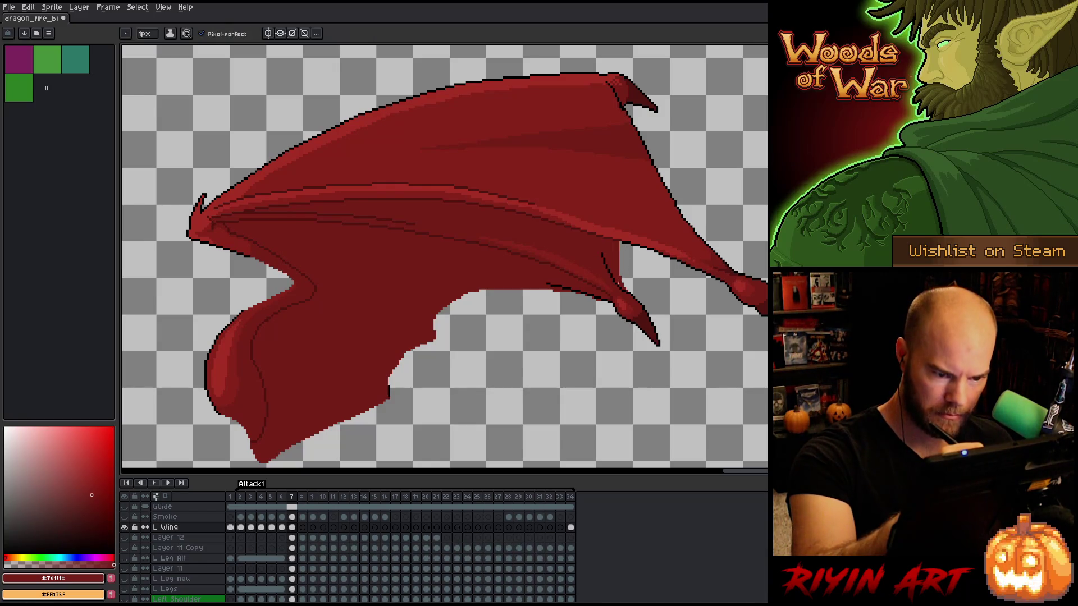
{"action": "key", "text": "b"}
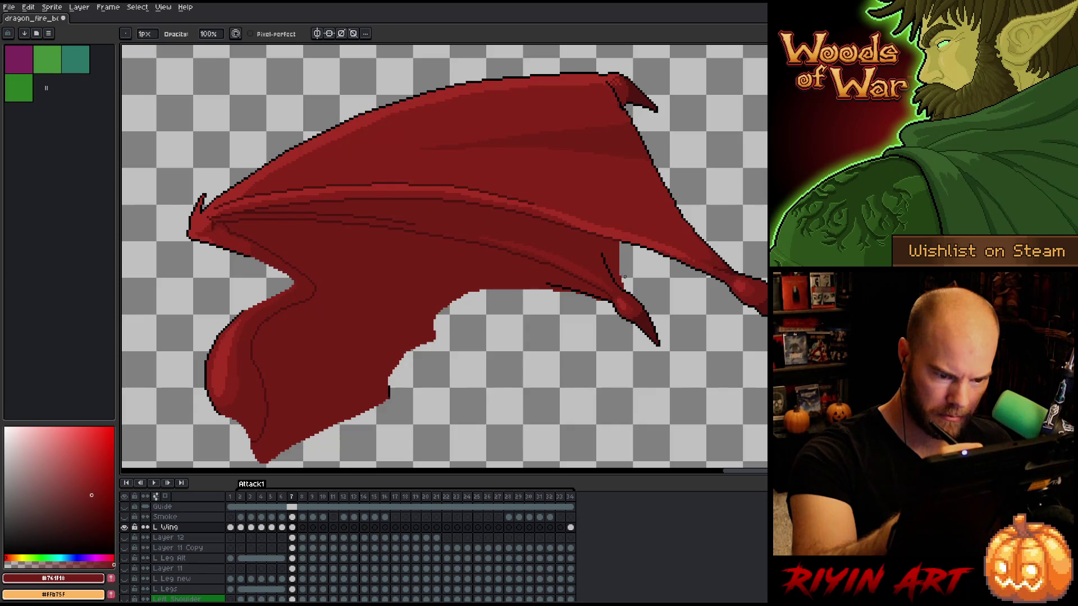
{"action": "key", "text": "i"}
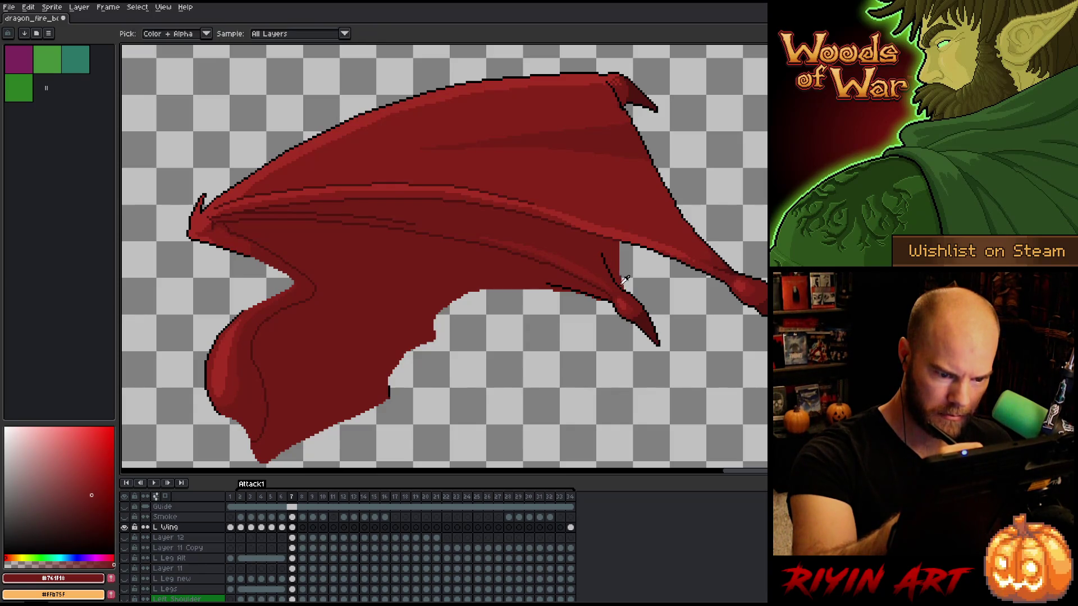
{"action": "key", "text": "e"}
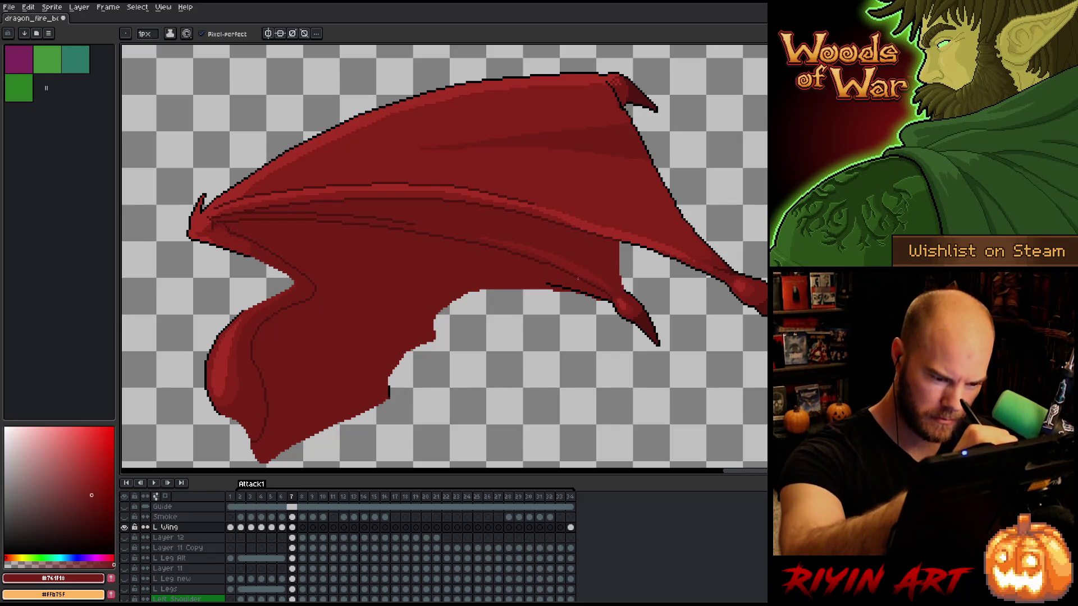
{"action": "key", "text": "alt"}
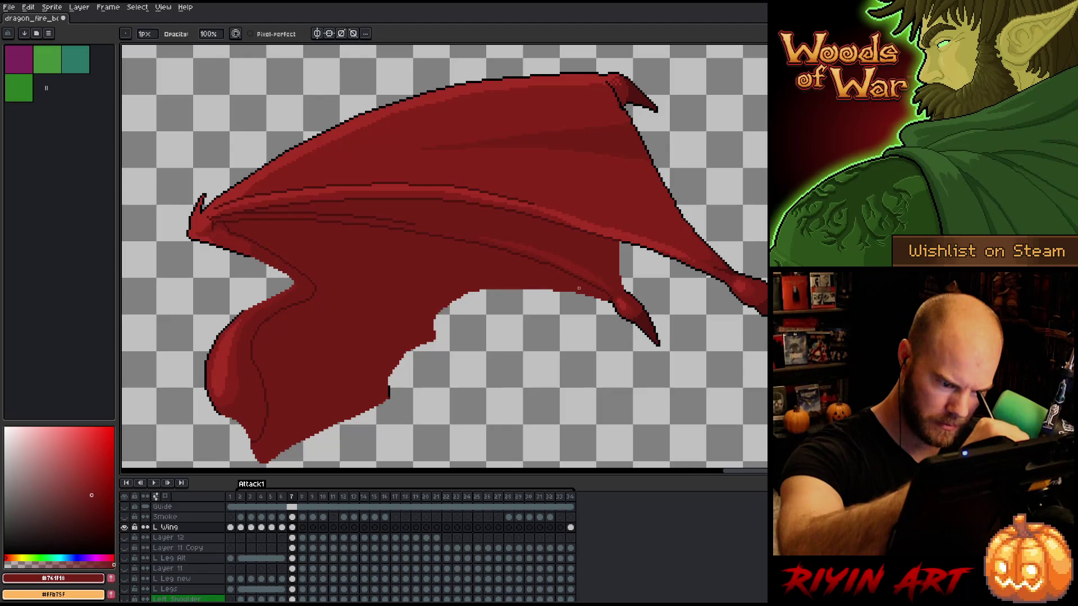
{"action": "left_click_drag", "start_coordinate": [517, 282], "coordinate": [740, 313]}
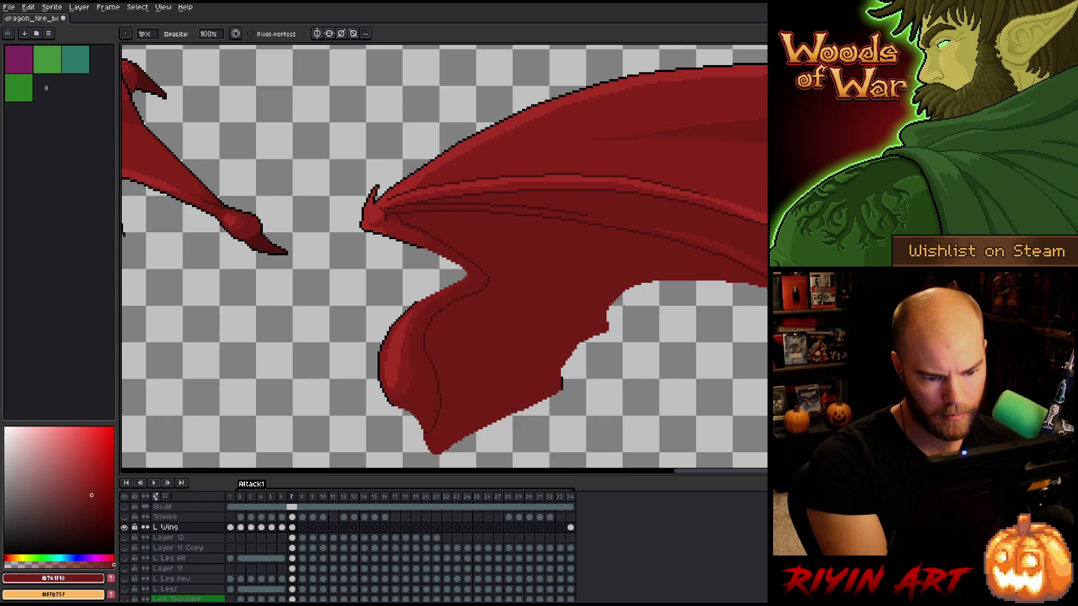
Lasso the lower membrane edge and fold, then apply a black outline with Shift+O
{"action": "key", "text": "e"}
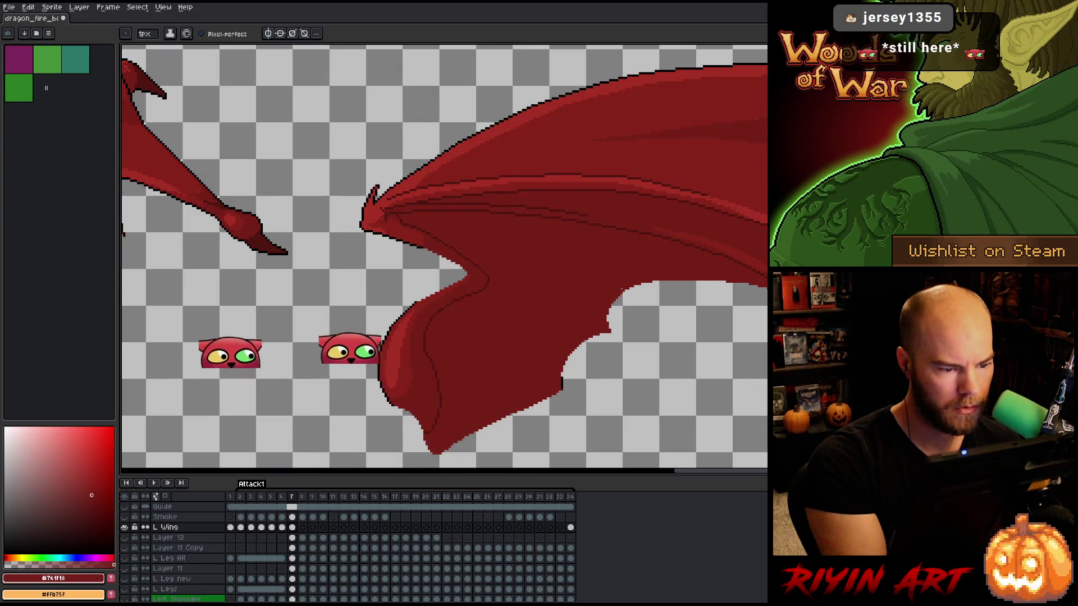
{"action": "key", "text": "m"}
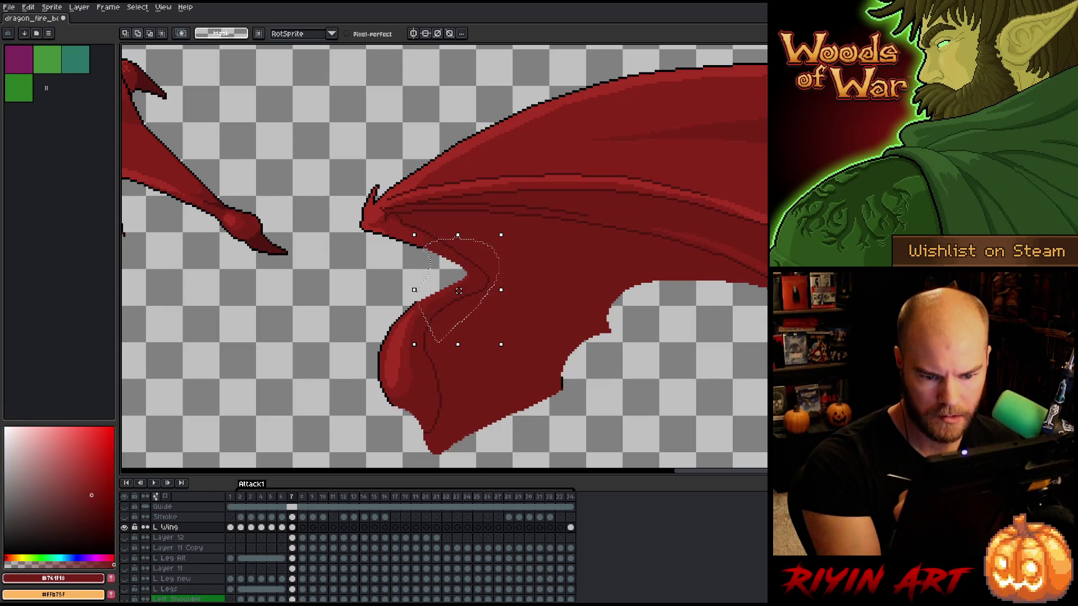
{"action": "left_click_drag", "start_coordinate": [611, 384], "coordinate": [714, 393]}
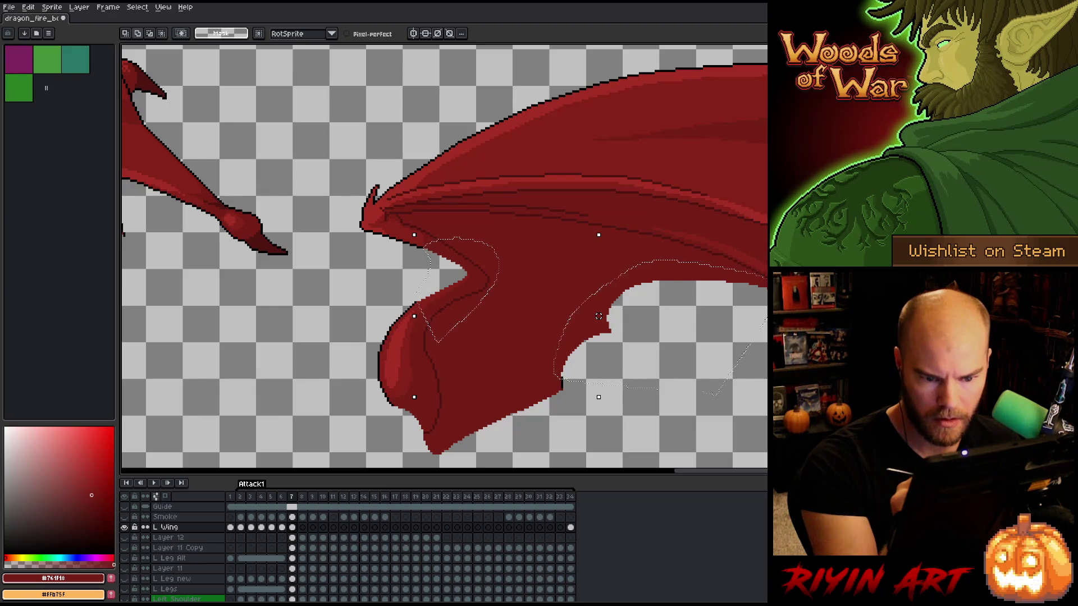
{"action": "left_click", "coordinate": [615, 314], "text": "alt"}
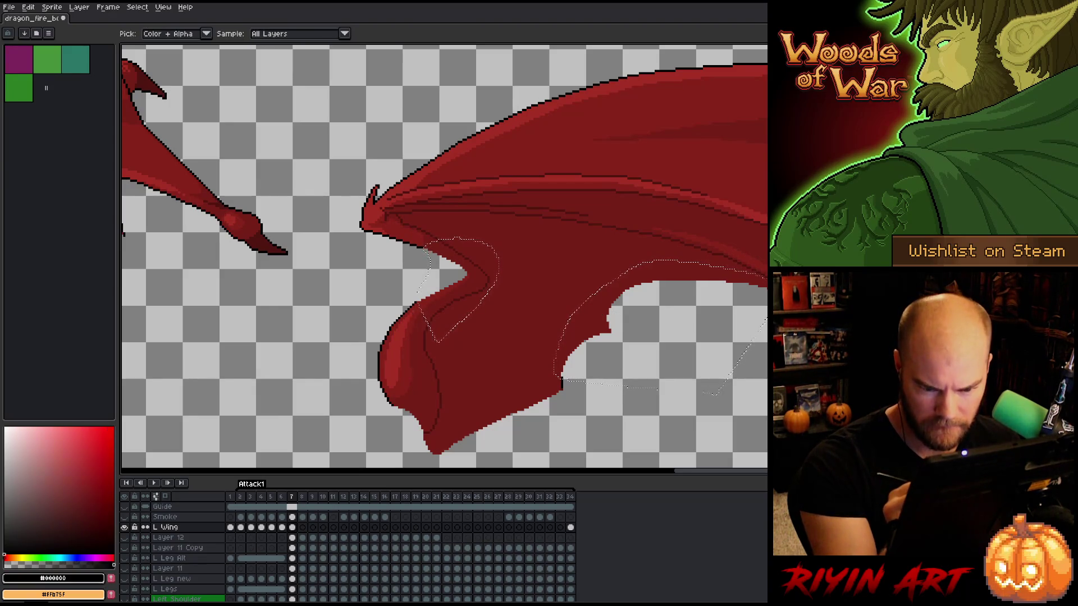
{"action": "key", "text": "shift+o"}
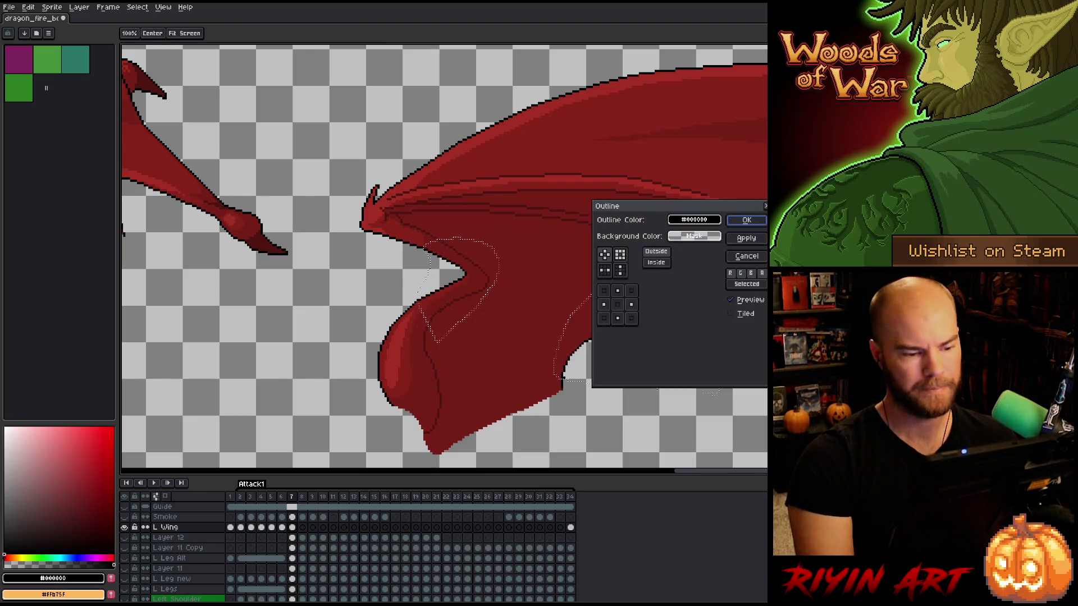
{"action": "key", "text": "Return"}
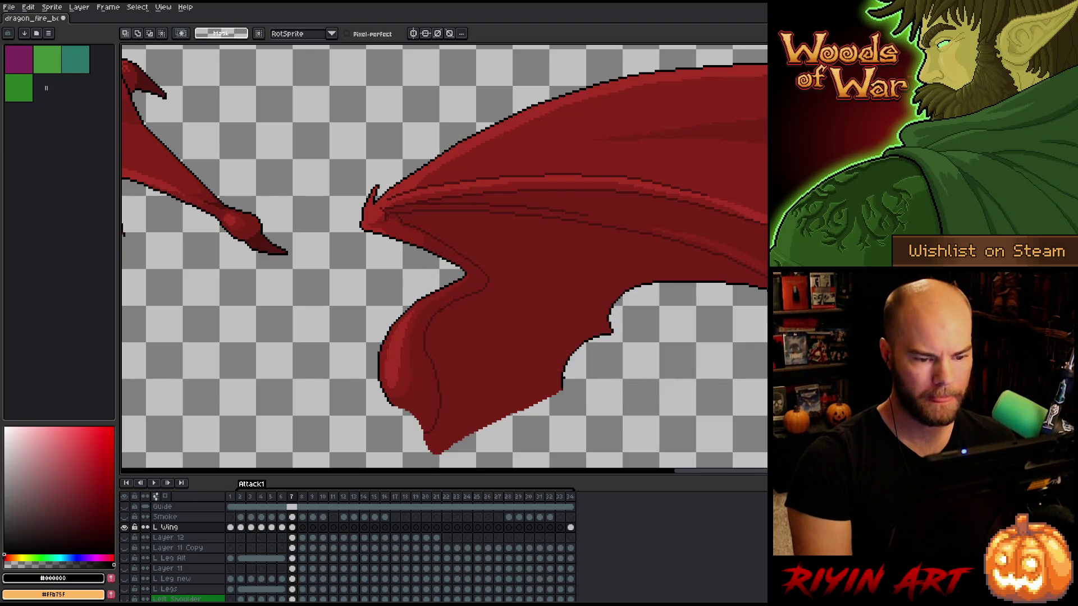
{"action": "key", "text": "ctrl+d"}
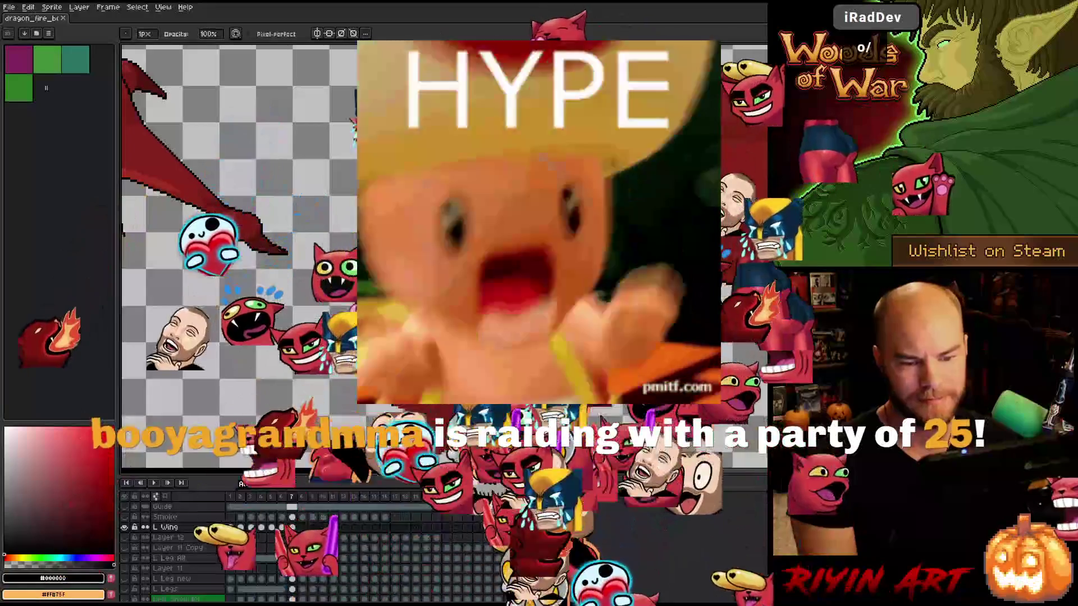
{"action": "scroll", "coordinate": [236, 253], "scroll_direction": "up", "scroll_amount": 1}
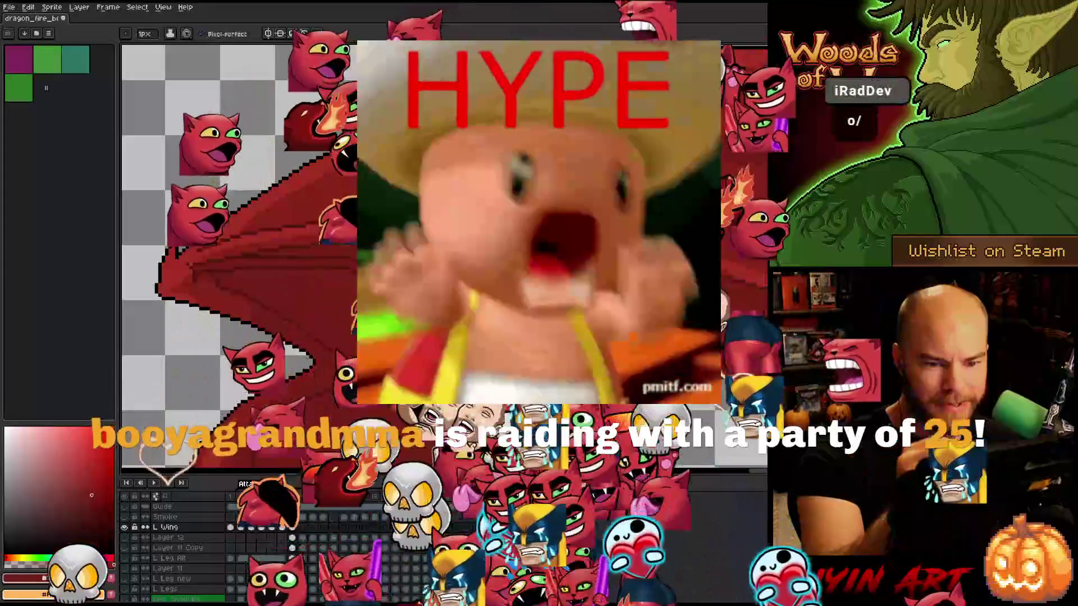
{"action": "left_click", "coordinate": [247, 264], "text": "alt"}
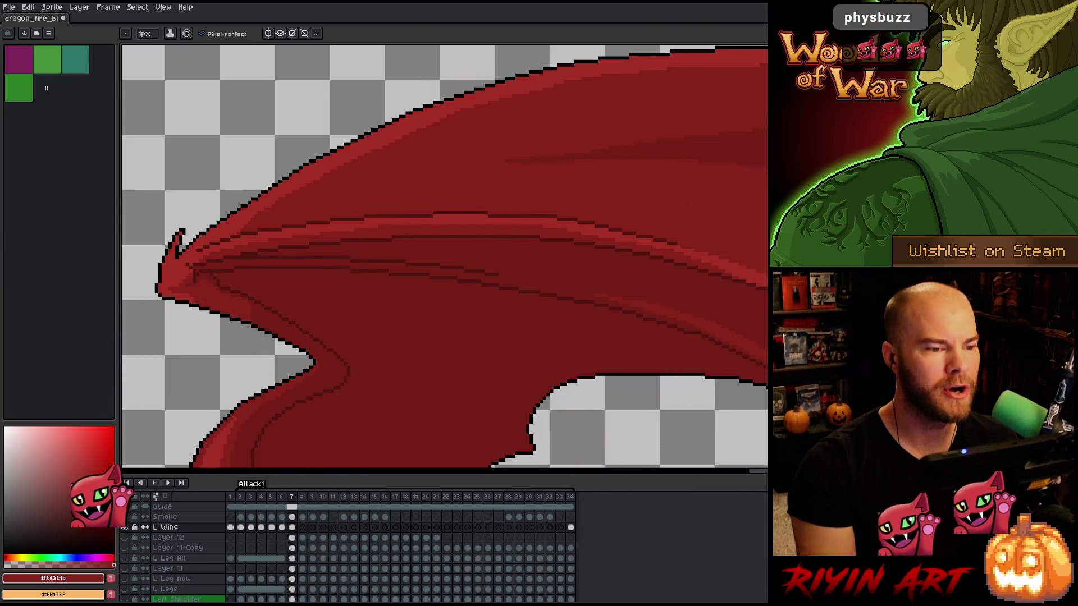
Lasso the detached extra wing left of the main wing and delete it
{"action": "scroll", "coordinate": [500, 233], "scroll_direction": "down", "scroll_amount": 4}
{"action": "scroll", "coordinate": [568, 272], "scroll_direction": "up", "scroll_amount": 1}
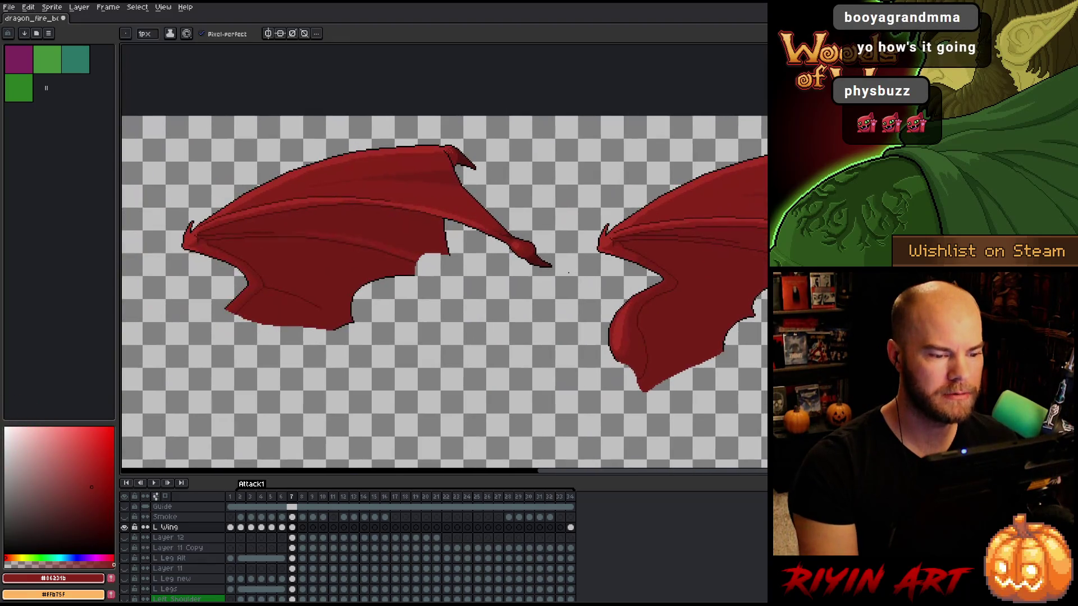
{"action": "key", "text": "q"}
{"action": "mouse_move", "coordinate": [486, 380]}
{"action": "left_mouse_down"}
{"action": "mouse_move", "coordinate": [514, 357]}
{"action": "mouse_move", "coordinate": [542, 200]}
{"action": "left_mouse_up"}
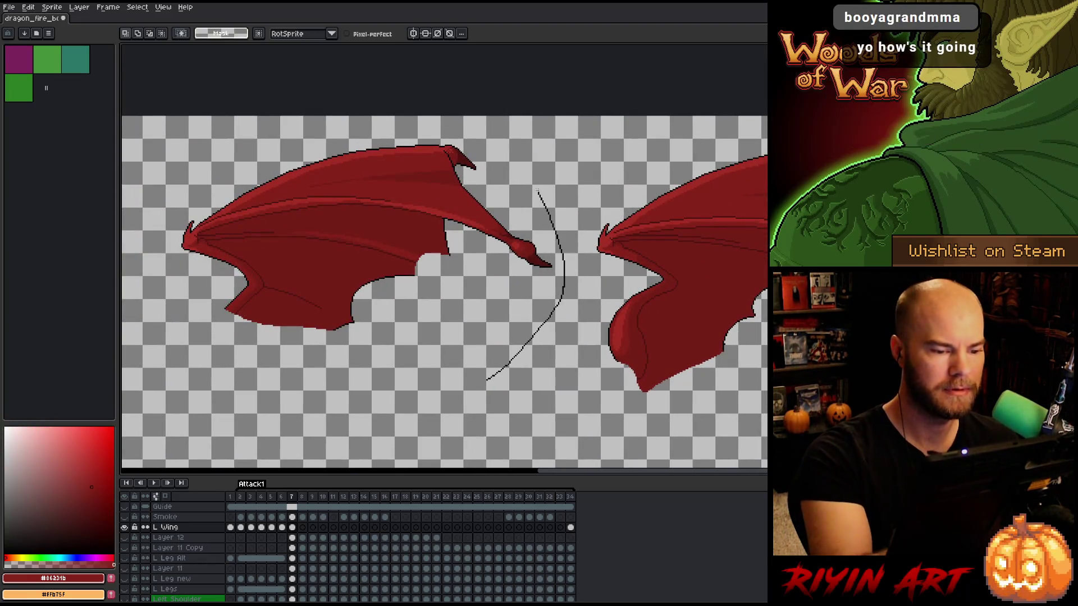
{"action": "left_click_drag", "start_coordinate": [355, 374], "coordinate": [357, 375]}
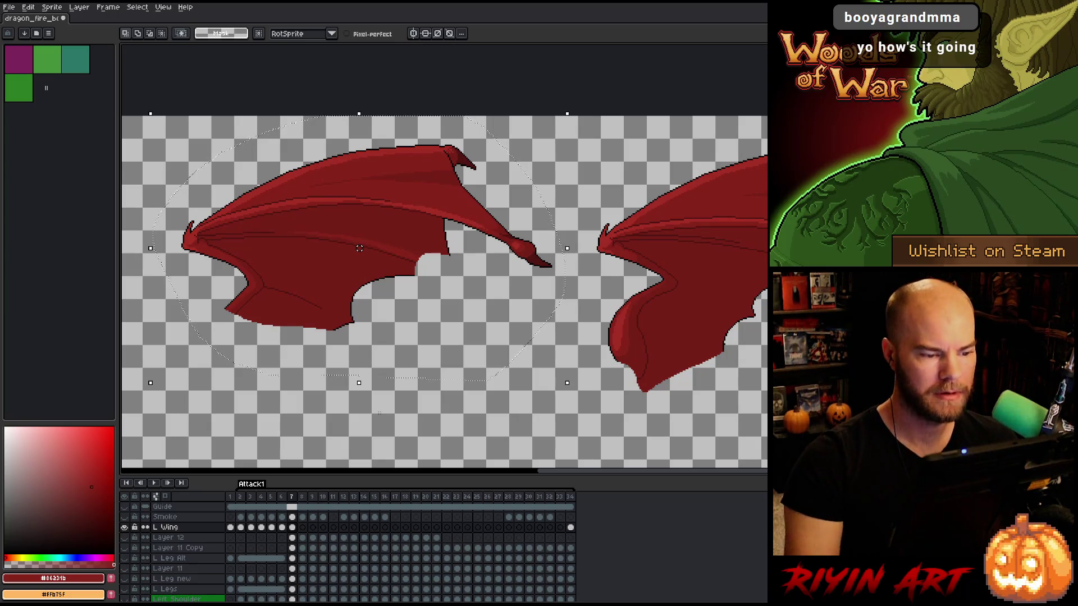
{"action": "key", "text": "Delete"}
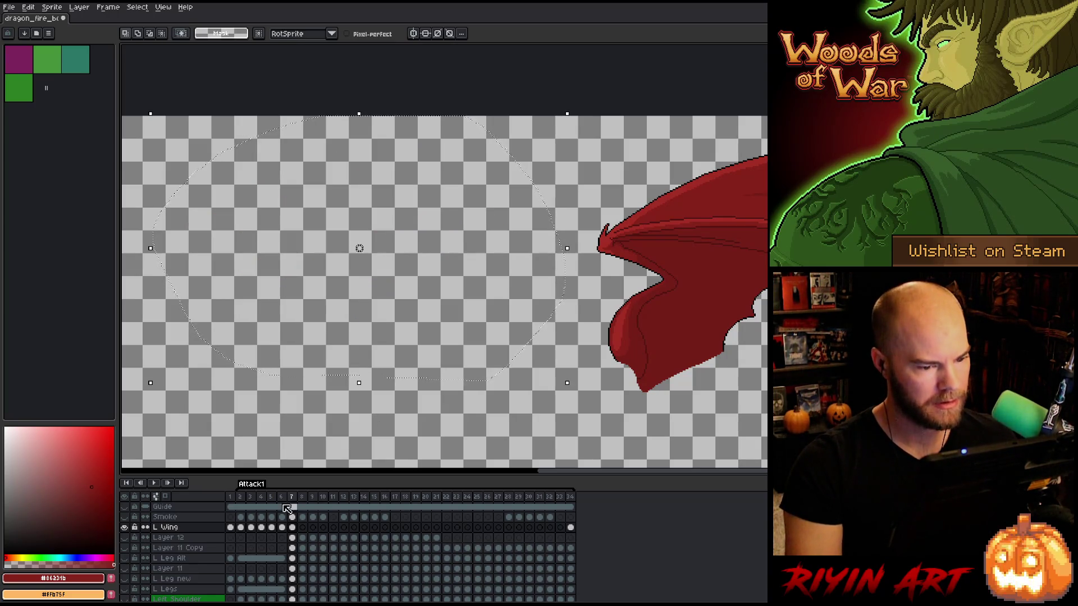
Show all layers again and step back to frame 6
{"action": "left_click", "coordinate": [126, 528], "text": "alt"}
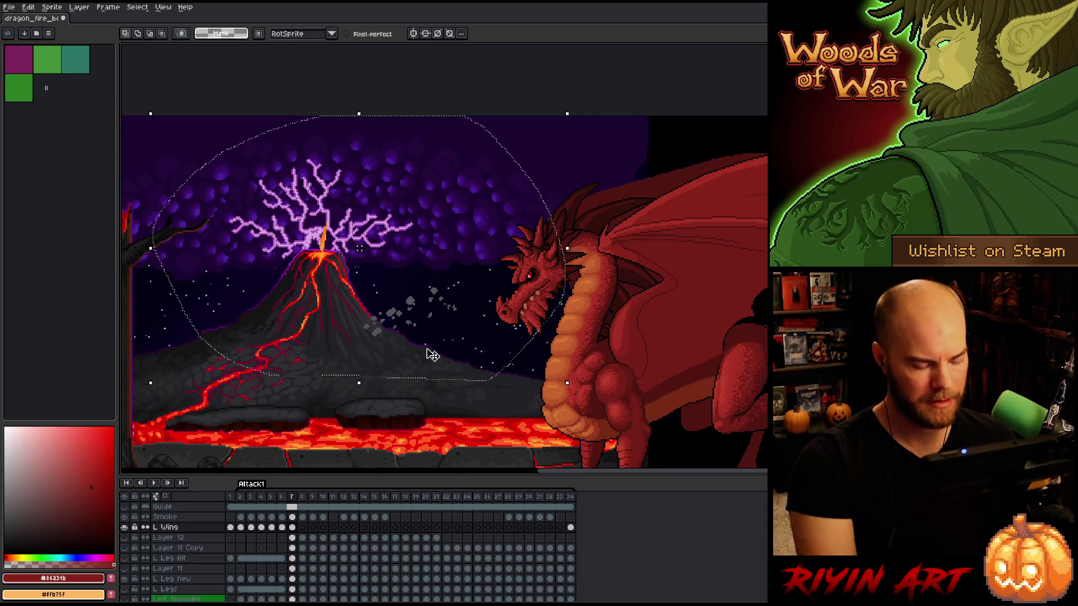
{"action": "scroll", "coordinate": [449, 349], "scroll_direction": "down", "scroll_amount": 2}
{"action": "scroll", "coordinate": [457, 262], "scroll_direction": "up", "scroll_amount": 3}
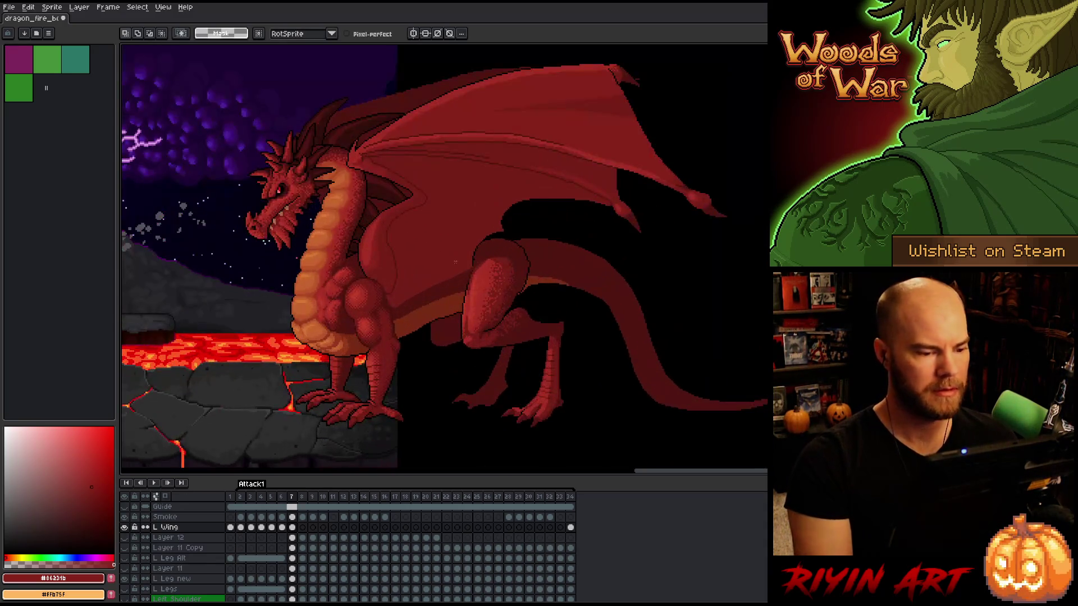
{"action": "key", "text": "Left"}
{"action": "left_click_drag", "start_coordinate": [393, 281], "coordinate": [470, 306]}
Activate the Left Wing layer, select frames 3–5, play the attack and stop on frame 7
{"action": "scroll", "coordinate": [289, 597], "scroll_direction": "down", "scroll_amount": 3}
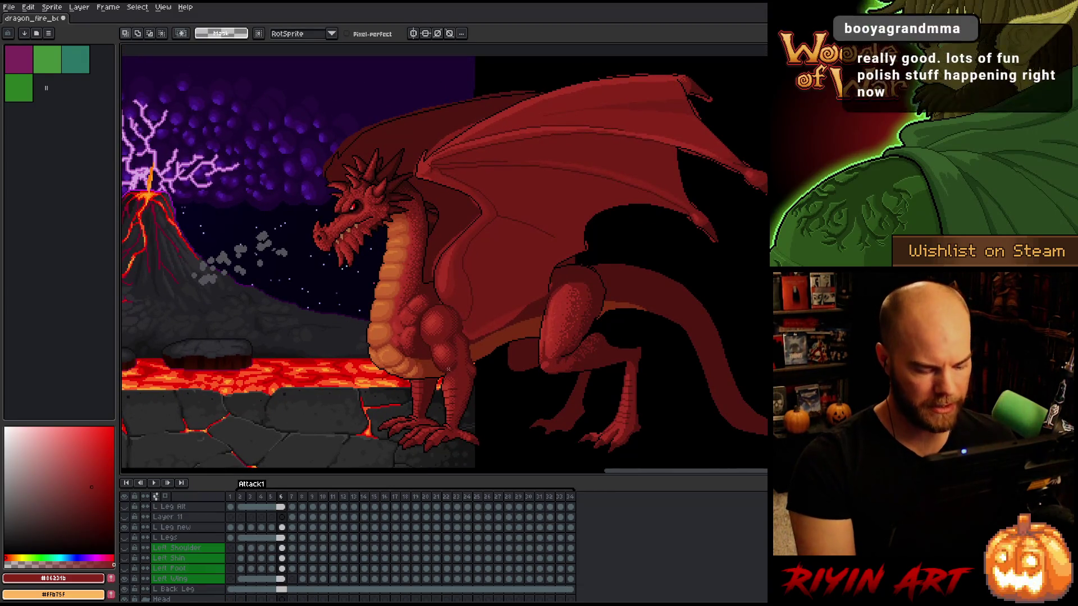
{"action": "key", "text": "v"}
{"action": "left_click", "coordinate": [453, 248]}
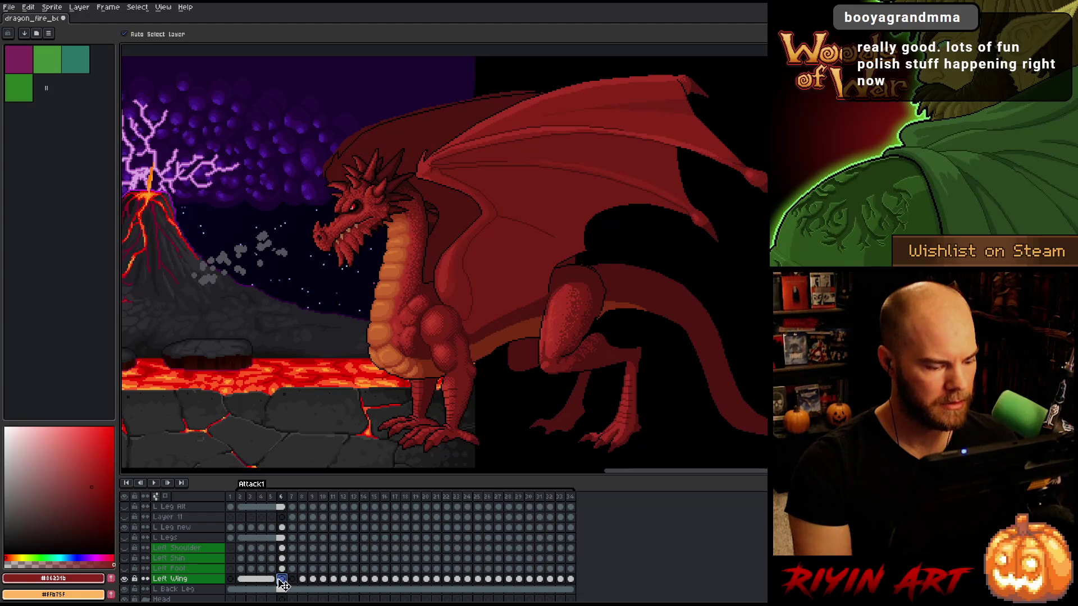
{"action": "left_click_drag", "start_coordinate": [271, 581], "coordinate": [246, 584]}
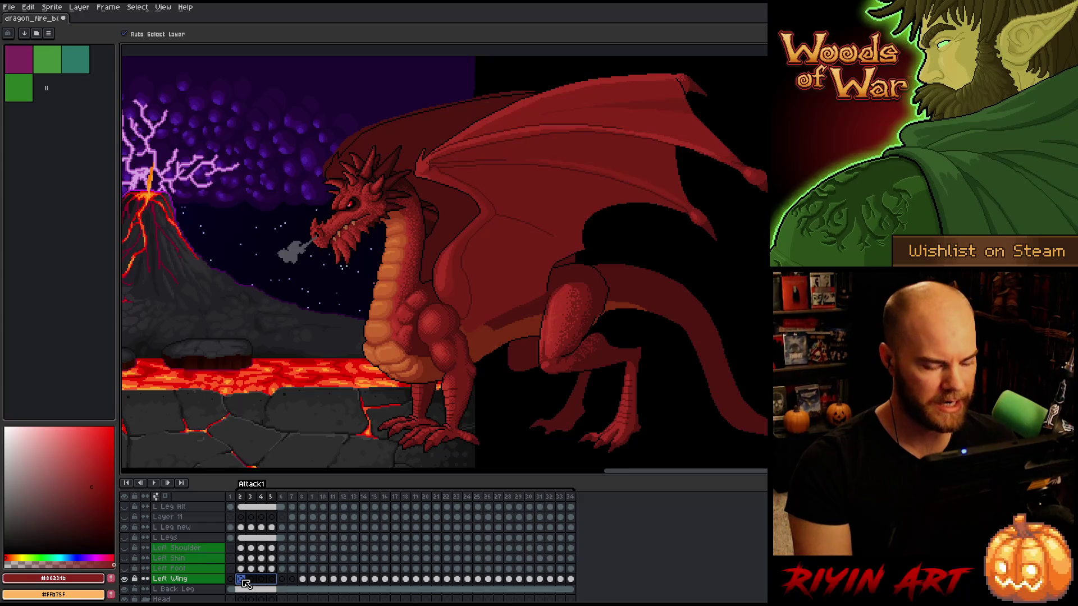
{"action": "key", "text": "Return"}
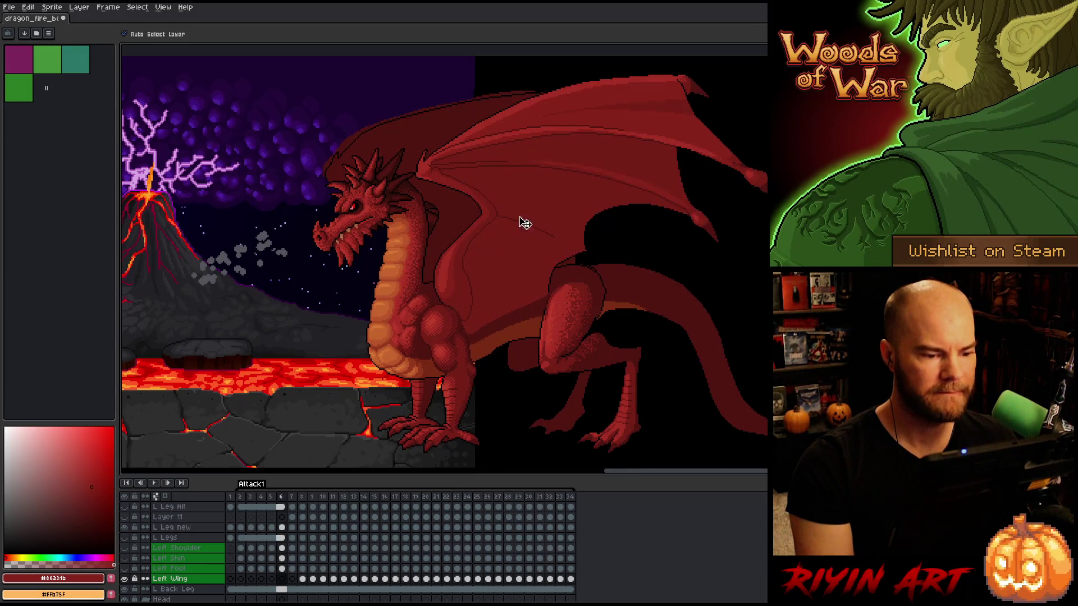
{"action": "scroll", "coordinate": [523, 223], "scroll_direction": "up", "scroll_amount": 3}
{"action": "left_click", "coordinate": [427, 202]}
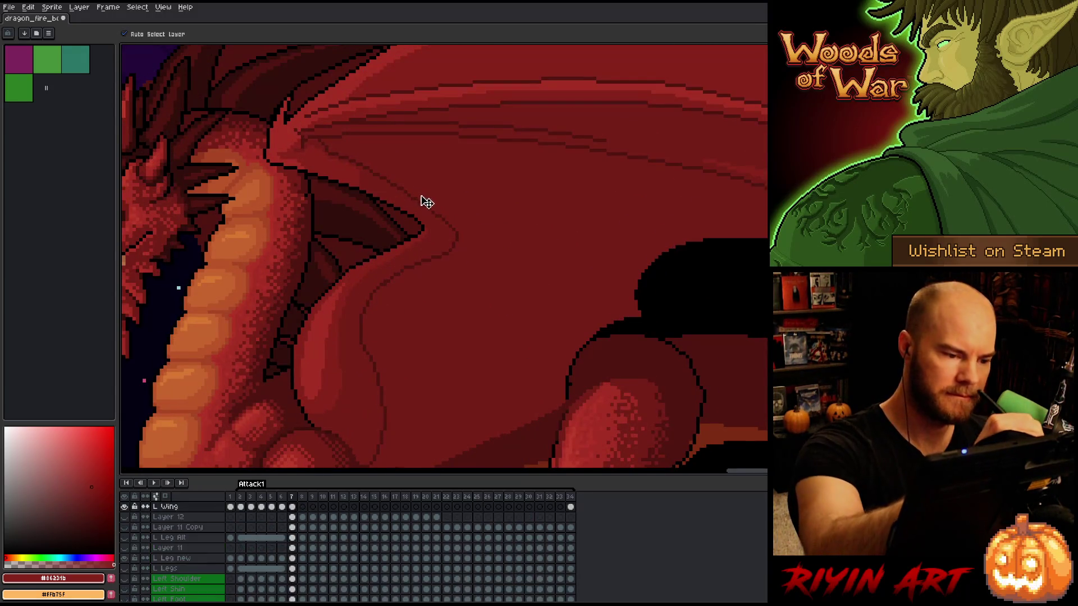
Zoom out, play the full Attack1 animation, then return to frame 7 with the dragon centred
{"action": "key", "text": "b"}
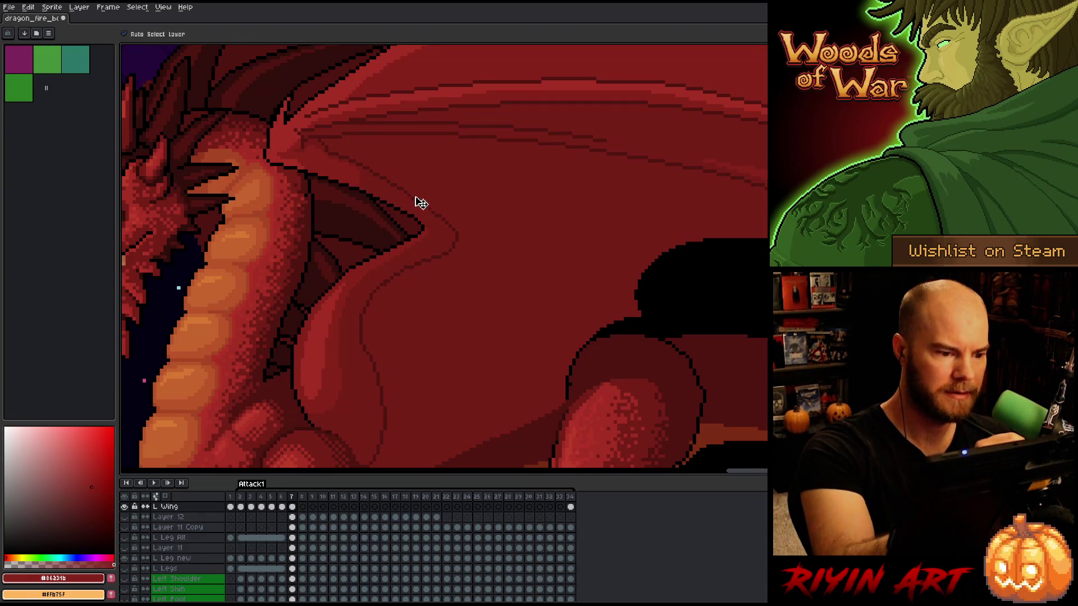
{"action": "mouse_move", "coordinate": [504, 243]}
{"action": "left_mouse_down"}
{"action": "mouse_move", "coordinate": [572, 246]}
{"action": "mouse_move", "coordinate": [561, 253]}
{"action": "left_mouse_up"}
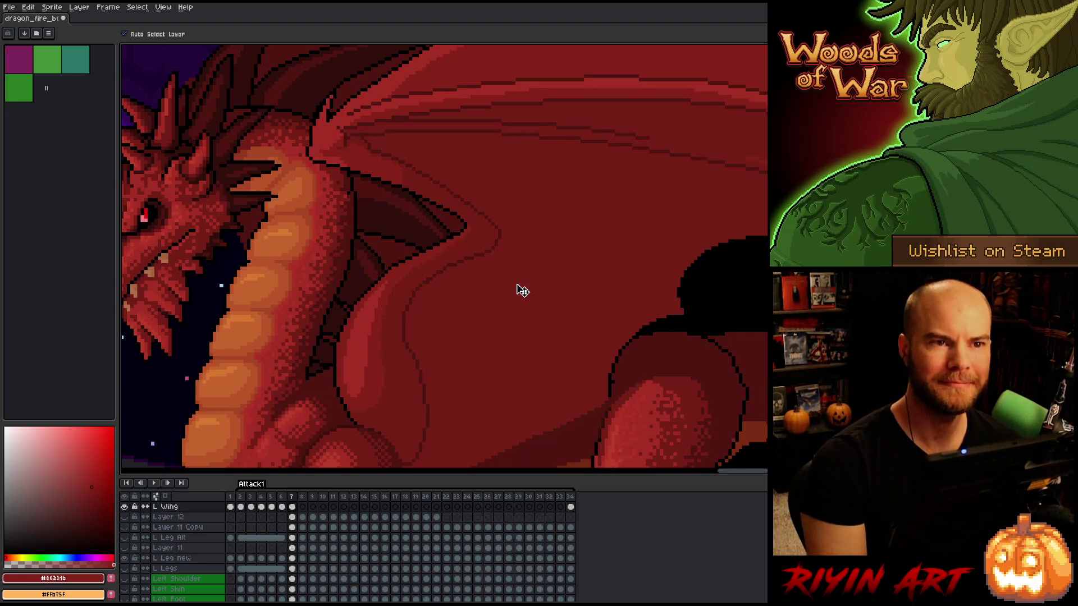
{"action": "scroll", "coordinate": [522, 290], "scroll_direction": "down", "scroll_amount": 3}
{"action": "mouse_move", "coordinate": [490, 353]}
{"action": "left_mouse_down"}
{"action": "mouse_move", "coordinate": [458, 261]}
{"action": "mouse_move", "coordinate": [467, 273]}
{"action": "left_mouse_up"}
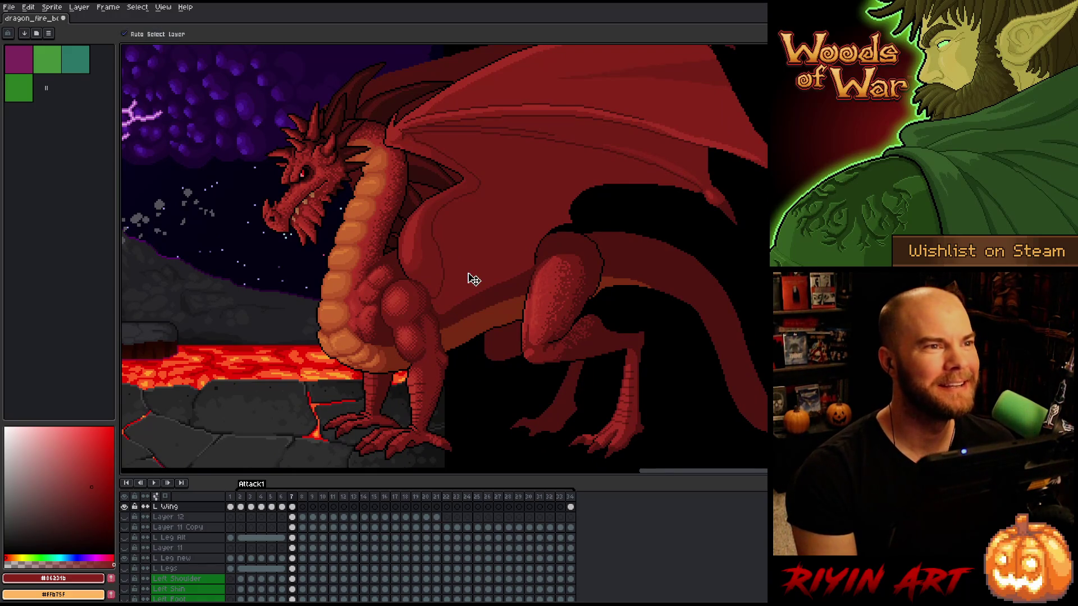
{"action": "key", "text": "Return"}
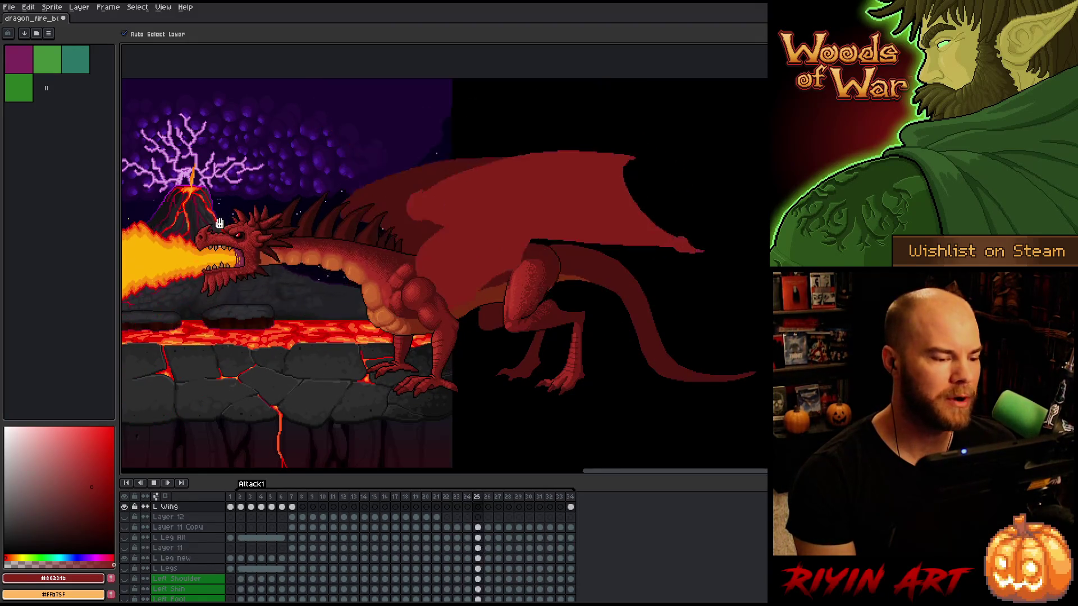
{"action": "mouse_move", "coordinate": [260, 280]}
{"action": "left_mouse_down"}
{"action": "mouse_move", "coordinate": [469, 301]}
{"action": "mouse_move", "coordinate": [497, 287]}
{"action": "left_mouse_up"}
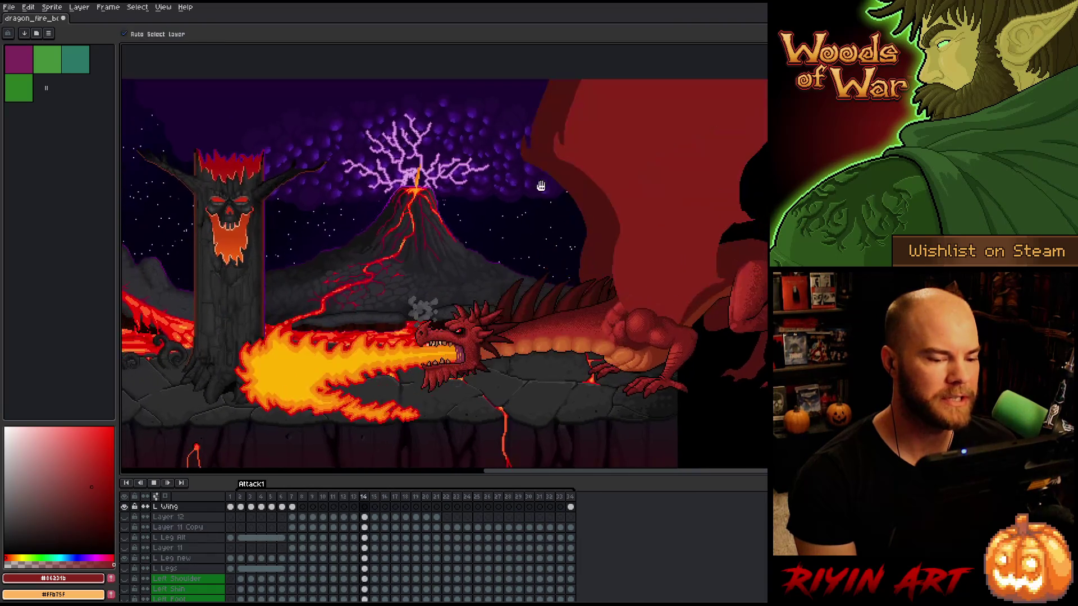
{"action": "left_click_drag", "start_coordinate": [662, 190], "coordinate": [582, 185]}
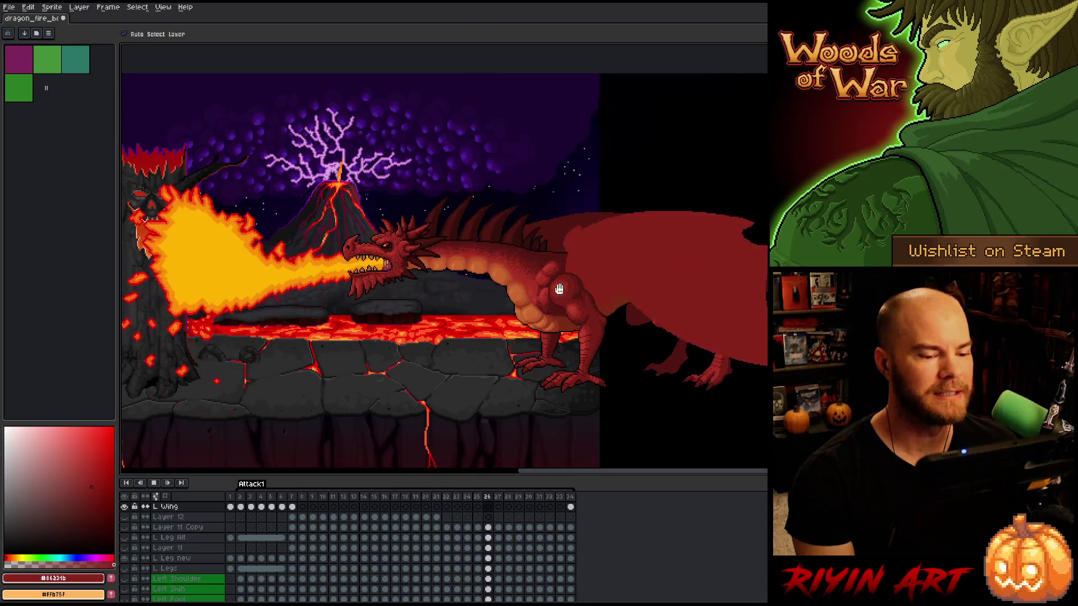
{"action": "left_click_drag", "start_coordinate": [630, 321], "coordinate": [544, 336]}
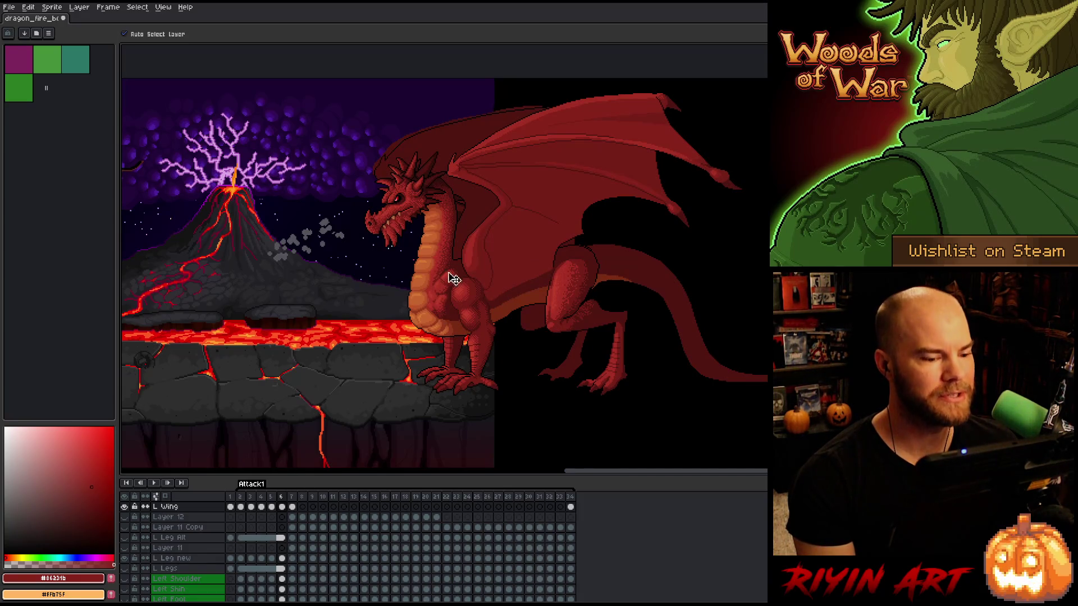
{"action": "left_click", "coordinate": [293, 499]}
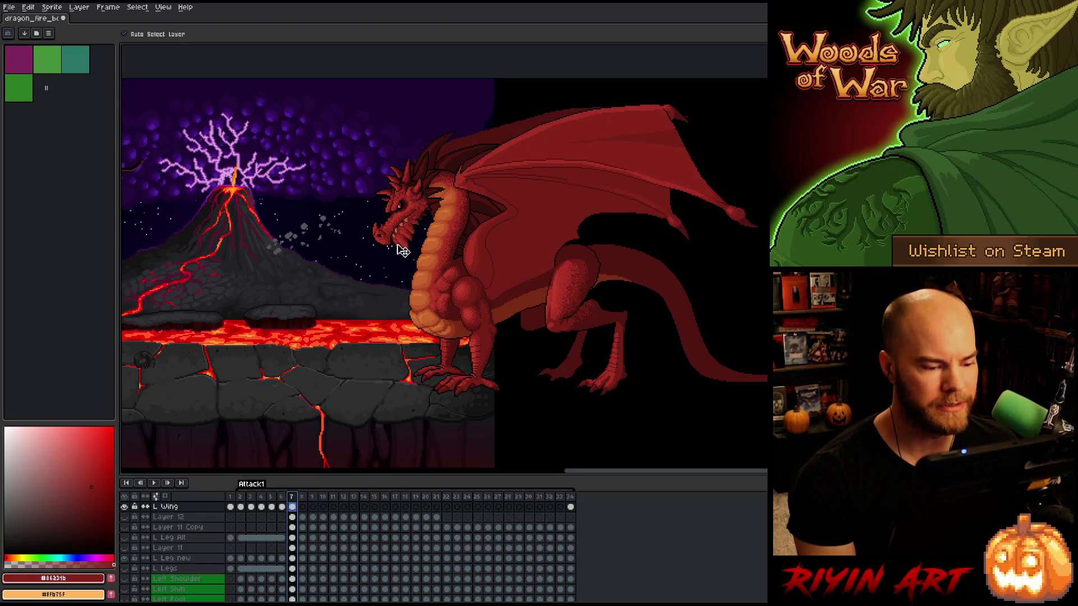
{"action": "scroll", "coordinate": [498, 243], "scroll_direction": "up", "scroll_amount": 1}
Centre the view on the wing and play the animation to watch it flap
{"action": "scroll", "coordinate": [518, 229], "scroll_direction": "up", "scroll_amount": 1}
{"action": "left_click_drag", "start_coordinate": [477, 257], "coordinate": [432, 274]}
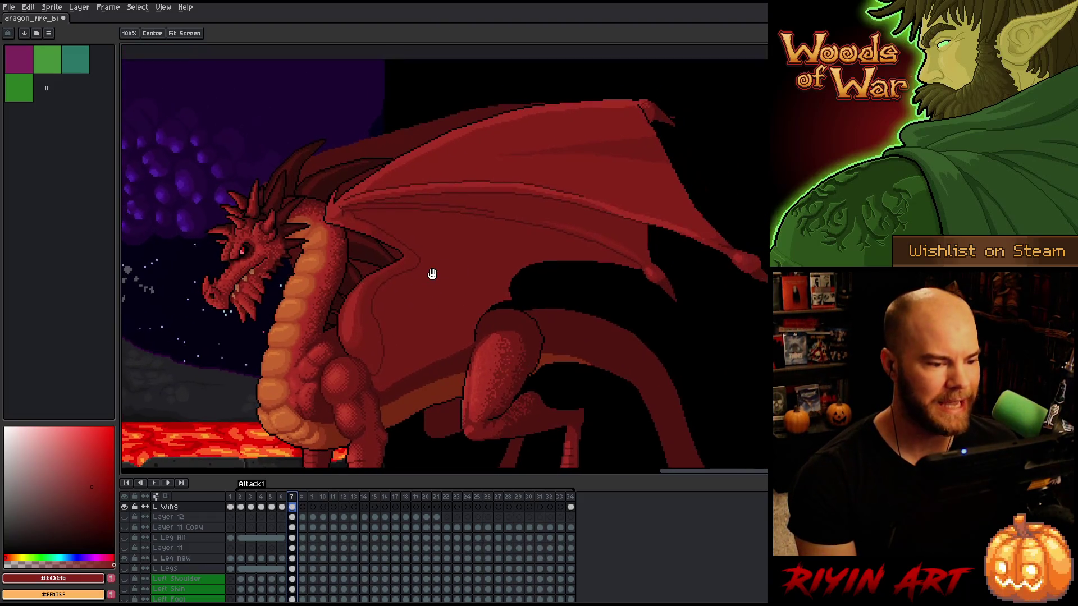
{"action": "key", "text": "v"}
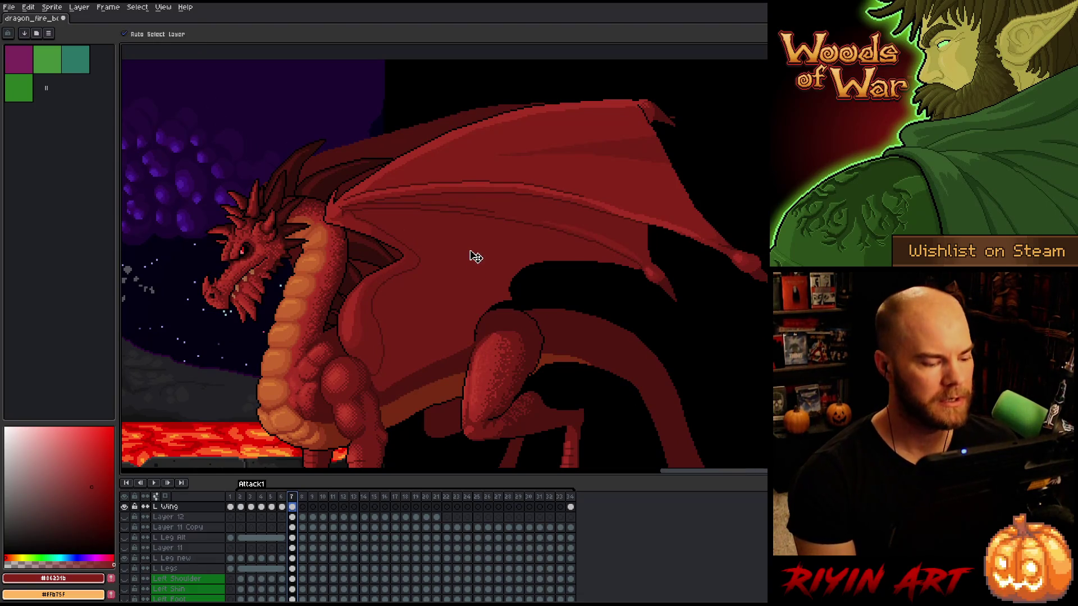
{"action": "key", "text": "Return"}
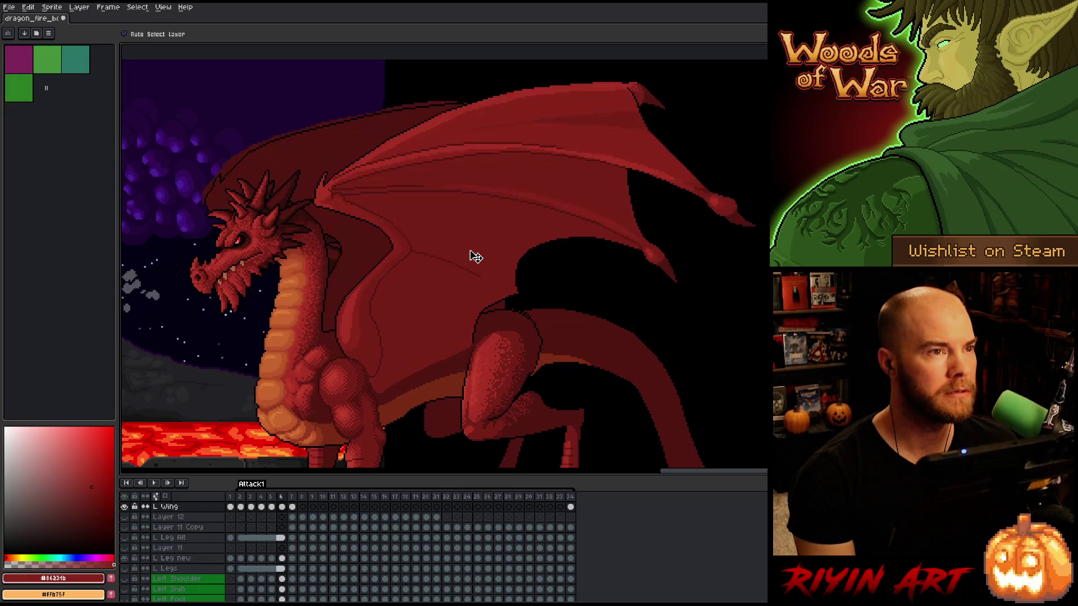
{"action": "key", "text": "h"}
{"action": "mouse_move", "coordinate": [473, 252]}
{"action": "left_mouse_down"}
{"action": "mouse_move", "coordinate": [465, 260]}
{"action": "mouse_move", "coordinate": [469, 296]}
{"action": "left_mouse_up"}
{"action": "key", "text": "v"}
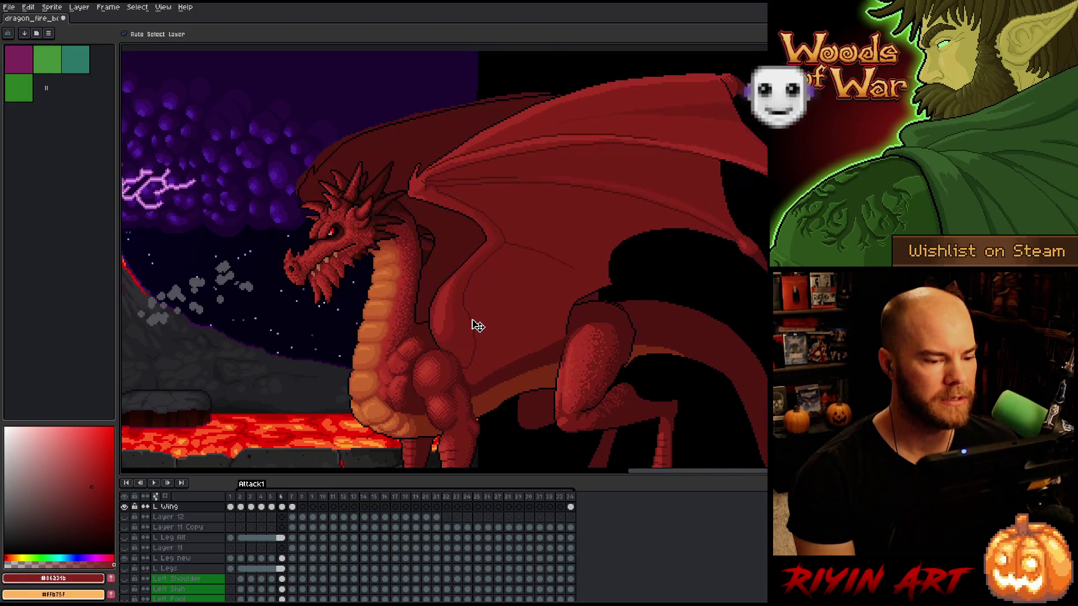
{"action": "scroll", "coordinate": [470, 313], "scroll_direction": "down", "scroll_amount": 2}
{"action": "scroll", "coordinate": [457, 309], "scroll_direction": "up", "scroll_amount": 3}
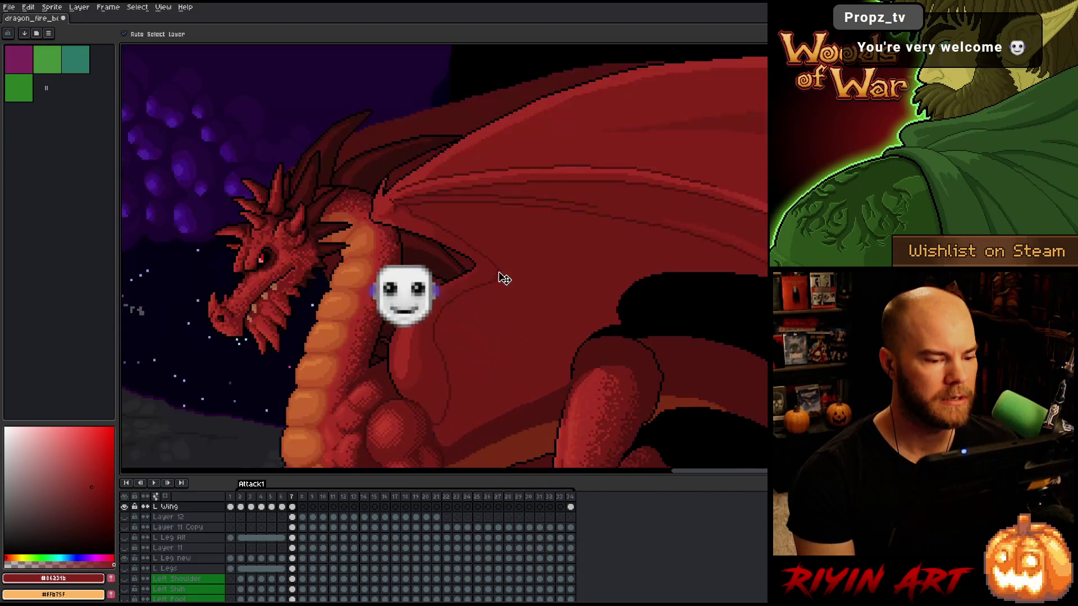
{"action": "scroll", "coordinate": [462, 337], "scroll_direction": "down", "scroll_amount": 2}
{"action": "scroll", "coordinate": [443, 325], "scroll_direction": "up", "scroll_amount": 4}
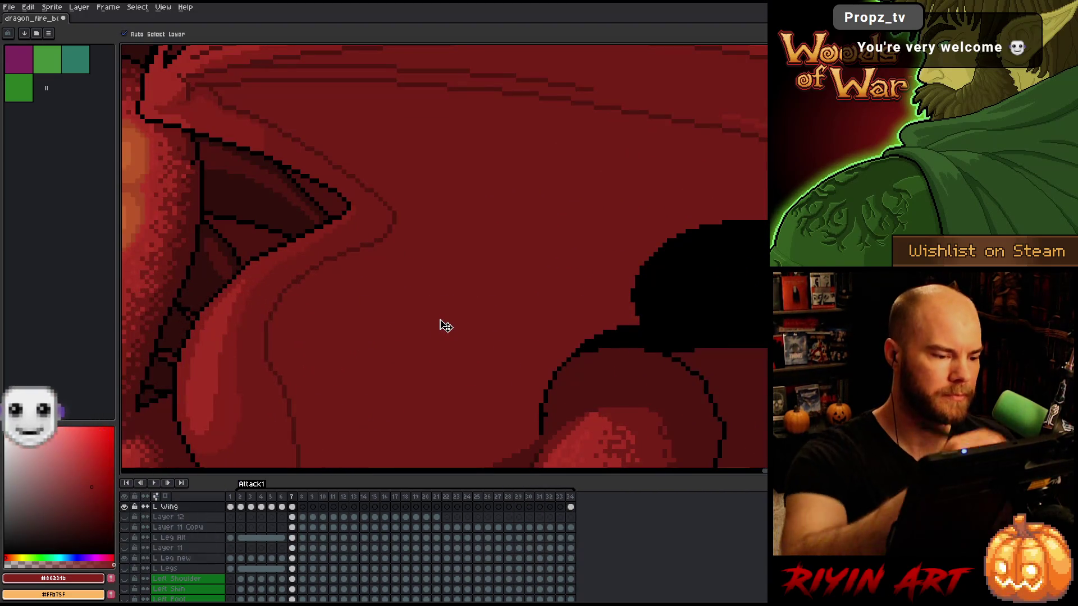
Eyedrop dark red #501612 and pencil a thin fold line across the membrane by the shoulder
{"action": "key", "text": "i"}
{"action": "left_click", "coordinate": [395, 198], "text": "alt"}
{"action": "left_click_drag", "start_coordinate": [394, 220], "coordinate": [535, 277]}
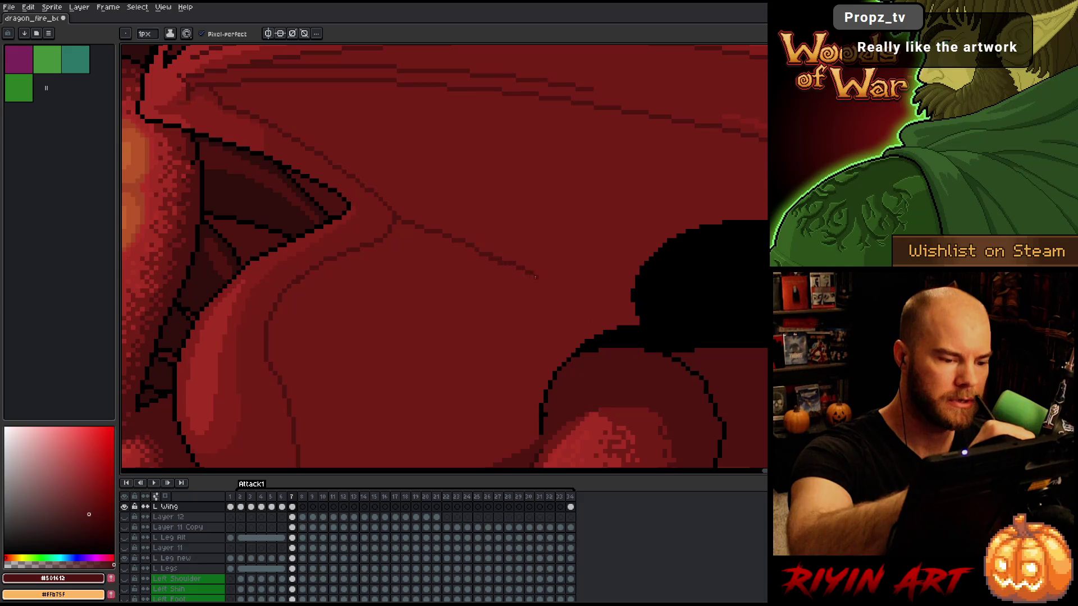
{"action": "left_click", "coordinate": [489, 245], "text": "alt"}
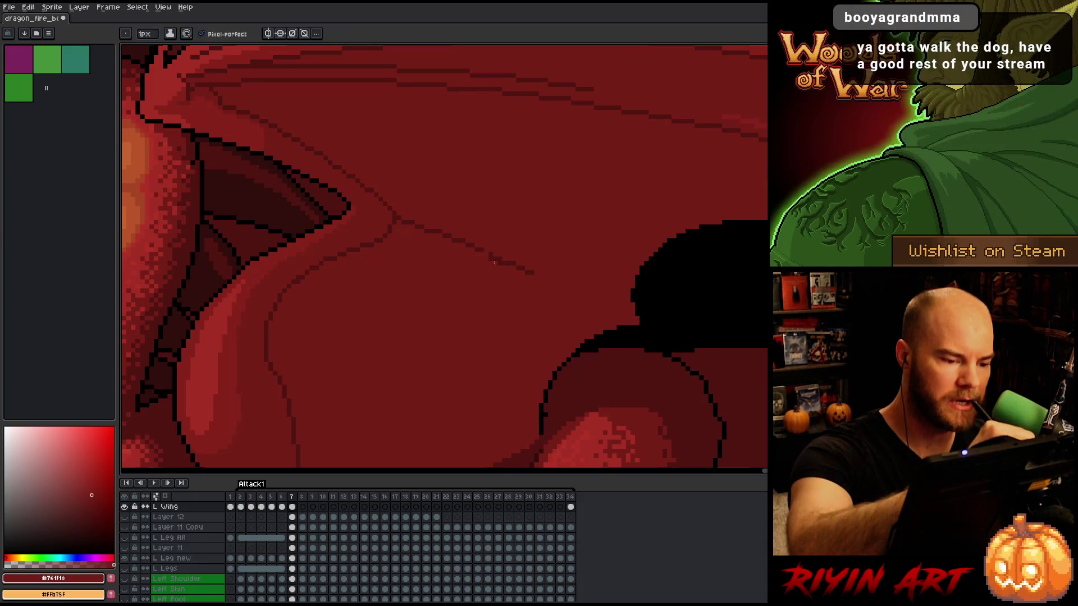
{"action": "left_click", "coordinate": [498, 258], "text": "alt"}
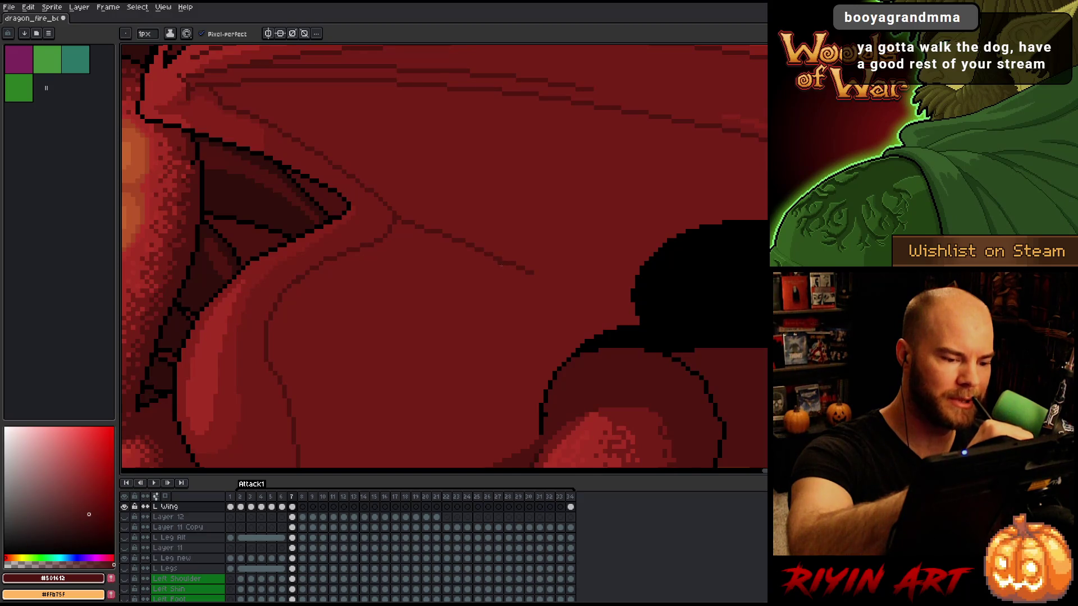
{"action": "left_click", "coordinate": [512, 272], "text": "alt"}
{"action": "scroll", "coordinate": [428, 170], "scroll_direction": "down", "scroll_amount": 3}
{"action": "mouse_move", "coordinate": [429, 170]}
{"action": "left_mouse_down"}
{"action": "mouse_move", "coordinate": [486, 223]}
{"action": "mouse_move", "coordinate": [530, 236]}
{"action": "left_mouse_up"}
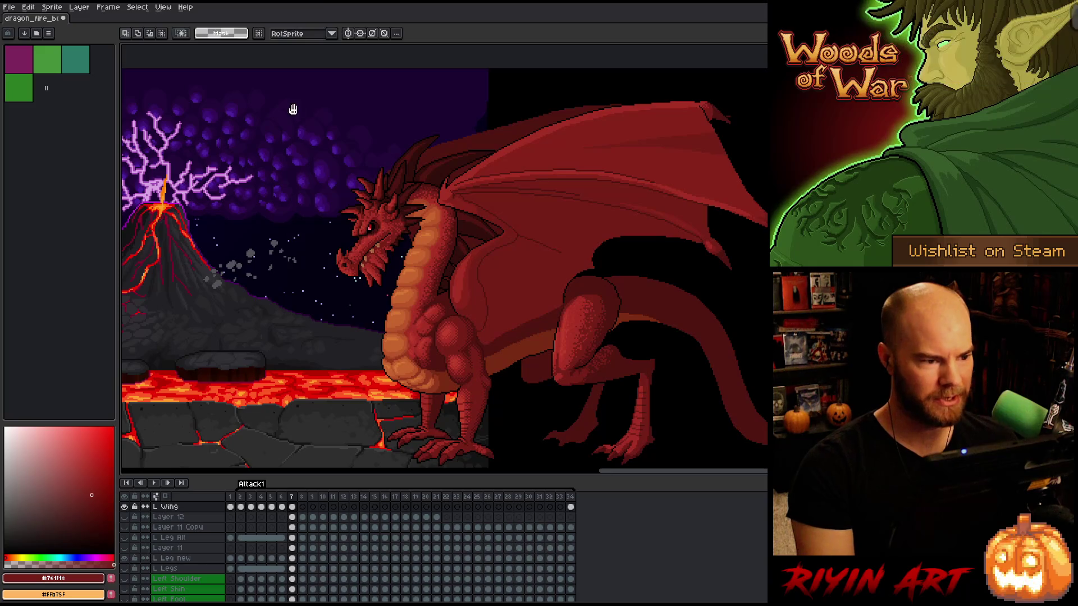
Bring the volcano into view and step back and forth through Attack1 frames 5 to 9
{"action": "mouse_move", "coordinate": [291, 107]}
{"action": "left_mouse_down"}
{"action": "mouse_move", "coordinate": [357, 92]}
{"action": "mouse_move", "coordinate": [482, 446]}
{"action": "mouse_move", "coordinate": [512, 466]}
{"action": "mouse_move", "coordinate": [538, 466]}
{"action": "mouse_move", "coordinate": [541, 340]}
{"action": "left_mouse_up"}
{"action": "scroll", "coordinate": [531, 146], "scroll_direction": "down", "scroll_amount": 1}
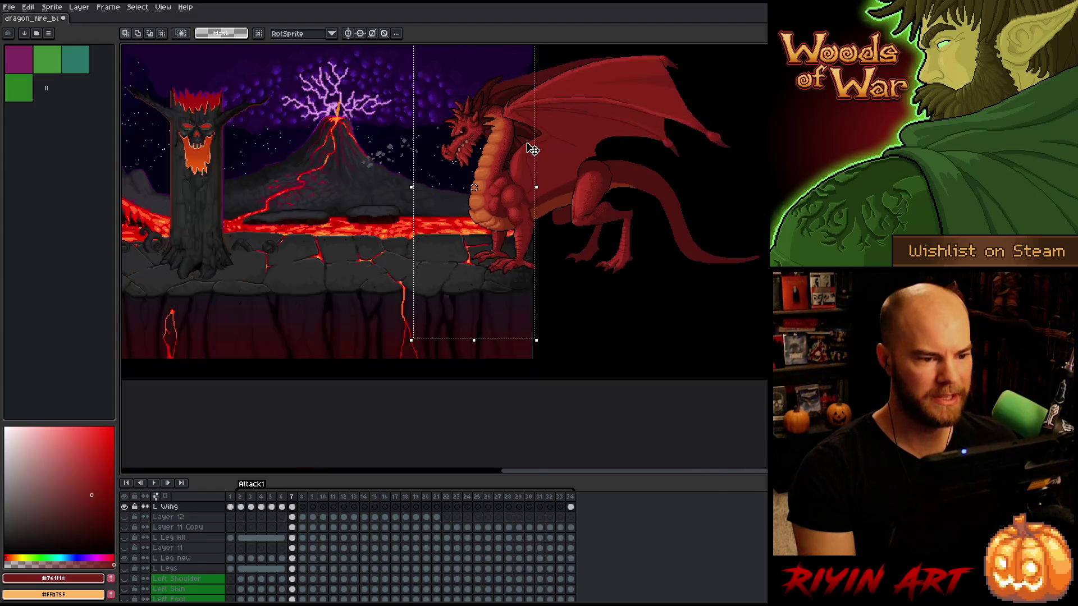
{"action": "scroll", "coordinate": [526, 93], "scroll_direction": "up", "scroll_amount": 4}
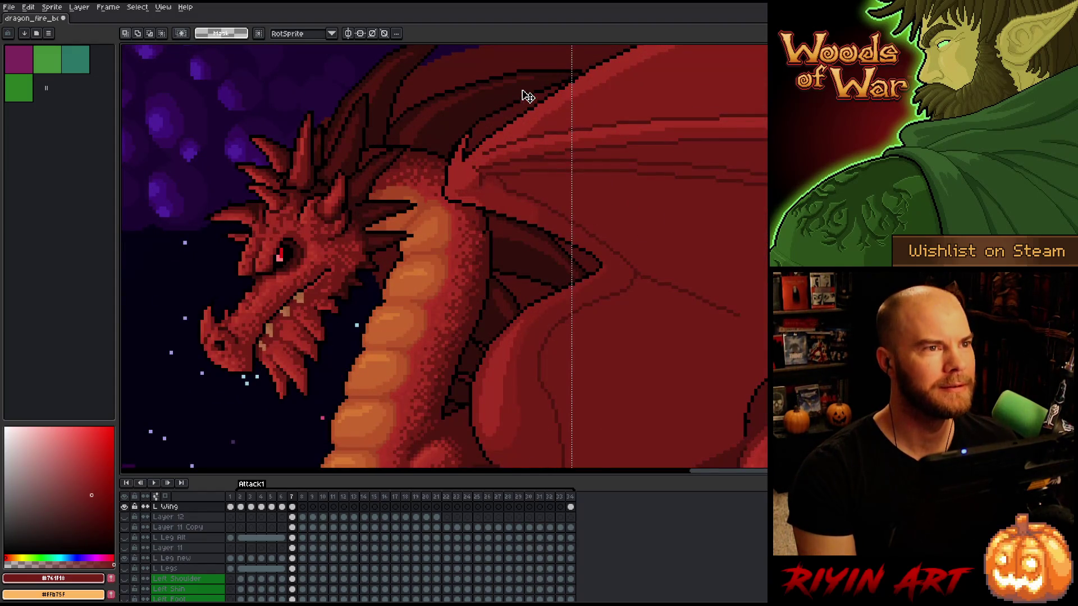
{"action": "scroll", "coordinate": [528, 96], "scroll_direction": "down", "scroll_amount": 3}
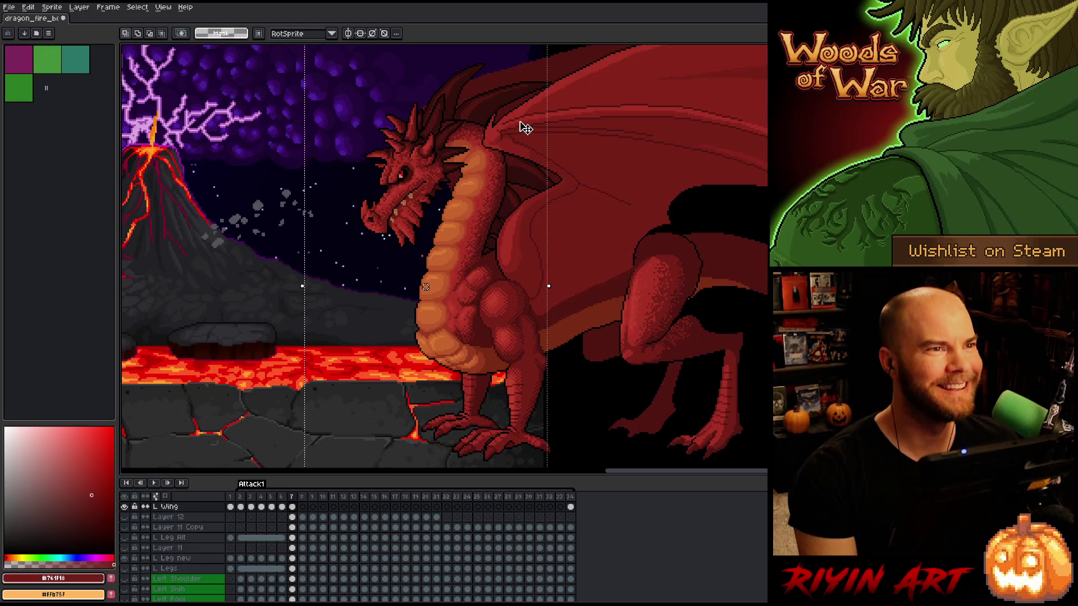
{"action": "scroll", "coordinate": [525, 127], "scroll_direction": "down", "scroll_amount": 1}
{"action": "scroll", "coordinate": [528, 226], "scroll_direction": "up", "scroll_amount": 1}
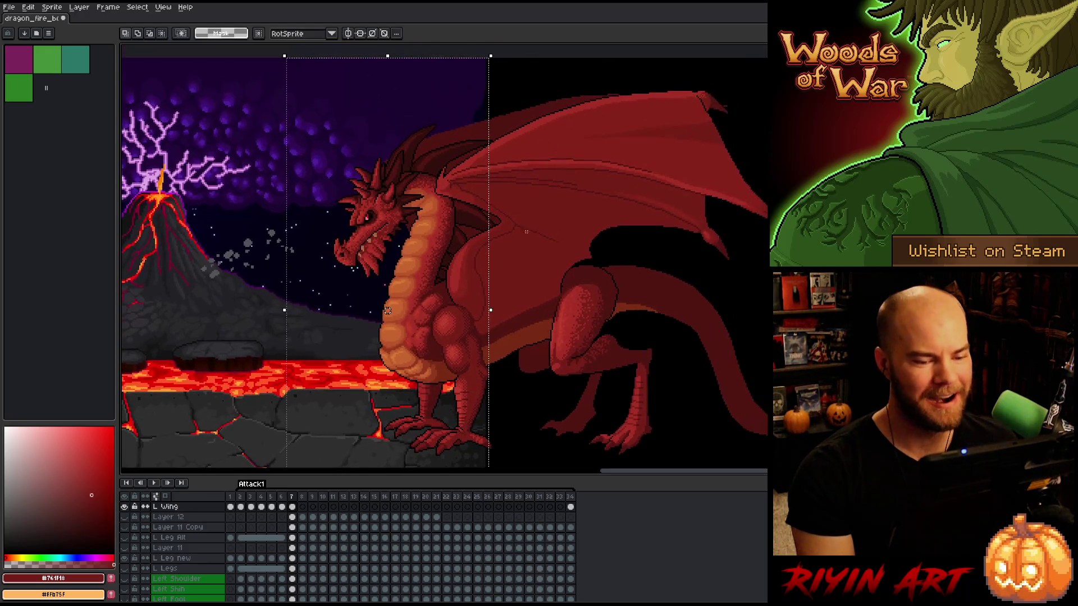
{"action": "key", "text": "comma"}
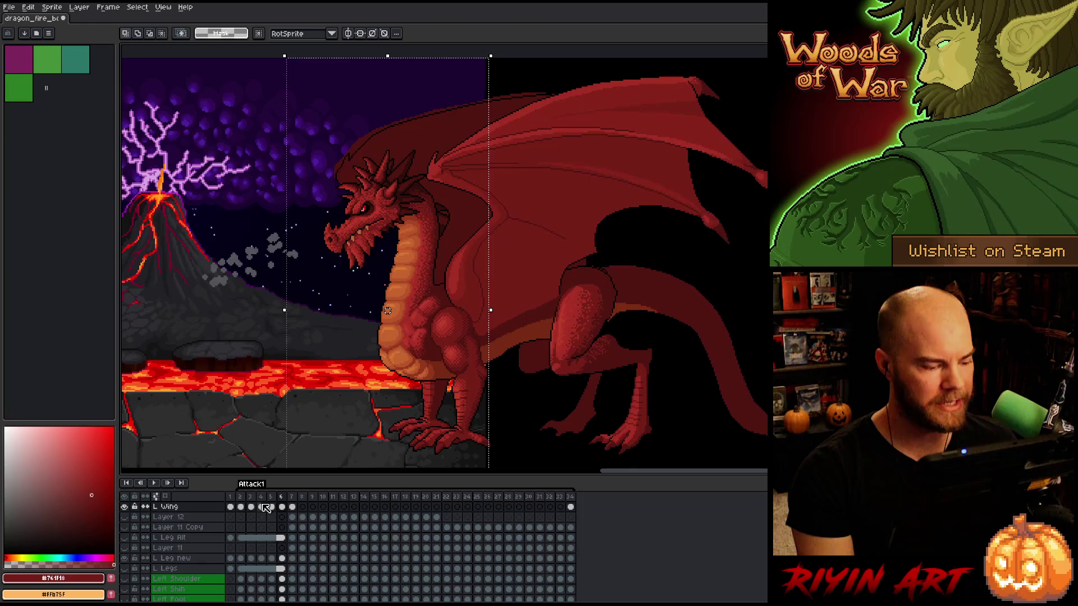
{"action": "key", "text": "comma"}
{"action": "key", "text": "comma"}
{"action": "key", "text": "comma"}
{"action": "key", "text": "period"}
{"action": "key", "text": "period"}
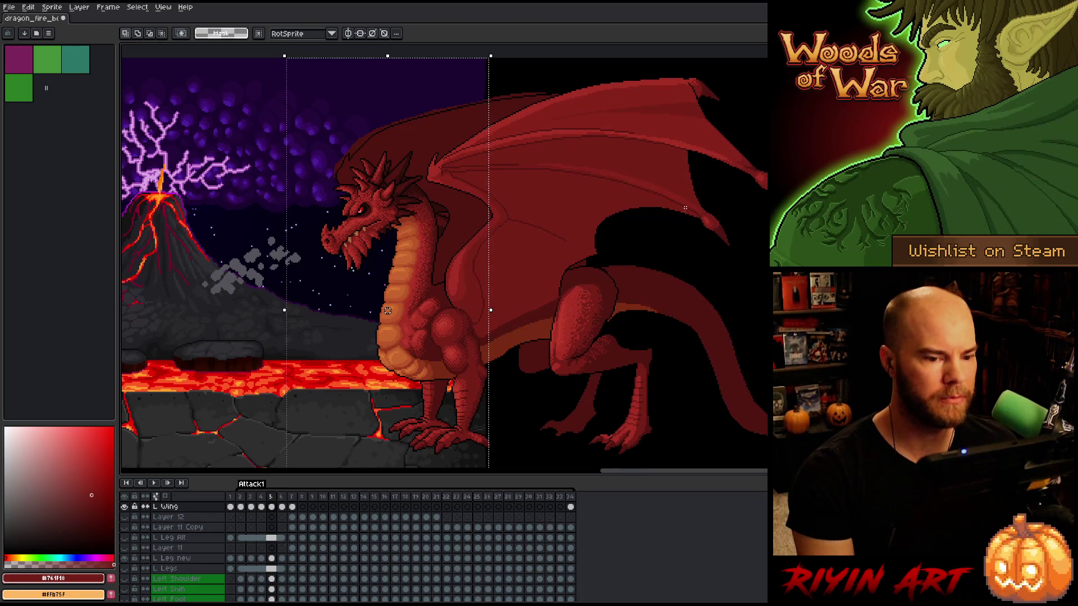
{"action": "key", "text": "period"}
{"action": "key", "text": "period"}
{"action": "key", "text": "period"}
{"action": "key", "text": "period"}
{"action": "key", "text": "period"}
{"action": "key", "text": "period"}
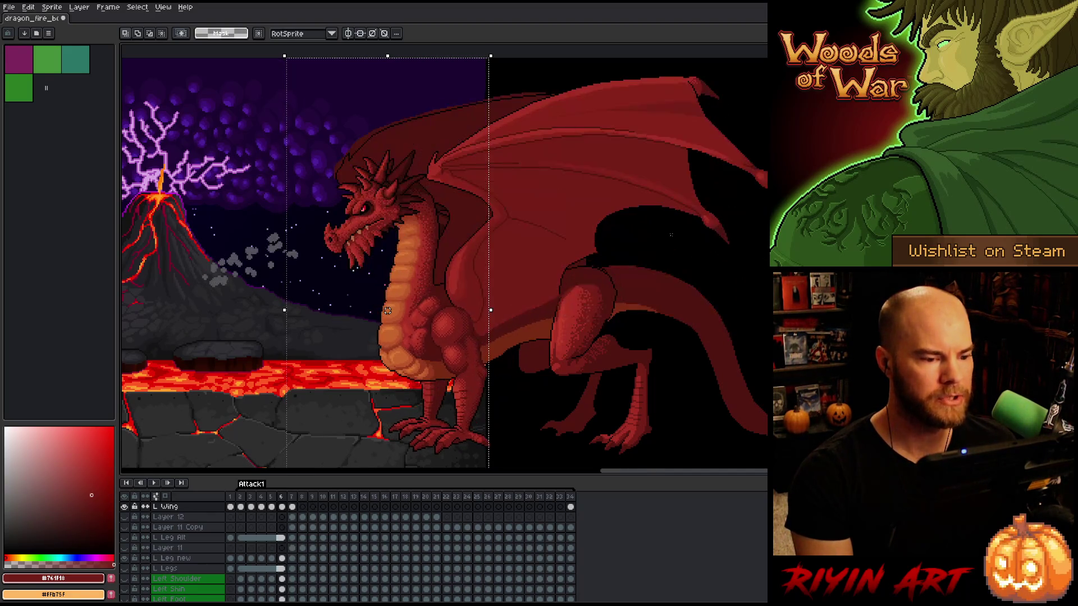
{"action": "key", "text": "comma"}
{"action": "key", "text": "comma"}
{"action": "key", "text": "comma"}
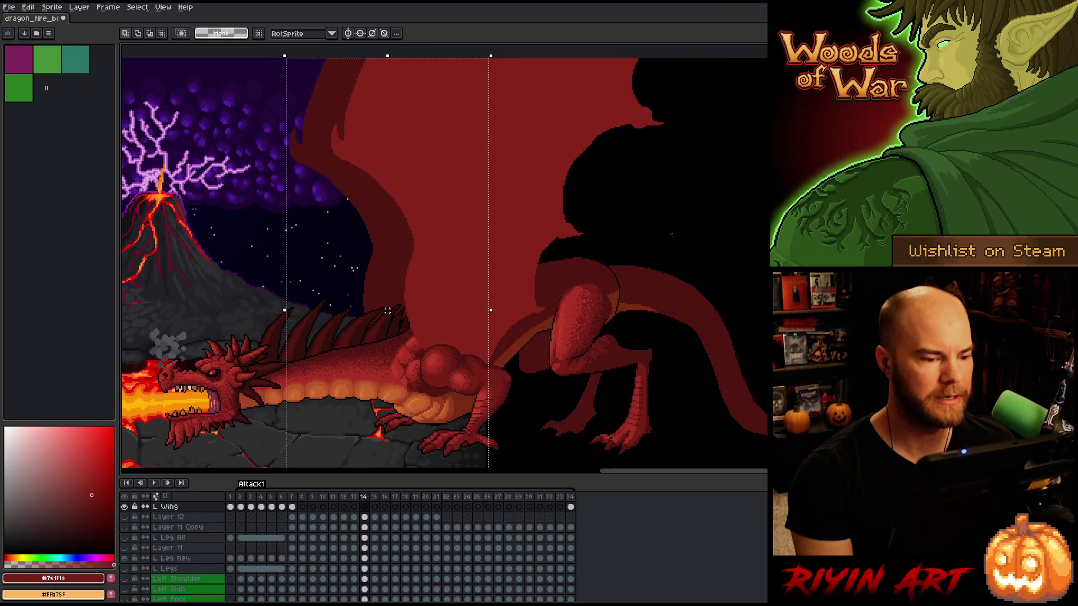
{"action": "key", "text": "period"}
{"action": "key", "text": "period"}
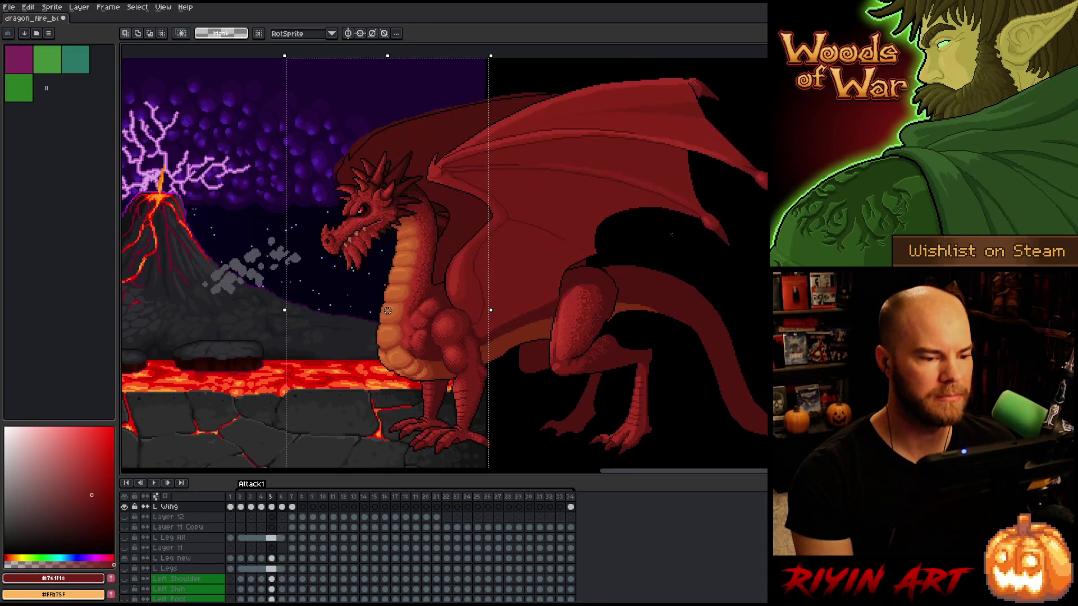
{"action": "key", "text": "period"}
{"action": "key", "text": "period"}
{"action": "key", "text": "period"}
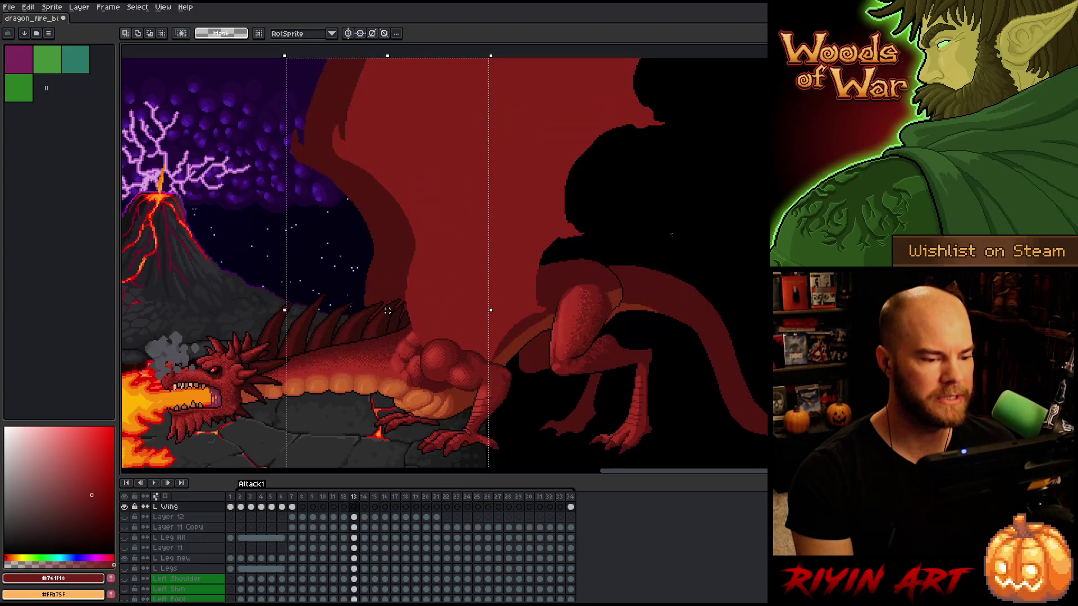
{"action": "key", "text": "comma"}
{"action": "key", "text": "comma"}
{"action": "key", "text": "comma"}
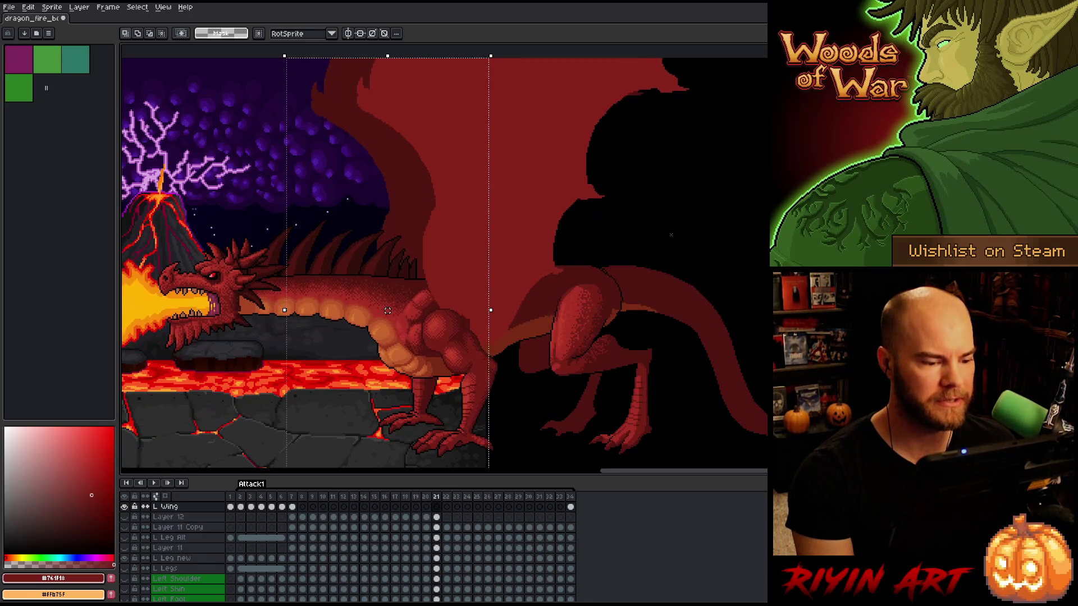
{"action": "key", "text": "period"}
{"action": "key", "text": "period"}
{"action": "key", "text": "period"}
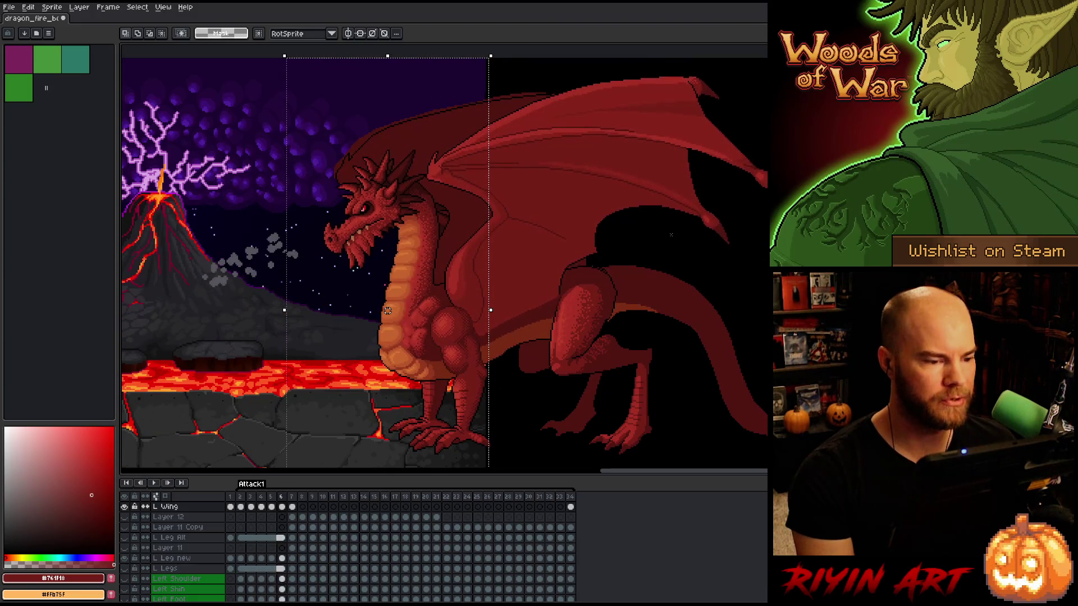
{"action": "key", "text": "comma"}
{"action": "key", "text": "comma"}
{"action": "key", "text": "comma"}
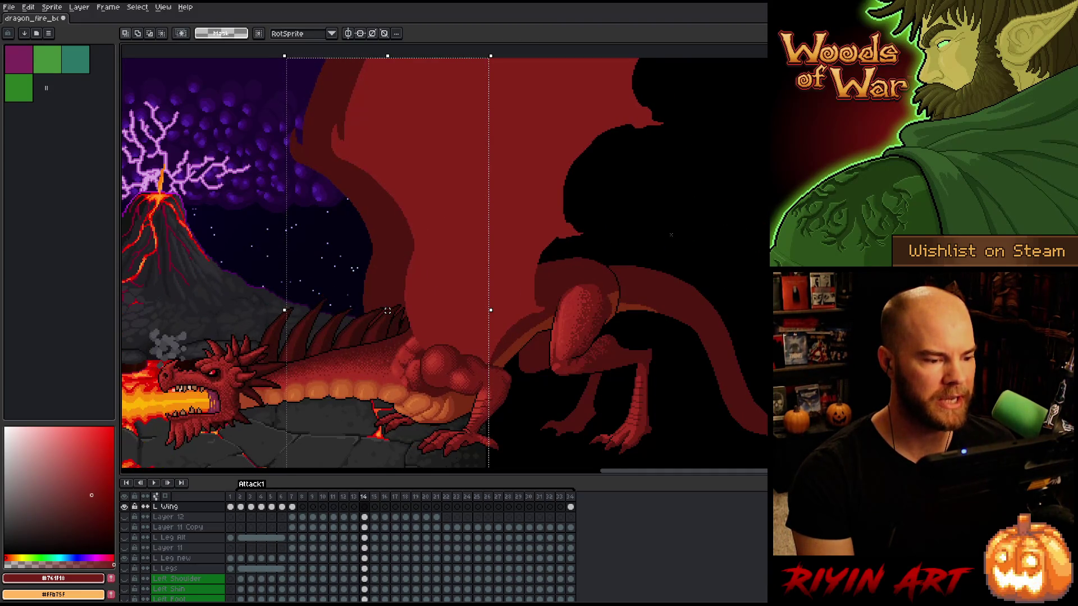
{"action": "key", "text": "period"}
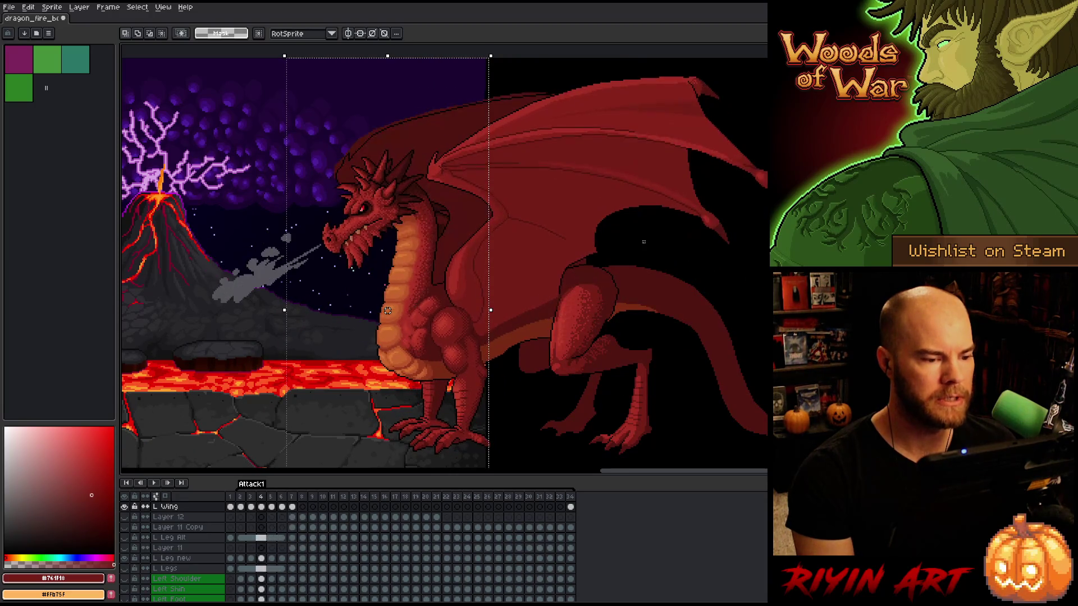
{"action": "key", "text": "comma"}
{"action": "key", "text": "period"}
{"action": "key", "text": "comma"}
{"action": "key", "text": "period"}
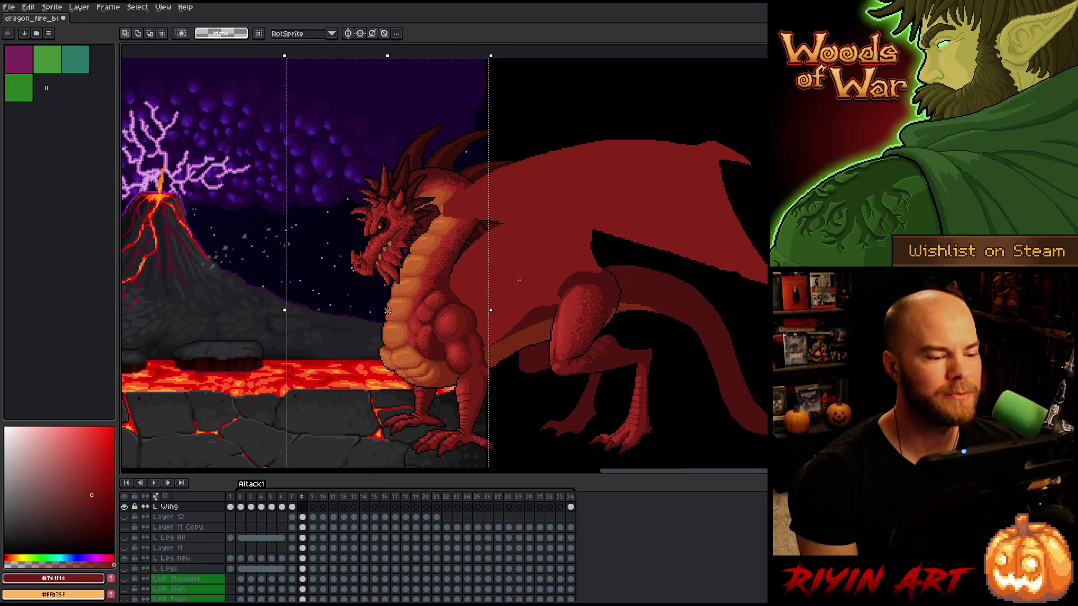
Clear the selection around the dragon with Ctrl+D
{"action": "scroll", "coordinate": [519, 279], "scroll_direction": "down", "scroll_amount": 3}
{"action": "scroll", "coordinate": [520, 279], "scroll_direction": "up", "scroll_amount": 2}
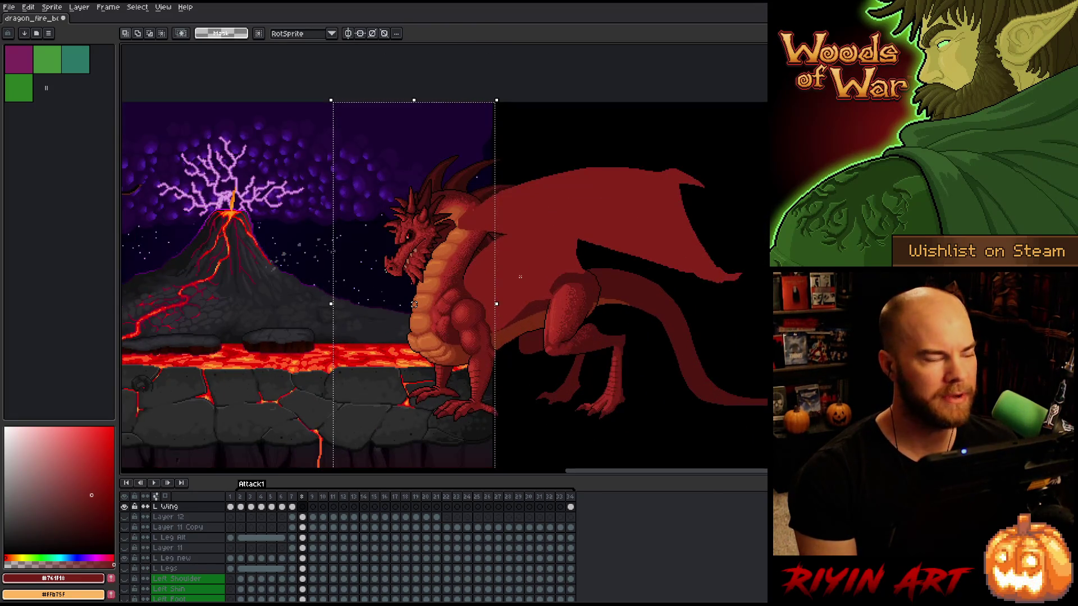
{"action": "scroll", "coordinate": [519, 276], "scroll_direction": "up", "scroll_amount": 1}
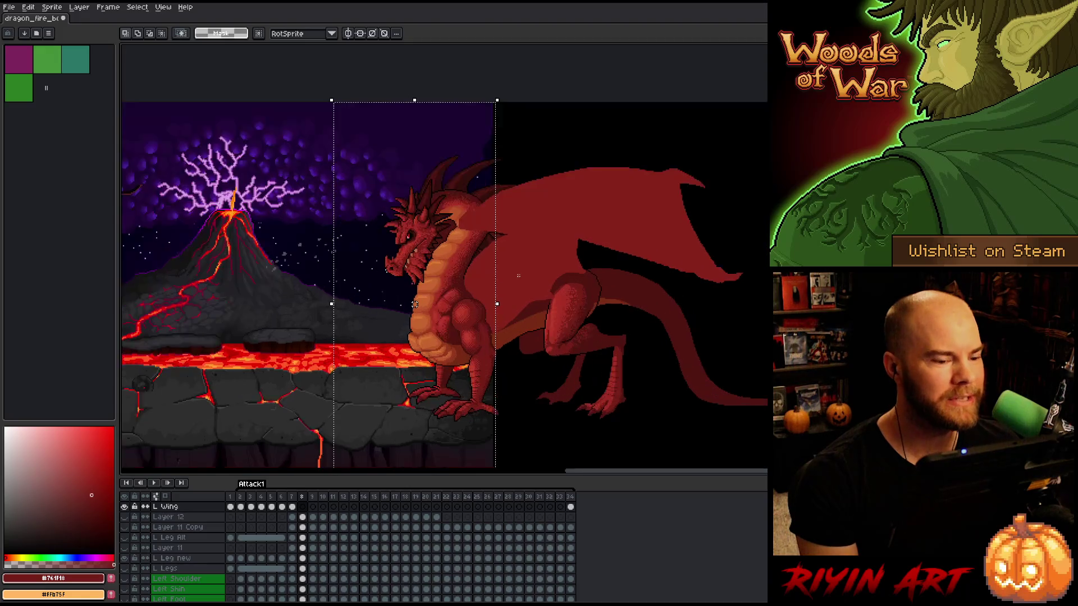
{"action": "key", "text": "ctrl+d"}
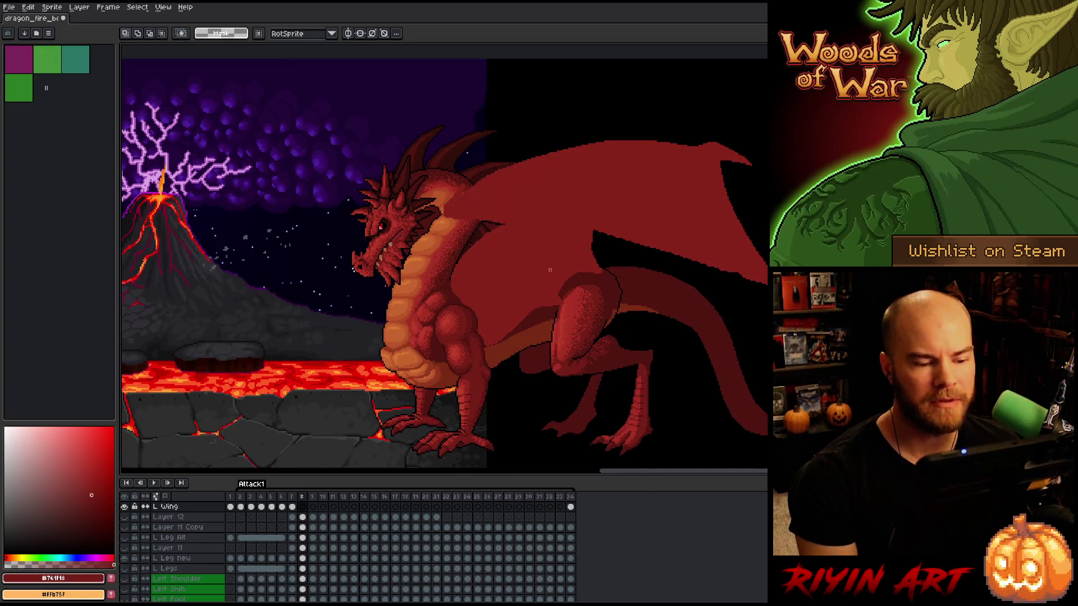
Flip between frames 7 and 8 to compare the wing poses, ending on frame 7
{"action": "scroll", "coordinate": [545, 275], "scroll_direction": "down", "scroll_amount": 1}
{"action": "scroll", "coordinate": [535, 287], "scroll_direction": "up", "scroll_amount": 1}
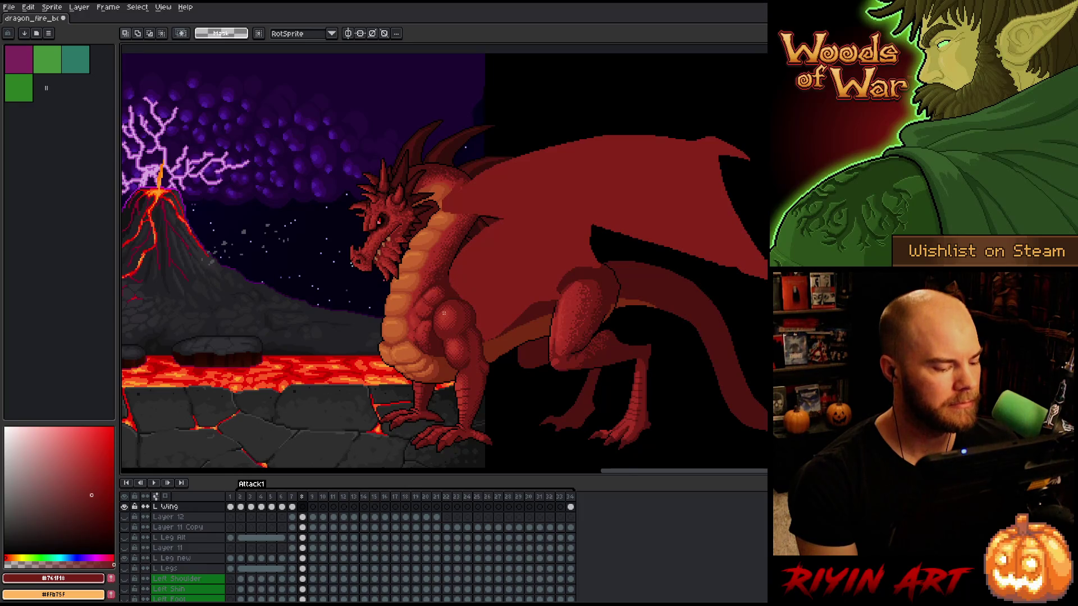
{"action": "scroll", "coordinate": [428, 269], "scroll_direction": "up", "scroll_amount": 1}
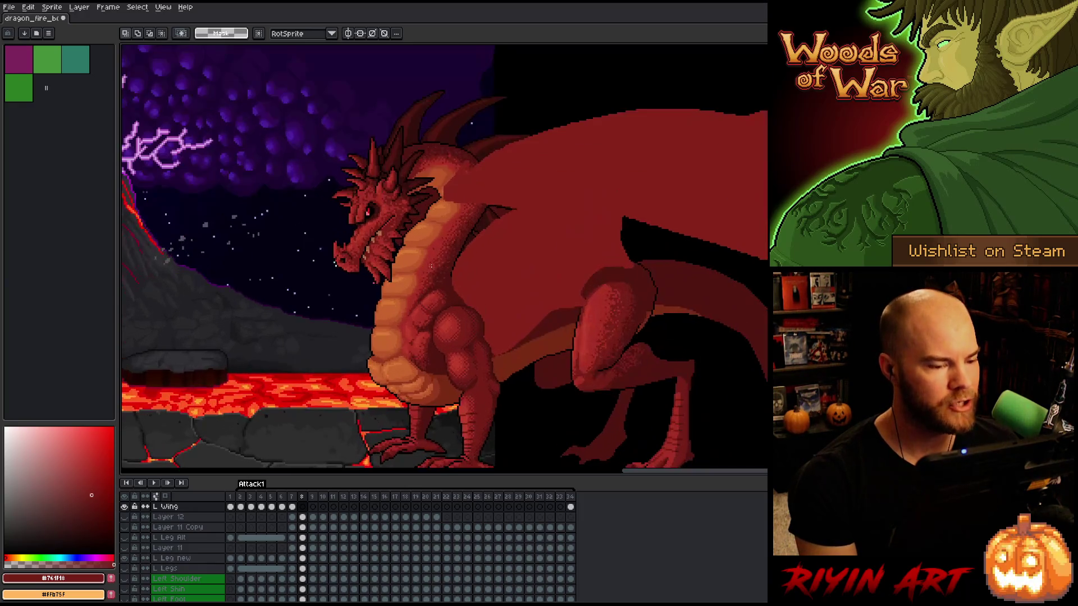
{"action": "scroll", "coordinate": [452, 171], "scroll_direction": "down", "scroll_amount": 1}
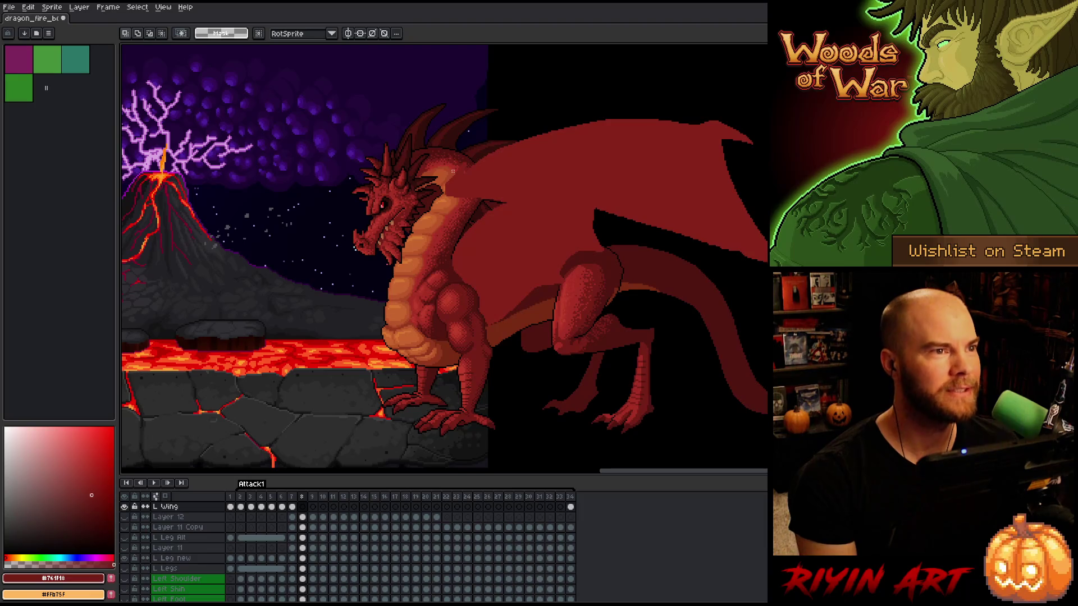
{"action": "scroll", "coordinate": [438, 177], "scroll_direction": "down", "scroll_amount": 1}
{"action": "scroll", "coordinate": [466, 194], "scroll_direction": "up", "scroll_amount": 1}
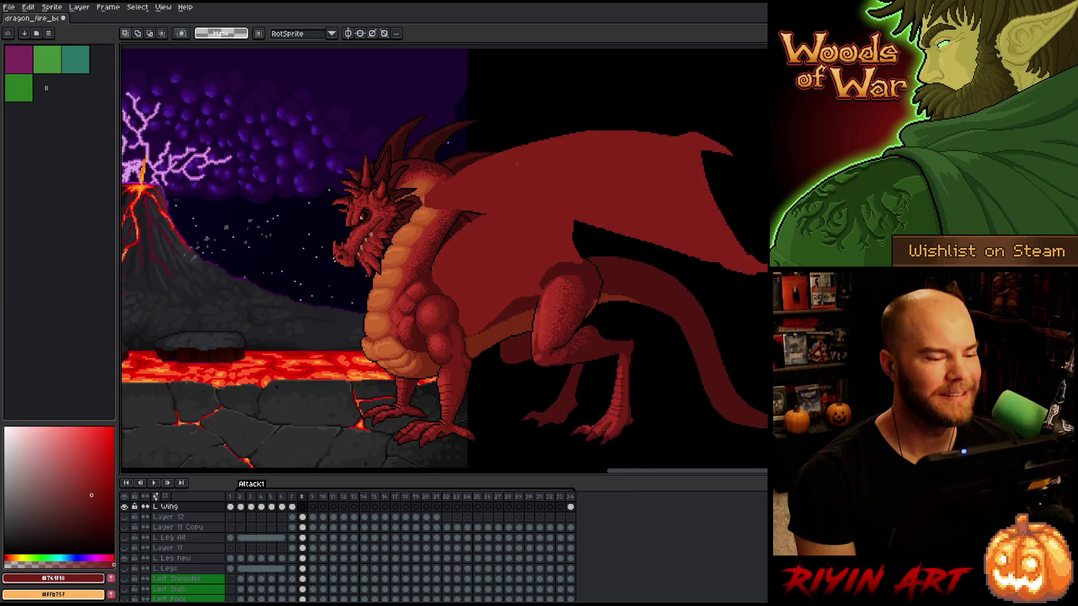
{"action": "scroll", "coordinate": [515, 171], "scroll_direction": "up", "scroll_amount": 1}
{"action": "key", "text": "Left"}
{"action": "key", "text": "Right"}
{"action": "key", "text": "Left"}
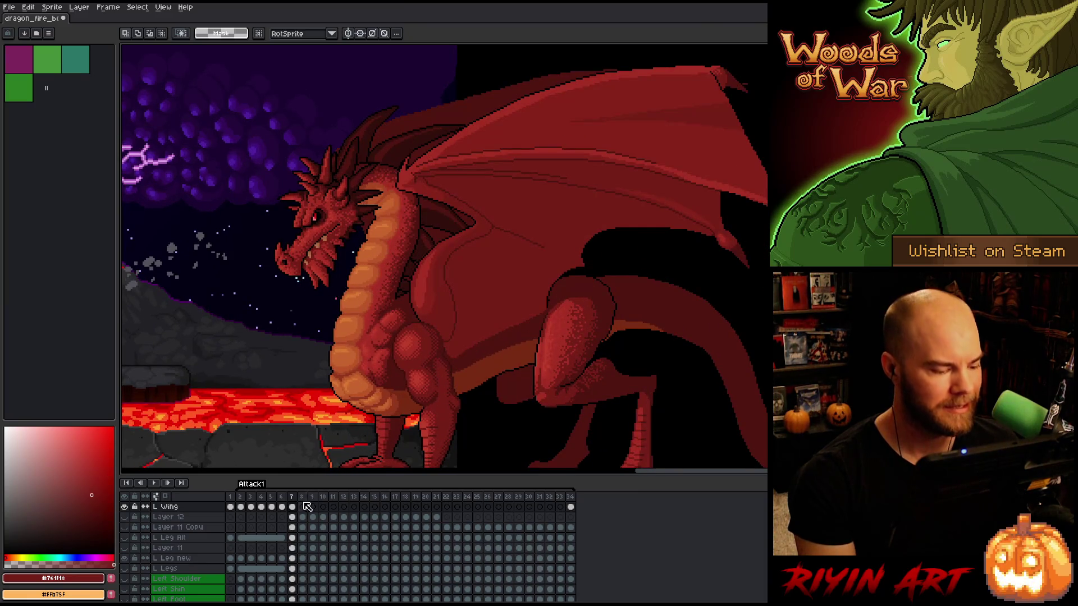
{"action": "key", "text": "Right"}
{"action": "key", "text": "Left"}
{"action": "key", "text": "Right"}
{"action": "key", "text": "Left"}
Select the neck and wing base, and briefly view the L Wing layer alone
{"action": "left_click_drag", "start_coordinate": [387, 142], "coordinate": [428, 213]}
{"action": "scroll", "coordinate": [421, 202], "scroll_direction": "up", "scroll_amount": 2}
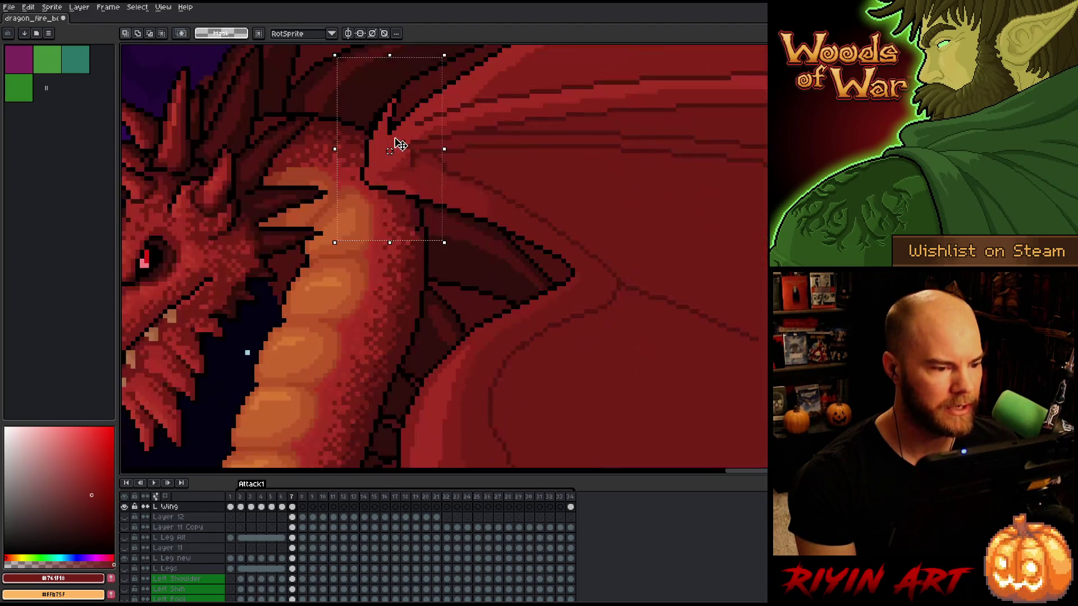
{"action": "scroll", "coordinate": [397, 127], "scroll_direction": "up", "scroll_amount": 2}
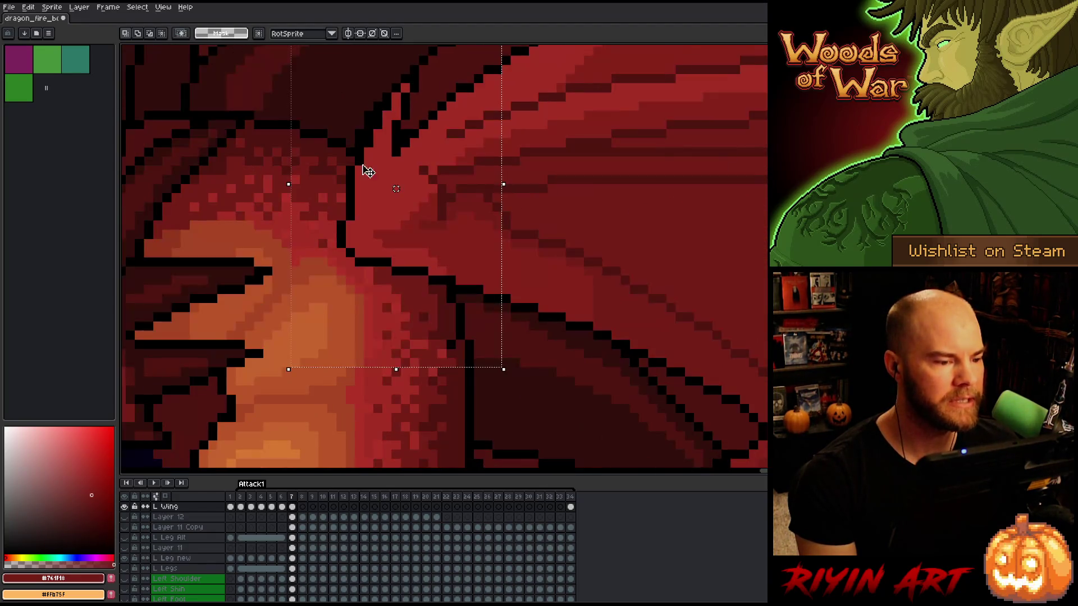
{"action": "left_click", "coordinate": [129, 508], "text": "alt"}
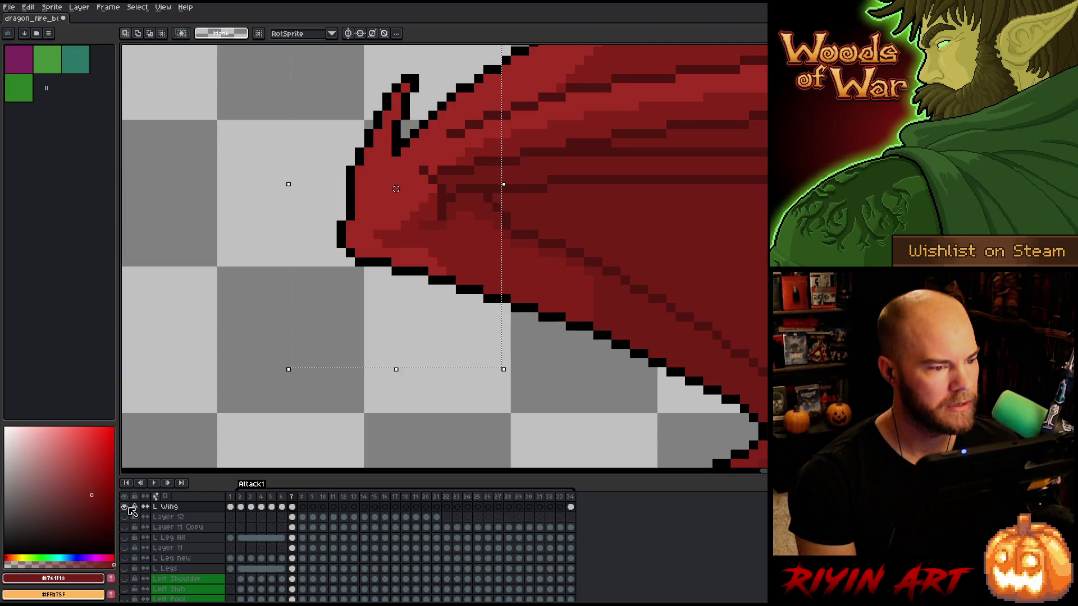
{"action": "left_click", "coordinate": [130, 507], "text": "alt"}
{"action": "scroll", "coordinate": [424, 200], "scroll_direction": "down", "scroll_amount": 4}
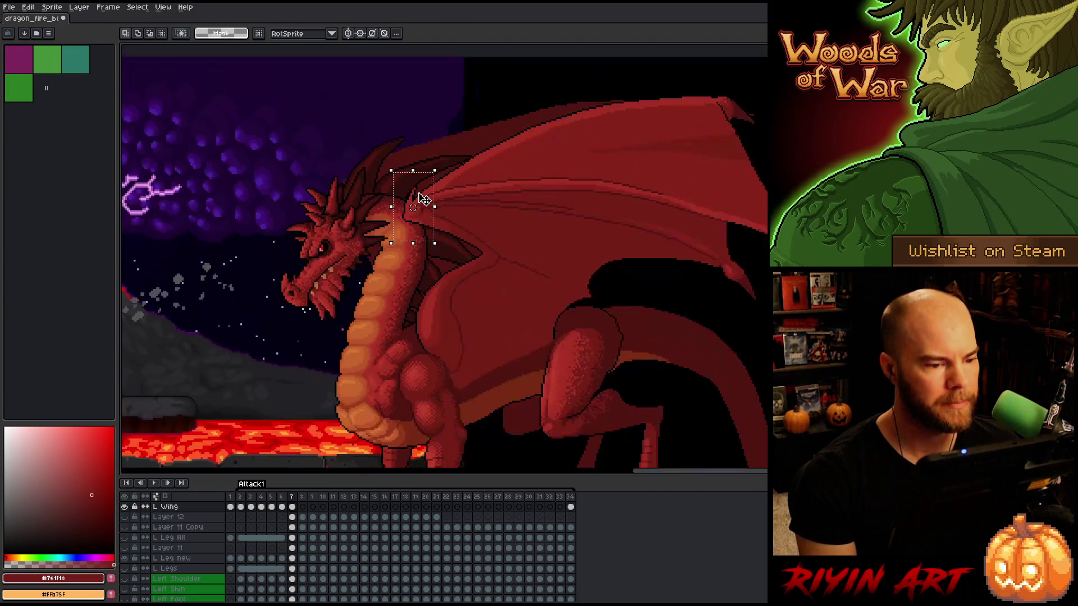
Reselect around the wing base and compare the wing between frames 7 and 8
{"action": "left_click_drag", "start_coordinate": [332, 122], "coordinate": [474, 250]}
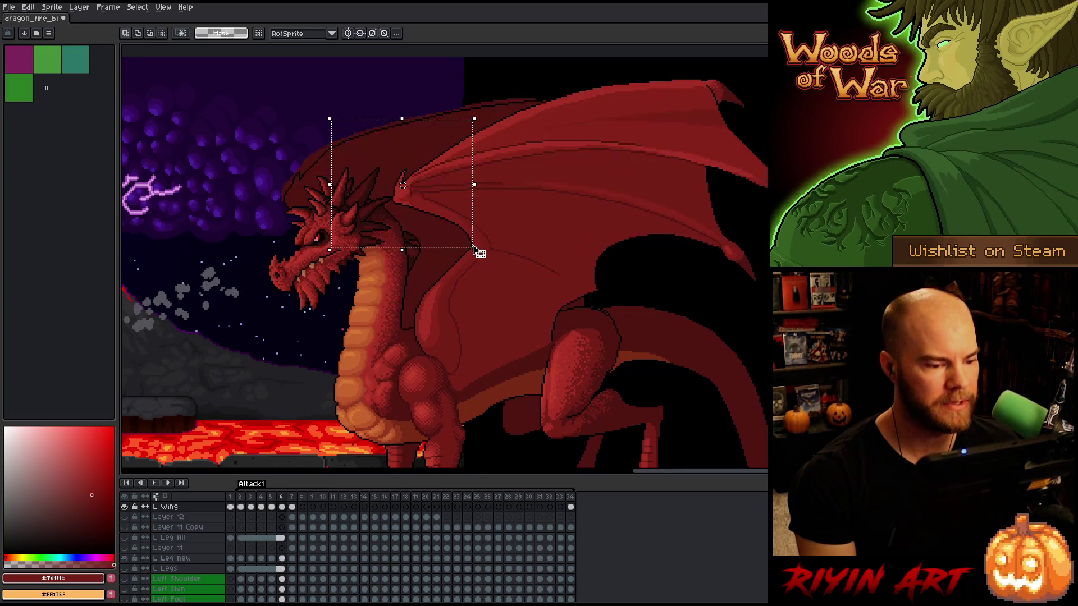
{"action": "scroll", "coordinate": [419, 354], "scroll_direction": "down", "scroll_amount": 1}
{"action": "key", "text": "Right"}
{"action": "key", "text": "Left"}
{"action": "key", "text": "Right"}
{"action": "key", "text": "Left"}
{"action": "key", "text": "Right"}
{"action": "key", "text": "Left"}
{"action": "scroll", "coordinate": [293, 513], "scroll_direction": "up", "scroll_amount": 1}
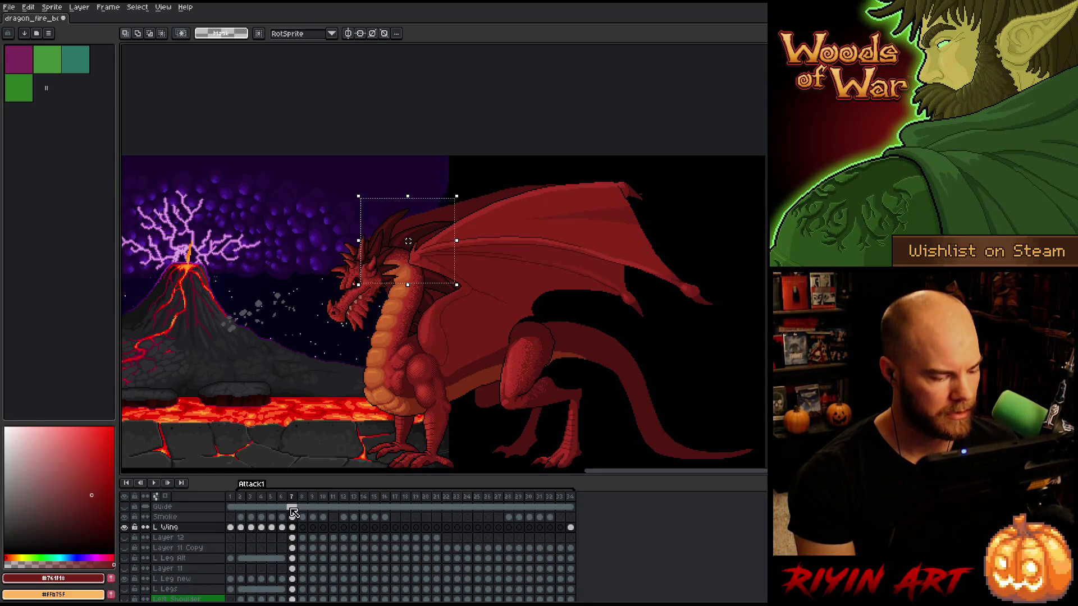
Add Layer 14 above L Wing and clear the selection on frame 7
{"action": "key", "text": "shift+n"}
{"action": "left_click", "coordinate": [292, 539]}
{"action": "key", "text": "ctrl+d"}
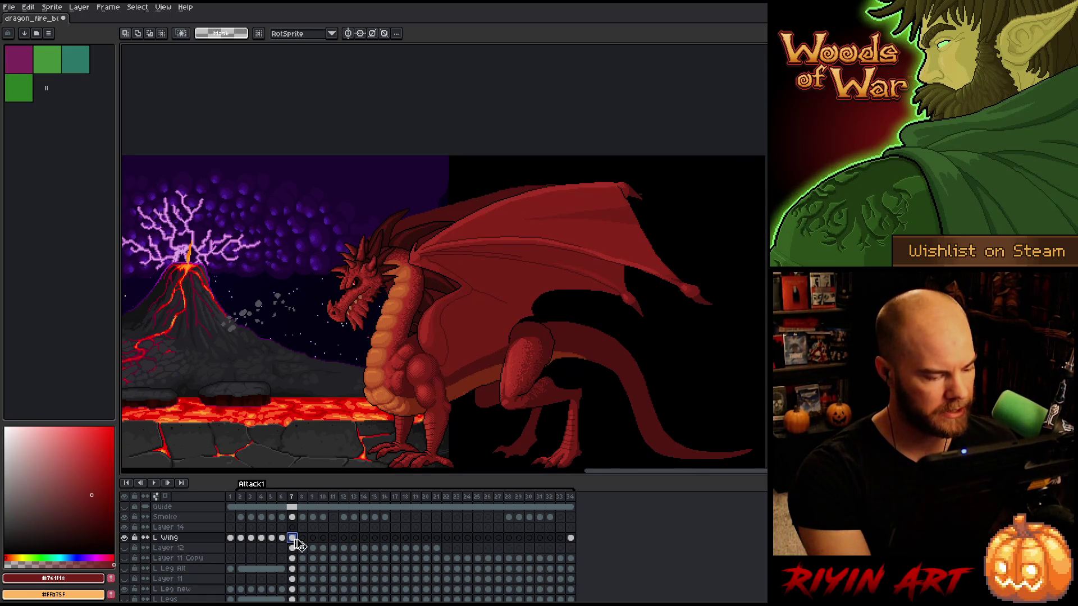
Select the wing on frame 8 and nudge it one pixel right
{"action": "left_click", "coordinate": [304, 530]}
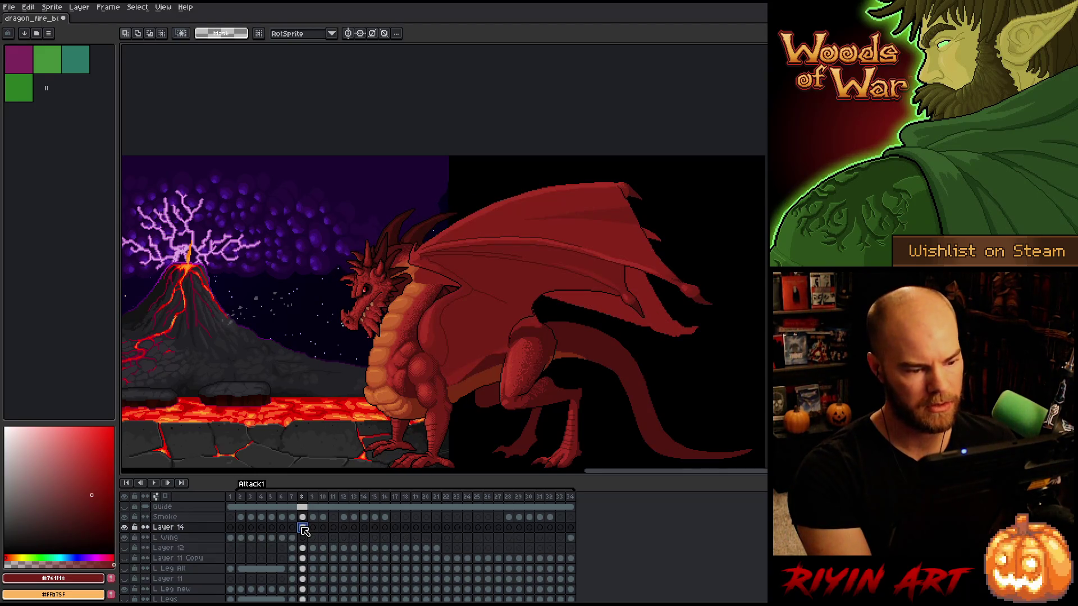
{"action": "key", "text": "Left"}
{"action": "left_click", "coordinate": [303, 529]}
{"action": "key", "text": "ctrl+shift+d"}
{"action": "left_click", "coordinate": [560, 279]}
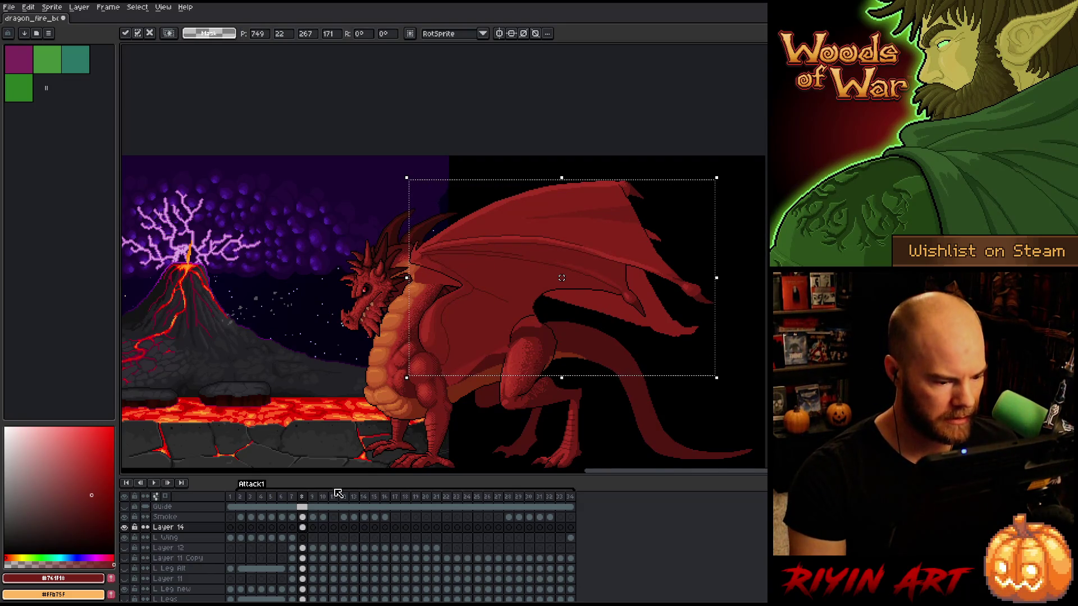
{"action": "scroll", "coordinate": [441, 370], "scroll_direction": "up", "scroll_amount": 3}
{"action": "key", "text": "Right"}
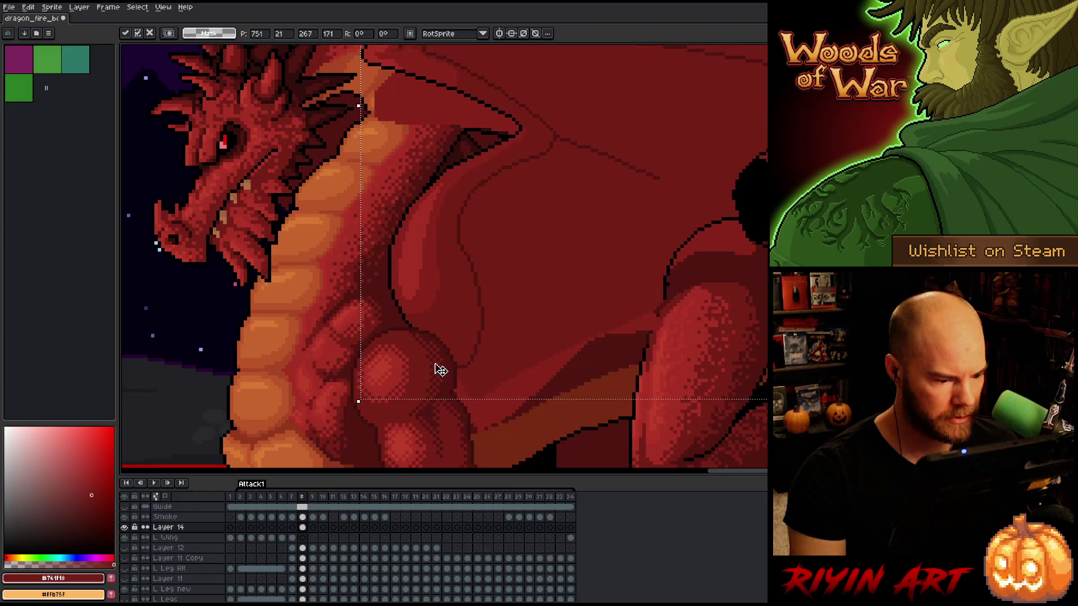
Compare frames 7 and 8, then return to the L Wing cel at frame 7
{"action": "key", "text": "comma"}
{"action": "scroll", "coordinate": [441, 370], "scroll_direction": "down", "scroll_amount": 3}
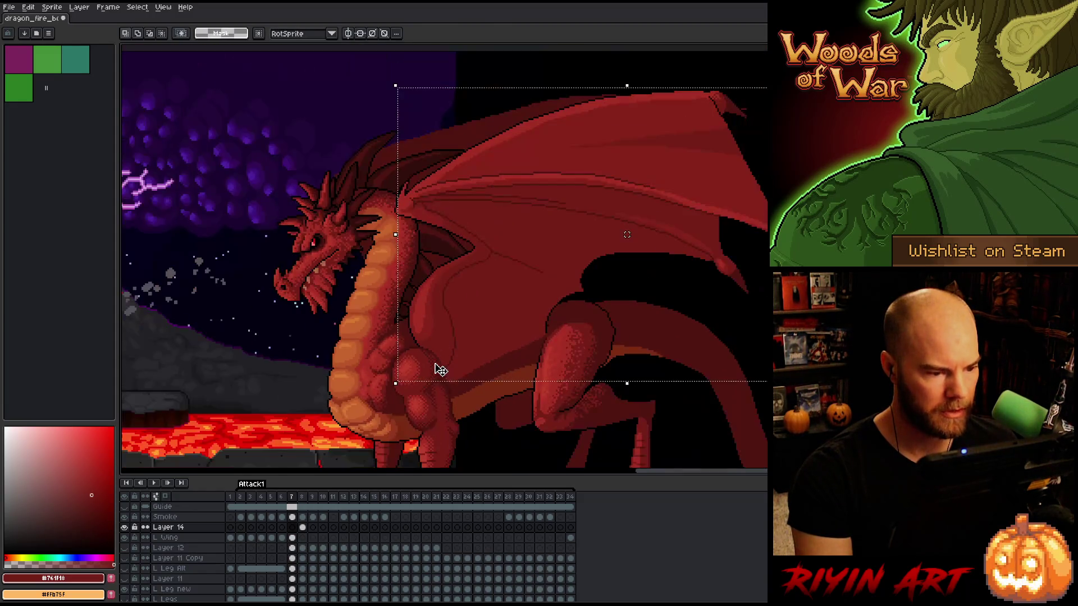
{"action": "key", "text": "period"}
{"action": "key", "text": "comma"}
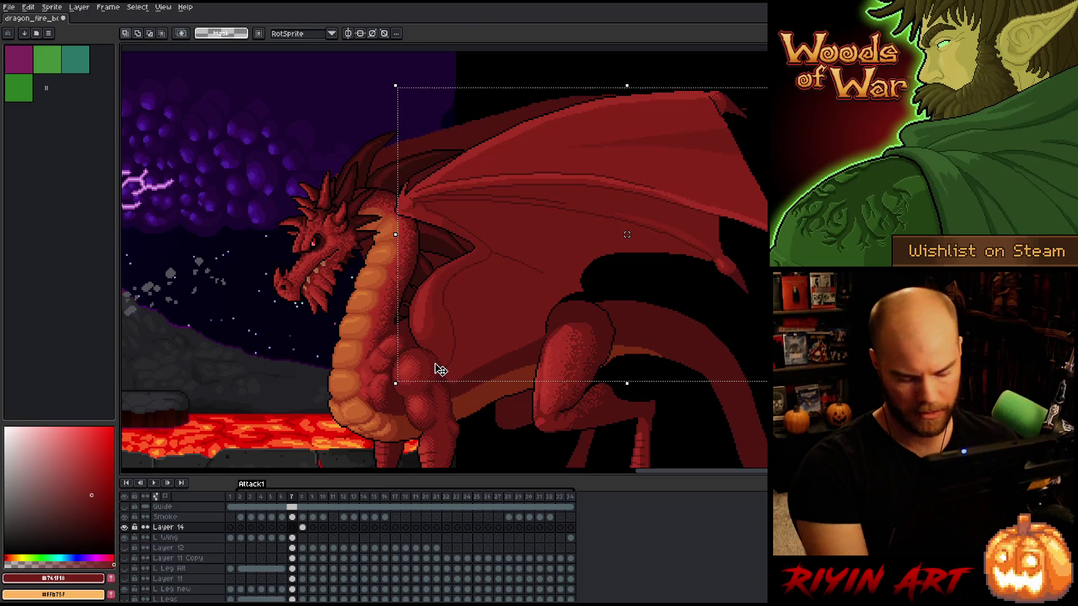
{"action": "left_click", "coordinate": [297, 540]}
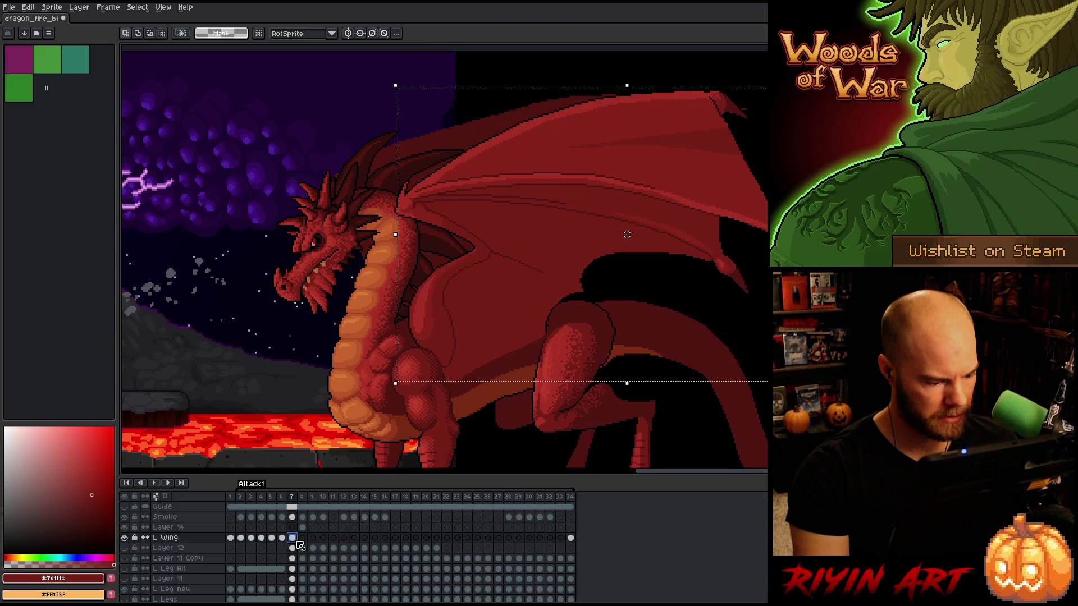
{"action": "scroll", "coordinate": [418, 359], "scroll_direction": "up", "scroll_amount": 3}
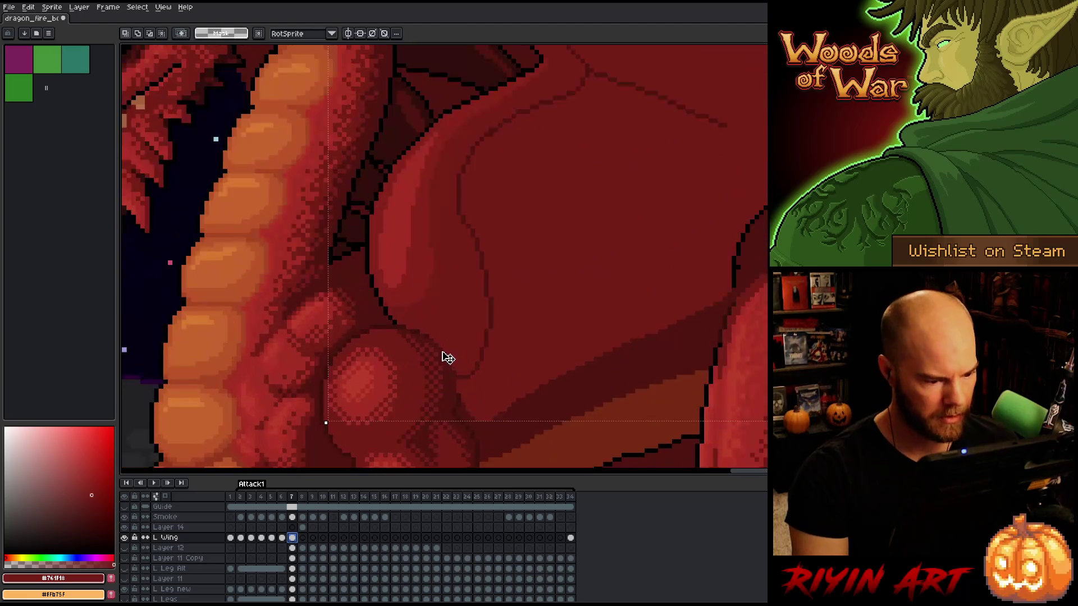
Nudge the left wing art one pixel right in frames 6, 5 and 4
{"action": "left_click", "coordinate": [457, 378]}
{"action": "scroll", "coordinate": [457, 377], "scroll_direction": "down", "scroll_amount": 2}
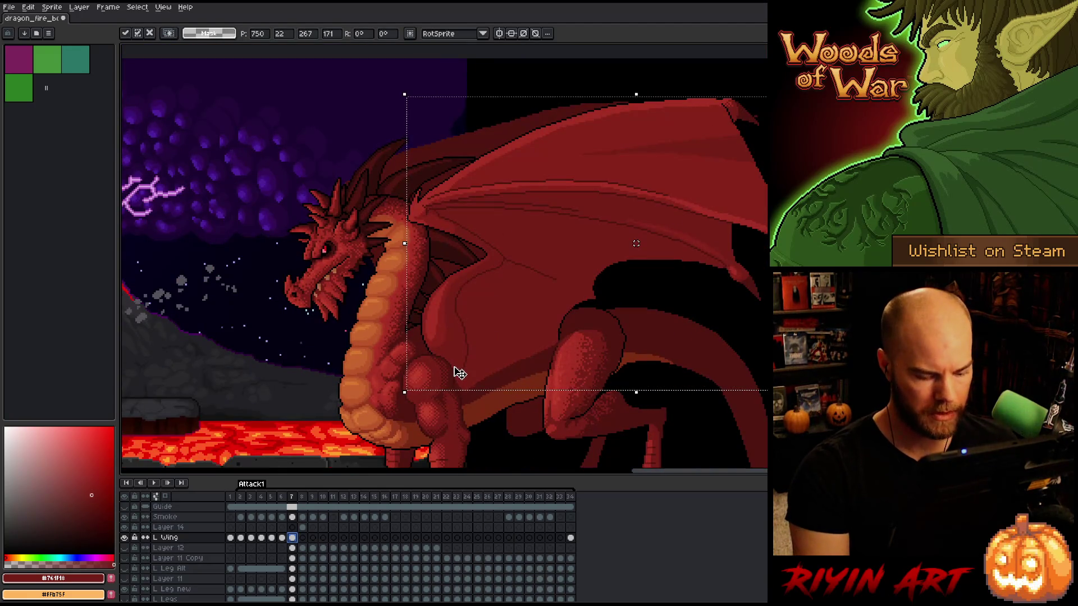
{"action": "scroll", "coordinate": [460, 374], "scroll_direction": "up", "scroll_amount": 3}
{"action": "key", "text": "Left"}
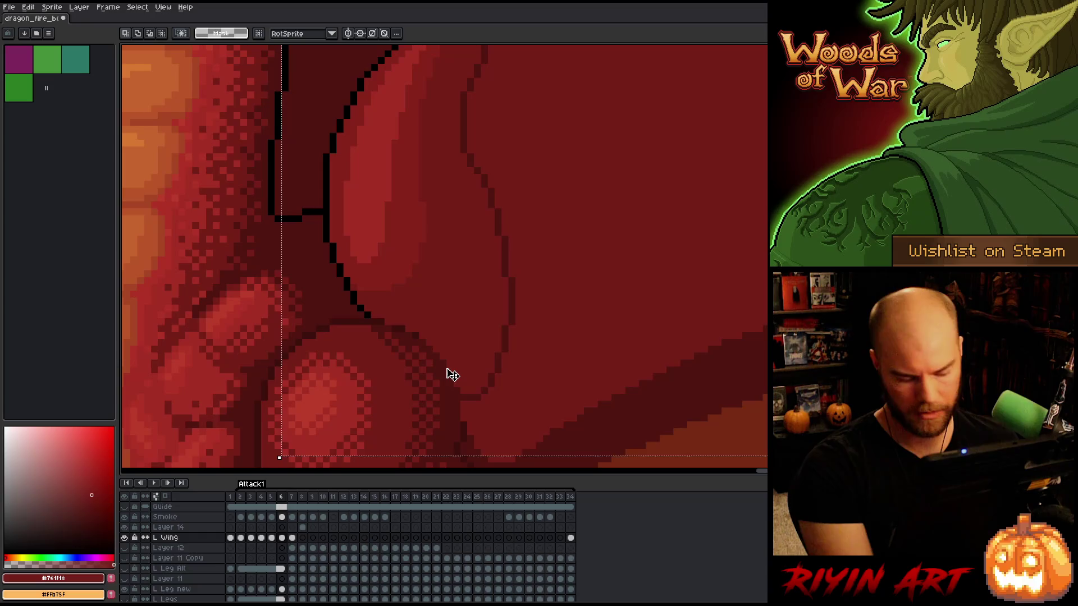
{"action": "key", "text": "Right"}
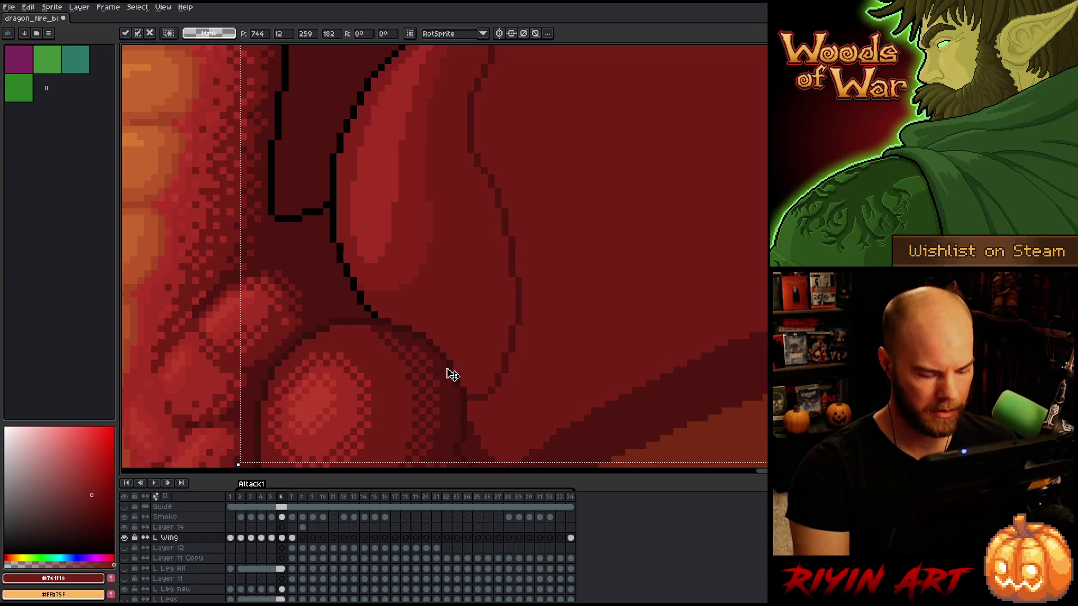
{"action": "key", "text": "Left"}
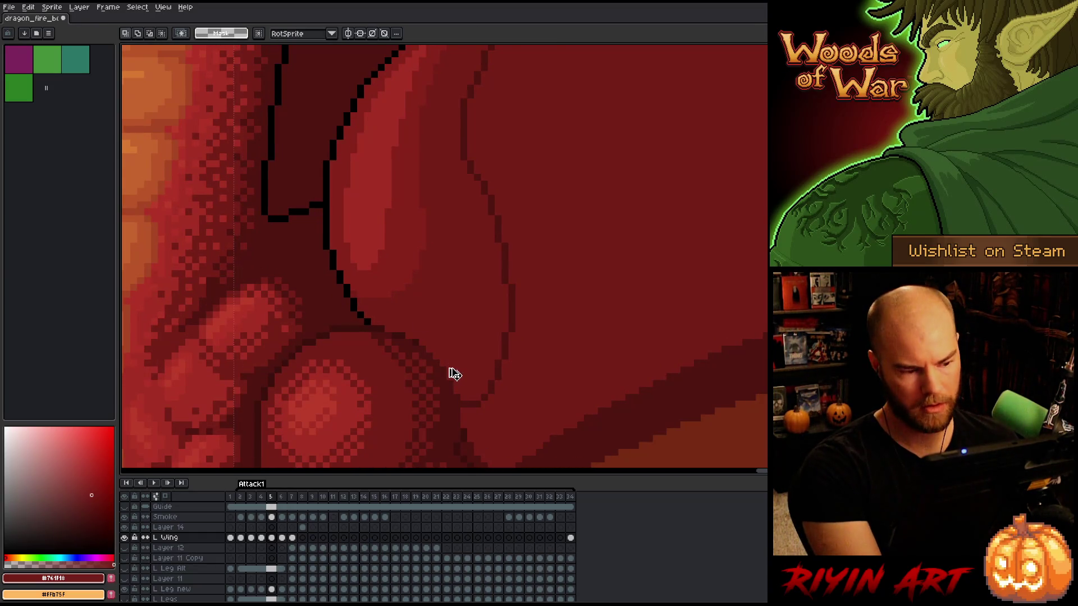
{"action": "key", "text": "Right"}
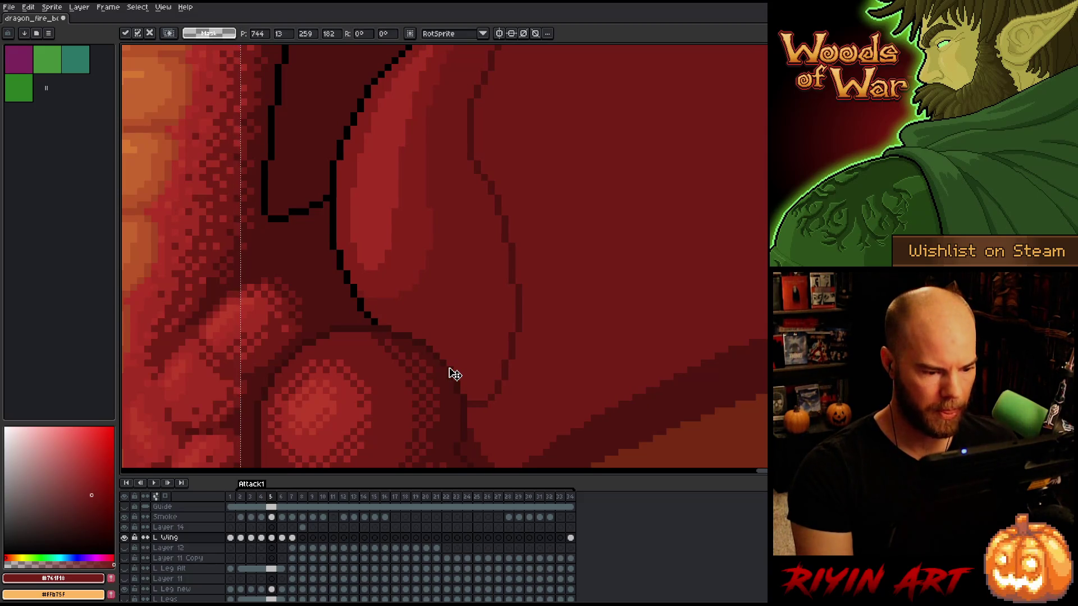
{"action": "key", "text": "Left"}
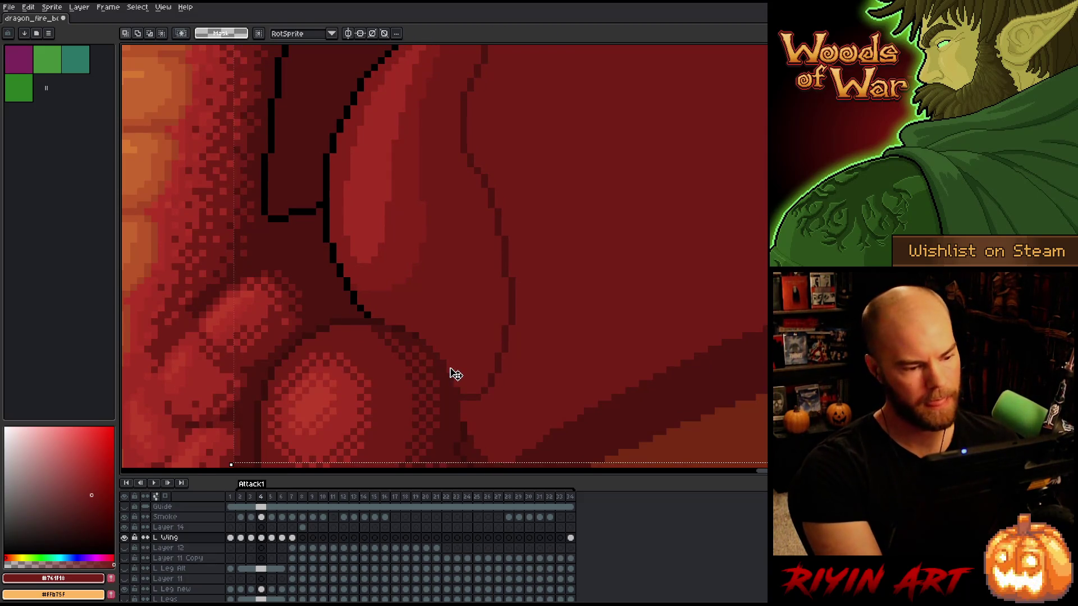
{"action": "key", "text": "Right"}
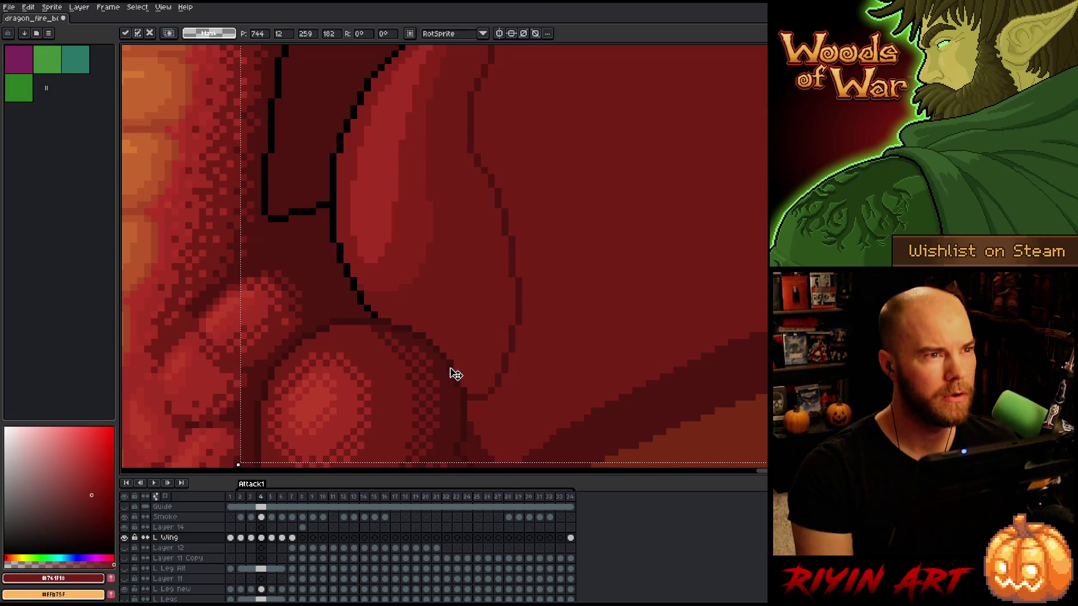
Compare frames 3 and 4, play the attack animation, and drop the wing selection
{"action": "key", "text": "Left"}
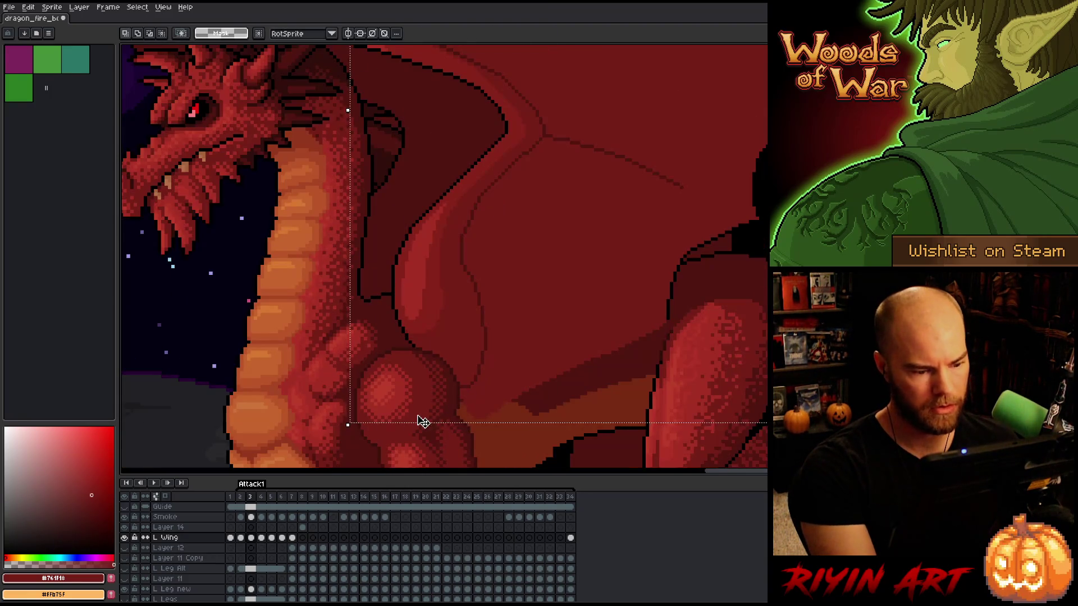
{"action": "key", "text": "Left"}
{"action": "key", "text": "Right"}
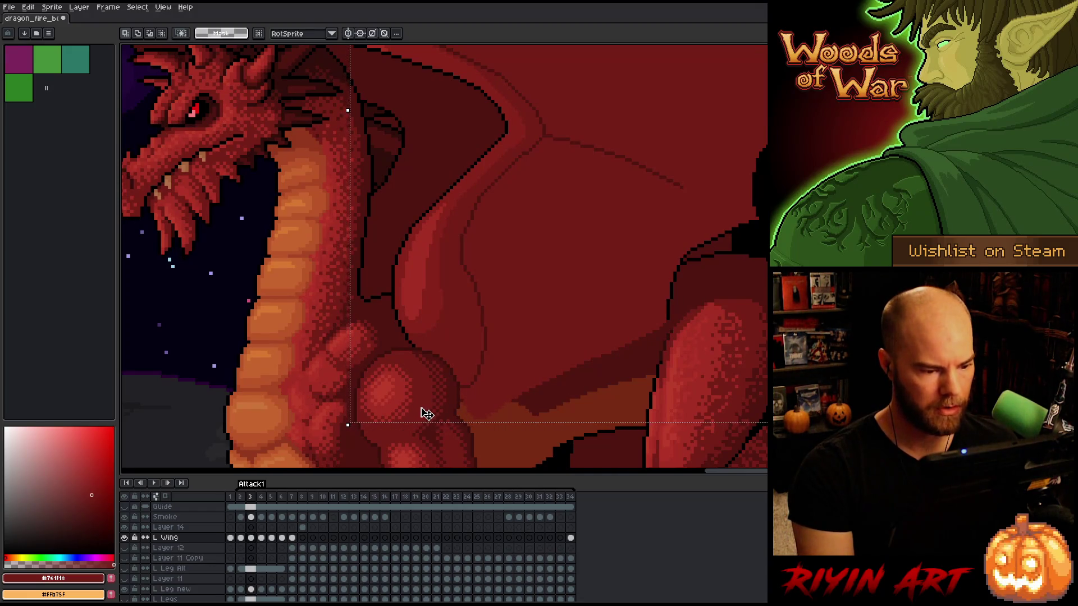
{"action": "key", "text": "Right"}
{"action": "key", "text": "Return"}
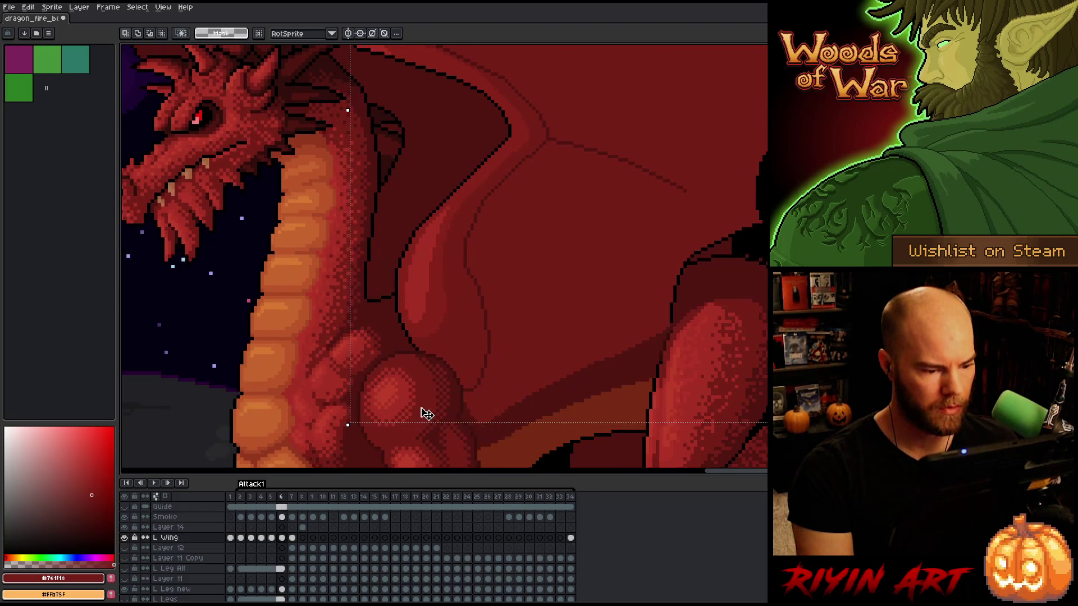
{"action": "scroll", "coordinate": [466, 303], "scroll_direction": "down", "scroll_amount": 2}
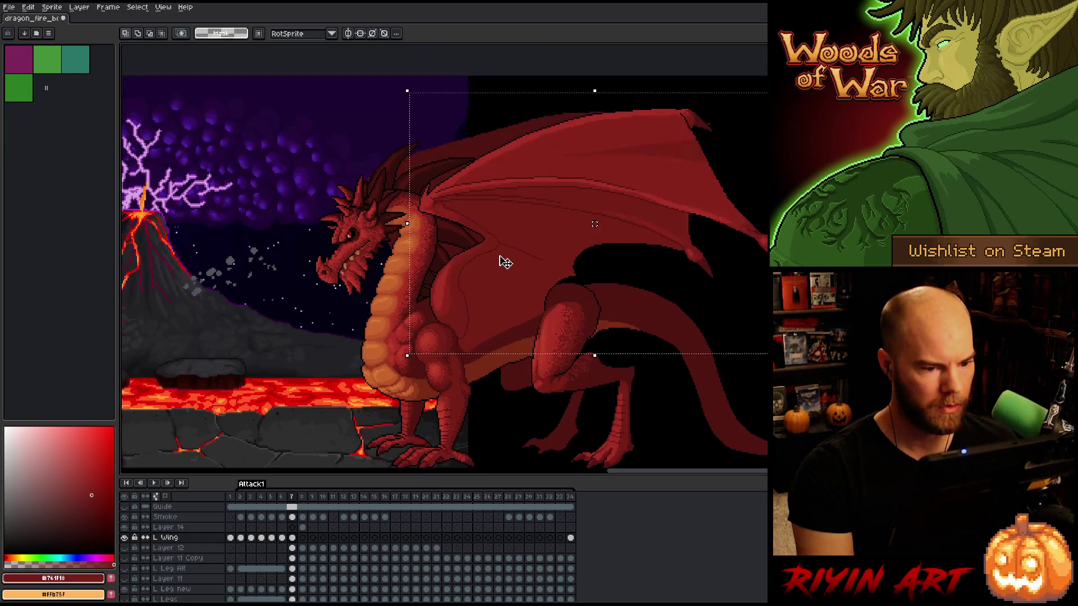
{"action": "key", "text": "ctrl+d"}
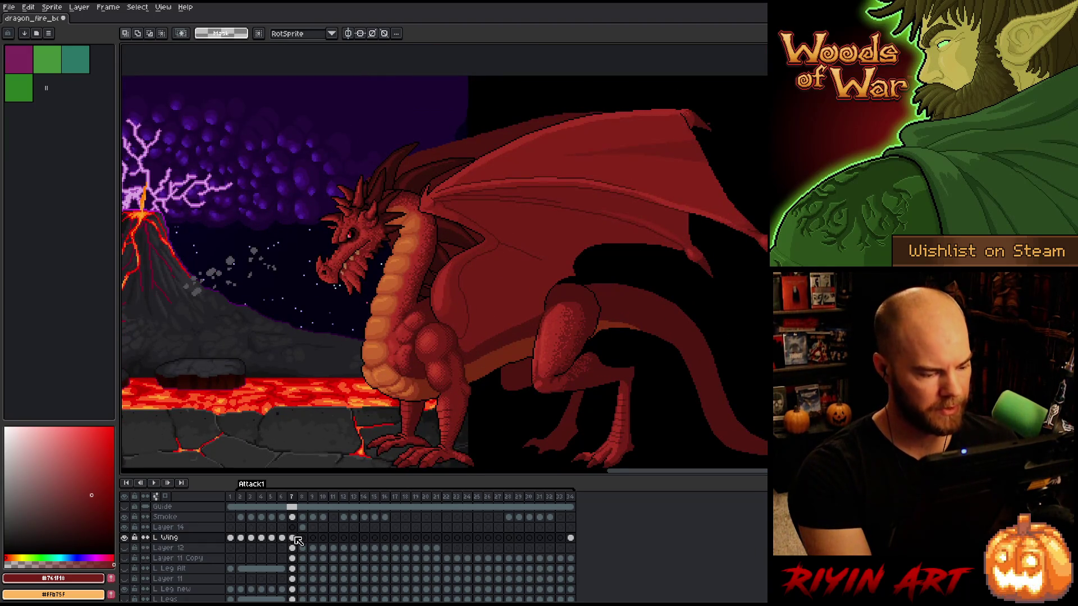
View the left wing cels at frames 33 and 34 in the timeline
{"action": "left_click", "coordinate": [563, 539]}
{"action": "left_click", "coordinate": [570, 538]}
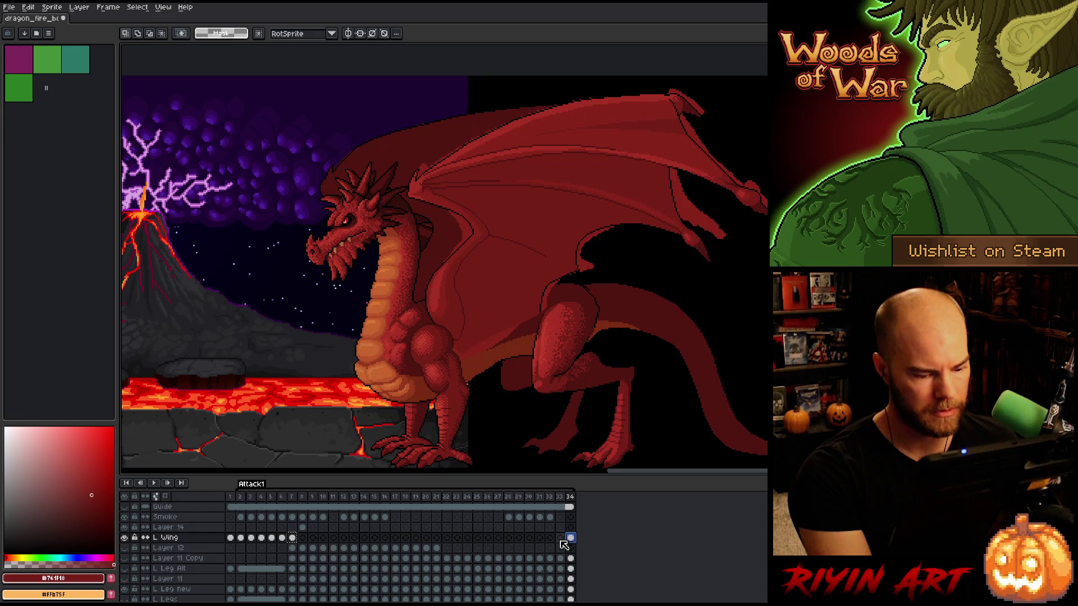
{"action": "scroll", "coordinate": [564, 545], "scroll_direction": "down", "scroll_amount": 2}
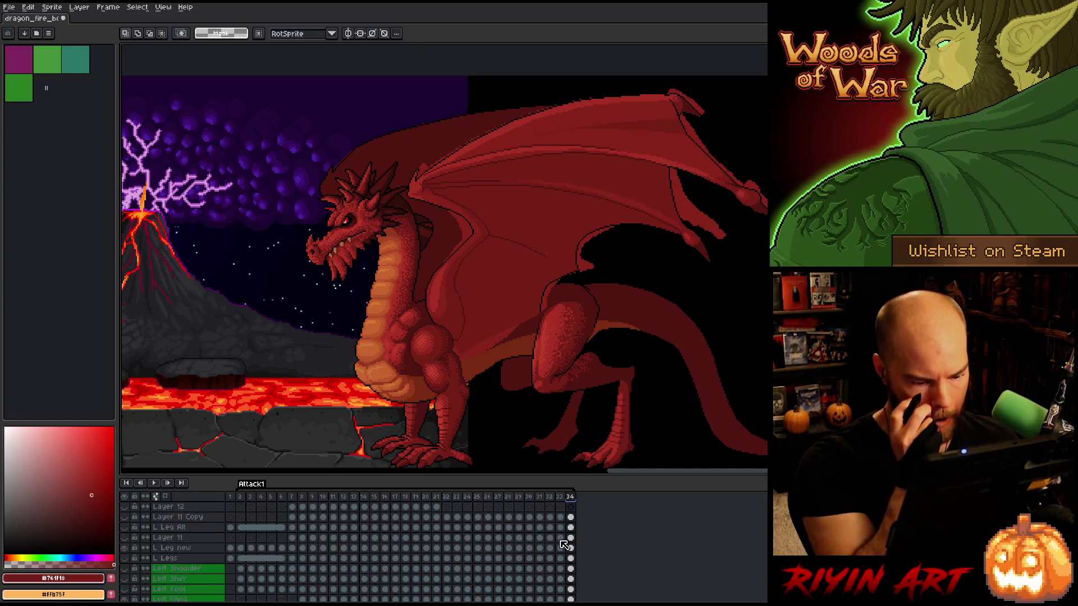
{"action": "scroll", "coordinate": [565, 544], "scroll_direction": "down", "scroll_amount": 1}
{"action": "left_click", "coordinate": [570, 558]}
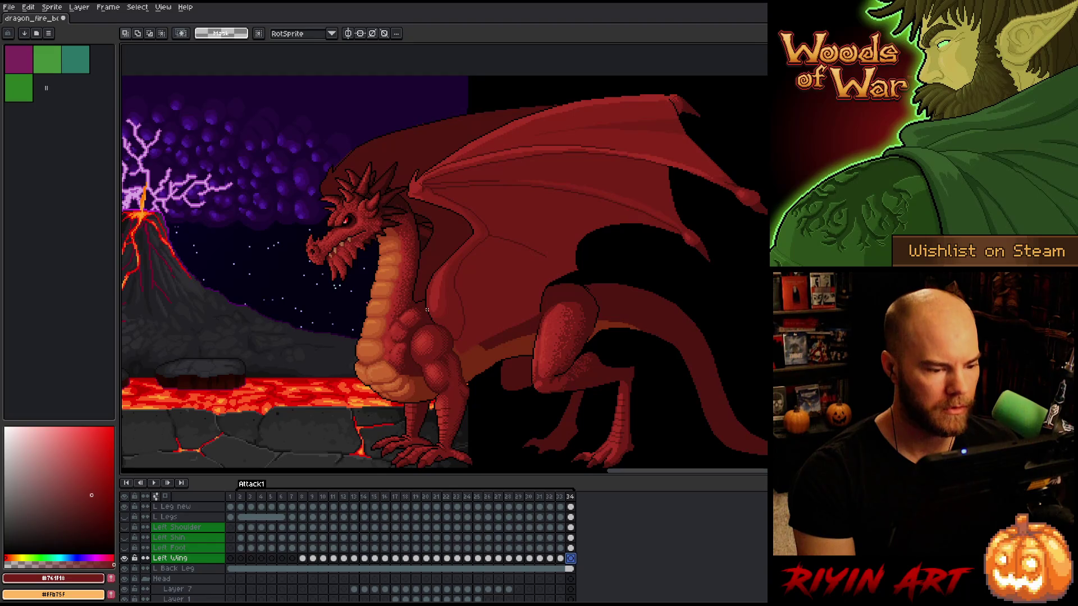
Pan across the dragon and step from frame 33 around to frame 8, comparing wings
{"action": "scroll", "coordinate": [427, 310], "scroll_direction": "down", "scroll_amount": 1}
{"action": "scroll", "coordinate": [443, 315], "scroll_direction": "up", "scroll_amount": 2}
{"action": "scroll", "coordinate": [457, 321], "scroll_direction": "down", "scroll_amount": 1}
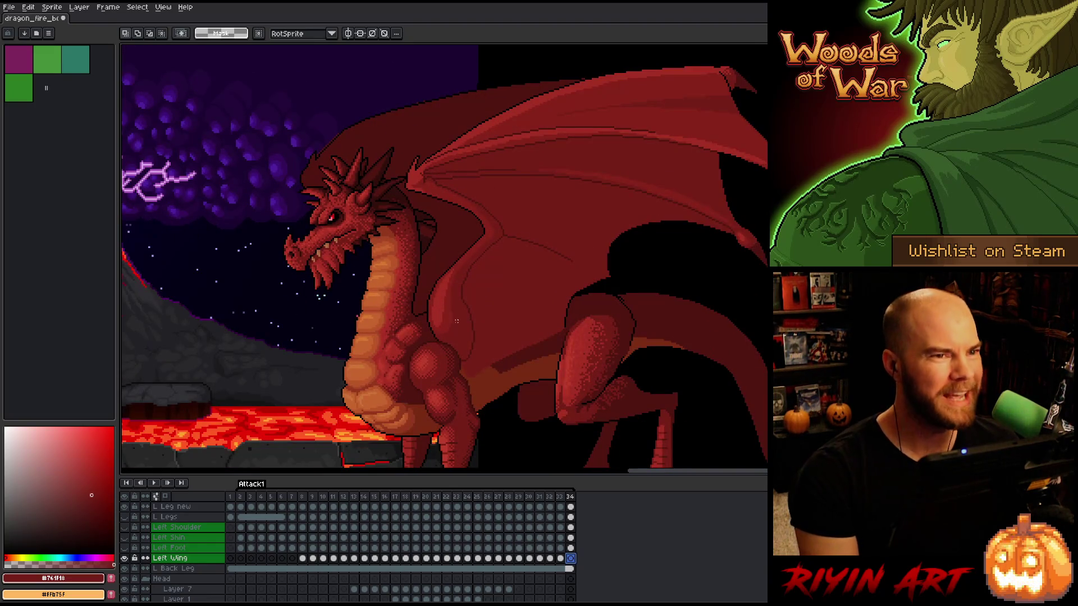
{"action": "left_click_drag", "start_coordinate": [456, 309], "coordinate": [477, 308]}
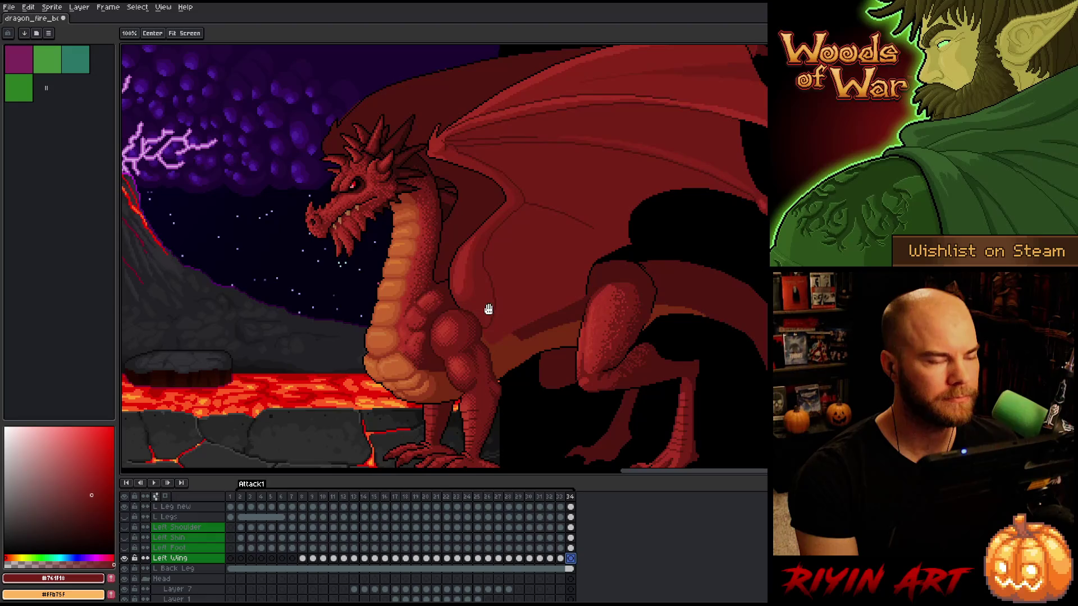
{"action": "key", "text": "Left"}
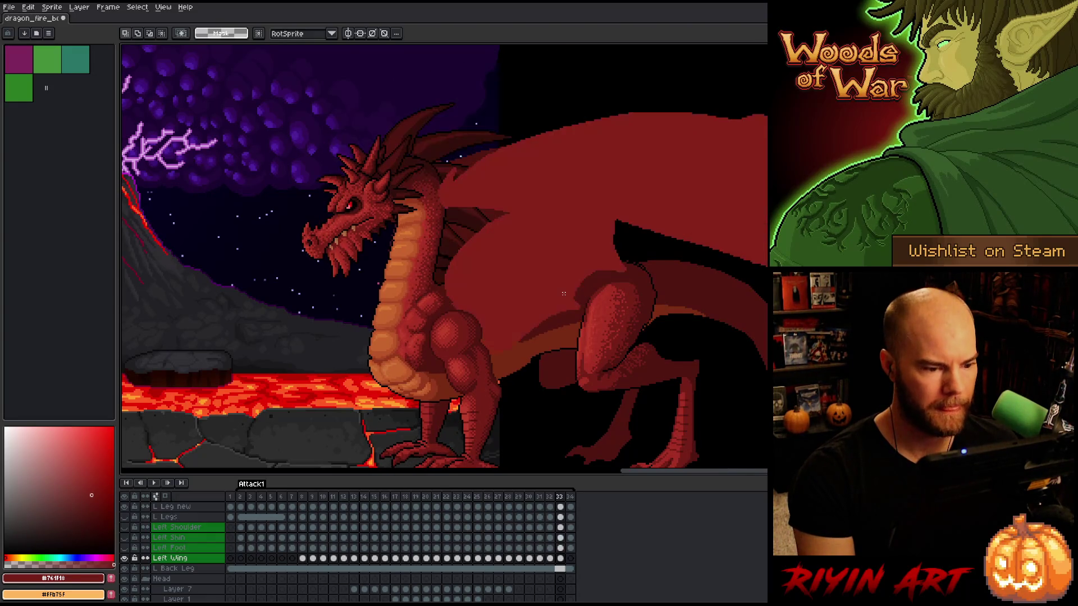
{"action": "key", "text": "Right"}
{"action": "key", "text": "Right"}
{"action": "key", "text": "Right"}
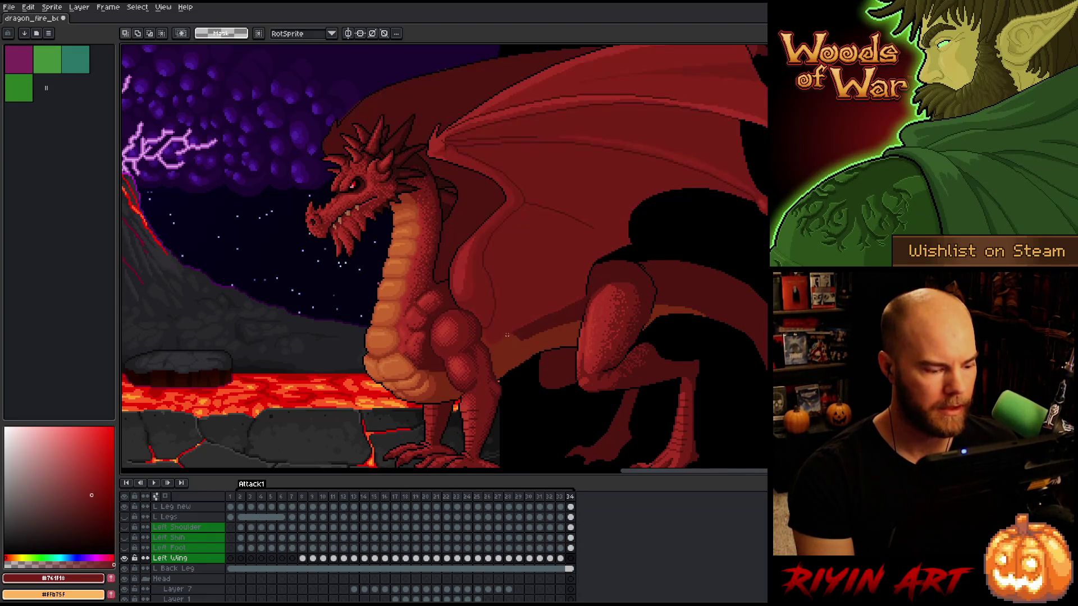
{"action": "key", "text": "Right"}
{"action": "key", "text": "Right"}
{"action": "key", "text": "Right"}
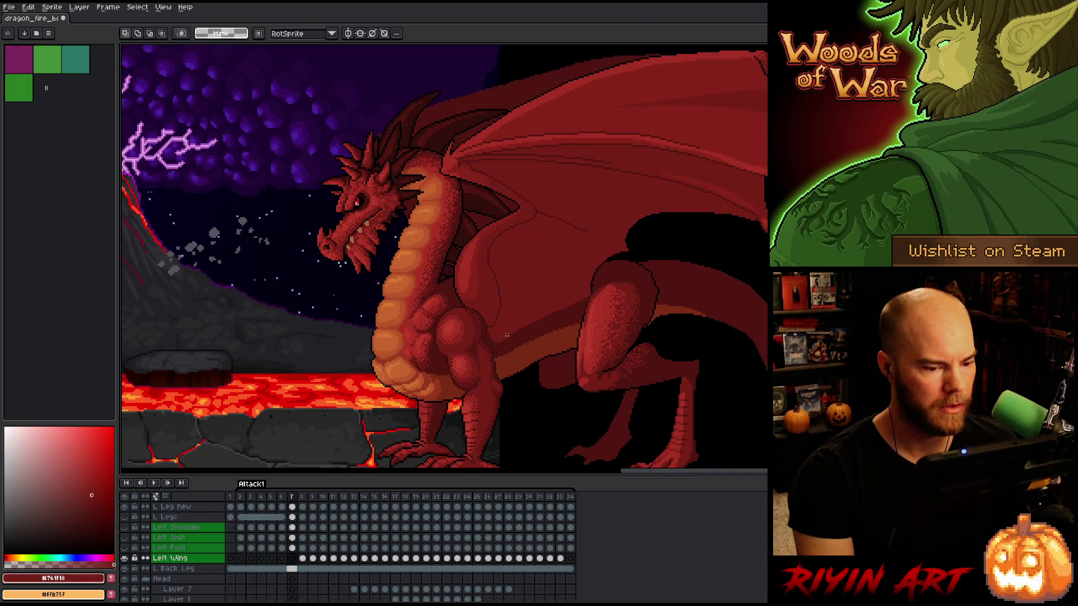
{"action": "key", "text": "Right"}
{"action": "key", "text": "Left"}
{"action": "key", "text": "Left"}
{"action": "key", "text": "Right"}
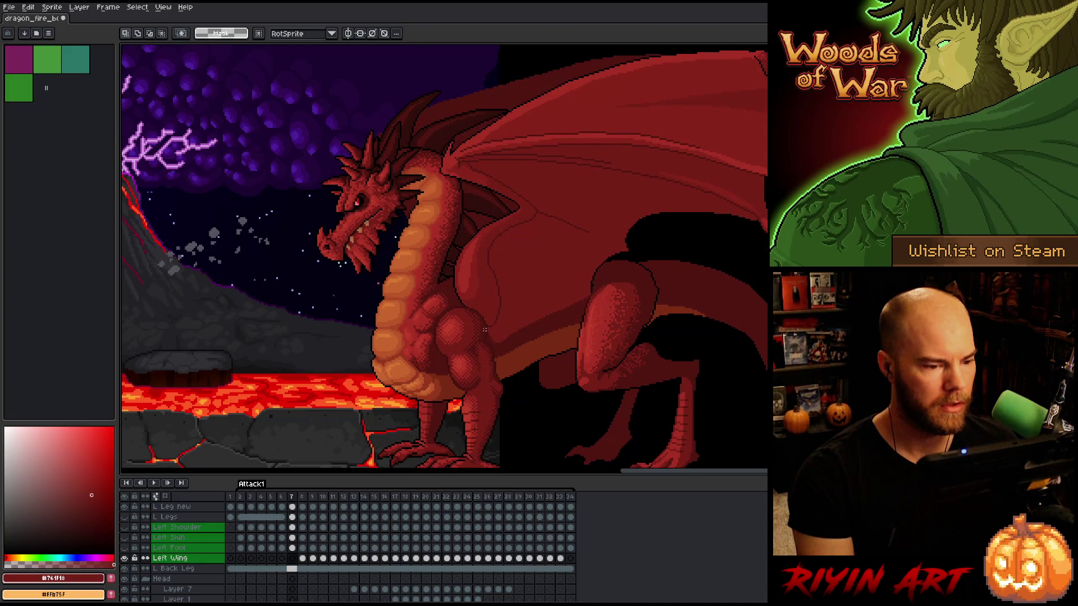
{"action": "key", "text": "Right"}
{"action": "scroll", "coordinate": [582, 159], "scroll_direction": "down", "scroll_amount": 1}
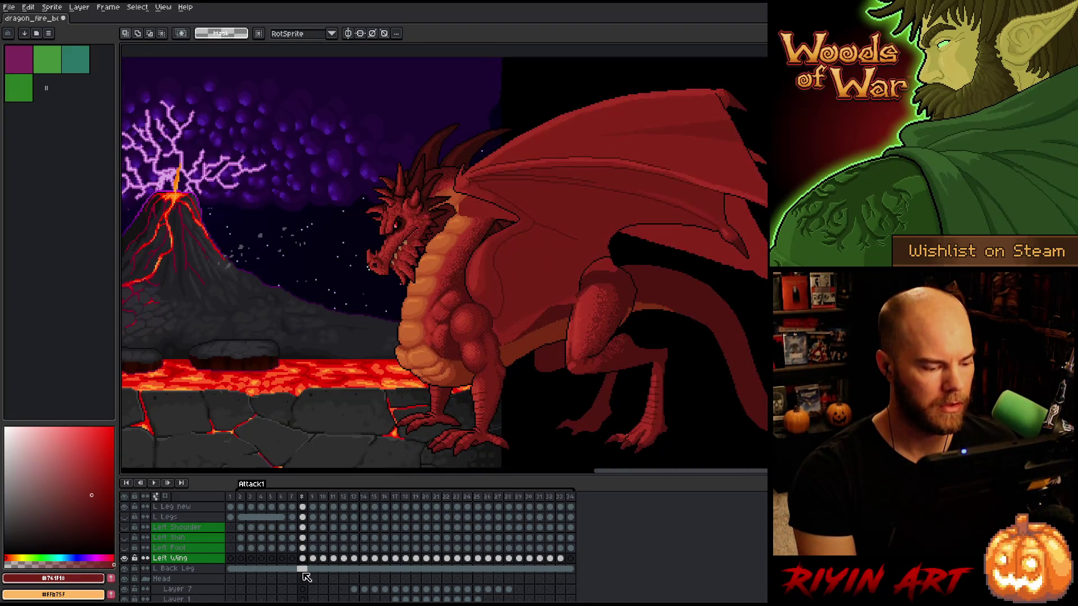
Place a mark on Layer 14 at frame 8 and pan onto the wing
{"action": "scroll", "coordinate": [304, 556], "scroll_direction": "up", "scroll_amount": 4}
{"action": "left_click", "coordinate": [304, 528]}
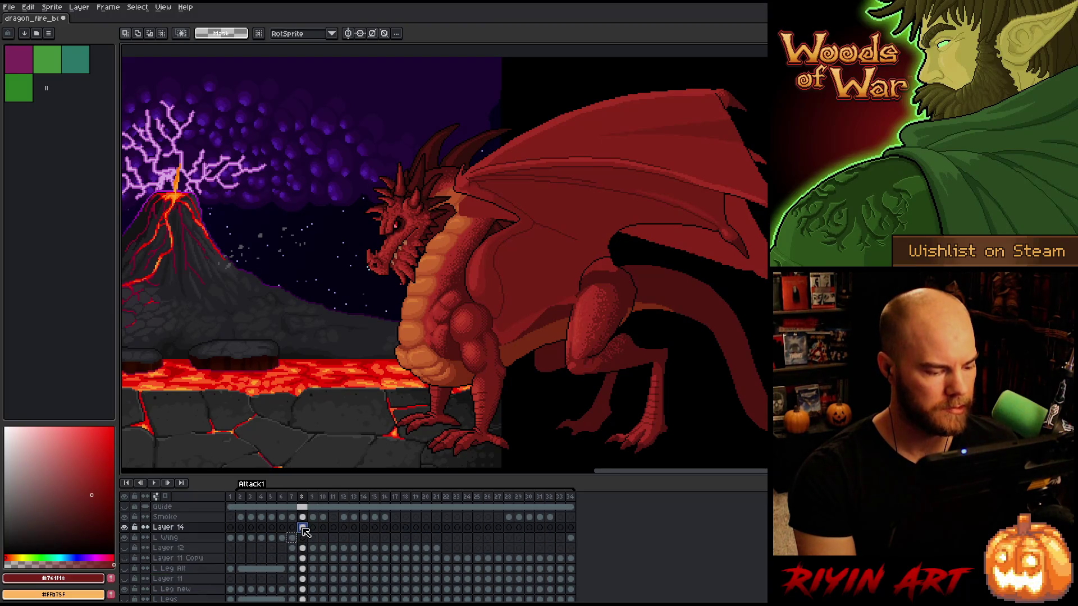
{"action": "scroll", "coordinate": [616, 271], "scroll_direction": "up", "scroll_amount": 2}
{"action": "left_click", "coordinate": [415, 306]}
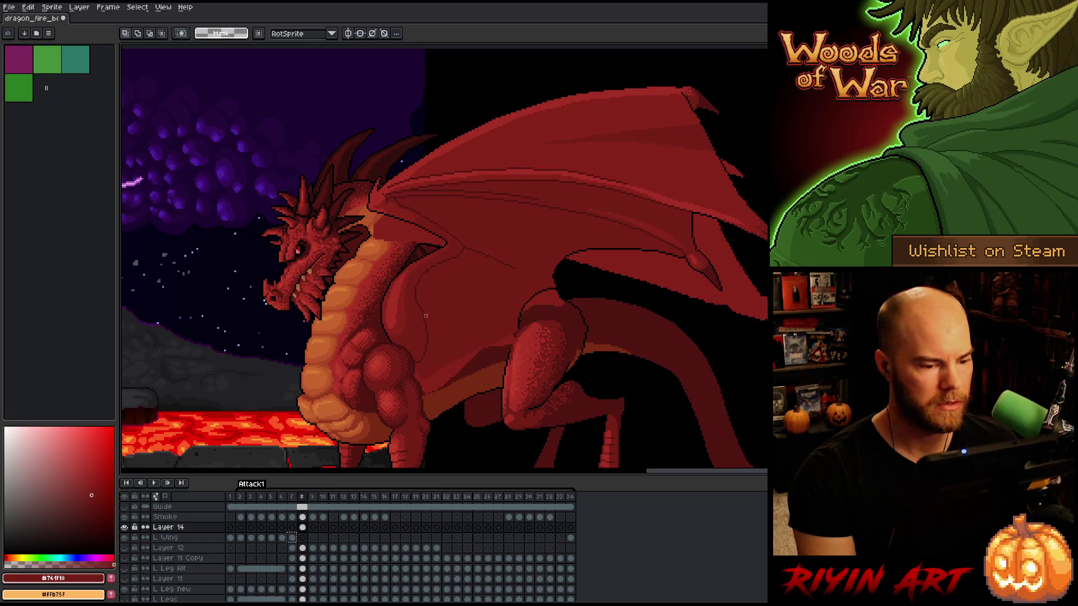
{"action": "left_click_drag", "start_coordinate": [519, 260], "coordinate": [512, 292]}
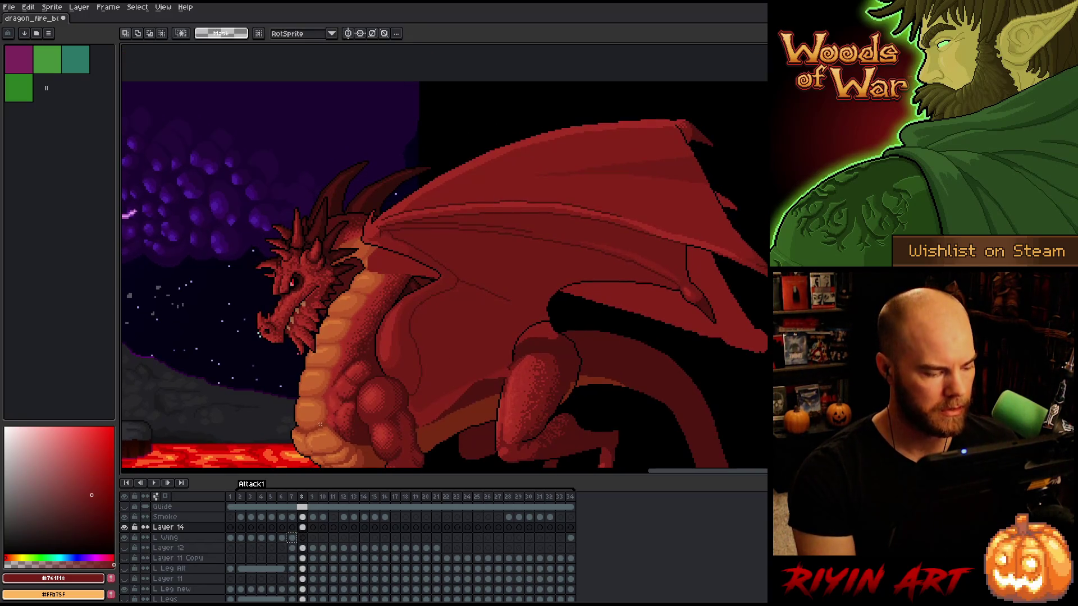
Add Layer 15 above Layer 14, then return to Layer 14's frame-8 cel and pan
{"action": "left_click", "coordinate": [172, 529]}
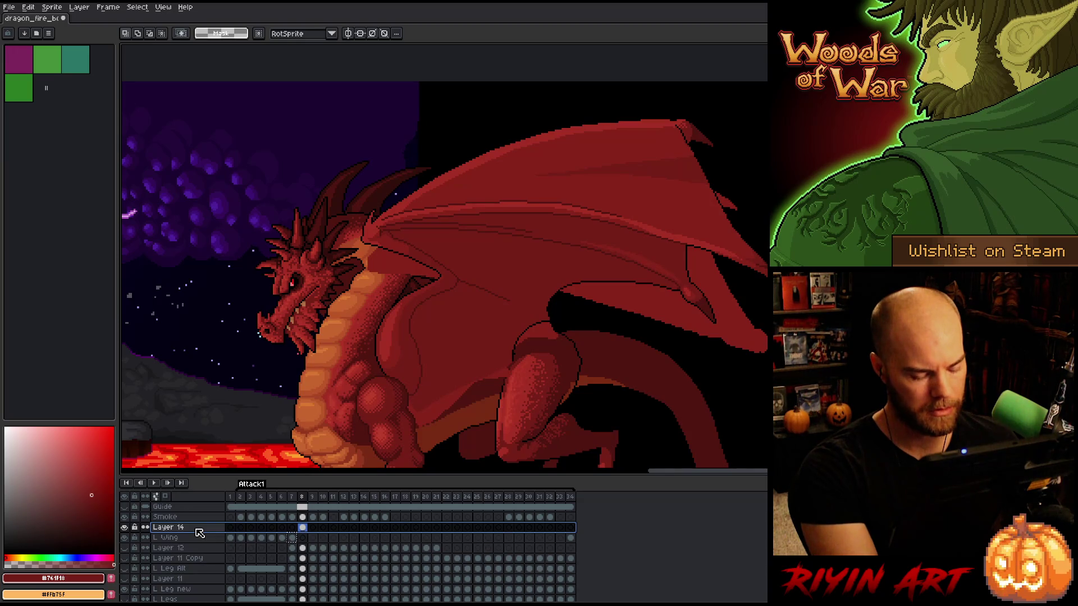
{"action": "key", "text": "shift+n"}
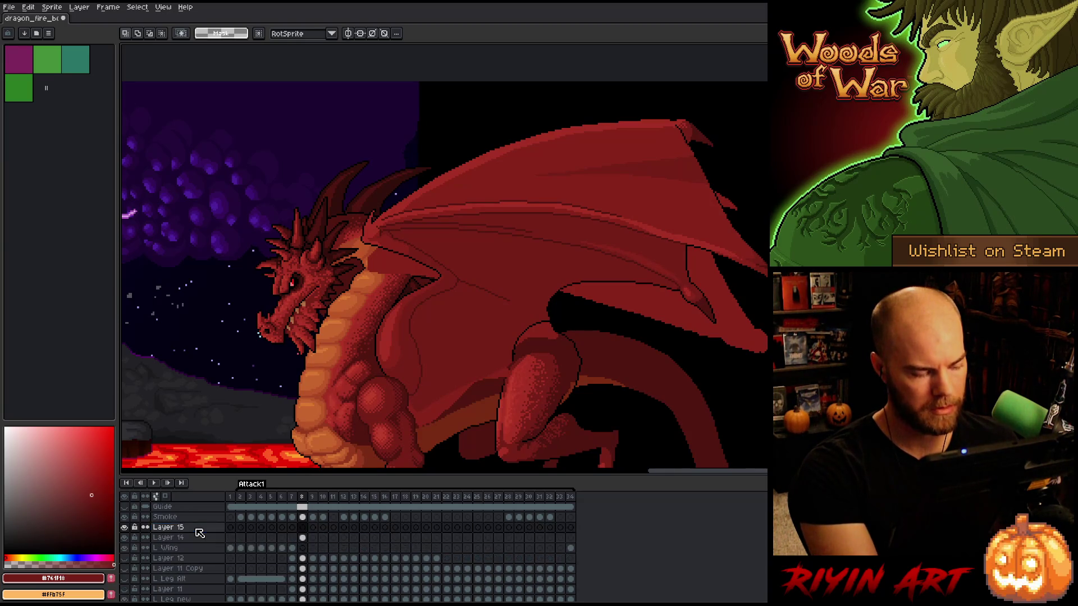
{"action": "left_click", "coordinate": [302, 538]}
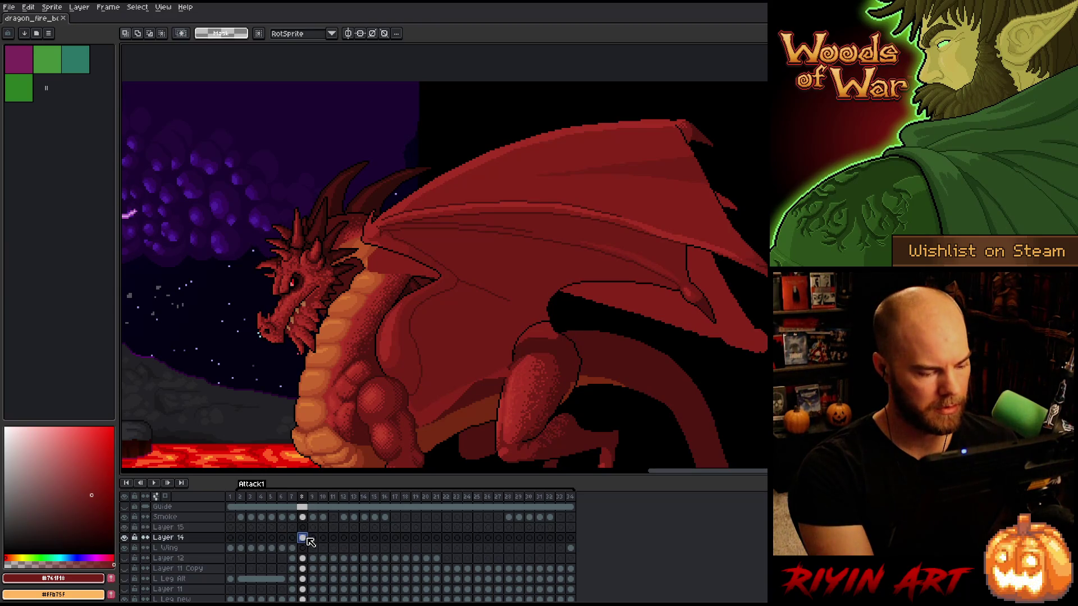
{"action": "key", "text": "space"}
{"action": "mouse_move", "coordinate": [529, 301]}
{"action": "left_mouse_down"}
{"action": "mouse_move", "coordinate": [474, 308]}
{"action": "mouse_move", "coordinate": [461, 325]}
{"action": "left_mouse_up"}
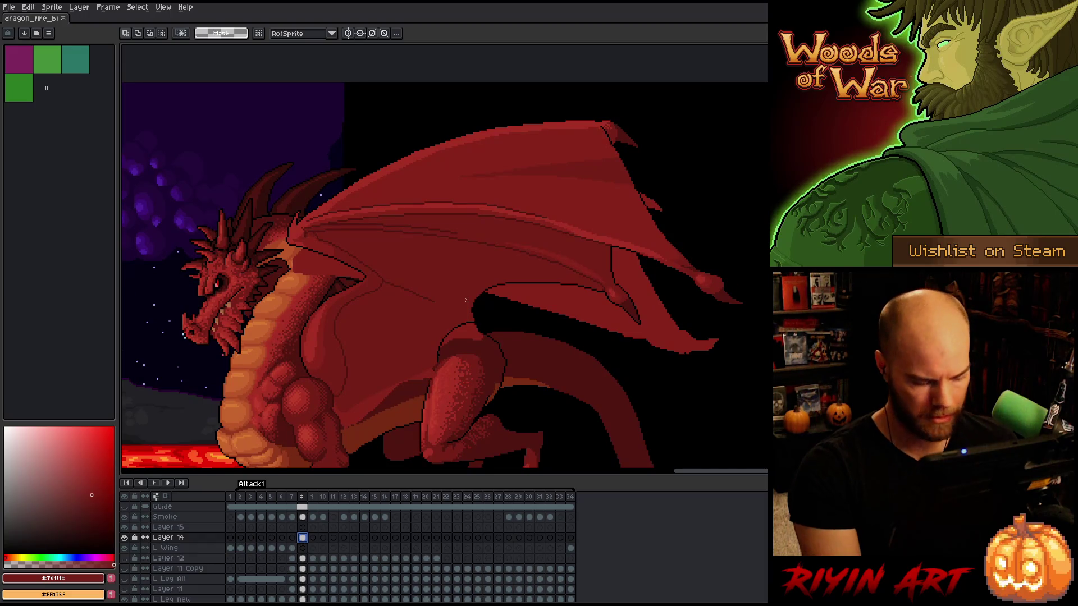
Select the upper, lower and inner wing membranes, then lasso the whole wing and shoulder region
{"action": "key", "text": "w"}
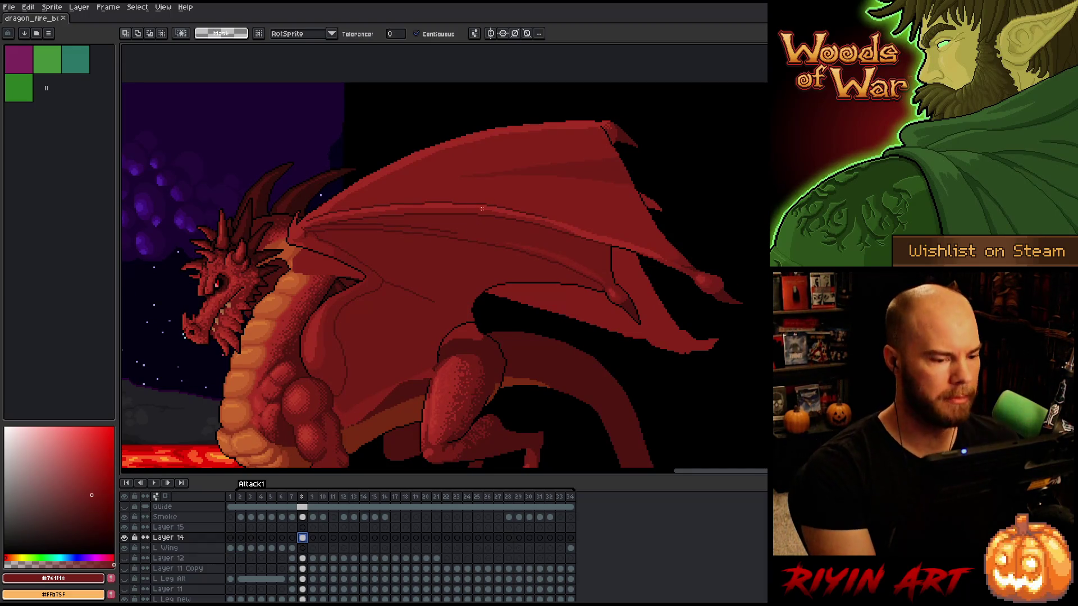
{"action": "left_click", "coordinate": [480, 223]}
{"action": "left_click", "coordinate": [467, 283], "text": "shift"}
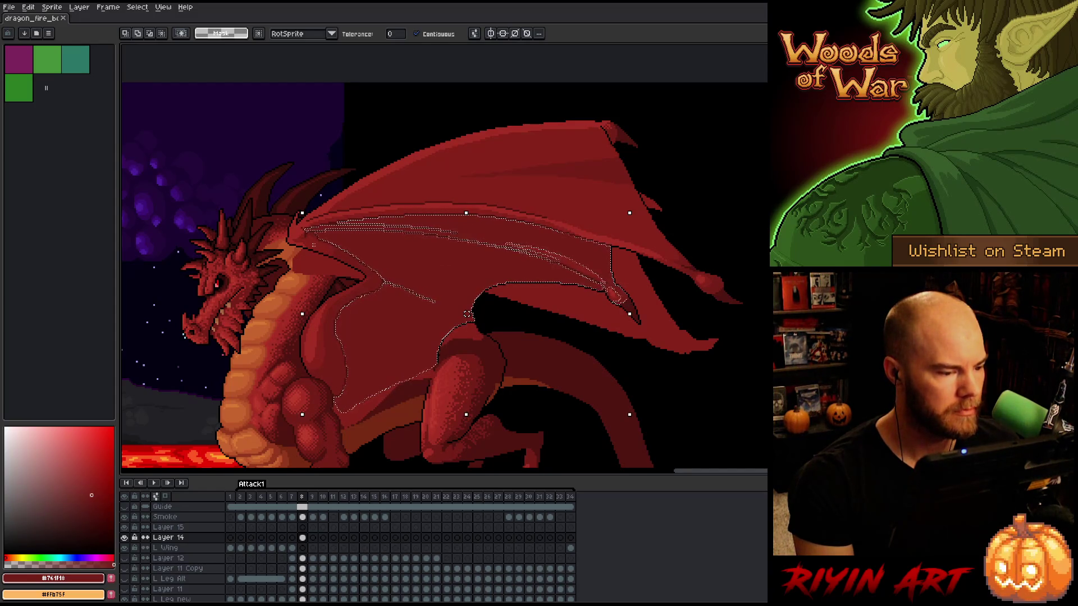
{"action": "left_click", "coordinate": [330, 261], "text": "shift"}
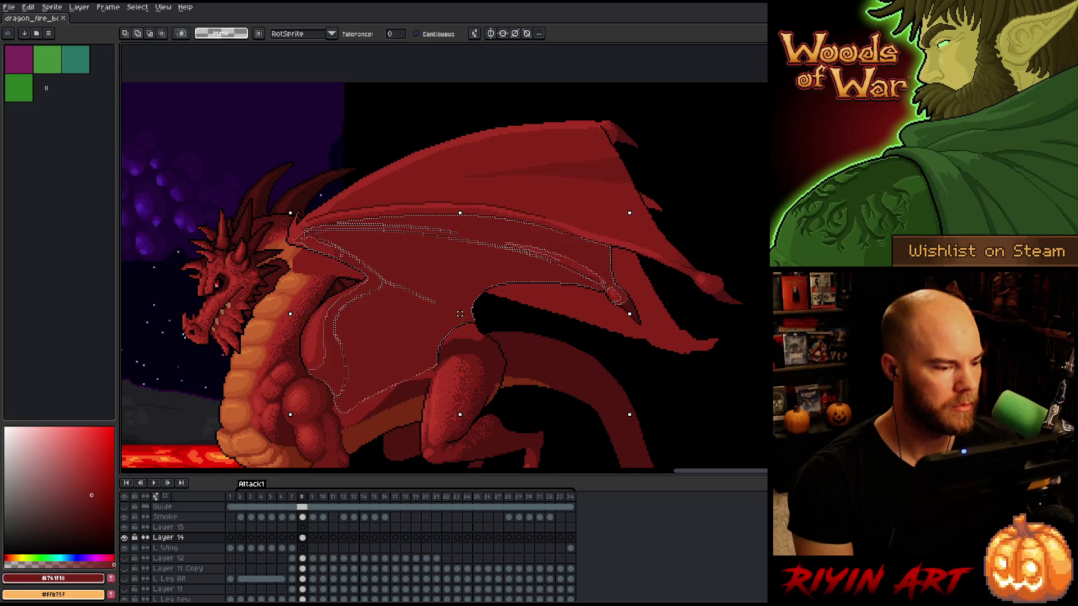
{"action": "key", "text": "q"}
{"action": "mouse_move", "coordinate": [672, 331]}
{"action": "left_mouse_down"}
{"action": "mouse_move", "coordinate": [685, 396]}
{"action": "mouse_move", "coordinate": [624, 273]}
{"action": "mouse_move", "coordinate": [449, 224]}
{"action": "mouse_move", "coordinate": [381, 221]}
{"action": "mouse_move", "coordinate": [308, 235]}
{"action": "mouse_move", "coordinate": [231, 331]}
{"action": "mouse_move", "coordinate": [365, 443]}
{"action": "mouse_move", "coordinate": [663, 429]}
{"action": "left_mouse_up"}
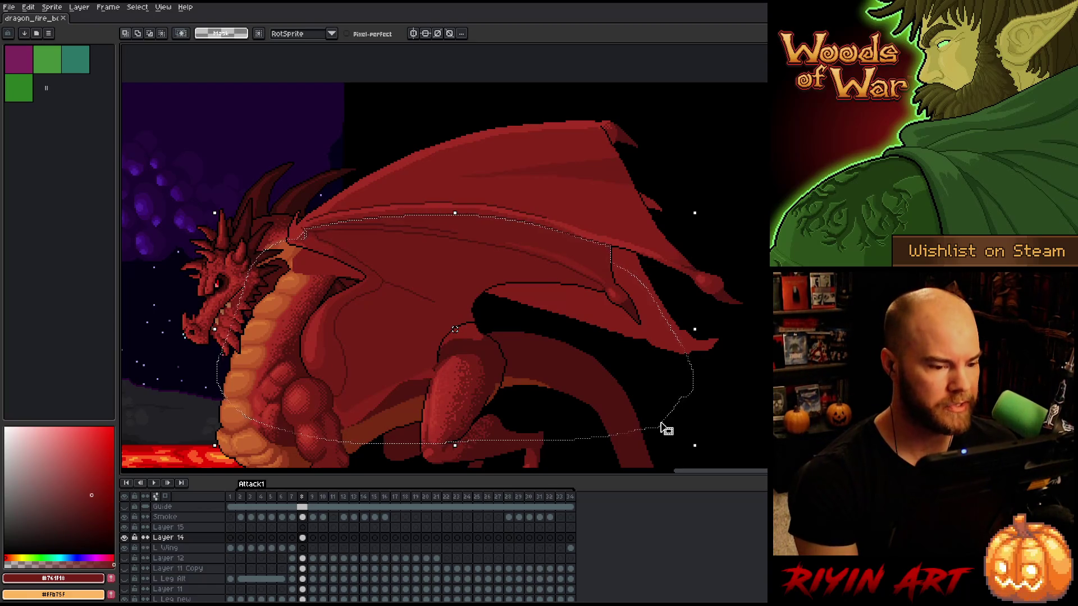
{"action": "left_click_drag", "start_coordinate": [622, 262], "coordinate": [628, 345]}
{"action": "key", "text": "ctrl+z"}
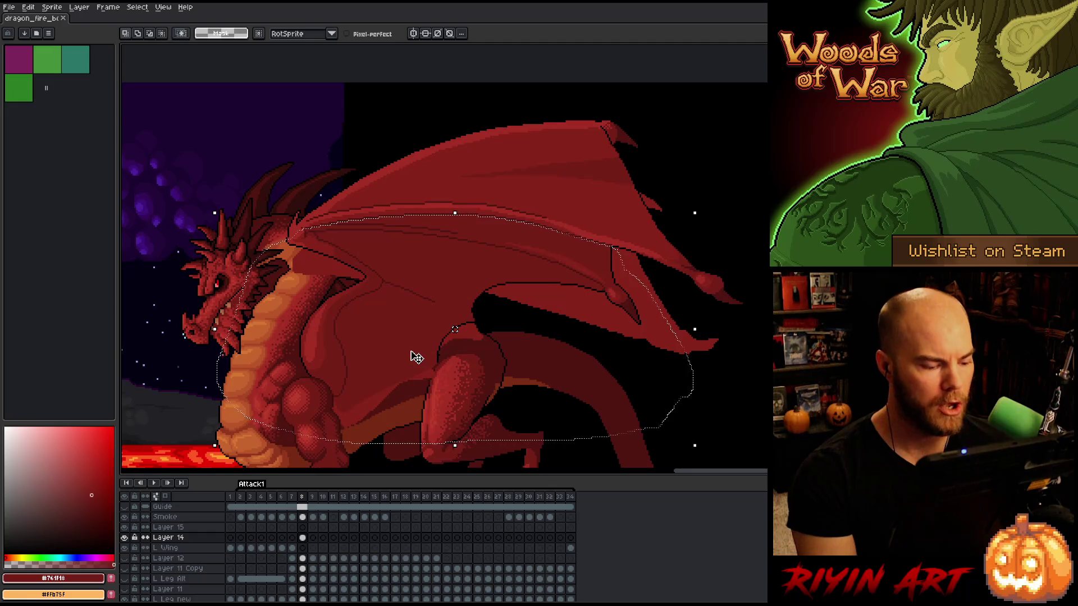
Compare the earlier lower wing shape with the raised wing on Layer 15
{"action": "key", "text": "Return"}
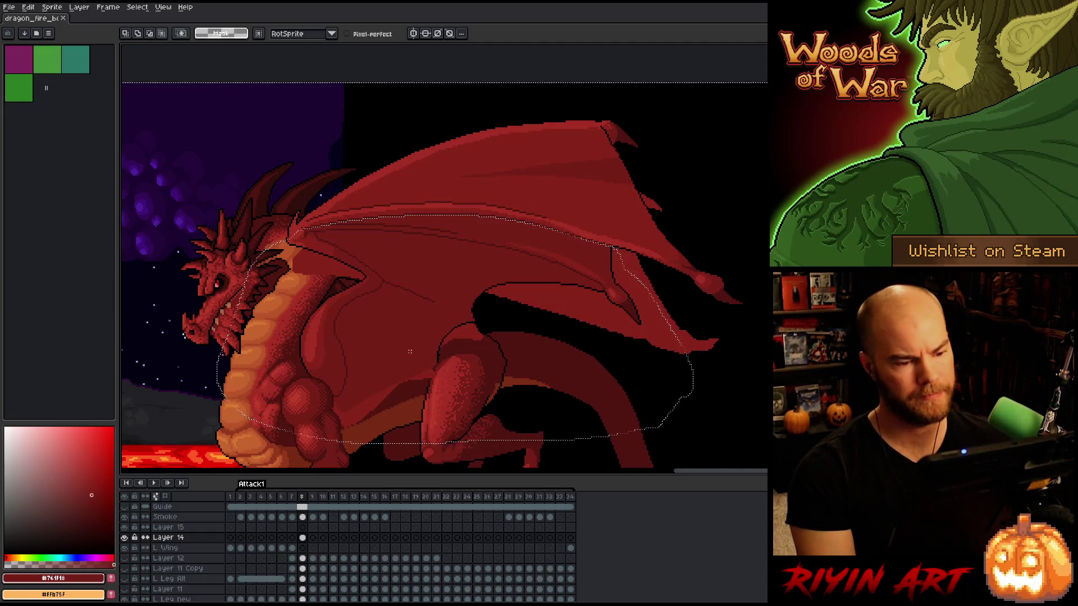
{"action": "key", "text": "ctrl+z"}
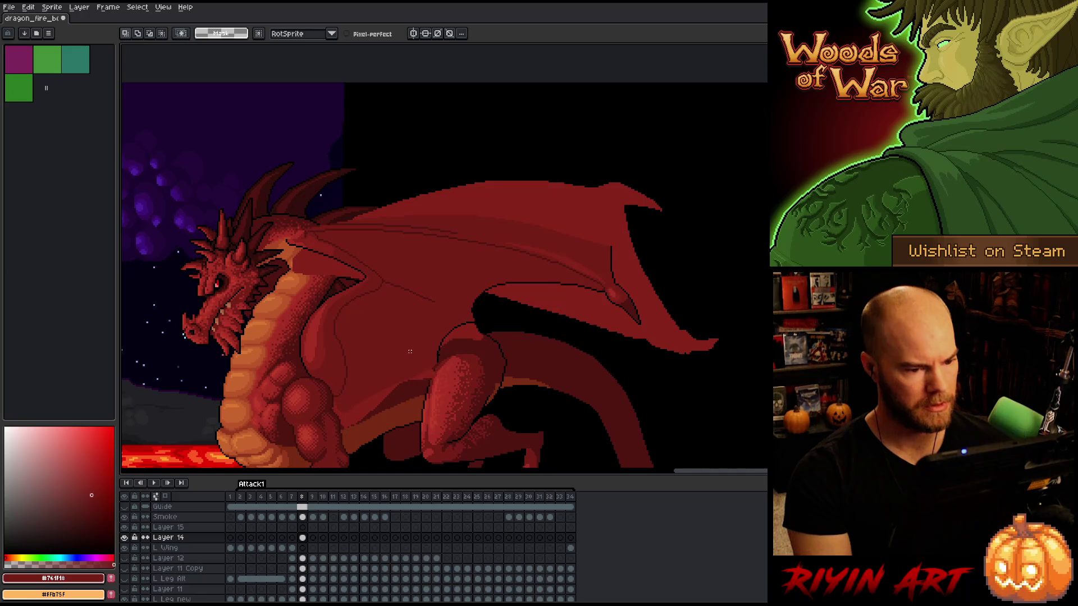
{"action": "left_click", "coordinate": [303, 528]}
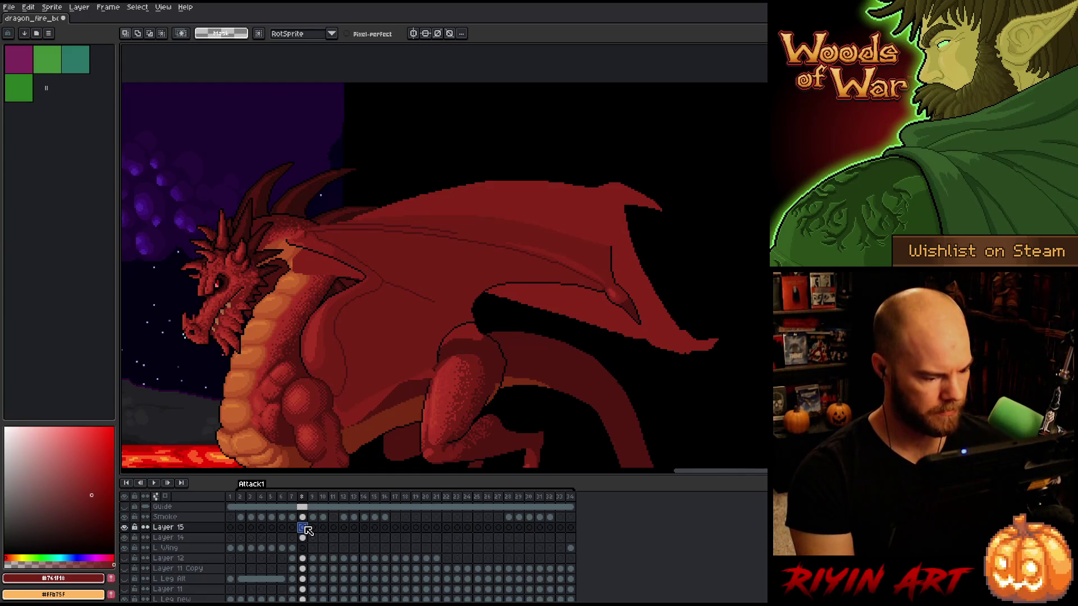
{"action": "key", "text": "ctrl+y"}
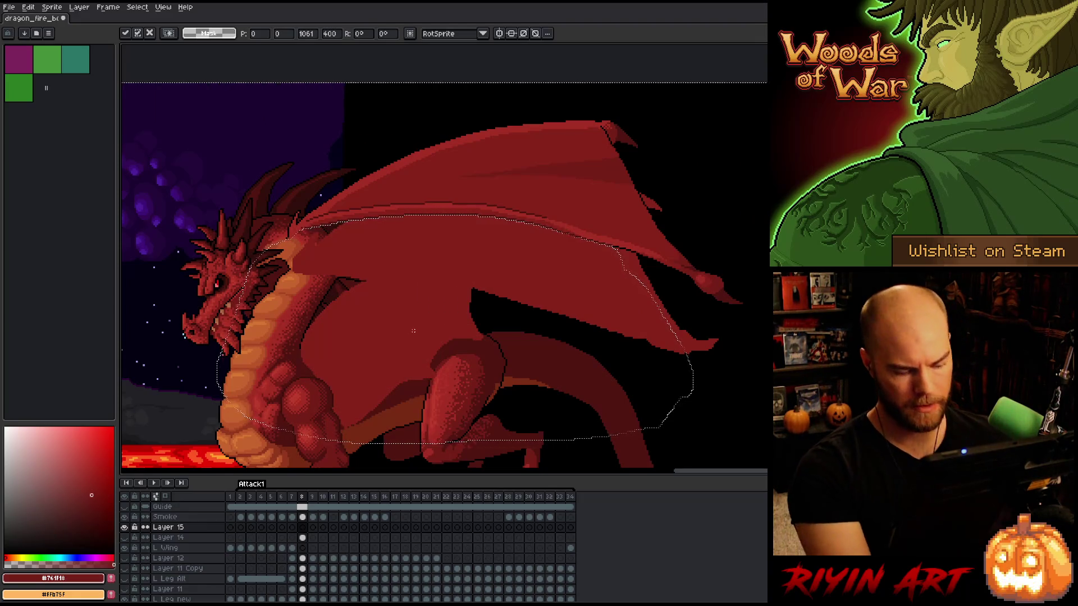
{"action": "key", "text": "ctrl+z"}
Move the upper wing down toward the body and reposition the lassoed wing slightly lower
{"action": "mouse_move", "coordinate": [542, 183]}
{"action": "left_mouse_down"}
{"action": "mouse_move", "coordinate": [549, 221]}
{"action": "mouse_move", "coordinate": [535, 279]}
{"action": "mouse_move", "coordinate": [547, 220]}
{"action": "left_mouse_up"}
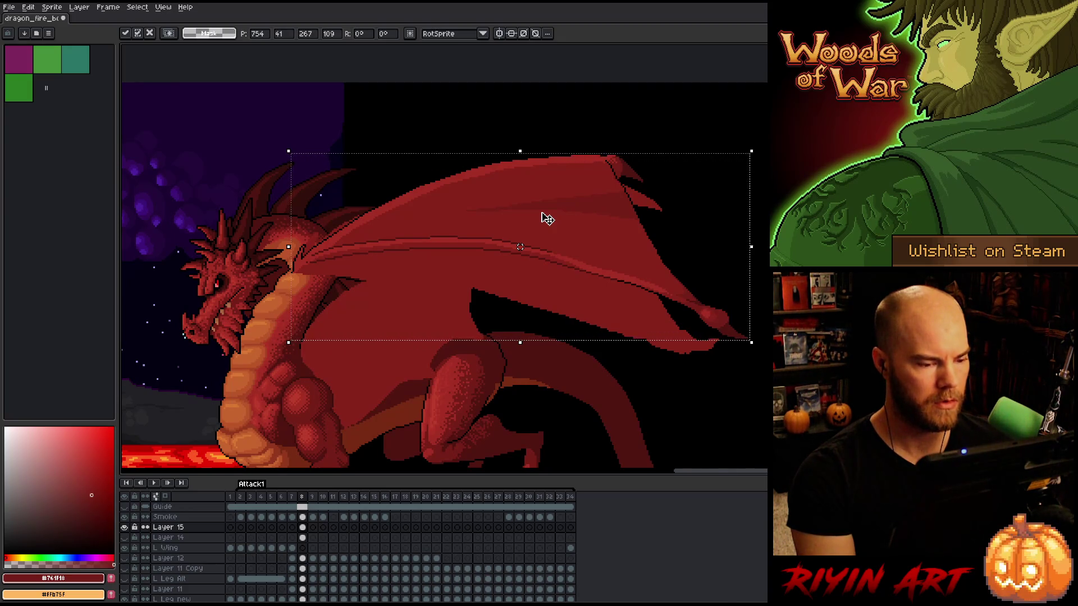
{"action": "mouse_move", "coordinate": [738, 405]}
{"action": "left_mouse_down"}
{"action": "mouse_move", "coordinate": [766, 386]}
{"action": "mouse_move", "coordinate": [714, 284]}
{"action": "mouse_move", "coordinate": [649, 252]}
{"action": "left_mouse_up"}
{"action": "mouse_move", "coordinate": [767, 301]}
{"action": "left_mouse_down"}
{"action": "mouse_move", "coordinate": [640, 195]}
{"action": "mouse_move", "coordinate": [568, 185]}
{"action": "mouse_move", "coordinate": [360, 237]}
{"action": "left_mouse_up"}
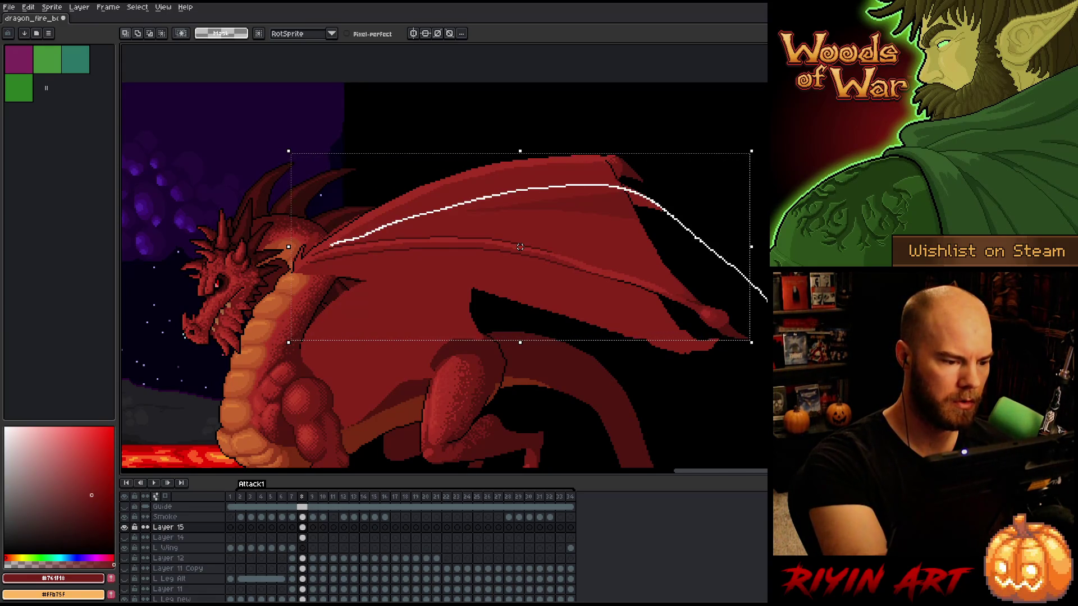
{"action": "mouse_move", "coordinate": [306, 261]}
{"action": "left_mouse_down"}
{"action": "mouse_move", "coordinate": [518, 349]}
{"action": "mouse_move", "coordinate": [665, 393]}
{"action": "left_mouse_up"}
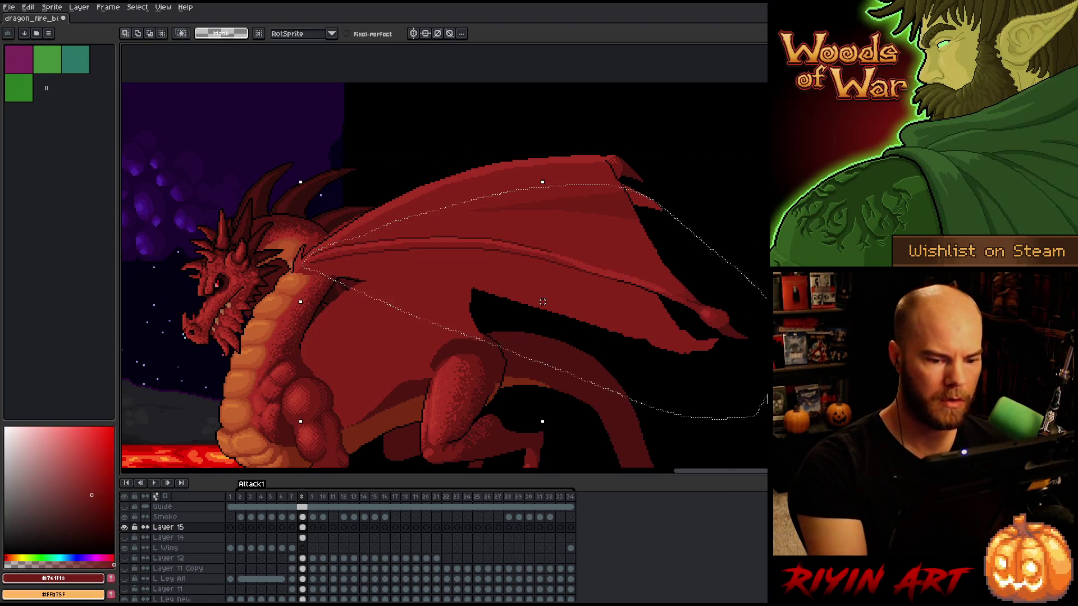
{"action": "left_click_drag", "start_coordinate": [714, 326], "coordinate": [715, 357]}
{"action": "key", "text": "Escape"}
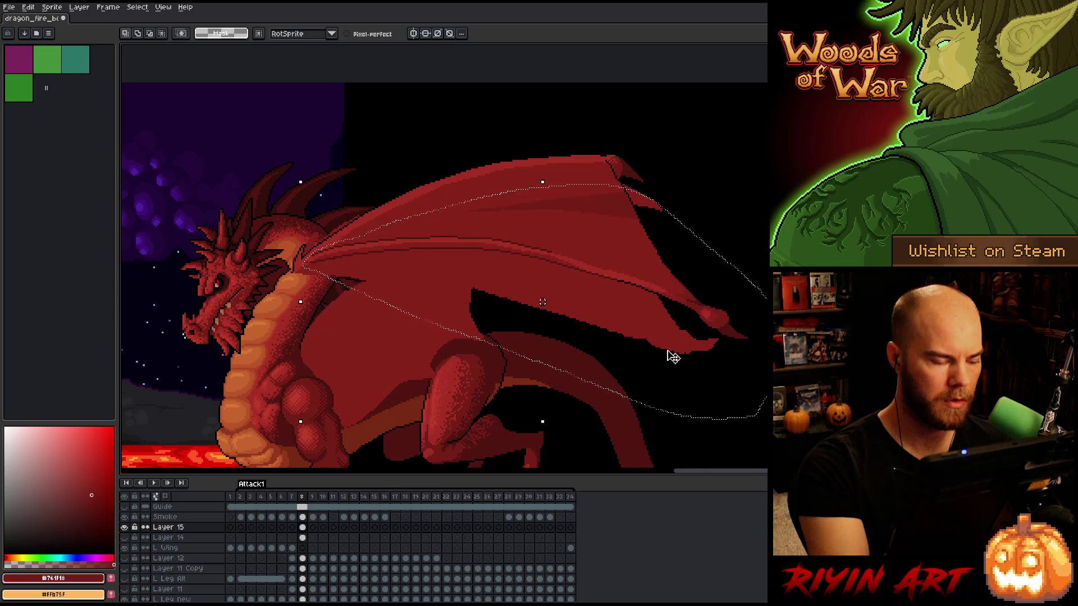
{"action": "mouse_move", "coordinate": [301, 297]}
{"action": "left_mouse_down"}
{"action": "mouse_move", "coordinate": [331, 278]}
{"action": "mouse_move", "coordinate": [328, 236]}
{"action": "mouse_move", "coordinate": [717, 328]}
{"action": "left_mouse_up"}
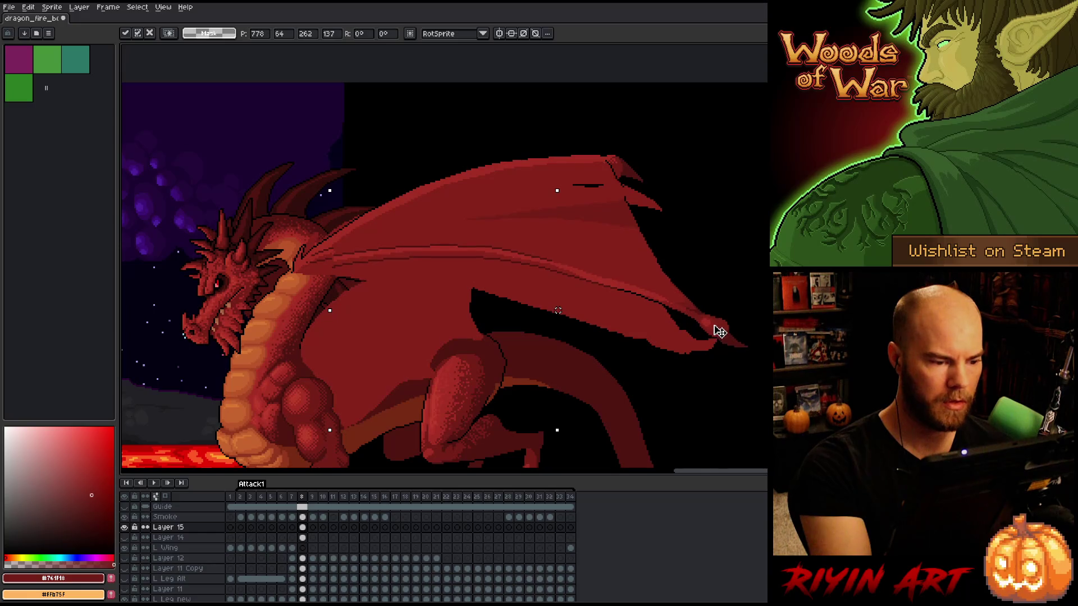
{"action": "key", "text": "Escape"}
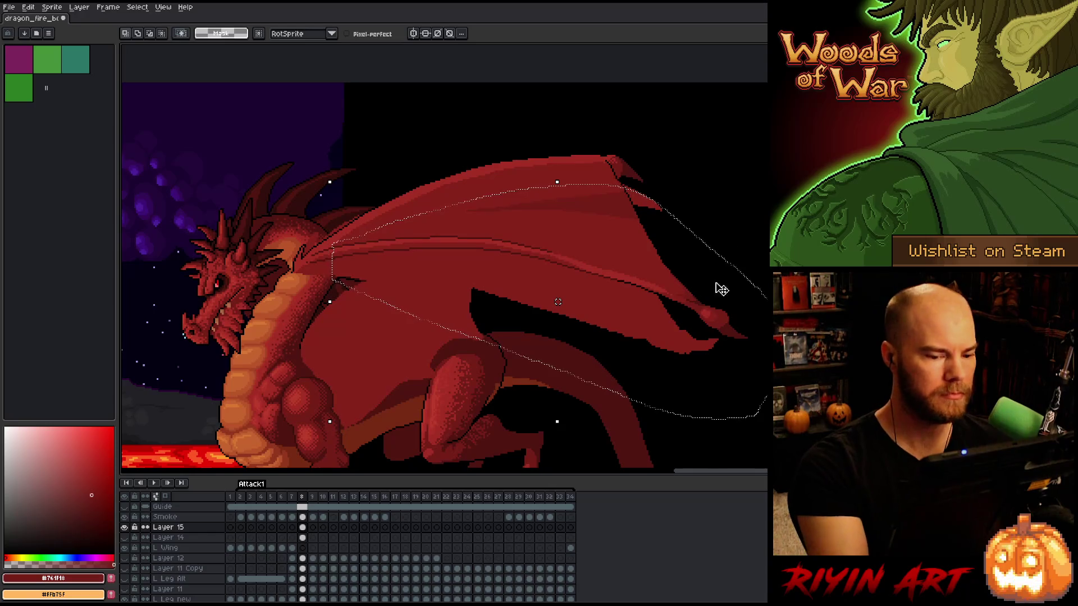
{"action": "mouse_move", "coordinate": [713, 318]}
{"action": "left_mouse_down"}
{"action": "mouse_move", "coordinate": [712, 350]}
{"action": "mouse_move", "coordinate": [702, 351]}
{"action": "left_mouse_up"}
{"action": "left_click", "coordinate": [741, 309]}
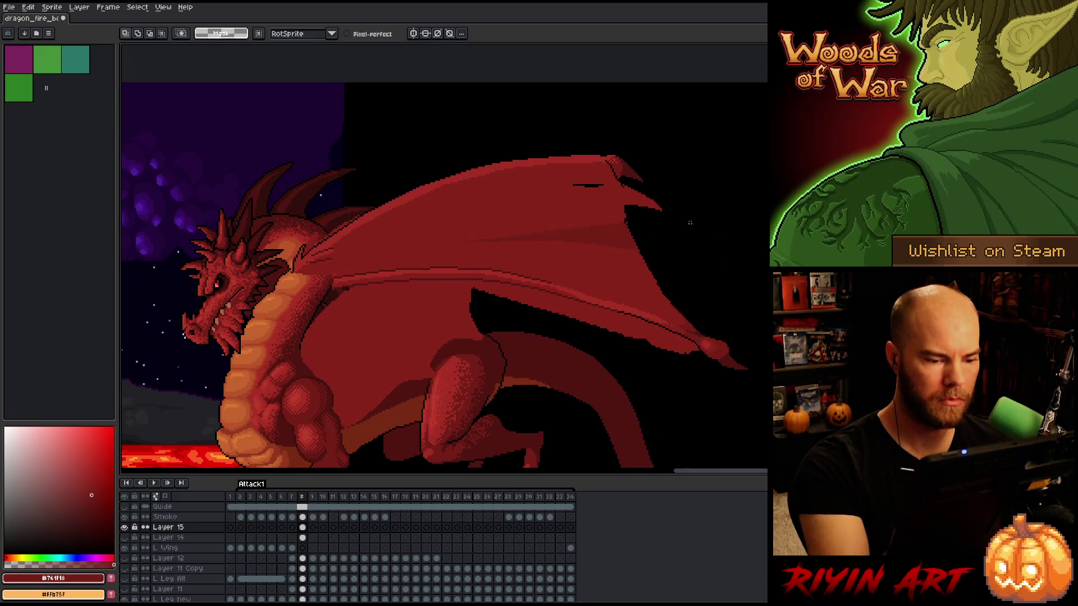
Fill the inner wing area with flat red, deselect, and pick the darker wing red
{"action": "mouse_move", "coordinate": [446, 238]}
{"action": "left_mouse_down"}
{"action": "mouse_move", "coordinate": [494, 302]}
{"action": "mouse_move", "coordinate": [316, 290]}
{"action": "mouse_move", "coordinate": [450, 225]}
{"action": "left_mouse_up"}
{"action": "key", "text": "f"}
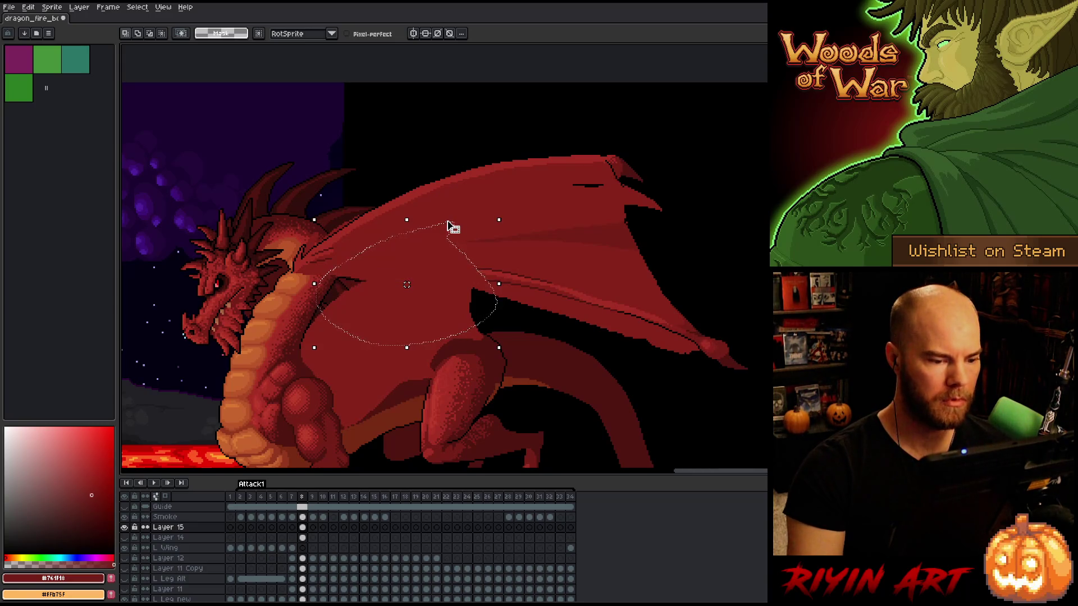
{"action": "key", "text": "ctrl+d"}
{"action": "mouse_move", "coordinate": [444, 263]}
{"action": "left_mouse_down"}
{"action": "mouse_move", "coordinate": [765, 385]}
{"action": "mouse_move", "coordinate": [494, 312]}
{"action": "mouse_move", "coordinate": [441, 269]}
{"action": "left_mouse_up"}
{"action": "key", "text": "ctrl+d"}
{"action": "mouse_move", "coordinate": [750, 327]}
{"action": "left_mouse_down"}
{"action": "mouse_move", "coordinate": [686, 254]}
{"action": "mouse_move", "coordinate": [561, 211]}
{"action": "mouse_move", "coordinate": [435, 238]}
{"action": "mouse_move", "coordinate": [715, 354]}
{"action": "left_mouse_up"}
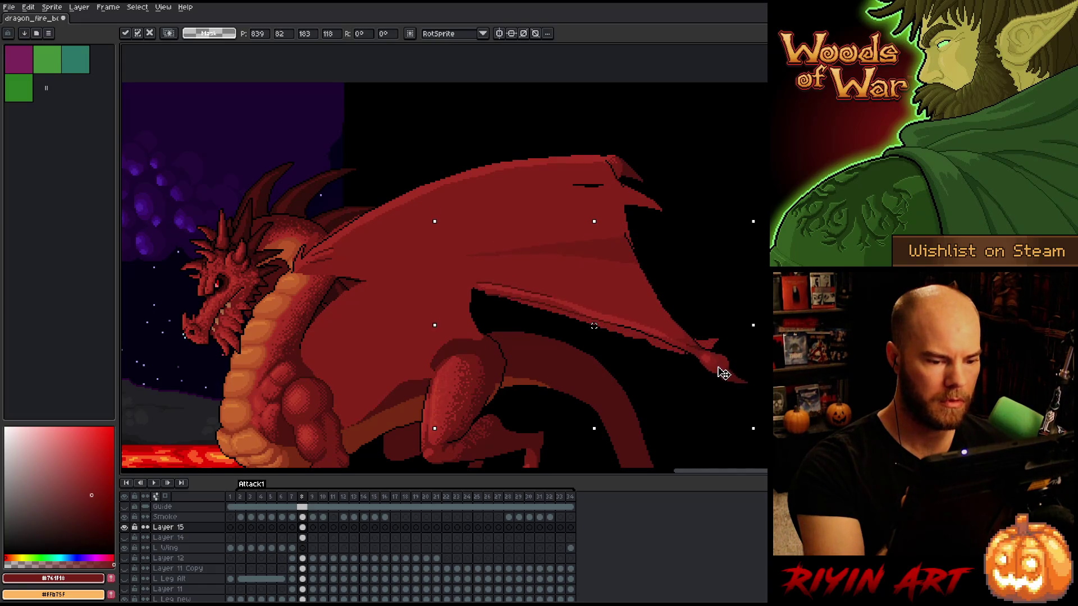
{"action": "key", "text": "ctrl+d"}
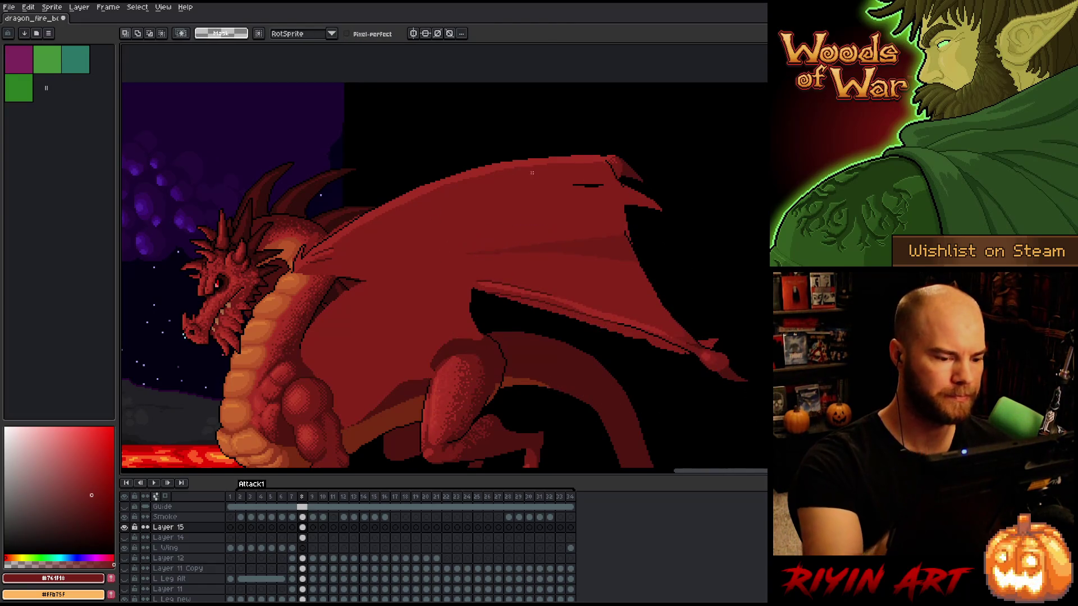
{"action": "key", "text": "b"}
{"action": "left_click", "coordinate": [449, 438], "text": "alt"}
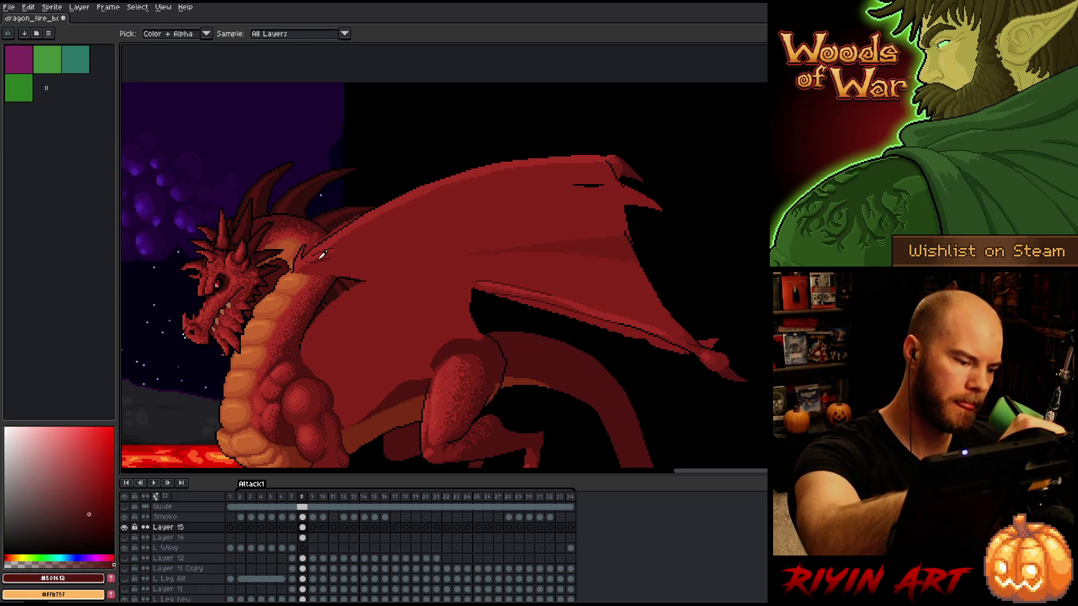
Show the Layer 14 sketch over the wing, keeping Layer 15's original stacking order
{"action": "left_click", "coordinate": [124, 538]}
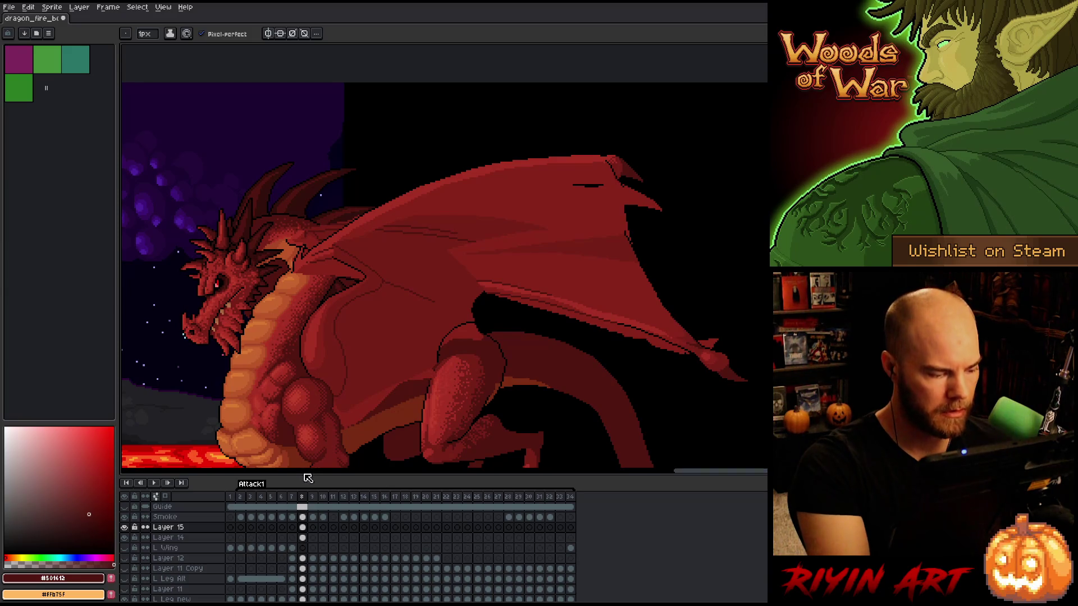
{"action": "left_click", "coordinate": [181, 529]}
{"action": "left_click_drag", "start_coordinate": [181, 529], "coordinate": [187, 540]}
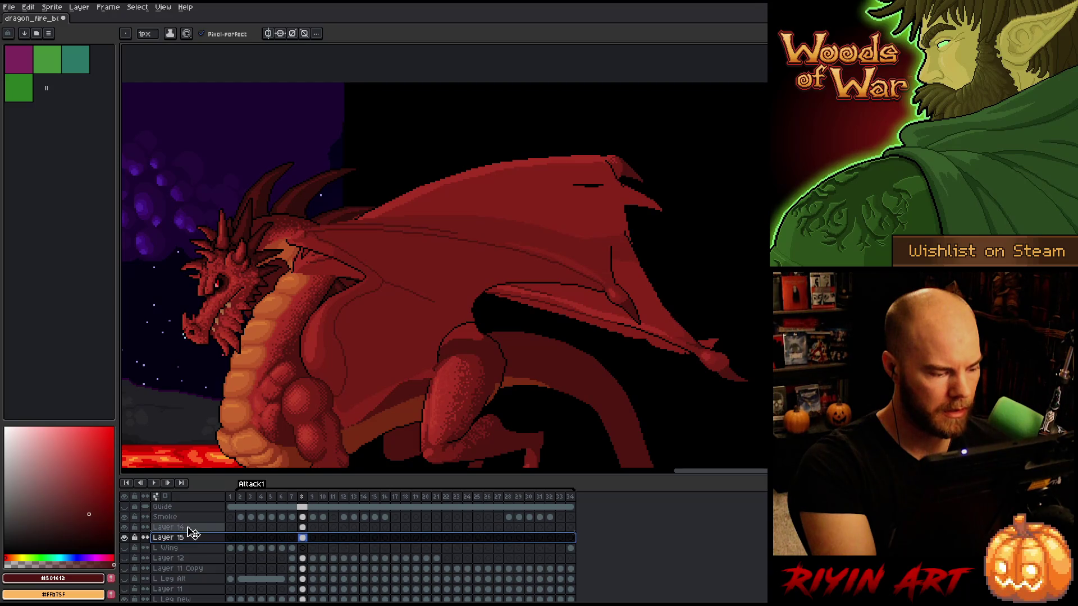
{"action": "key", "text": "ctrl+z"}
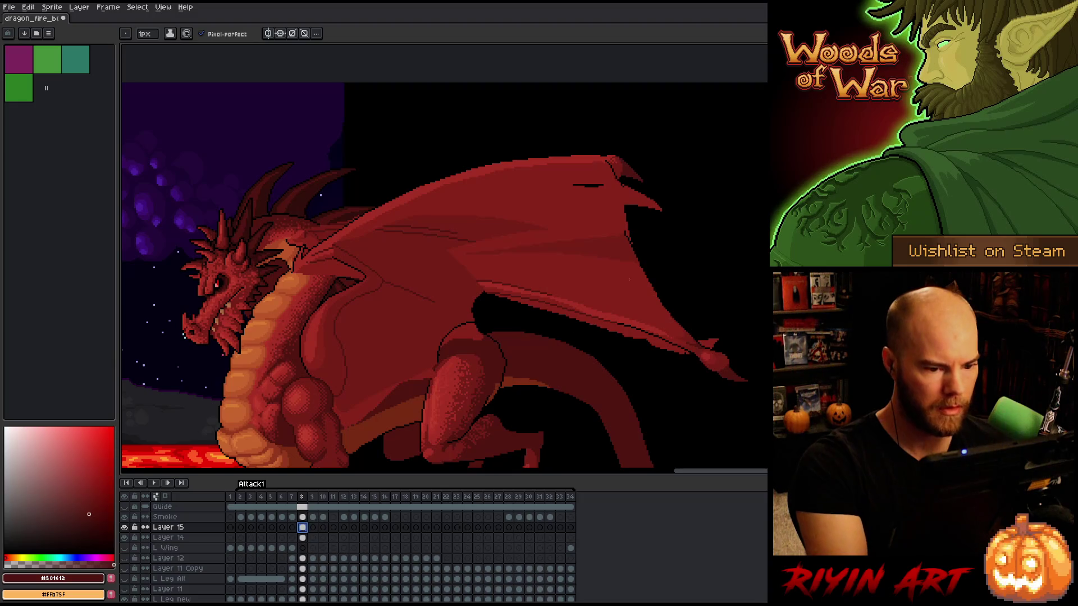
Paint wing-red pixels on the lowered wing, then sample the darker red
{"action": "left_click", "coordinate": [625, 264], "text": "alt"}
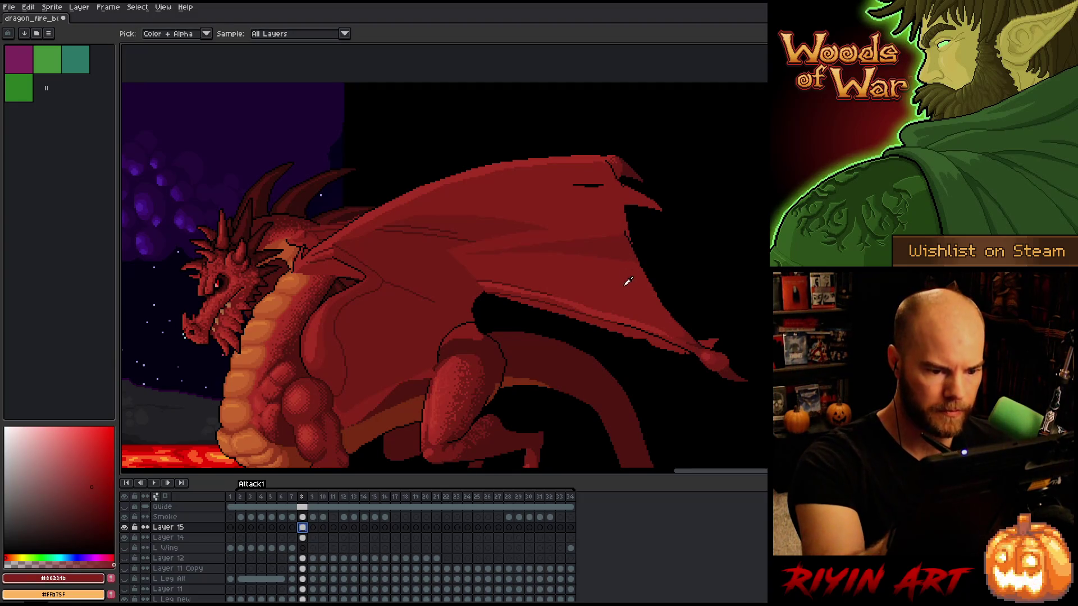
{"action": "left_click", "coordinate": [590, 173]}
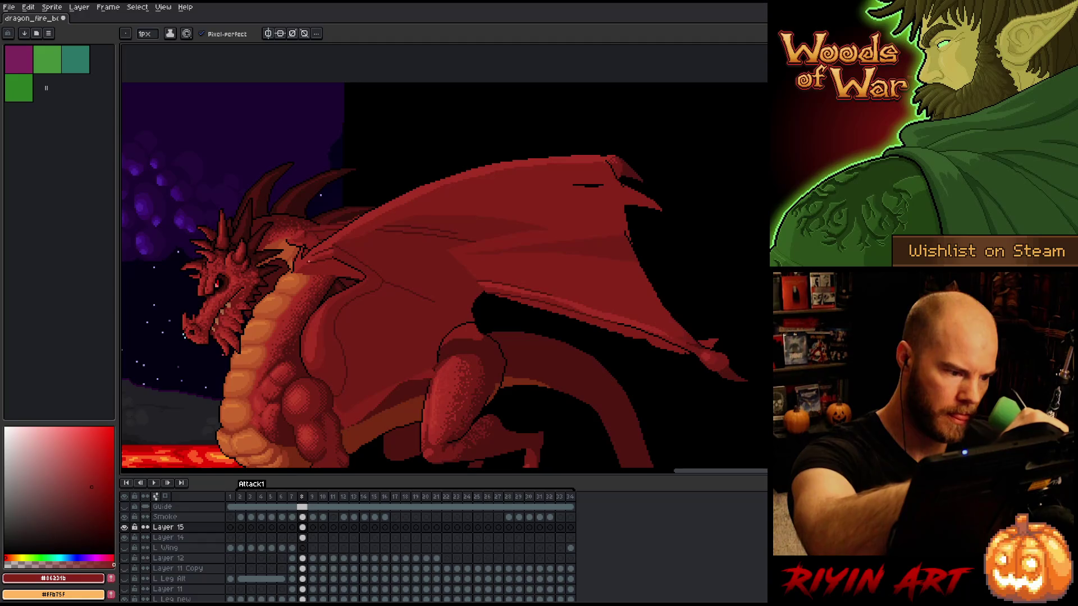
{"action": "key", "text": "g"}
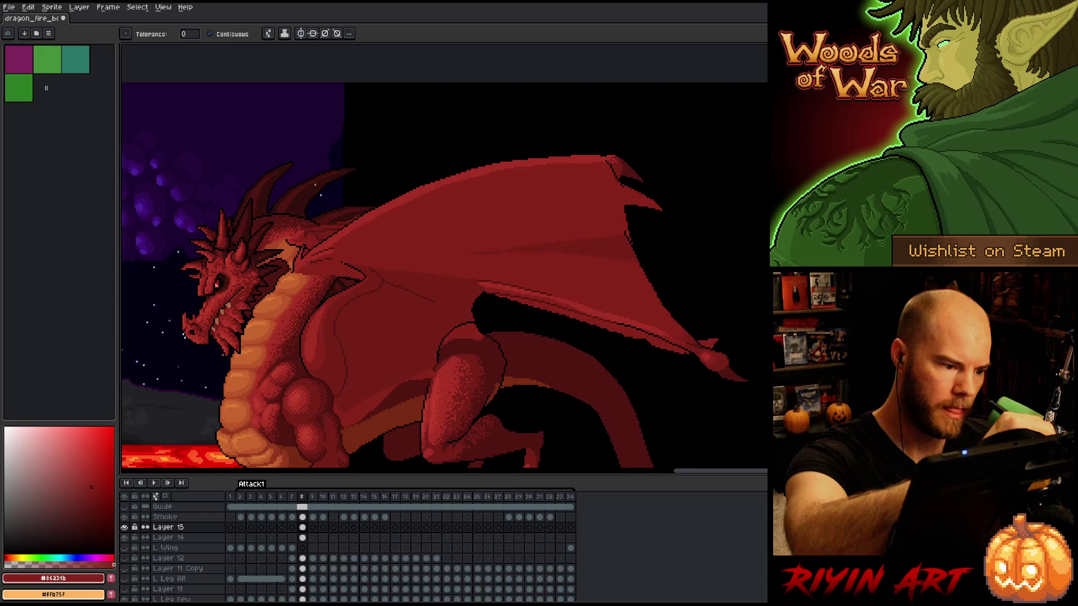
{"action": "key", "text": "b"}
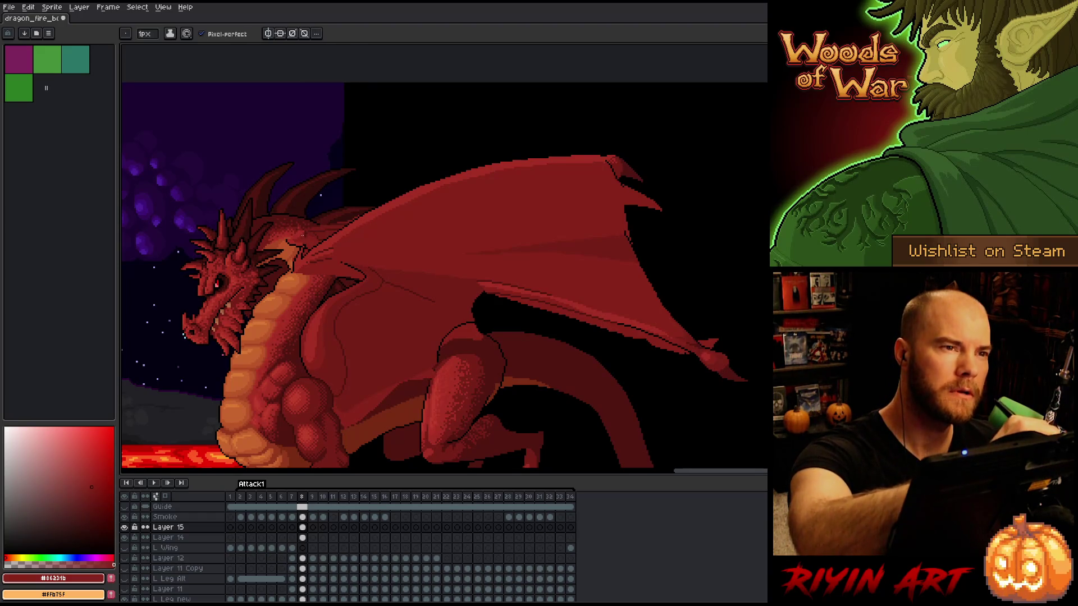
{"action": "left_click", "coordinate": [330, 259], "text": "alt"}
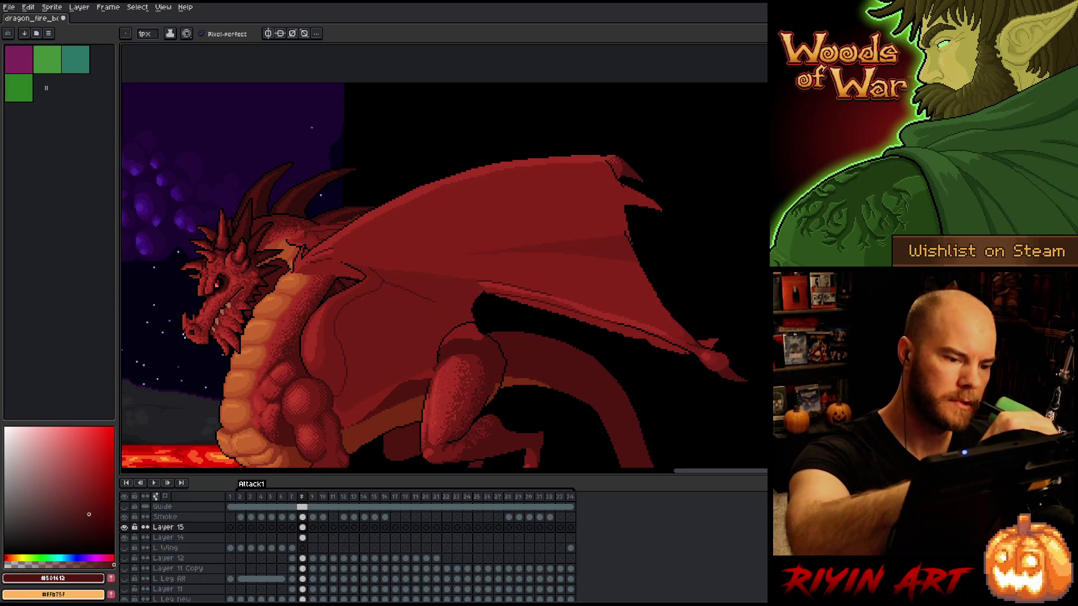
Go to frame 7 and select the round area around the dragon's shoulder
{"action": "scroll", "coordinate": [335, 257], "scroll_direction": "up", "scroll_amount": 3}
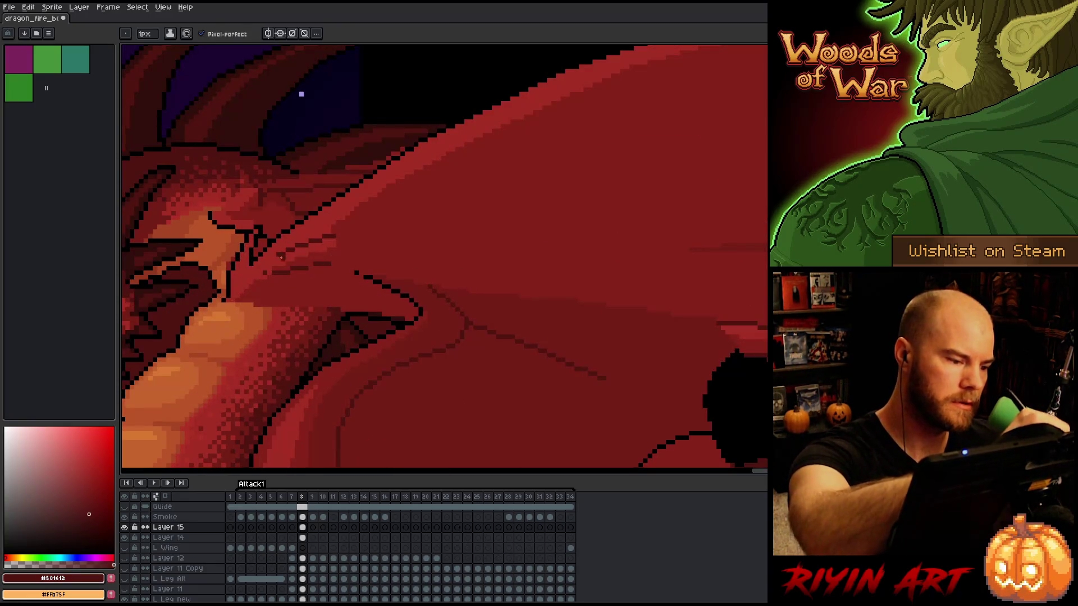
{"action": "scroll", "coordinate": [570, 353], "scroll_direction": "down", "scroll_amount": 4}
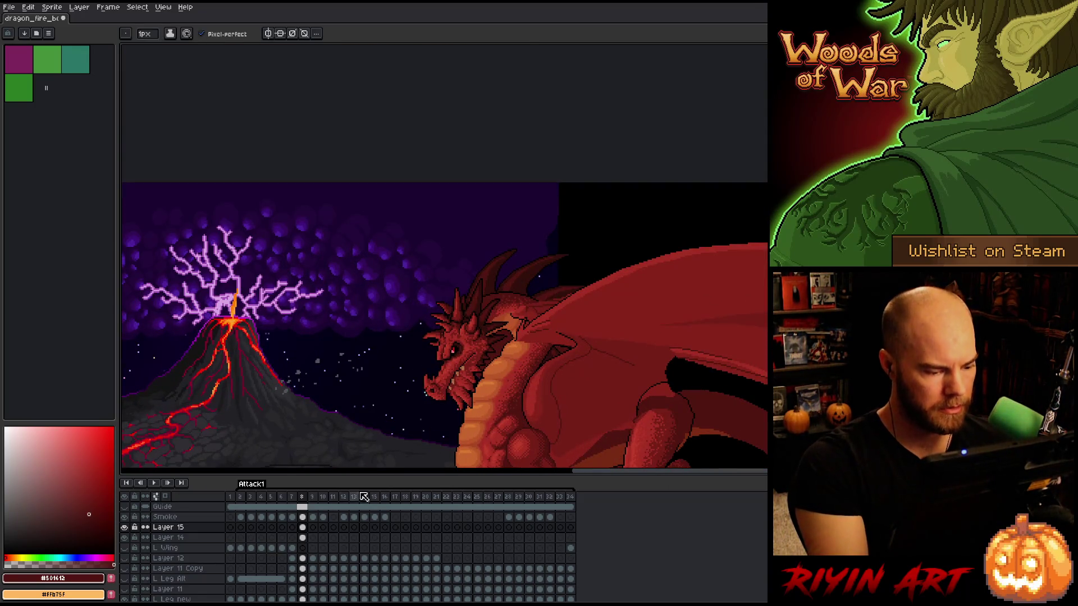
{"action": "left_click", "coordinate": [292, 497]}
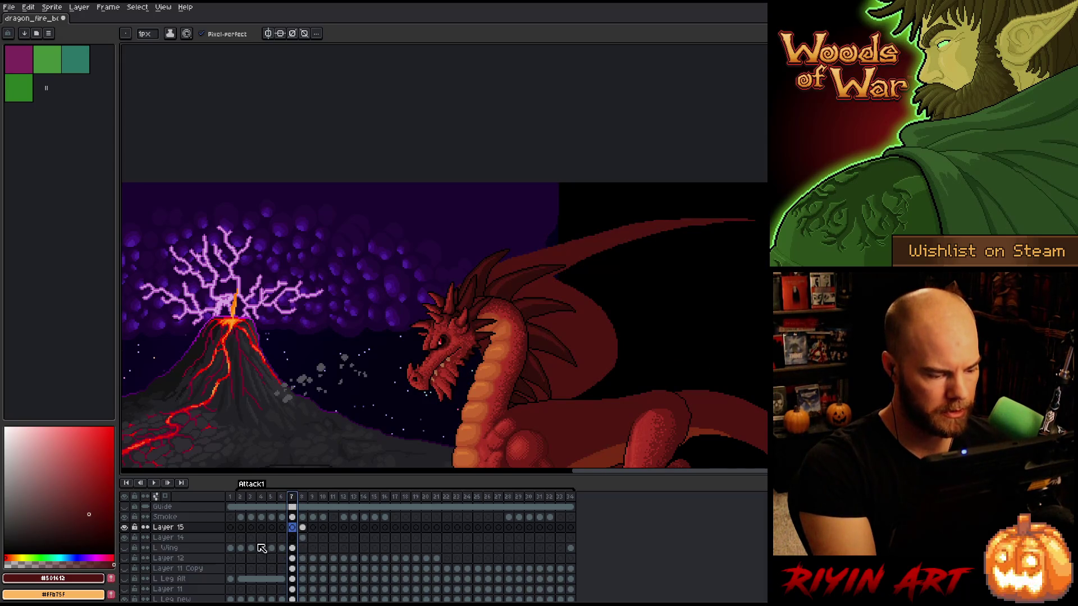
{"action": "left_click", "coordinate": [124, 548]}
{"action": "scroll", "coordinate": [596, 342], "scroll_direction": "up", "scroll_amount": 2}
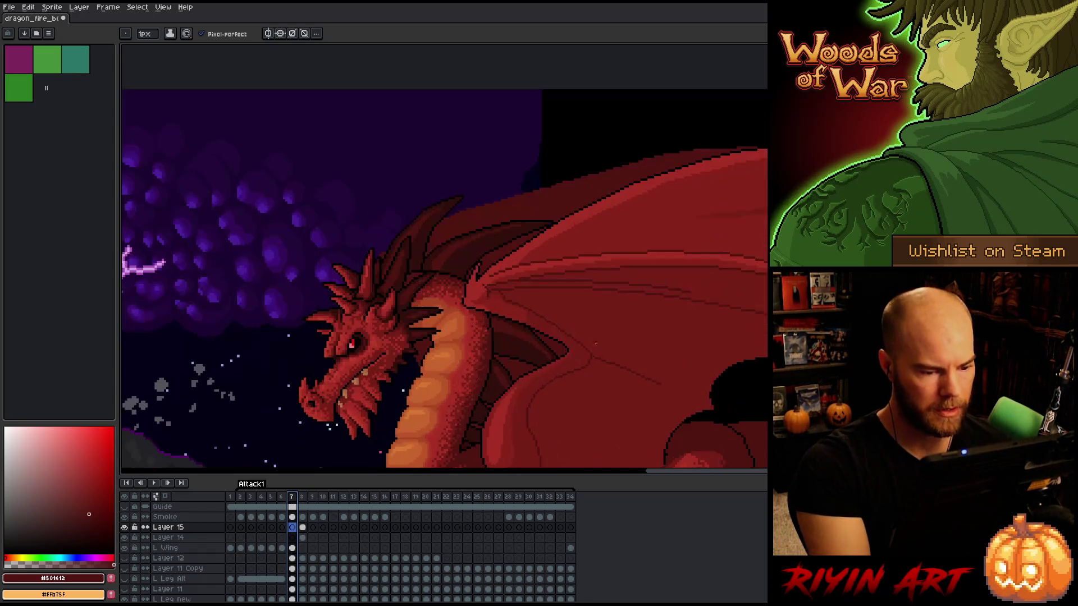
{"action": "scroll", "coordinate": [595, 342], "scroll_direction": "up", "scroll_amount": 1}
{"action": "key", "text": "q"}
{"action": "mouse_move", "coordinate": [418, 165]}
{"action": "left_mouse_down"}
{"action": "mouse_move", "coordinate": [464, 190]}
{"action": "mouse_move", "coordinate": [377, 351]}
{"action": "mouse_move", "coordinate": [418, 167]}
{"action": "left_mouse_up"}
Flip between frames 7 and 8 to compare the head pose on Layer 14
{"action": "left_click", "coordinate": [292, 548]}
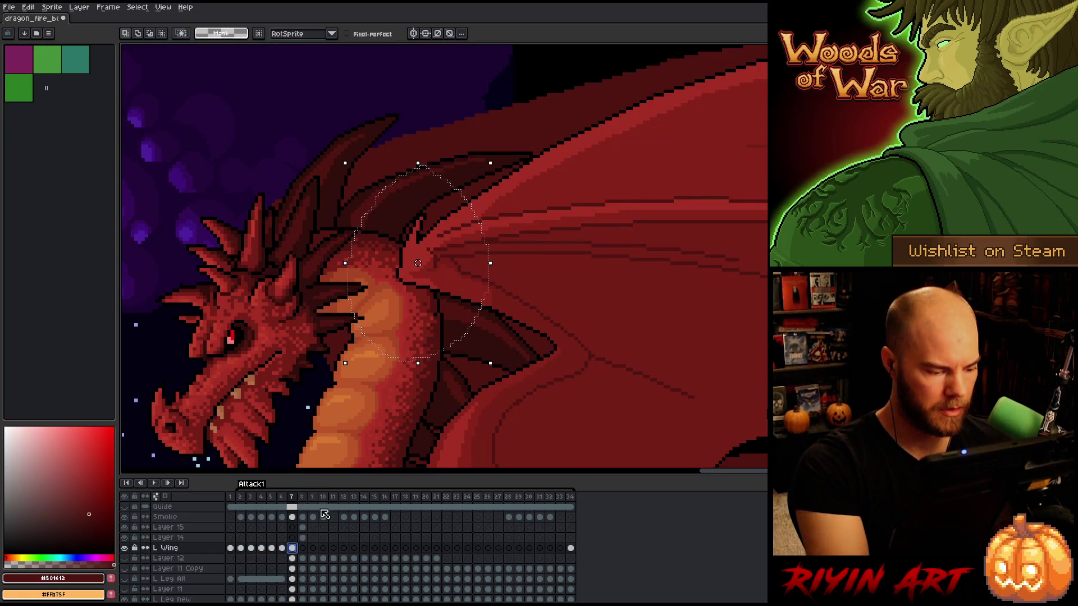
{"action": "left_click", "coordinate": [302, 537]}
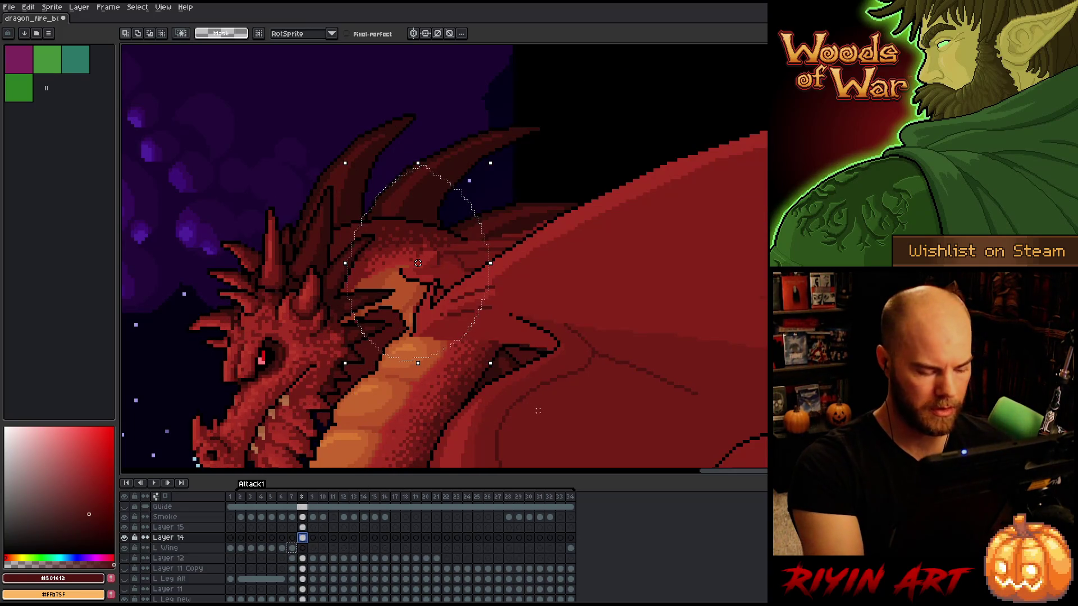
{"action": "left_click", "coordinate": [292, 548]}
{"action": "left_click", "coordinate": [450, 289]}
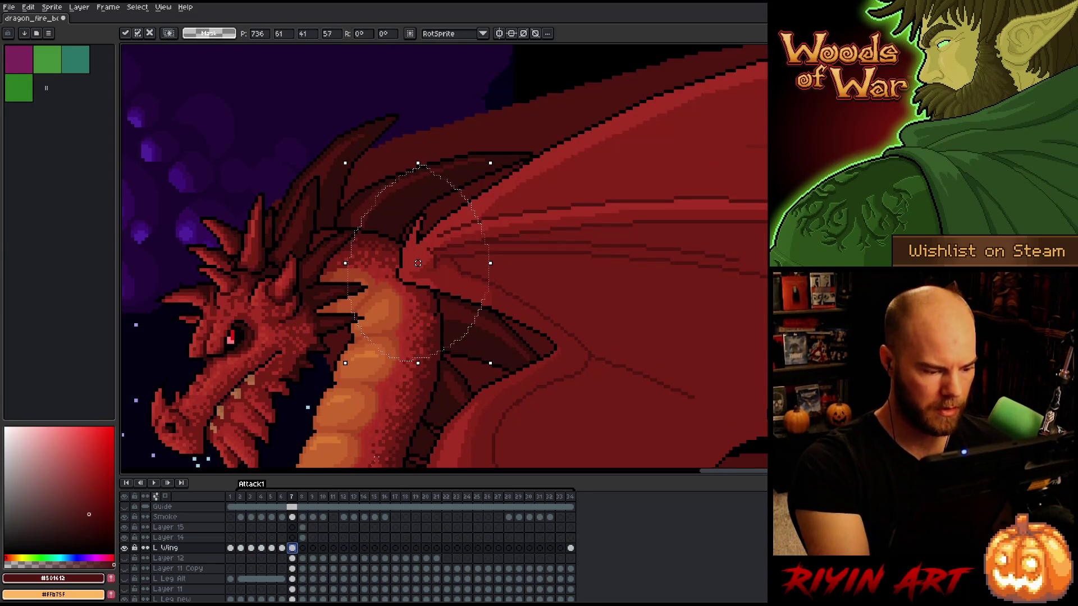
{"action": "left_click", "coordinate": [303, 537]}
Shift the head area down-left, move the neck piece down-right, and deselect
{"action": "mouse_move", "coordinate": [456, 264]}
{"action": "left_mouse_down"}
{"action": "mouse_move", "coordinate": [418, 291]}
{"action": "mouse_move", "coordinate": [354, 397]}
{"action": "mouse_move", "coordinate": [329, 370]}
{"action": "left_mouse_up"}
{"action": "mouse_move", "coordinate": [572, 392]}
{"action": "left_mouse_down"}
{"action": "mouse_move", "coordinate": [475, 336]}
{"action": "mouse_move", "coordinate": [561, 366]}
{"action": "left_mouse_up"}
{"action": "mouse_move", "coordinate": [506, 323]}
{"action": "left_mouse_down"}
{"action": "mouse_move", "coordinate": [468, 338]}
{"action": "mouse_move", "coordinate": [507, 330]}
{"action": "left_mouse_up"}
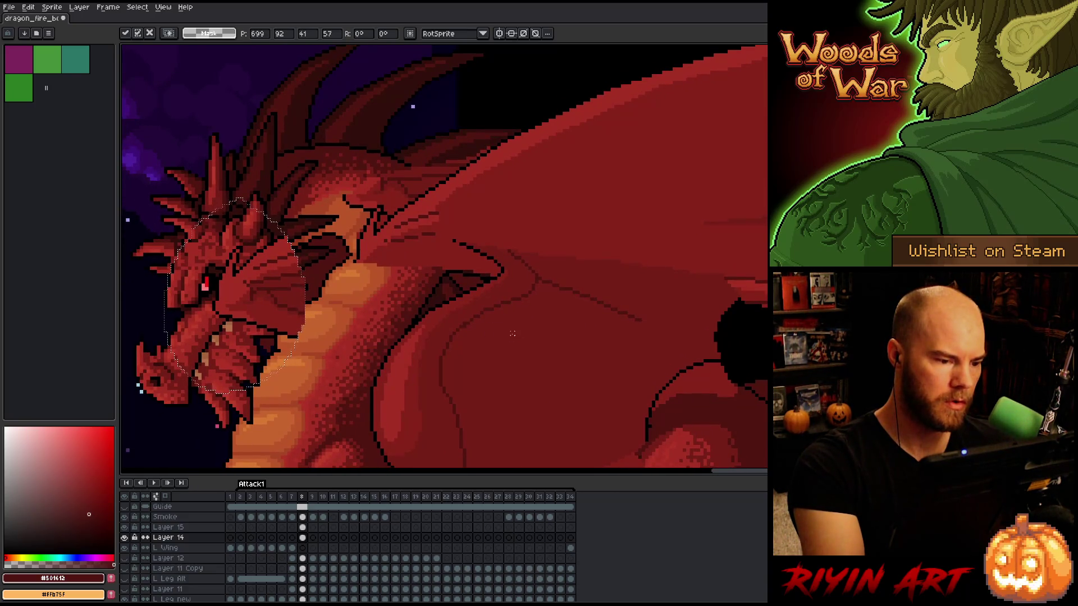
{"action": "left_click", "coordinate": [302, 537]}
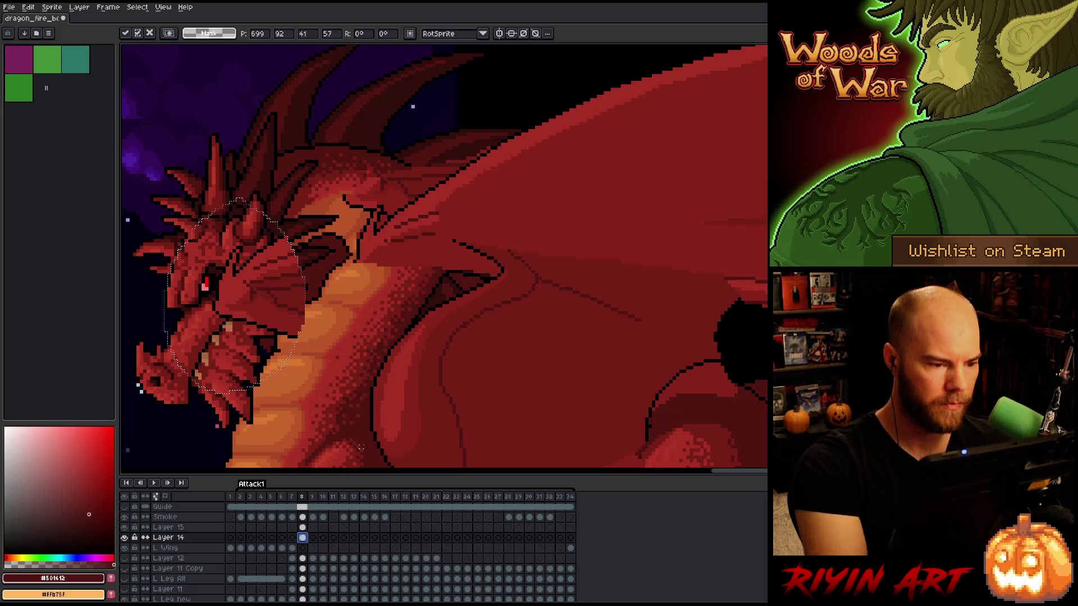
{"action": "key", "text": "q"}
{"action": "mouse_move", "coordinate": [351, 142]}
{"action": "left_mouse_down"}
{"action": "mouse_move", "coordinate": [413, 194]}
{"action": "mouse_move", "coordinate": [325, 140]}
{"action": "mouse_move", "coordinate": [348, 142]}
{"action": "left_mouse_up"}
{"action": "mouse_move", "coordinate": [402, 206]}
{"action": "left_mouse_down"}
{"action": "mouse_move", "coordinate": [414, 281]}
{"action": "mouse_move", "coordinate": [411, 270]}
{"action": "left_mouse_up"}
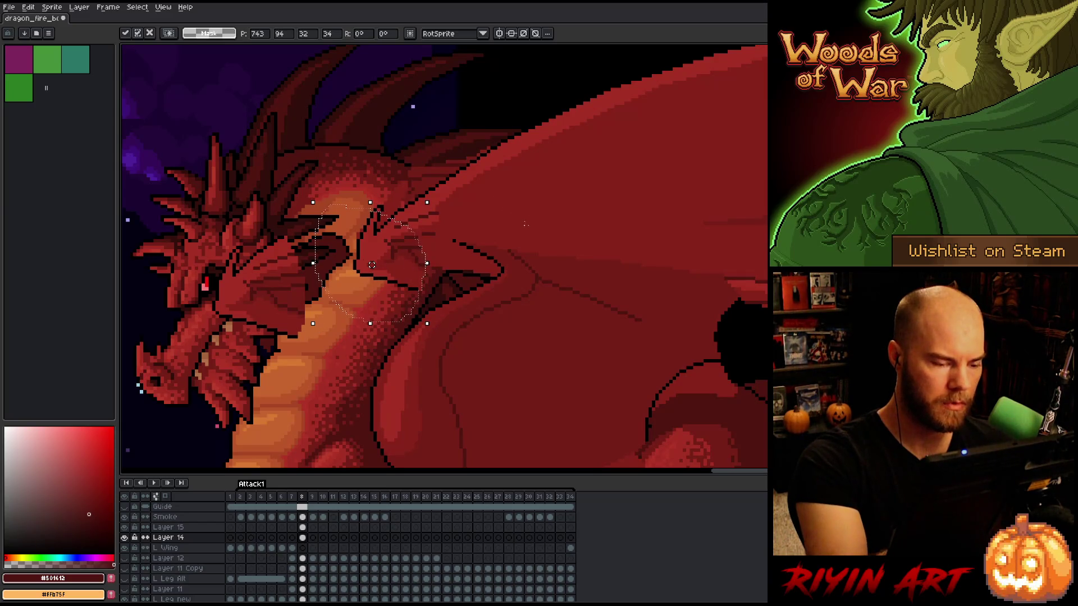
{"action": "key", "text": "b"}
{"action": "mouse_move", "coordinate": [520, 103]}
{"action": "left_mouse_down"}
{"action": "mouse_move", "coordinate": [457, 207]}
{"action": "mouse_move", "coordinate": [385, 238]}
{"action": "mouse_move", "coordinate": [375, 188]}
{"action": "left_mouse_up"}
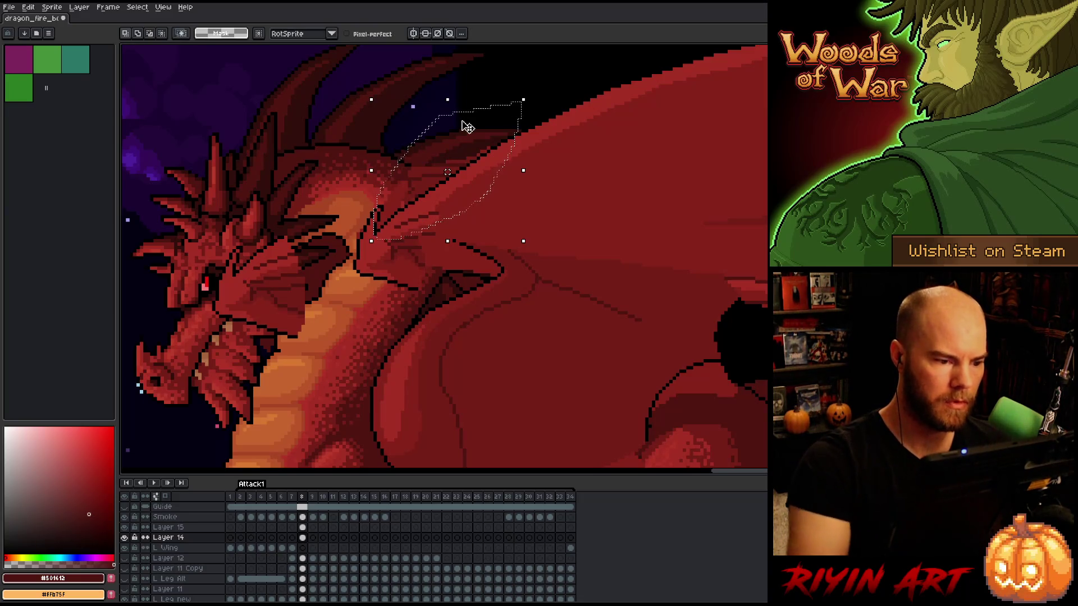
{"action": "key", "text": "ctrl+d"}
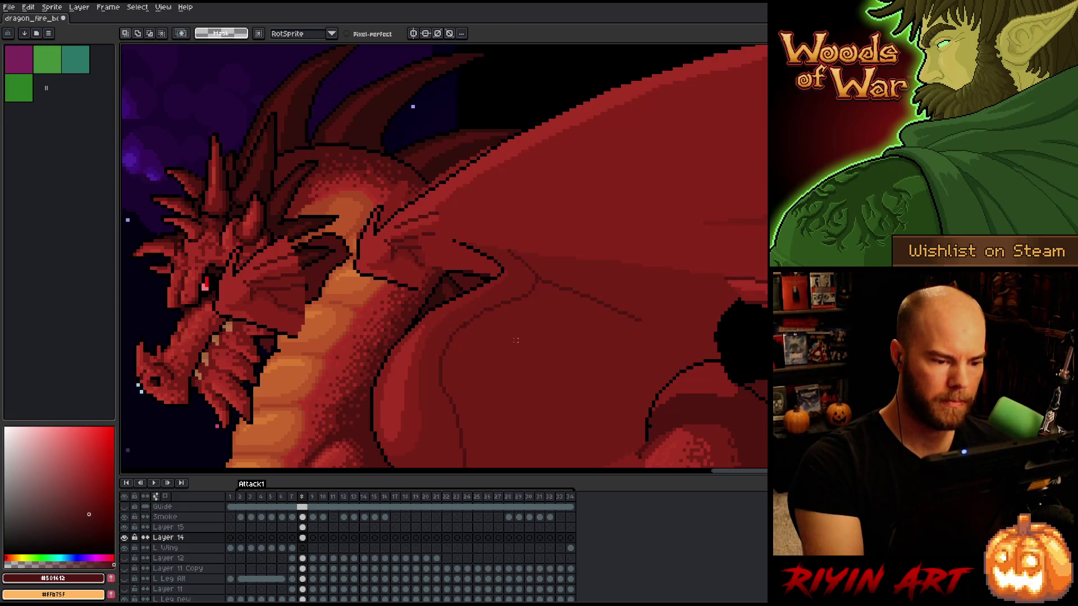
Paint dark red over part of the wing's black outline
{"action": "key", "text": "b"}
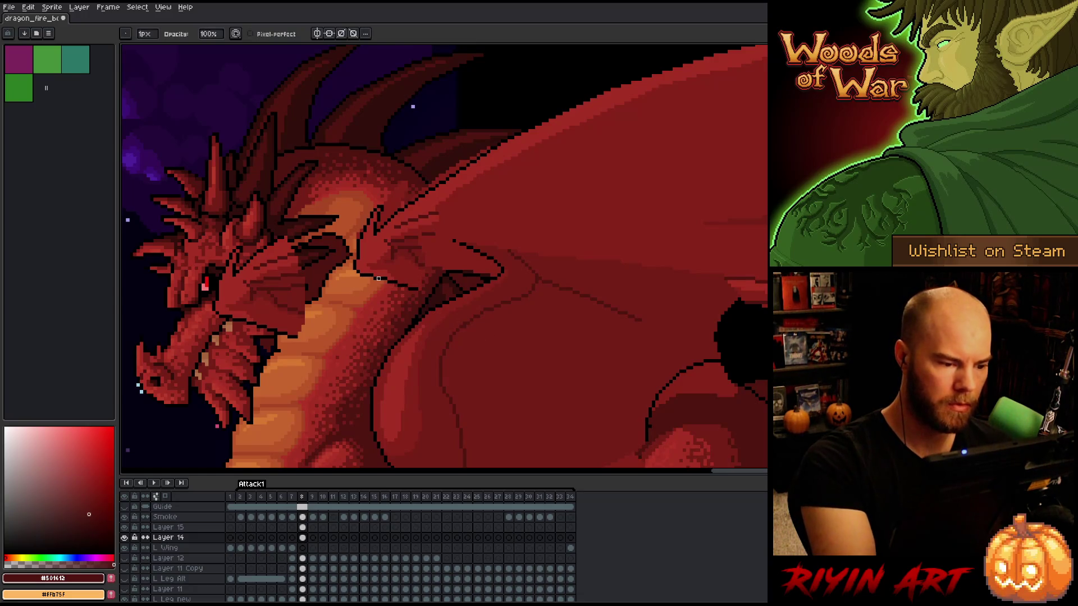
{"action": "left_click_drag", "start_coordinate": [385, 279], "coordinate": [420, 289]}
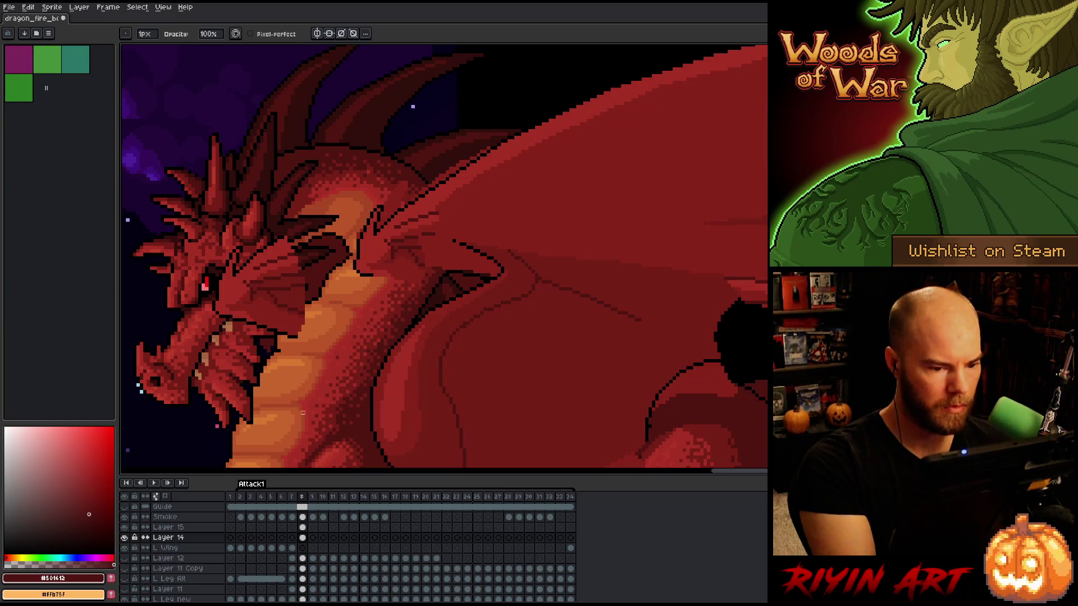
{"action": "scroll", "coordinate": [594, 392], "scroll_direction": "right", "scroll_amount": 3}
{"action": "scroll", "coordinate": [712, 270], "scroll_direction": "down", "scroll_amount": 4}
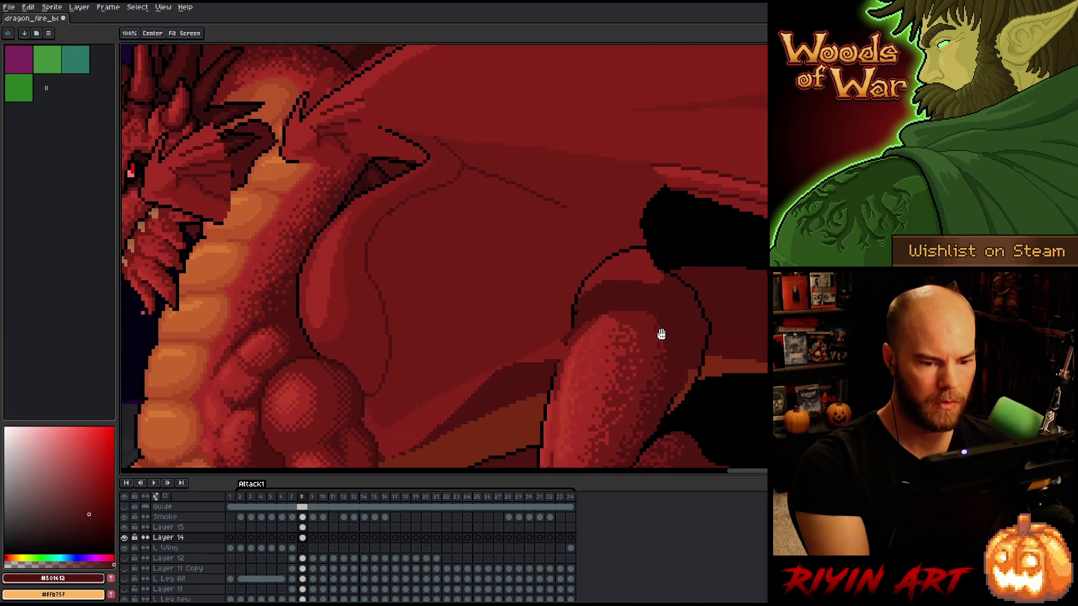
Erase the wing lines near the right edge above the black wing edge
{"action": "key", "text": "q"}
{"action": "mouse_move", "coordinate": [679, 227]}
{"action": "left_mouse_down"}
{"action": "mouse_move", "coordinate": [674, 194]}
{"action": "mouse_move", "coordinate": [646, 189]}
{"action": "mouse_move", "coordinate": [589, 258]}
{"action": "mouse_move", "coordinate": [565, 311]}
{"action": "mouse_move", "coordinate": [603, 316]}
{"action": "left_mouse_up"}
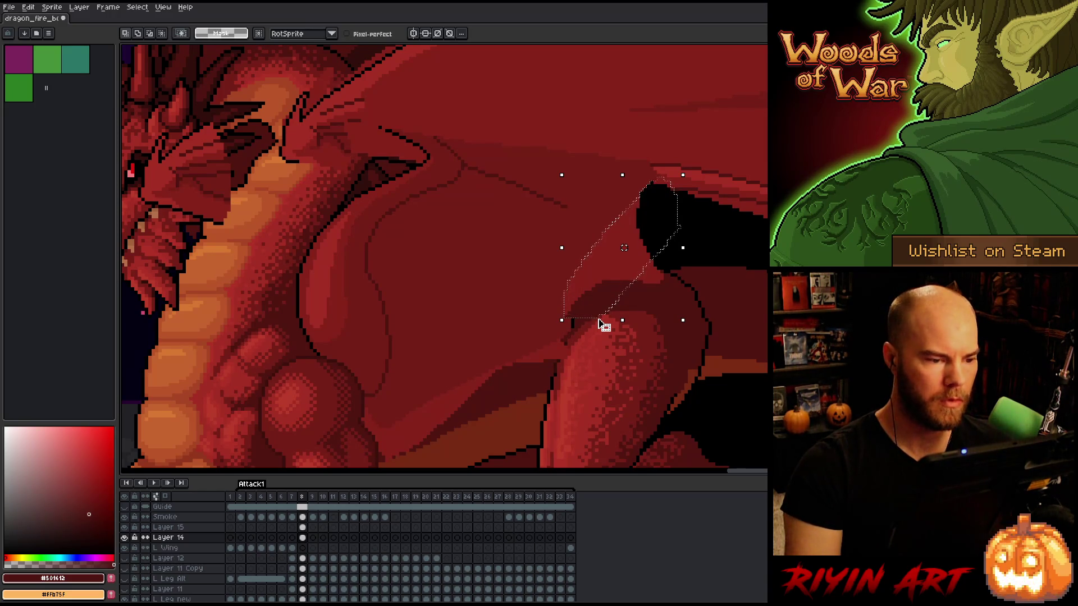
{"action": "key", "text": "space"}
{"action": "mouse_move", "coordinate": [604, 322]}
{"action": "left_mouse_down"}
{"action": "mouse_move", "coordinate": [674, 404]}
{"action": "mouse_move", "coordinate": [703, 365]}
{"action": "left_mouse_up"}
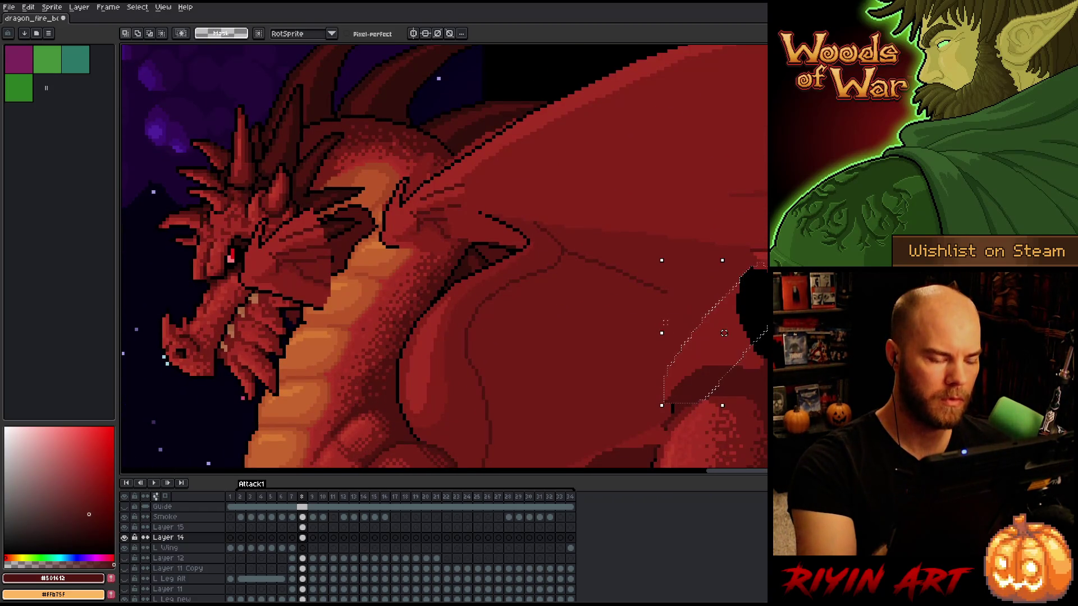
{"action": "mouse_move", "coordinate": [466, 262]}
{"action": "left_mouse_down"}
{"action": "mouse_move", "coordinate": [465, 228]}
{"action": "mouse_move", "coordinate": [548, 187]}
{"action": "mouse_move", "coordinate": [667, 240]}
{"action": "mouse_move", "coordinate": [625, 319]}
{"action": "mouse_move", "coordinate": [458, 299]}
{"action": "mouse_move", "coordinate": [433, 282]}
{"action": "mouse_move", "coordinate": [496, 173]}
{"action": "left_mouse_up"}
{"action": "key", "text": "Delete"}
{"action": "key", "text": "ctrl+d"}
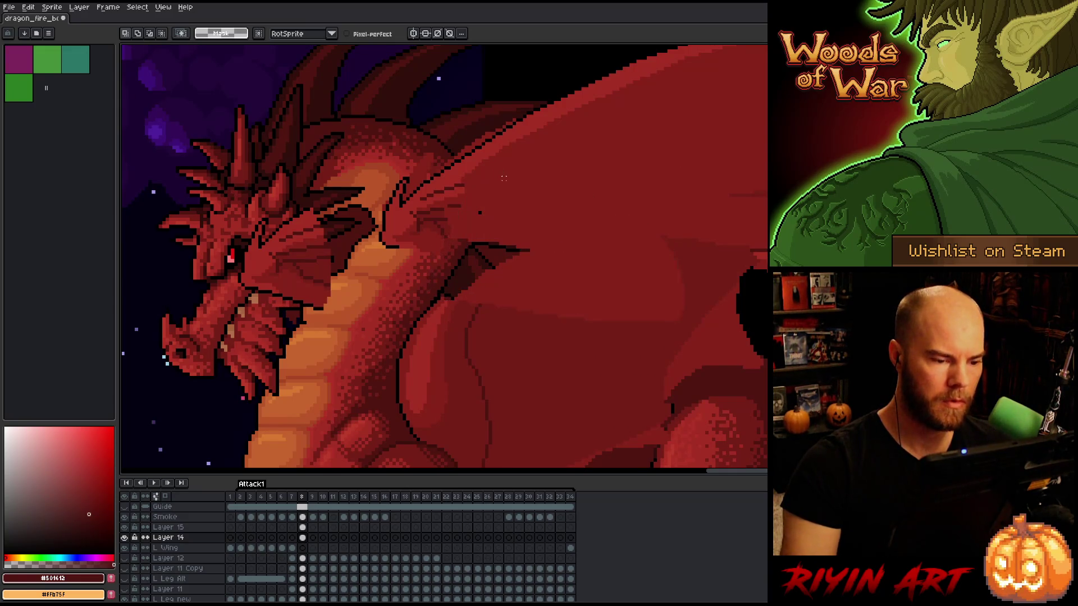
Draw a long dark outline-red line across the wing membrane
{"action": "key", "text": "b"}
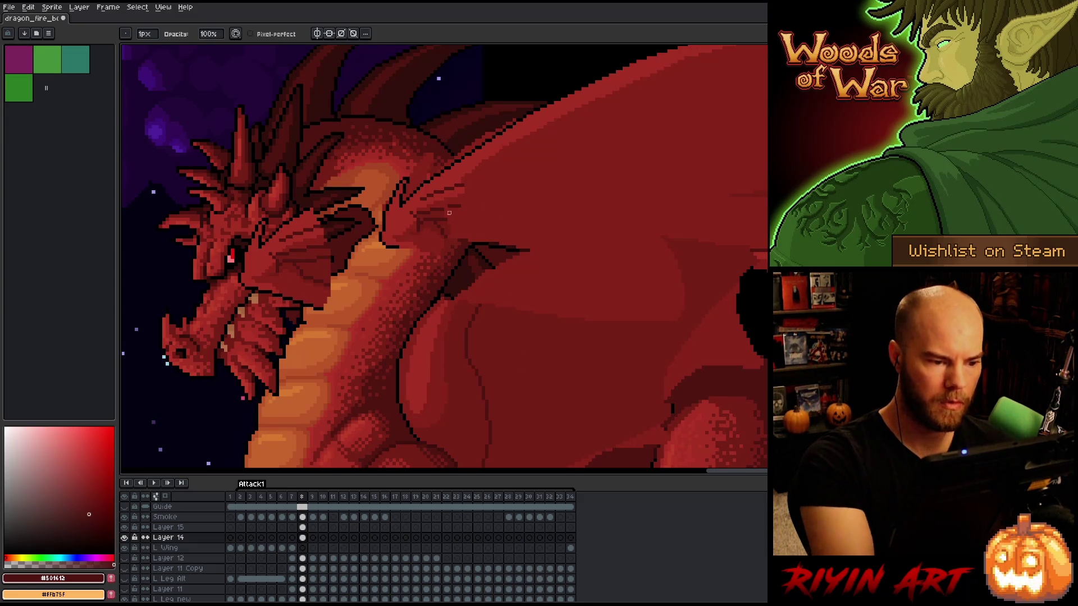
{"action": "key", "text": "e"}
{"action": "key", "text": "b"}
{"action": "key", "text": "e"}
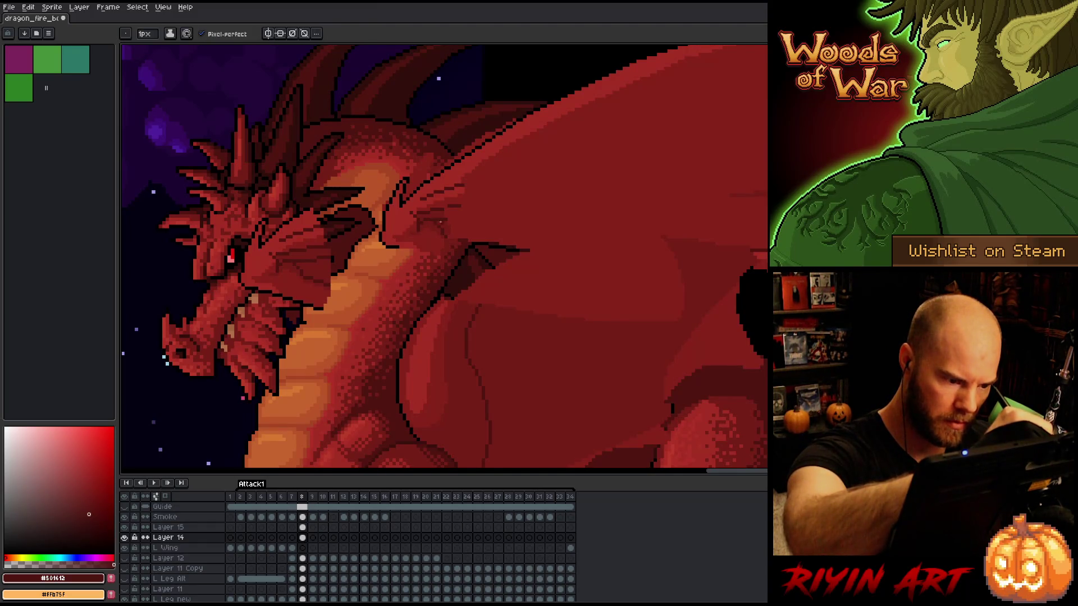
{"action": "left_click", "coordinate": [439, 221], "text": "alt"}
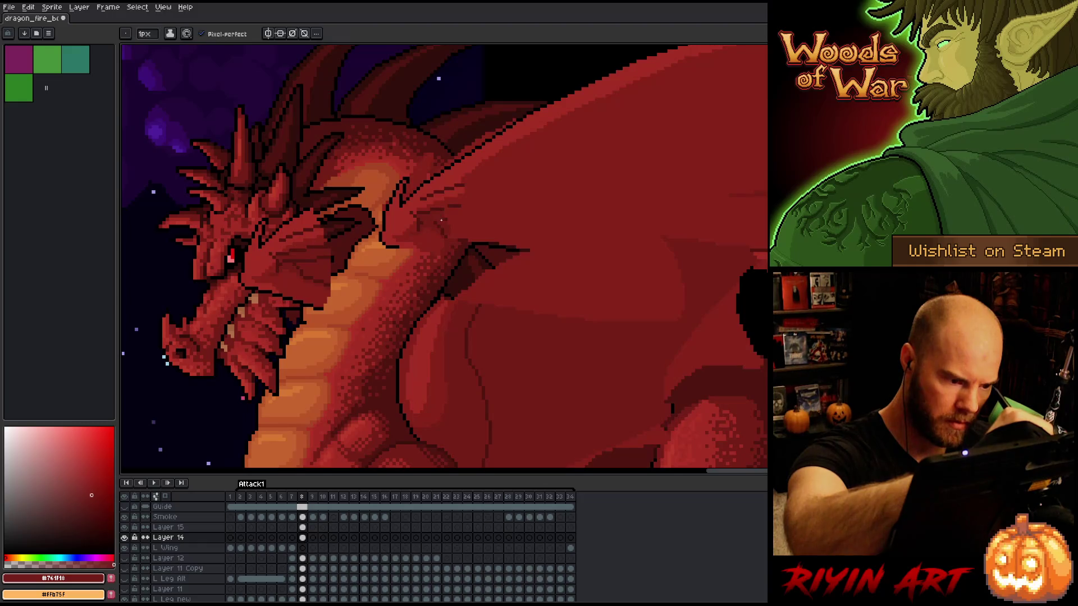
{"action": "key", "text": "alt"}
{"action": "left_click", "coordinate": [428, 213], "text": "alt"}
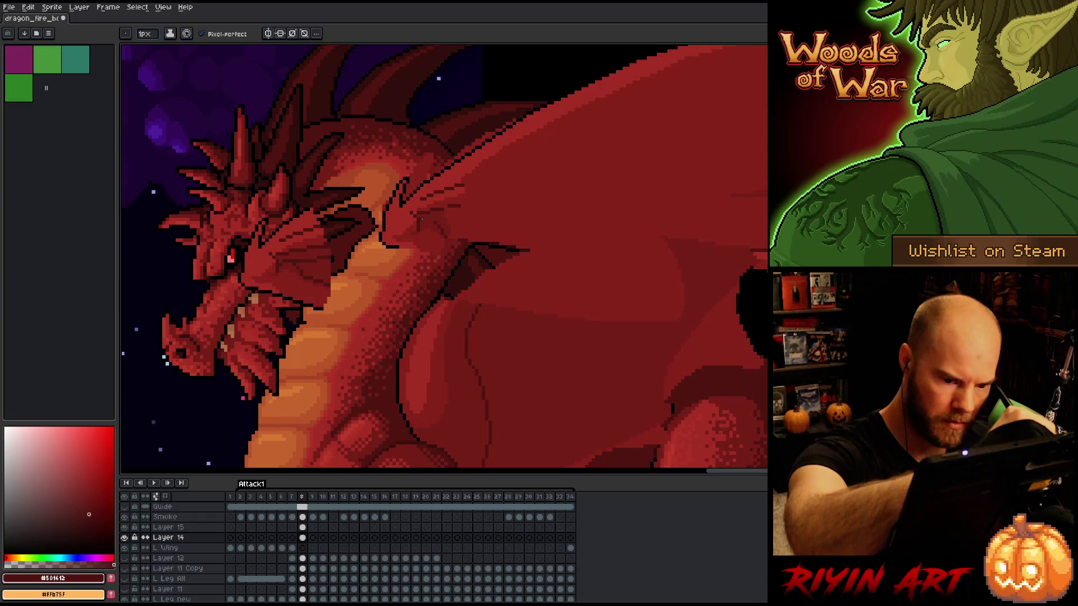
{"action": "left_click_drag", "start_coordinate": [435, 220], "coordinate": [767, 259]}
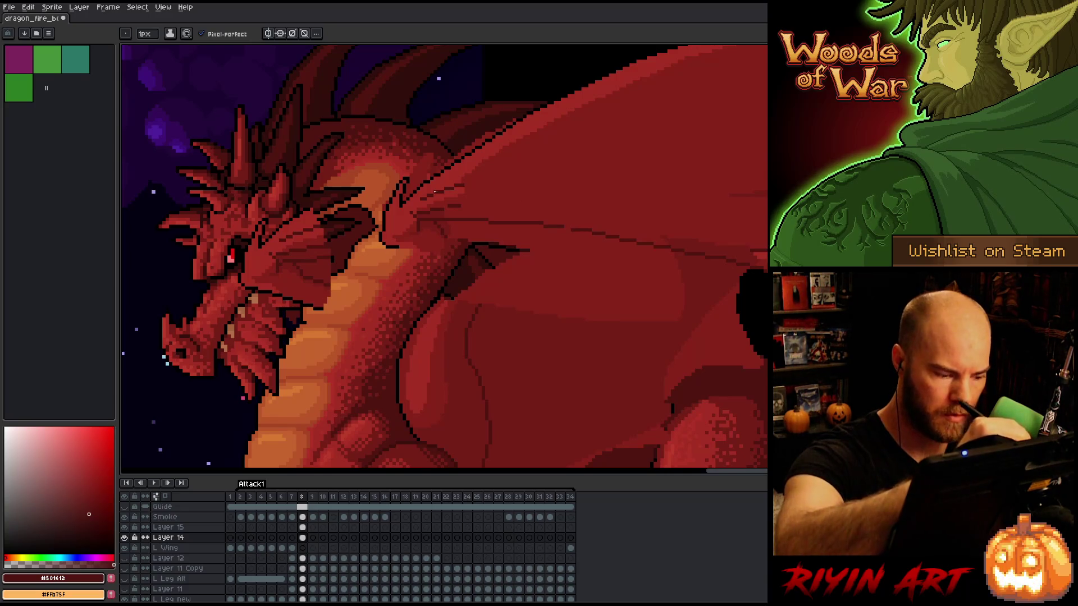
On Layer 15, draw a dark red fold line across the wing
{"action": "left_click", "coordinate": [303, 528]}
{"action": "key", "text": "b"}
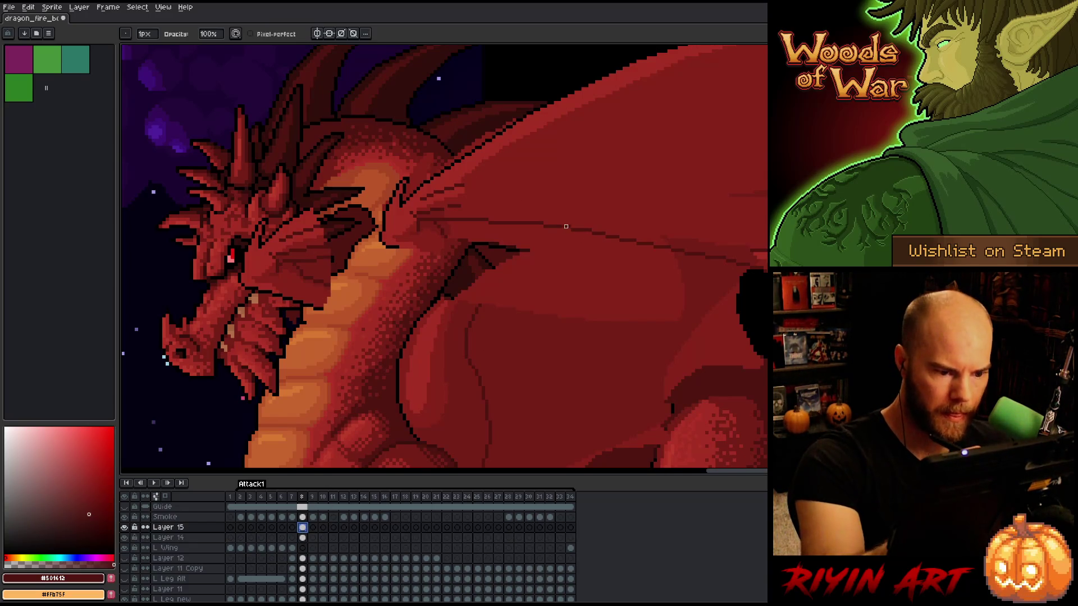
{"action": "key", "text": "e"}
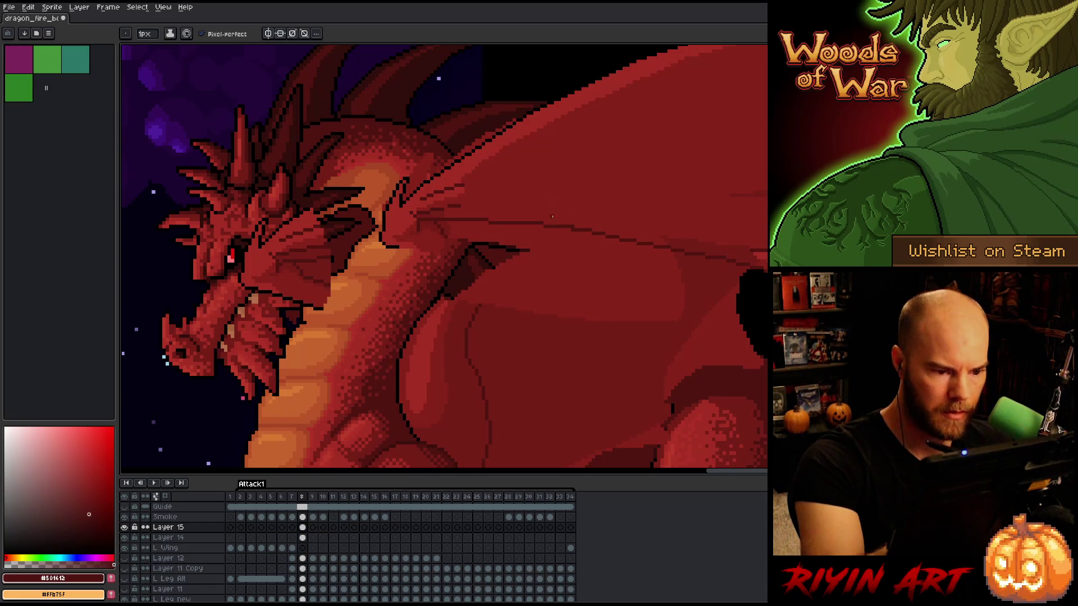
{"action": "left_click", "coordinate": [573, 222], "text": "alt"}
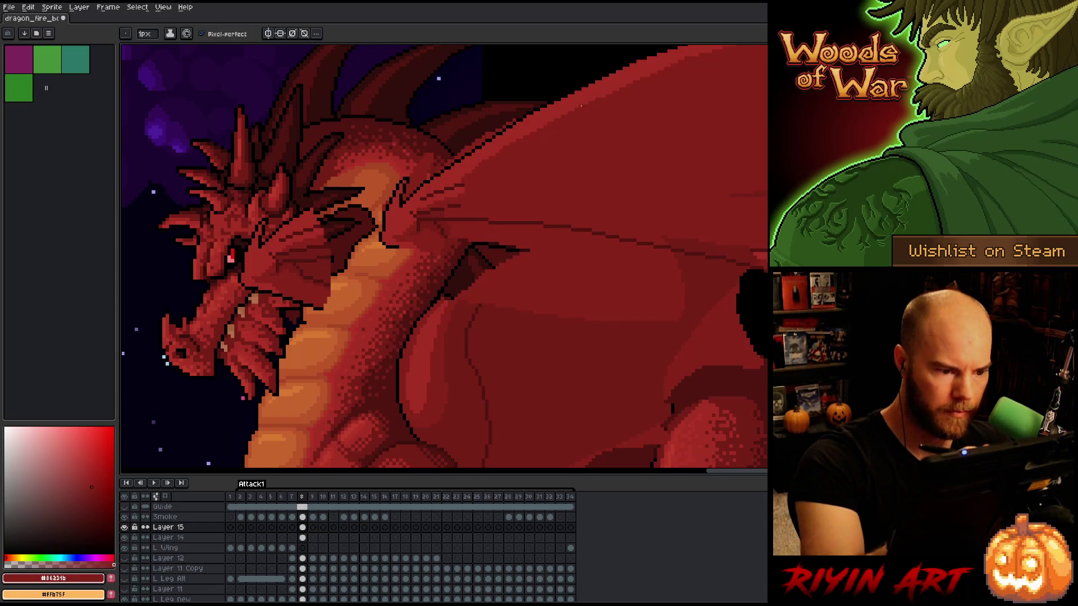
{"action": "left_click", "coordinate": [466, 191], "text": "alt"}
{"action": "mouse_move", "coordinate": [462, 194]}
{"action": "left_mouse_down"}
{"action": "mouse_move", "coordinate": [657, 213]}
{"action": "mouse_move", "coordinate": [733, 236]}
{"action": "left_mouse_up"}
{"action": "key", "text": "ctrl+z"}
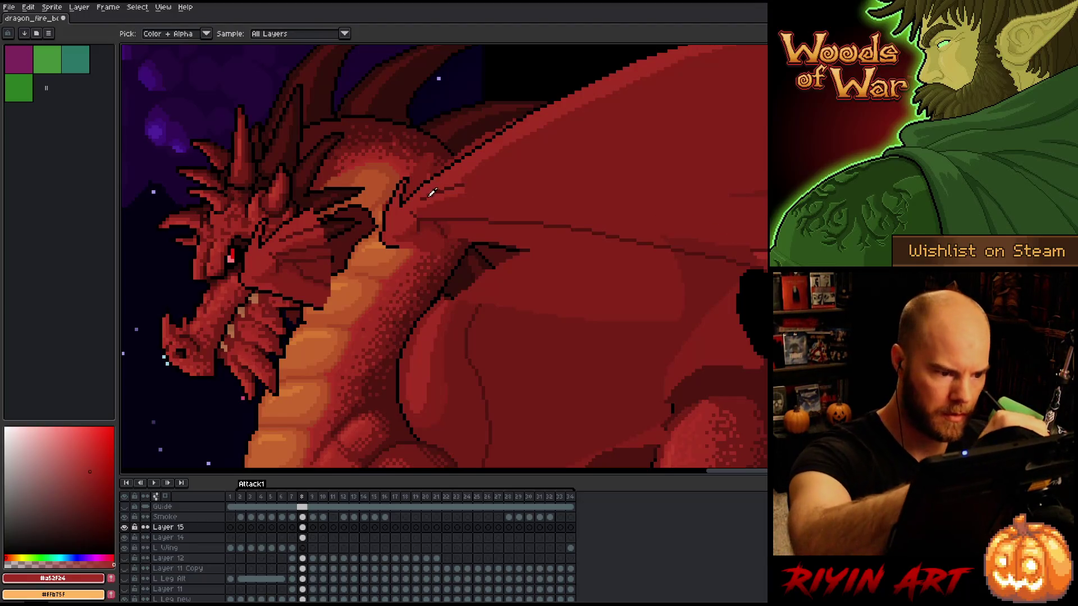
{"action": "left_click", "coordinate": [427, 194], "text": "alt"}
{"action": "left_click_drag", "start_coordinate": [421, 196], "coordinate": [763, 246]}
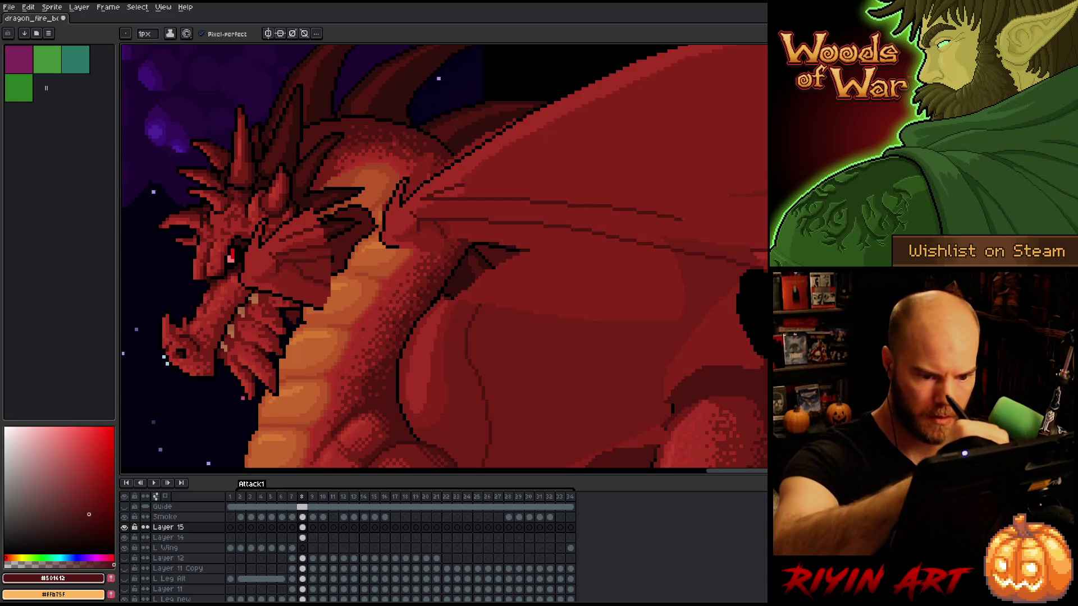
{"action": "key", "text": "ctrl+z"}
{"action": "left_click_drag", "start_coordinate": [434, 198], "coordinate": [767, 247]}
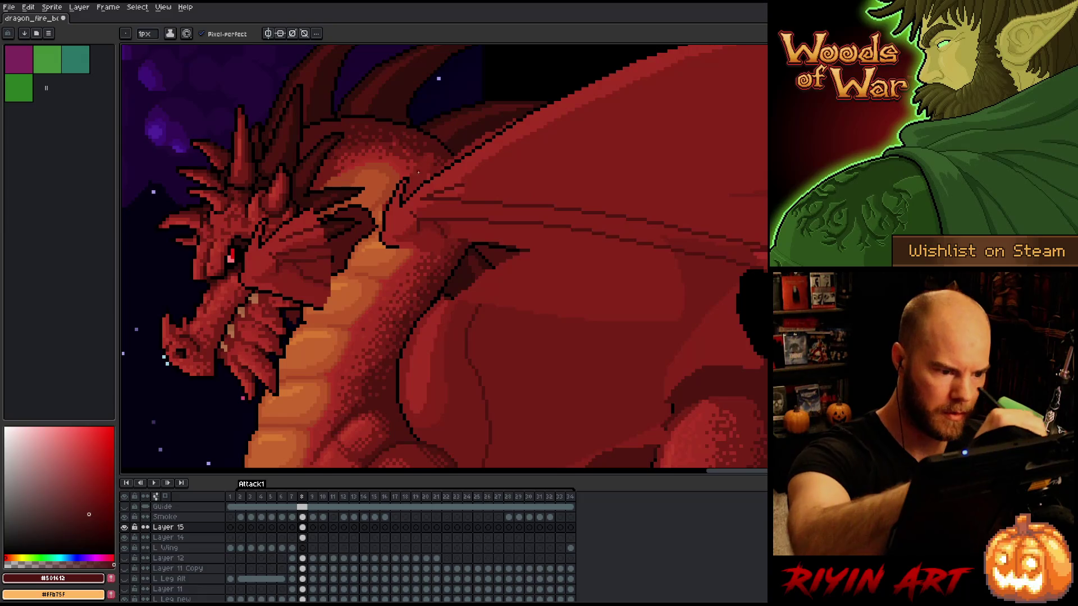
Sample the mid and lighter wing reds from the canvas for the Paint Bucket
{"action": "key", "text": "alt"}
{"action": "left_click", "coordinate": [468, 176]}
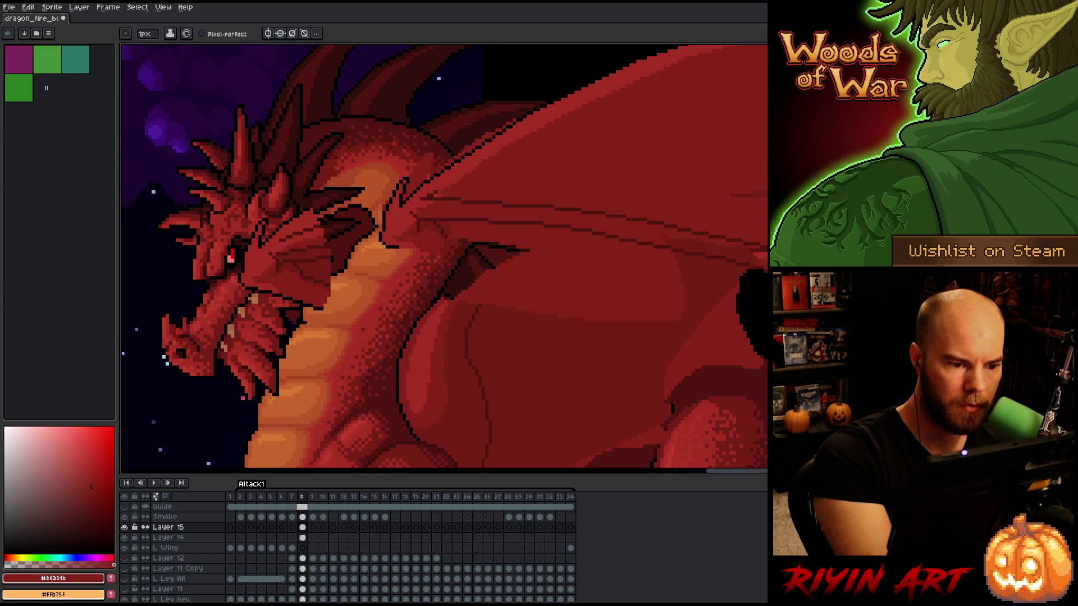
{"action": "left_click", "coordinate": [440, 188], "text": "alt"}
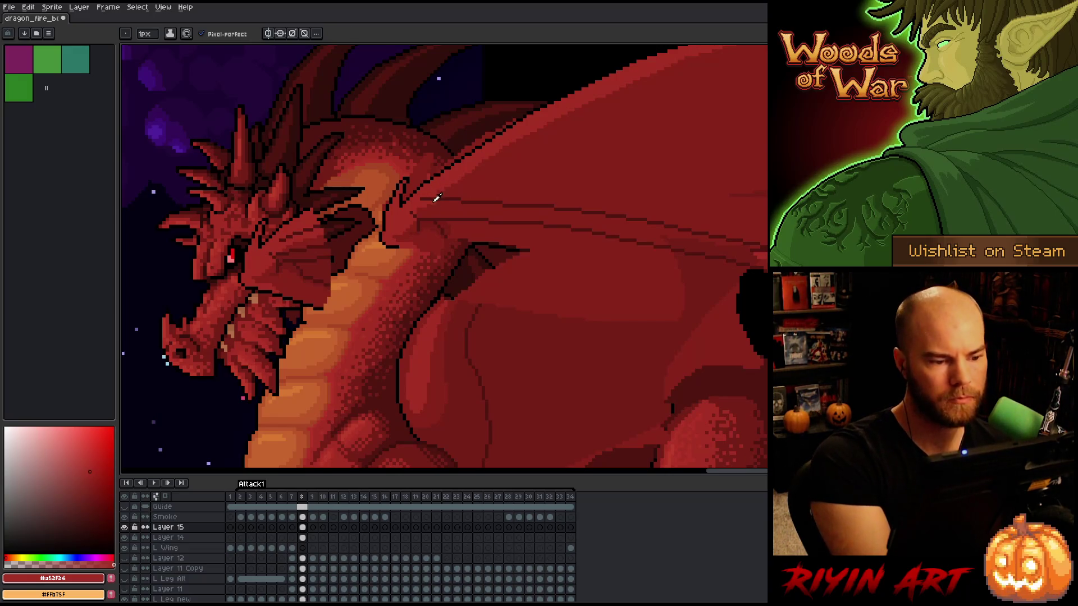
{"action": "key", "text": "w"}
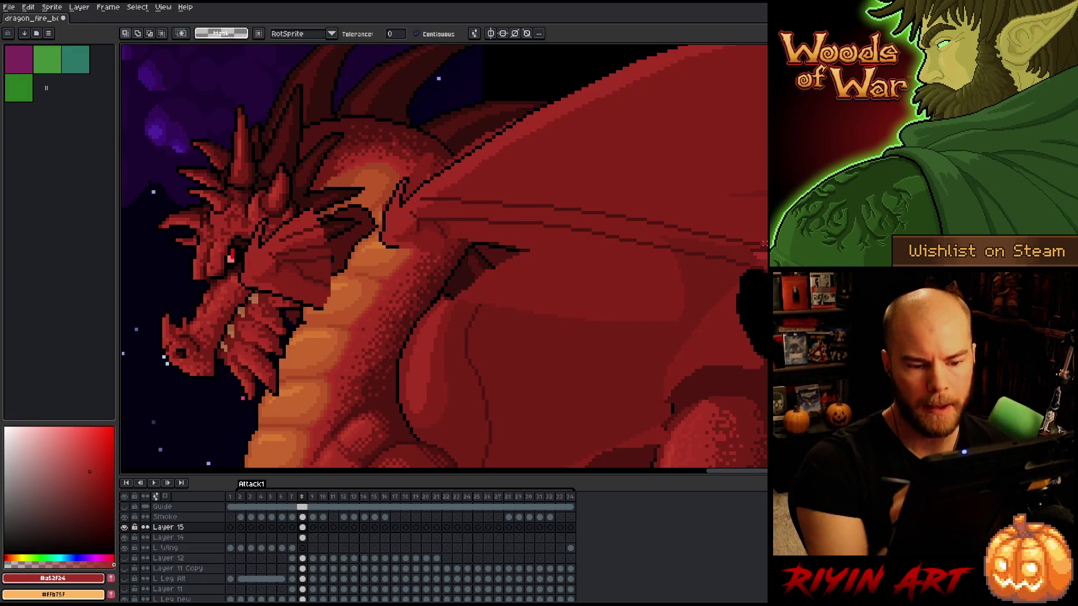
{"action": "key", "text": "b"}
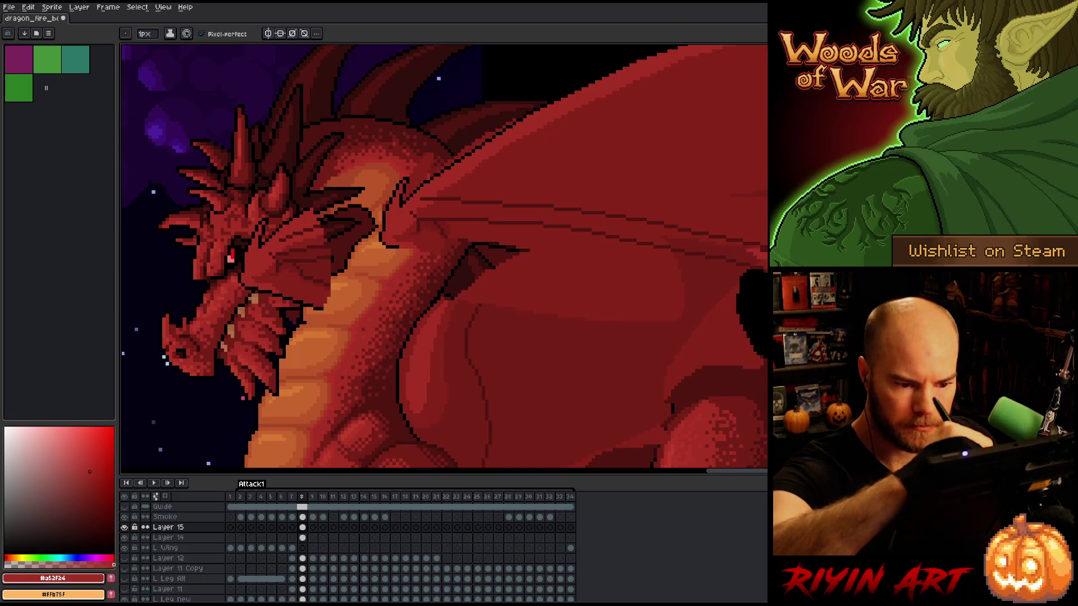
{"action": "key", "text": "alt"}
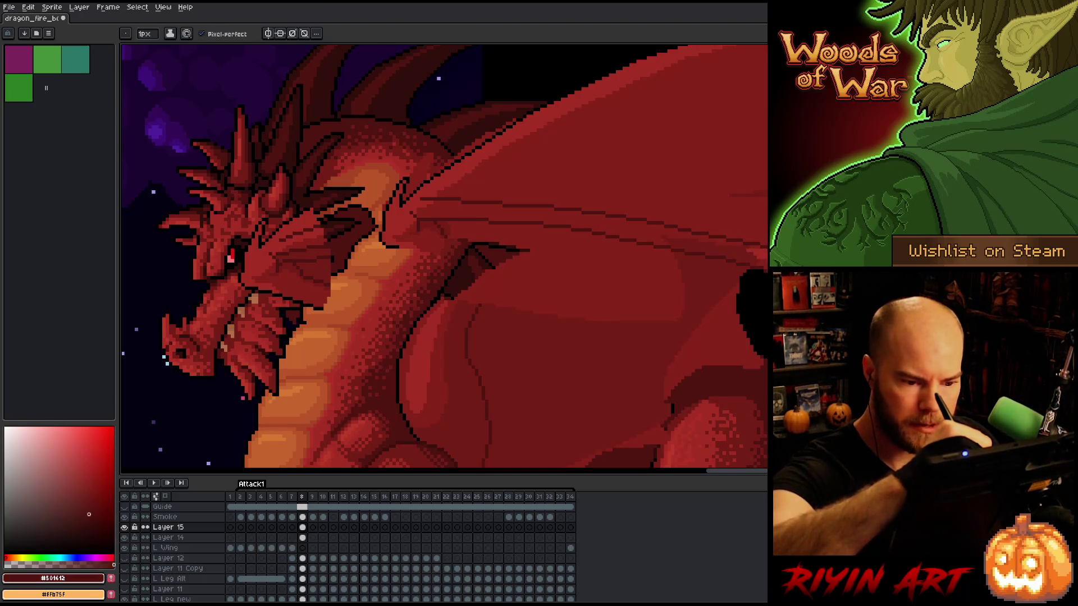
{"action": "left_click", "coordinate": [738, 255], "text": "alt"}
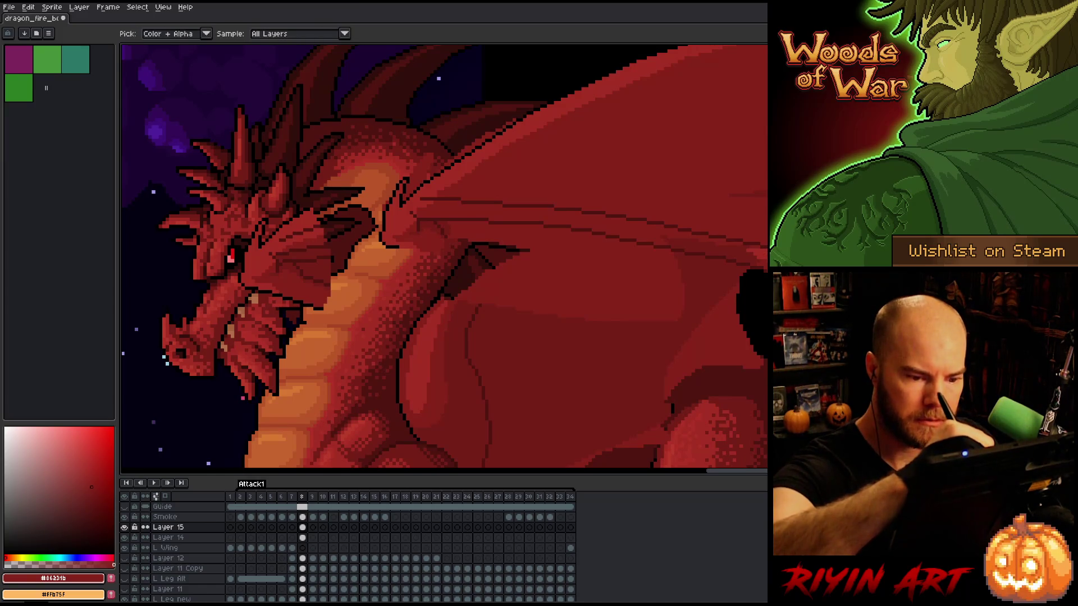
{"action": "scroll", "coordinate": [739, 255], "scroll_direction": "up", "scroll_amount": 3}
{"action": "scroll", "coordinate": [739, 256], "scroll_direction": "down", "scroll_amount": 3}
{"action": "key", "text": "g"}
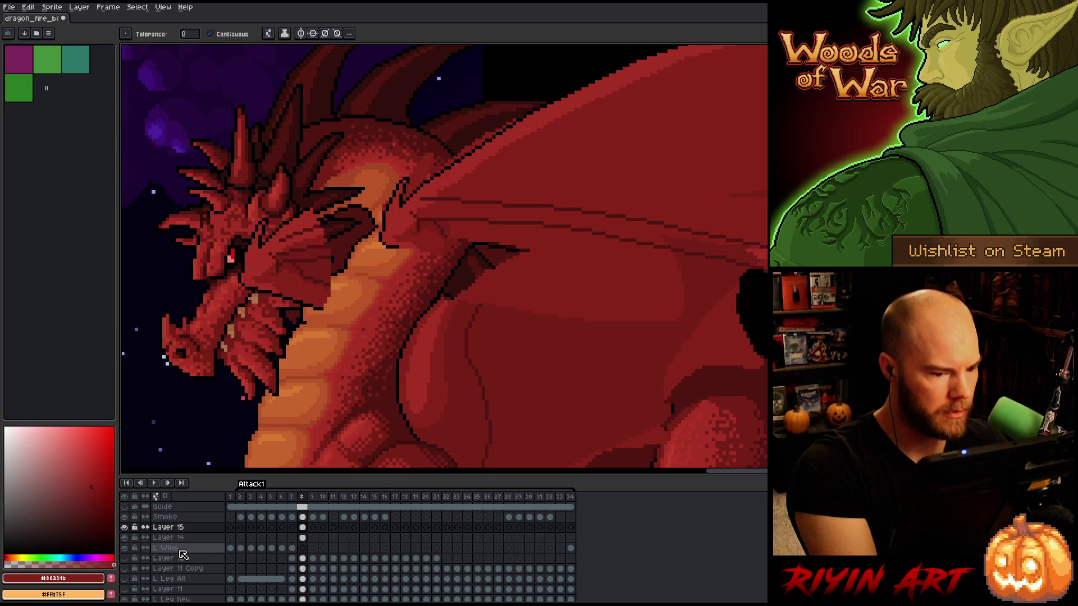
Solo Layer 15 to inspect the wing, then restore all layers
{"action": "left_click", "coordinate": [126, 528], "text": "alt"}
{"action": "left_click", "coordinate": [128, 538]}
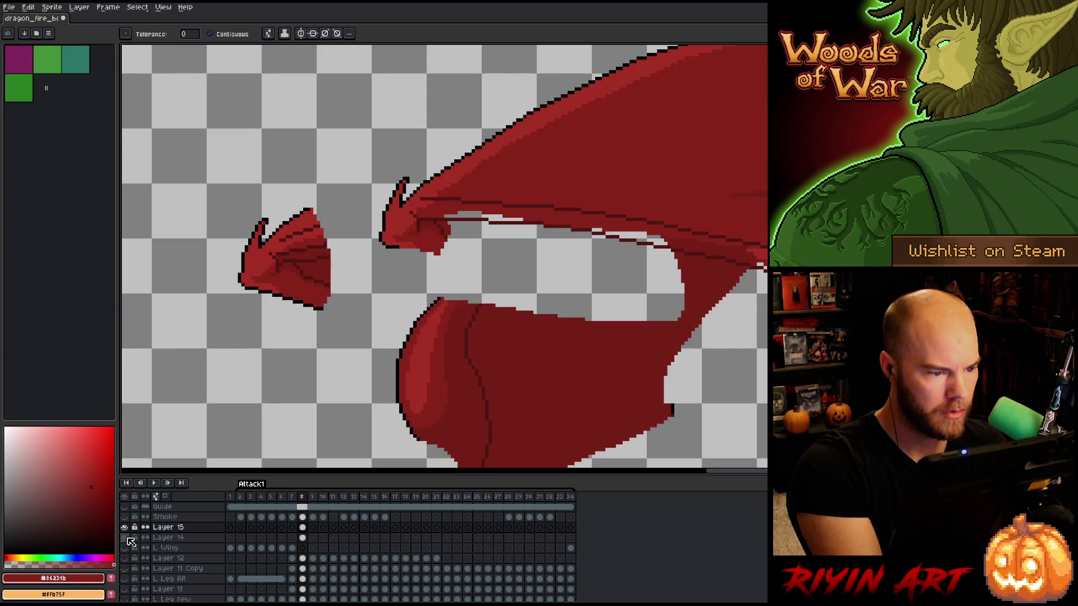
{"action": "left_click", "coordinate": [127, 538]}
{"action": "left_click", "coordinate": [127, 538]}
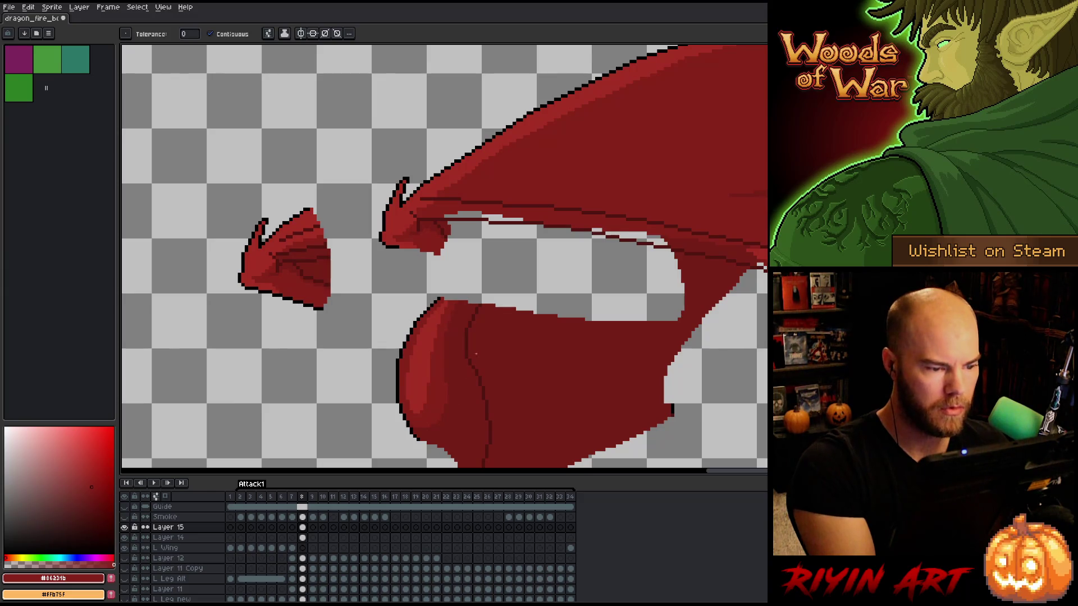
{"action": "left_click", "coordinate": [399, 242], "text": "alt"}
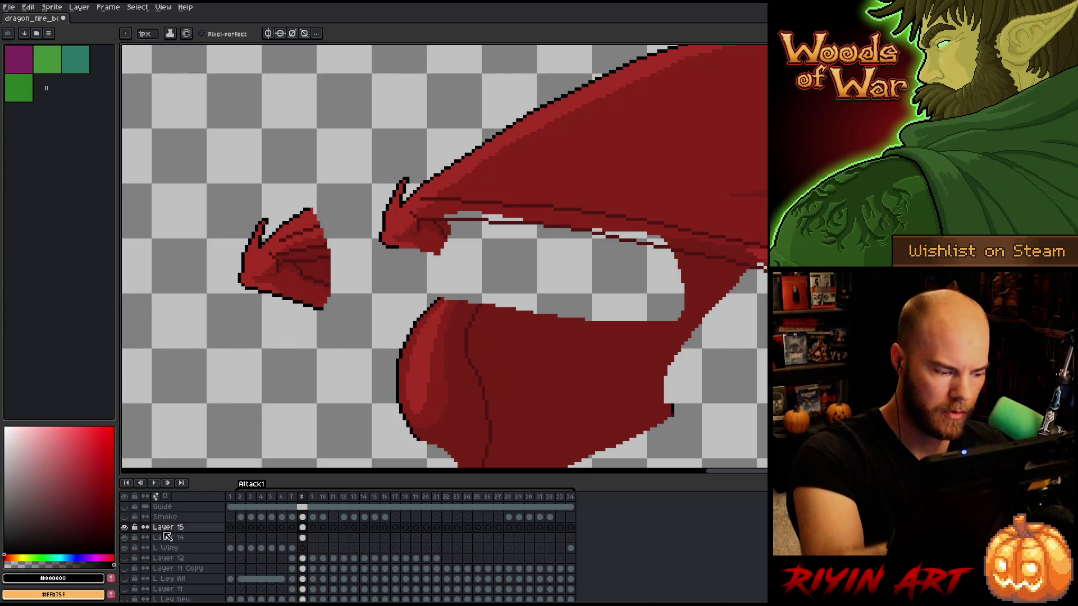
{"action": "left_click", "coordinate": [124, 527], "text": "alt"}
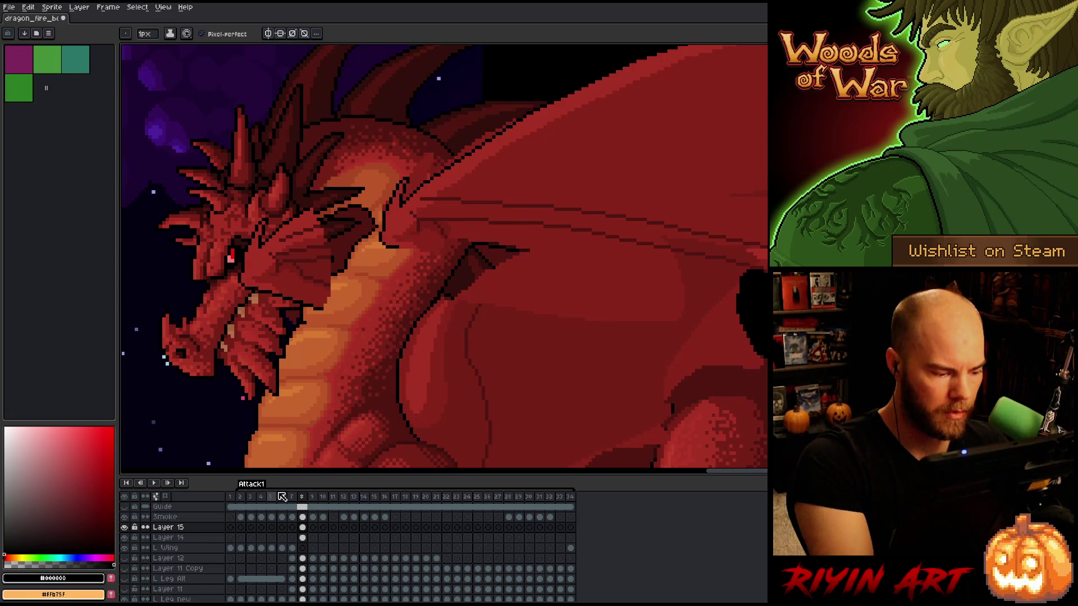
Draw a dark outline-coloured line along the wing edge from the shoulder
{"action": "key", "text": "alt"}
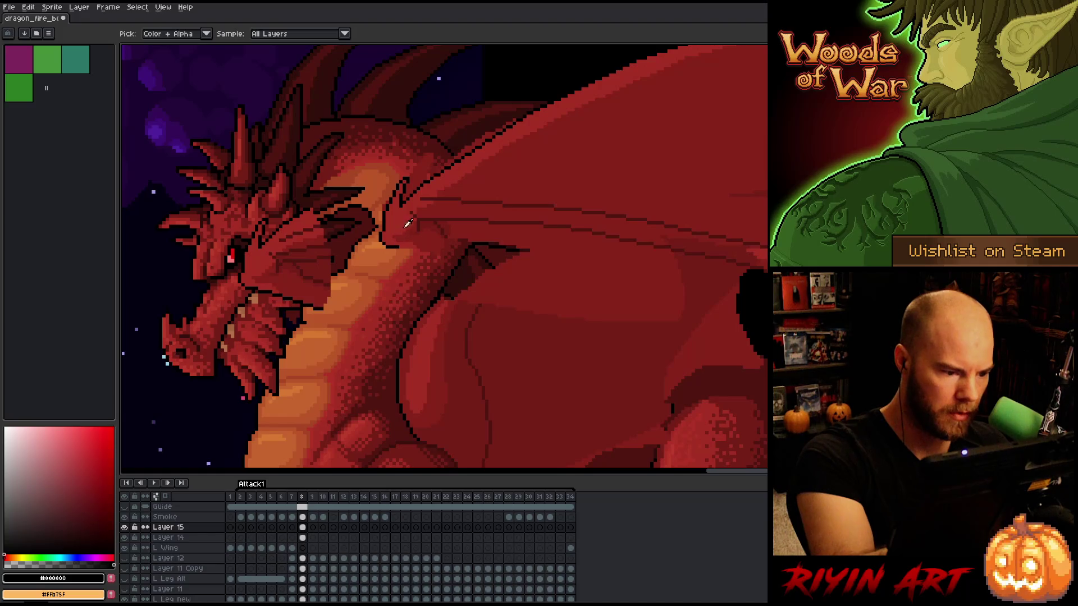
{"action": "left_click_drag", "start_coordinate": [405, 248], "coordinate": [533, 273]}
{"action": "key", "text": "ctrl+z"}
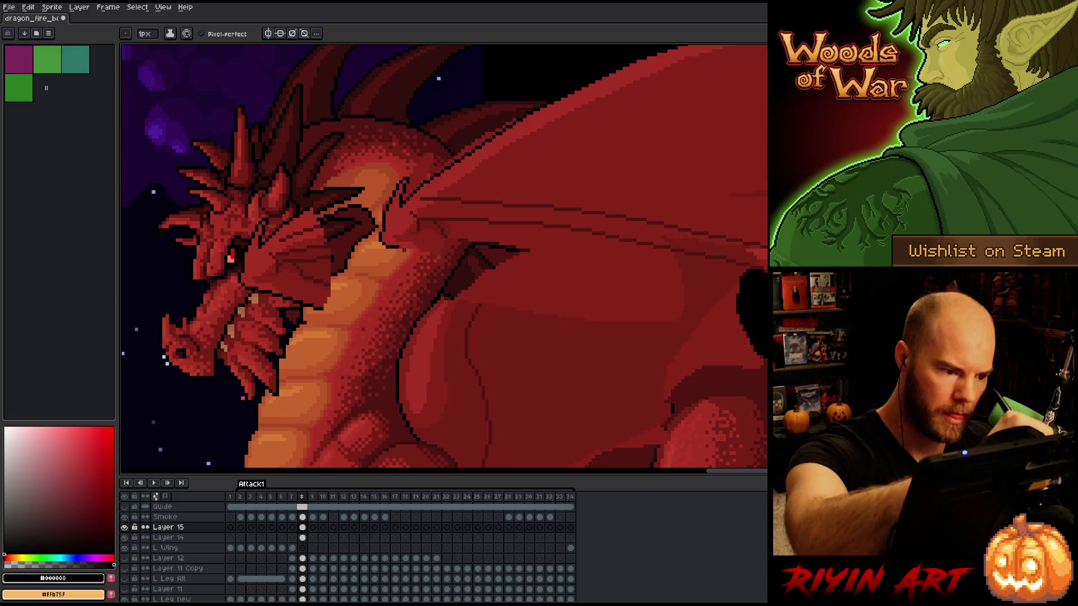
{"action": "left_click_drag", "start_coordinate": [413, 250], "coordinate": [530, 253]}
{"action": "key", "text": "ctrl+z"}
{"action": "left_click_drag", "start_coordinate": [404, 247], "coordinate": [507, 250]}
{"action": "key", "text": "ctrl+z"}
{"action": "left_click_drag", "start_coordinate": [426, 251], "coordinate": [486, 255]}
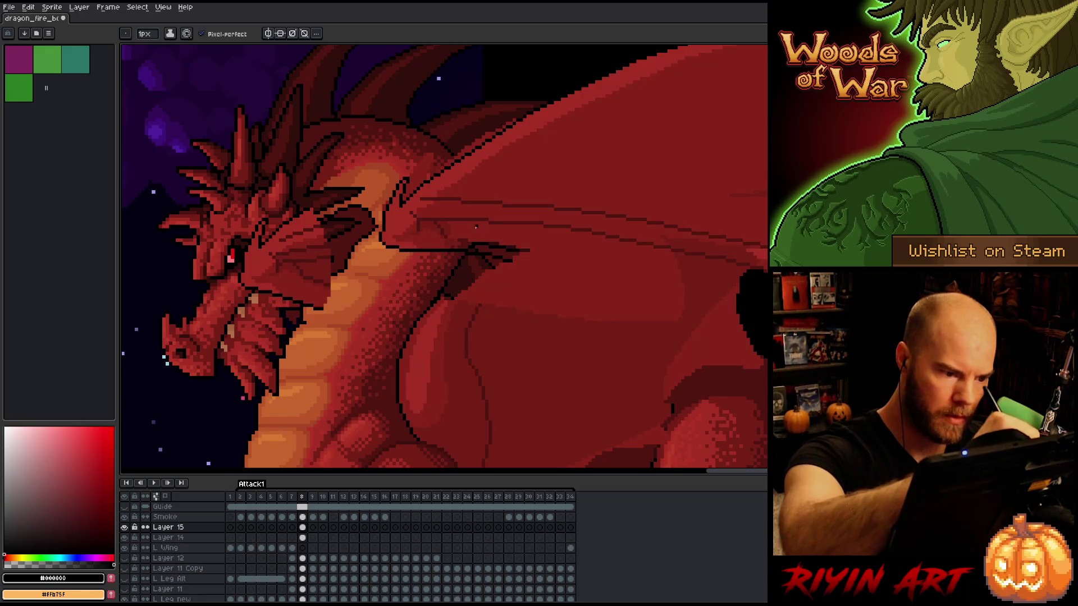
Draw a dark-red fold line curving across the wing membrane
{"action": "left_click", "coordinate": [445, 232], "text": "alt"}
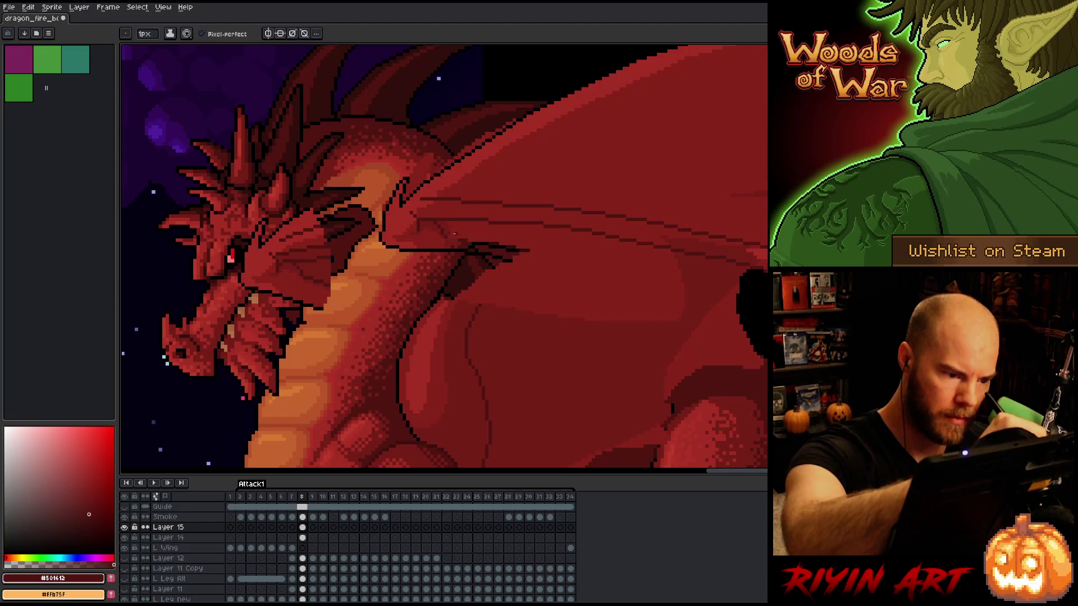
{"action": "mouse_move", "coordinate": [445, 232]}
{"action": "left_mouse_down"}
{"action": "mouse_move", "coordinate": [564, 264]}
{"action": "mouse_move", "coordinate": [537, 281]}
{"action": "left_mouse_up"}
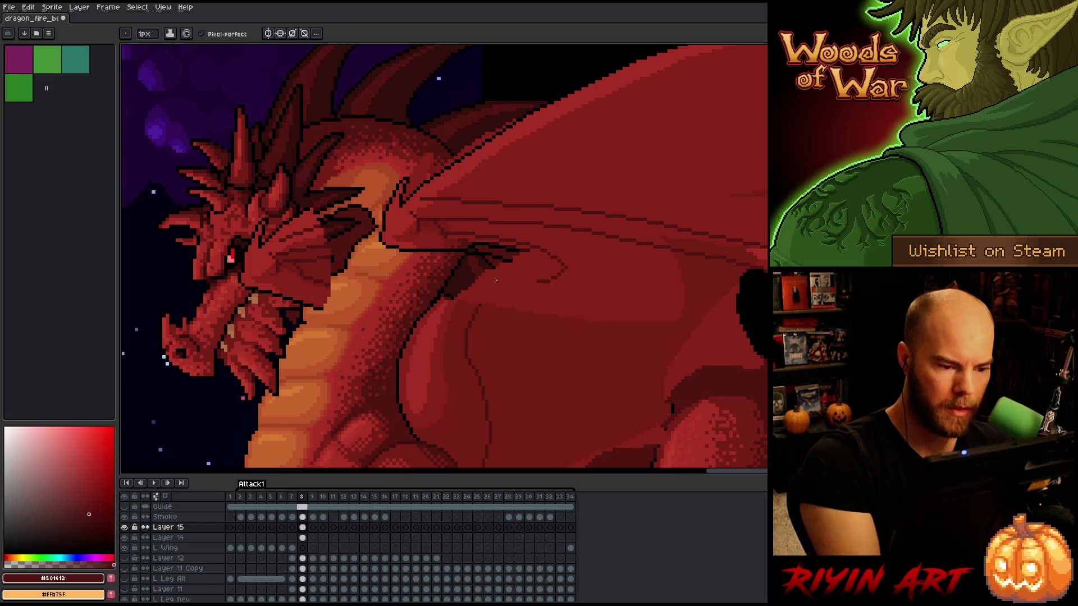
{"action": "left_click", "coordinate": [492, 255], "text": "alt"}
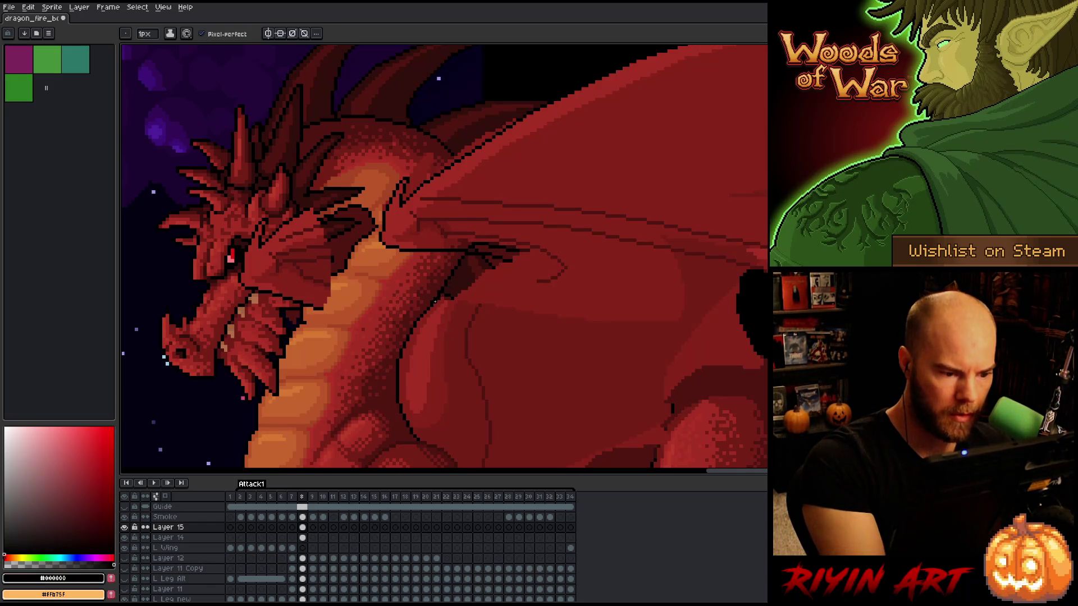
{"action": "left_click", "coordinate": [486, 302], "text": "alt"}
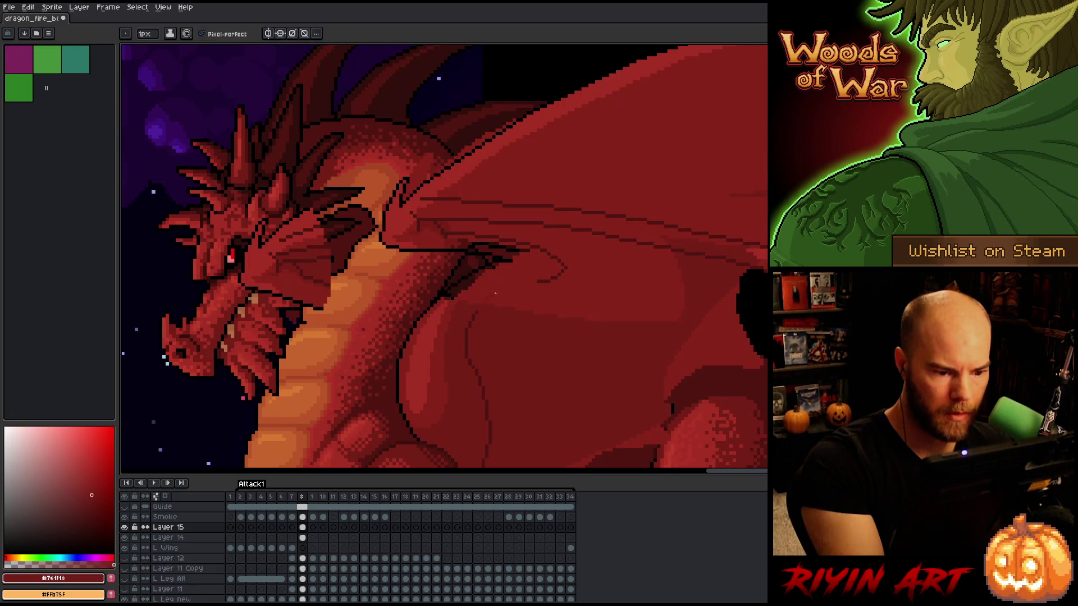
{"action": "left_click", "coordinate": [484, 303], "text": "alt"}
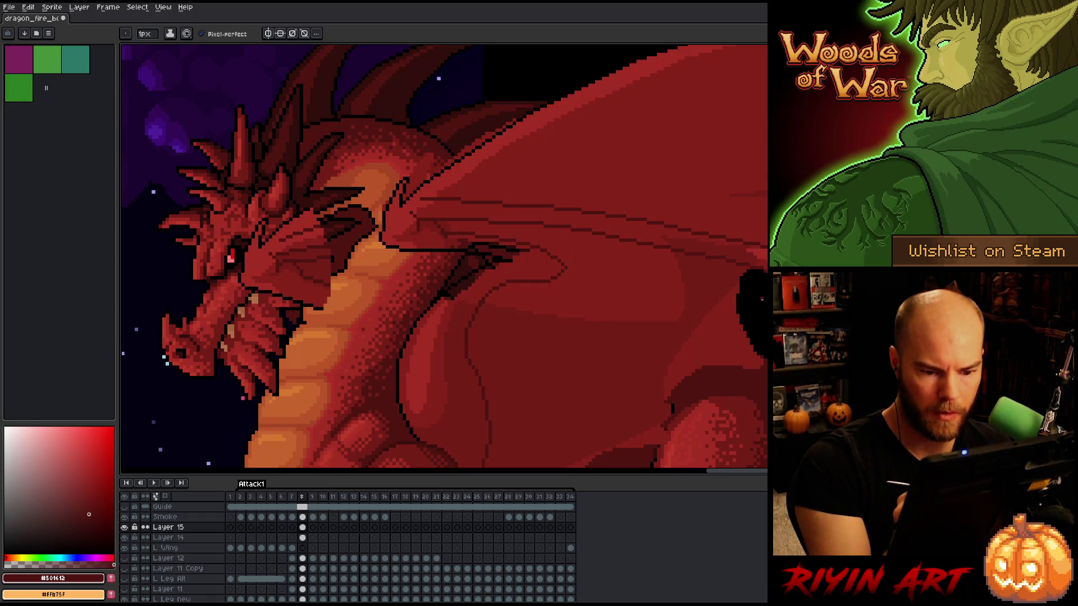
{"action": "scroll", "coordinate": [699, 311], "scroll_direction": "up", "scroll_amount": 2}
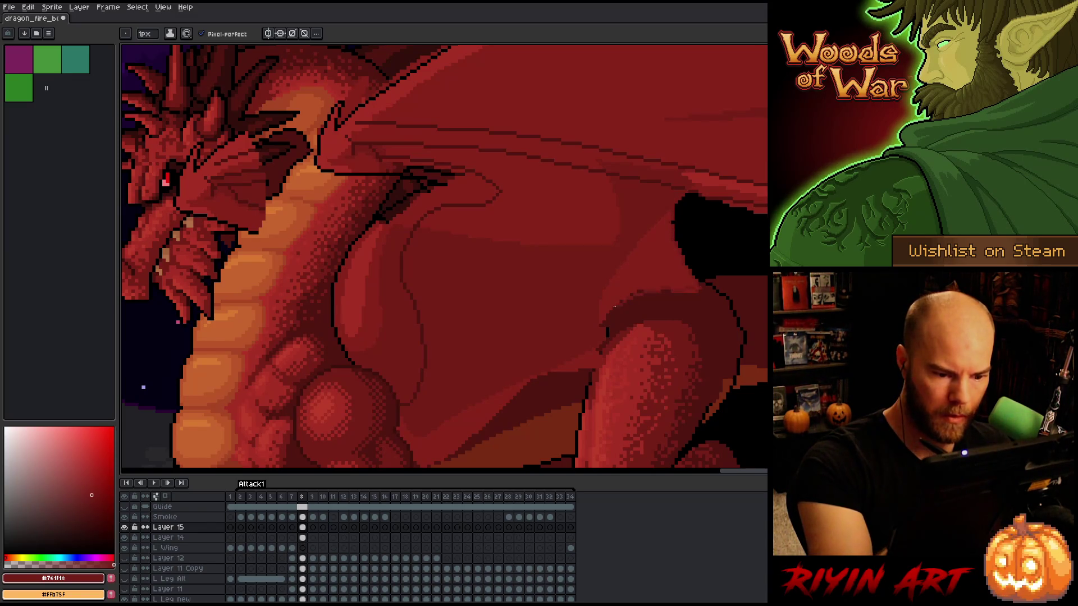
Toggle Layer 14's visibility to check the new lines, then merge Layer 15 down into it
{"action": "left_click", "coordinate": [126, 537]}
{"action": "left_click", "coordinate": [126, 537]}
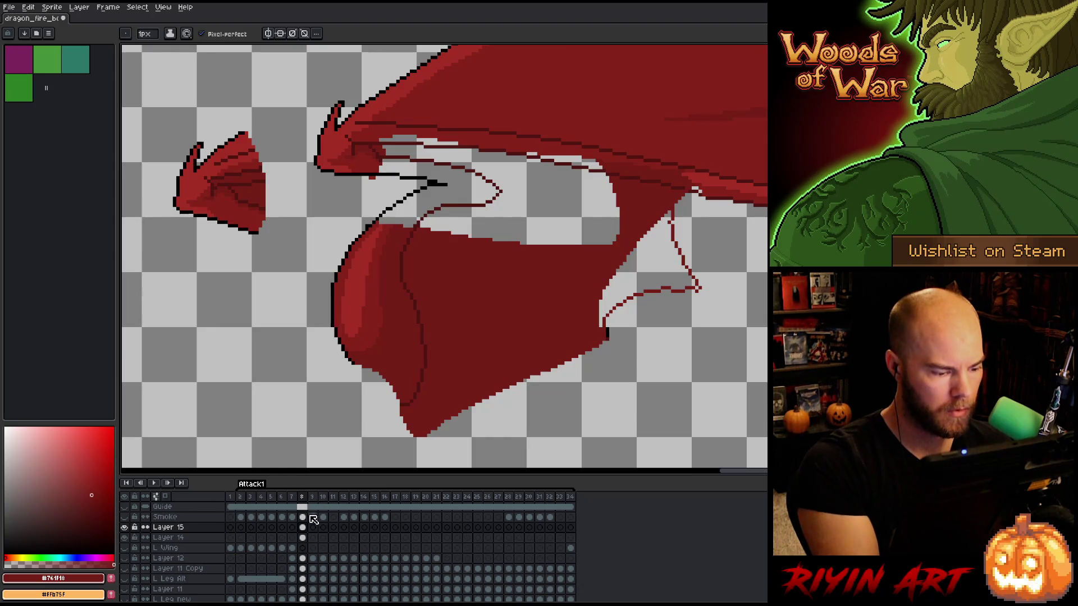
{"action": "key", "text": "ctrl+e"}
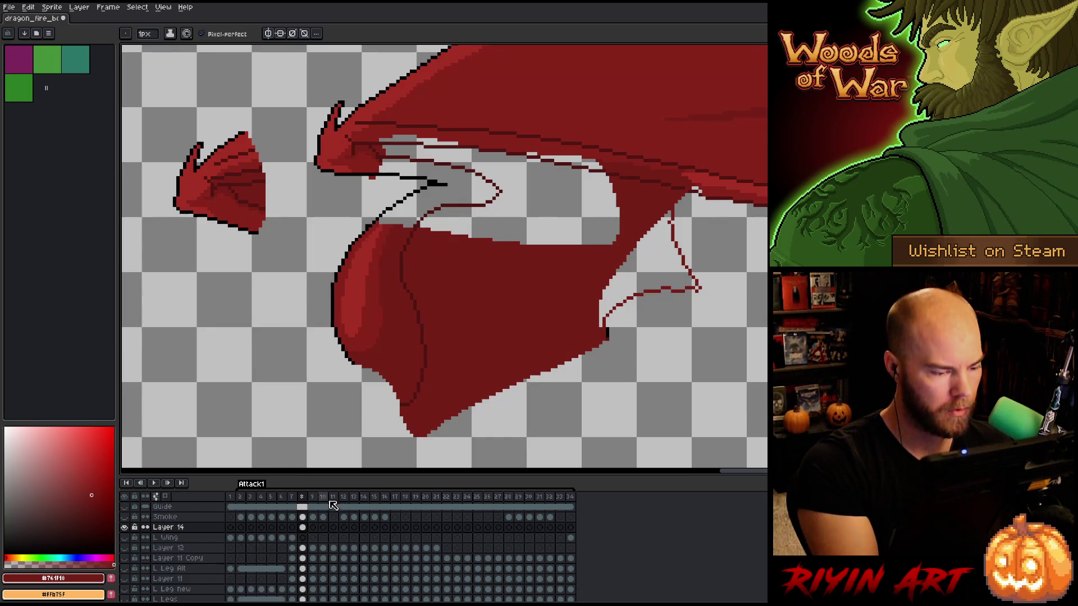
Fill the transparent gaps under the wing and along the upper wing with dark red
{"action": "key", "text": "g"}
{"action": "left_click", "coordinate": [556, 225]}
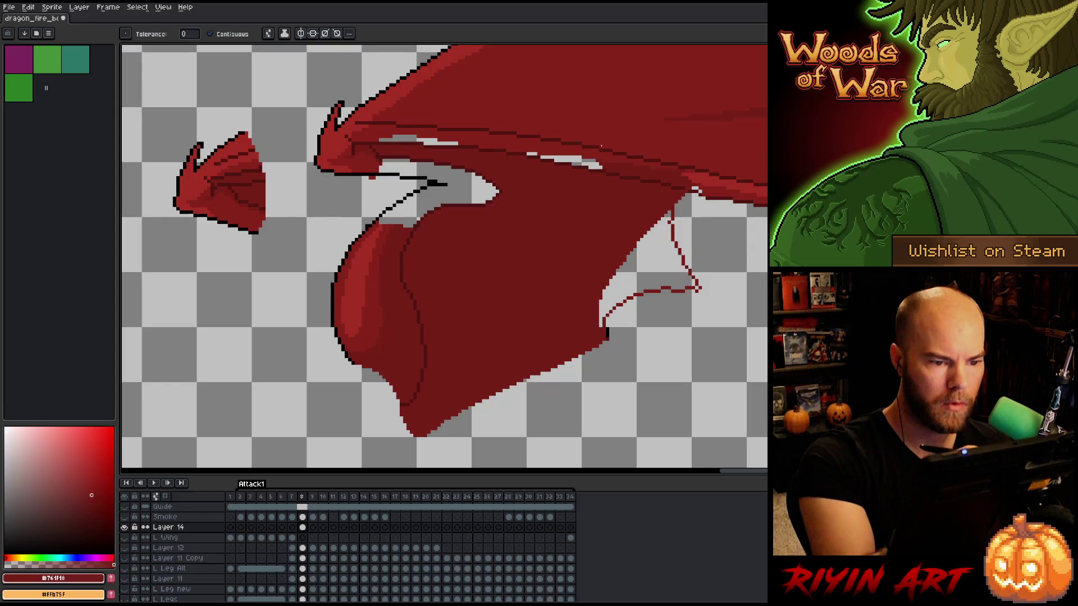
{"action": "left_click", "coordinate": [572, 163]}
{"action": "left_click", "coordinate": [531, 154]}
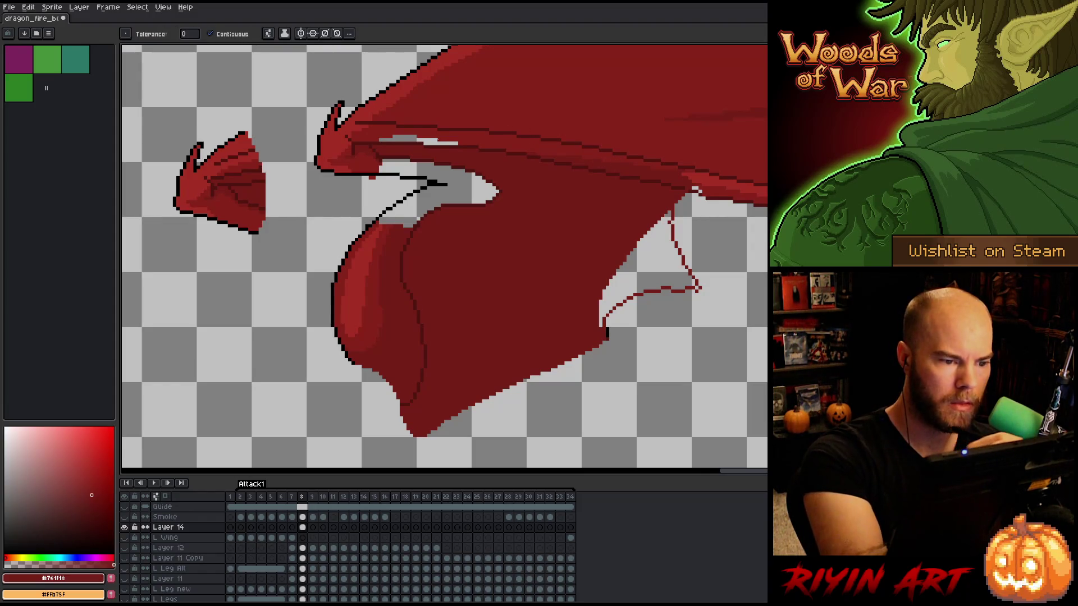
{"action": "left_click", "coordinate": [437, 141]}
Sample the lighter and darker wing reds from the membrane
{"action": "key", "text": "i"}
{"action": "key", "text": "b"}
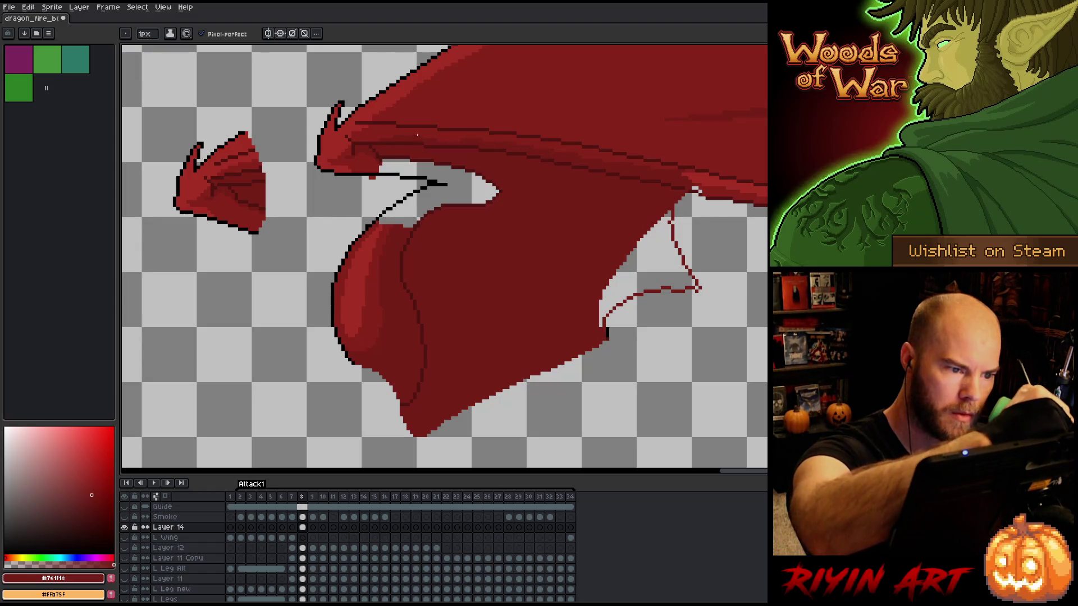
{"action": "key", "text": "alt"}
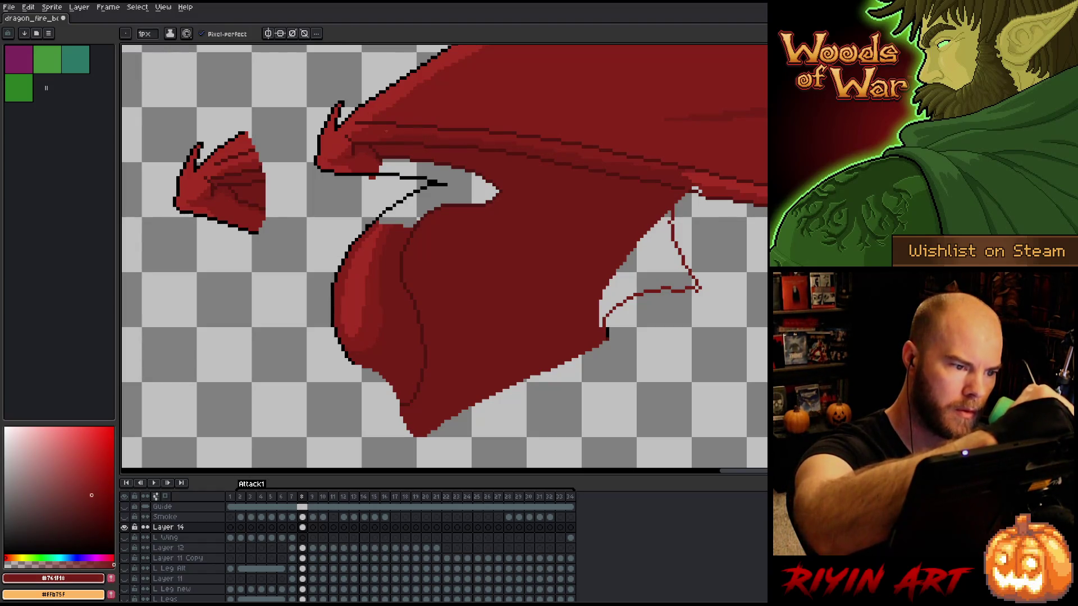
{"action": "left_click", "coordinate": [364, 130], "text": "alt"}
{"action": "key", "text": "w"}
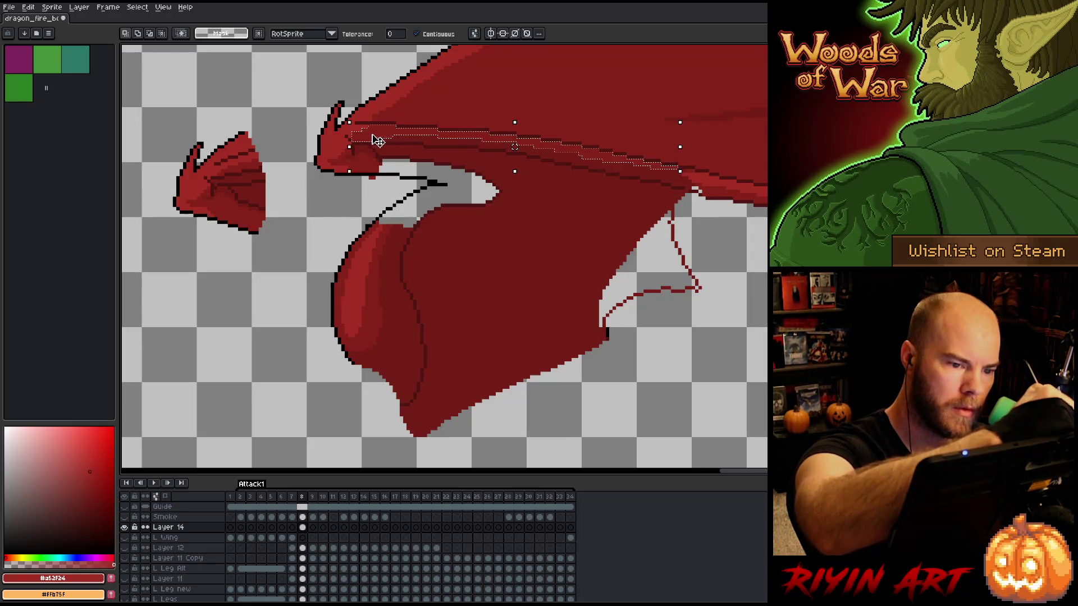
{"action": "left_click", "coordinate": [652, 168], "text": "alt"}
Pick the darkest, mid and light wing reds and select the light stripe along the wing's upper edge
{"action": "key", "text": "g"}
{"action": "key", "text": "b"}
{"action": "left_click", "coordinate": [680, 182], "text": "alt"}
{"action": "left_click", "coordinate": [658, 172], "text": "alt"}
{"action": "key", "text": "g"}
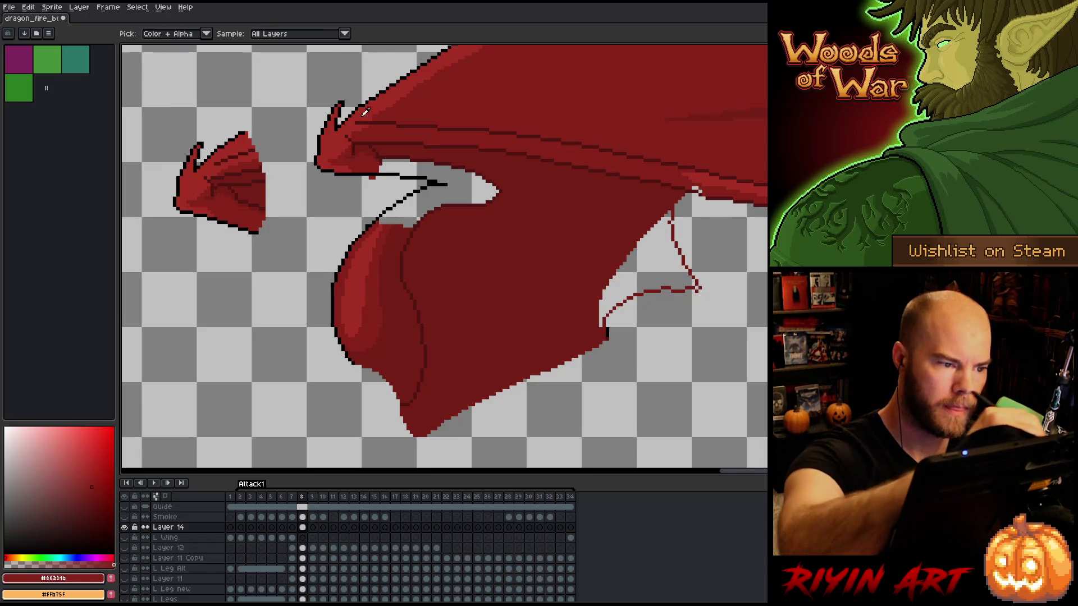
{"action": "left_click", "coordinate": [361, 123], "text": "alt"}
{"action": "left_click", "coordinate": [361, 122]}
{"action": "key", "text": "b"}
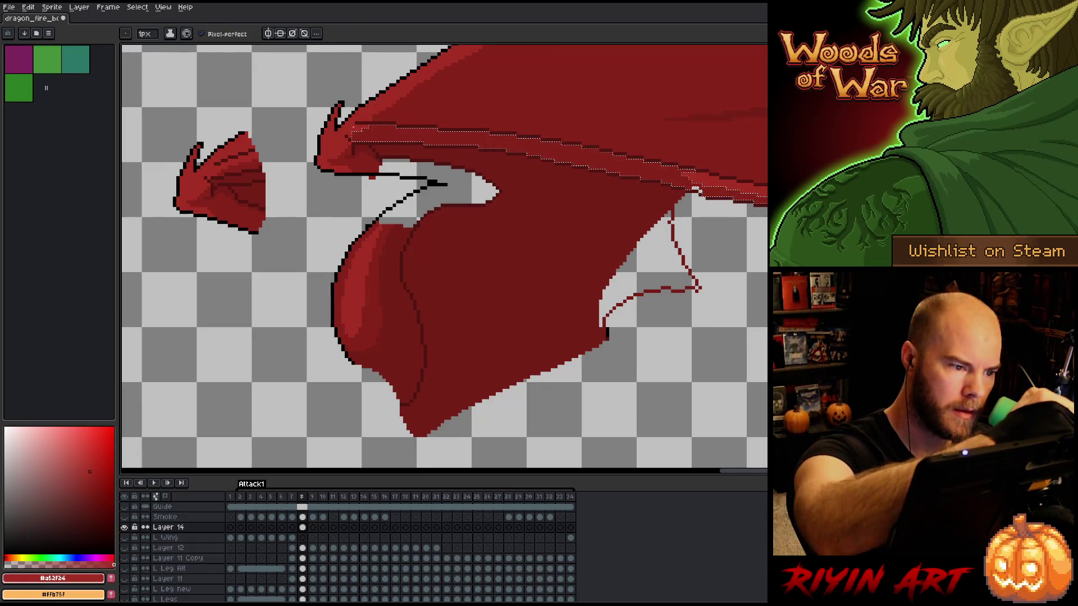
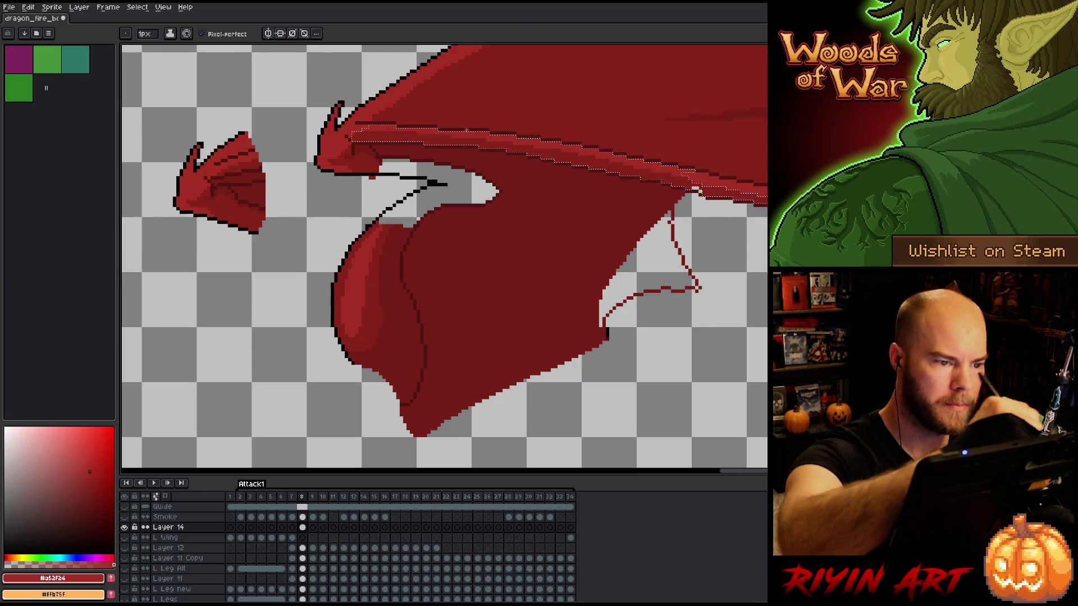
Fill the gap between the dragon's neck and wing with the dark membrane red
{"action": "left_click", "coordinate": [385, 133], "text": "alt"}
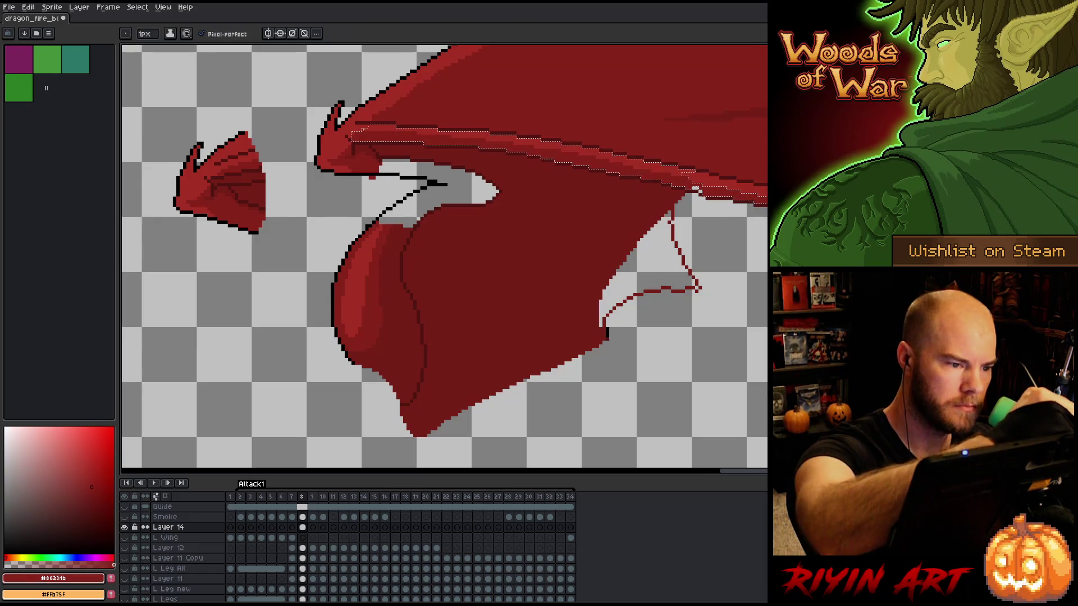
{"action": "key", "text": "ctrl+d"}
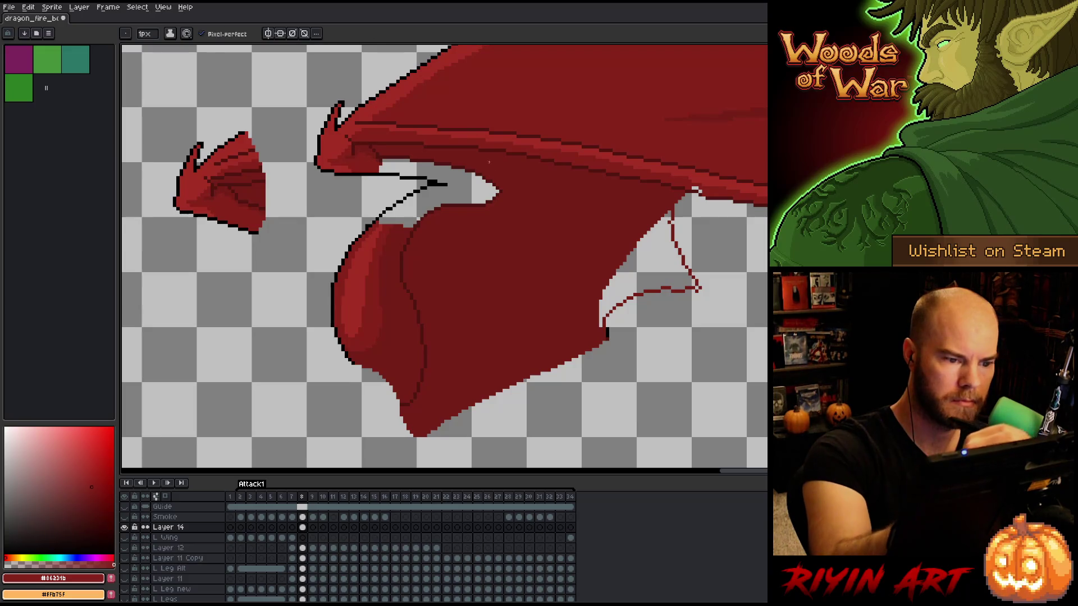
{"action": "left_click", "coordinate": [490, 218], "text": "alt"}
{"action": "left_click", "coordinate": [414, 224]}
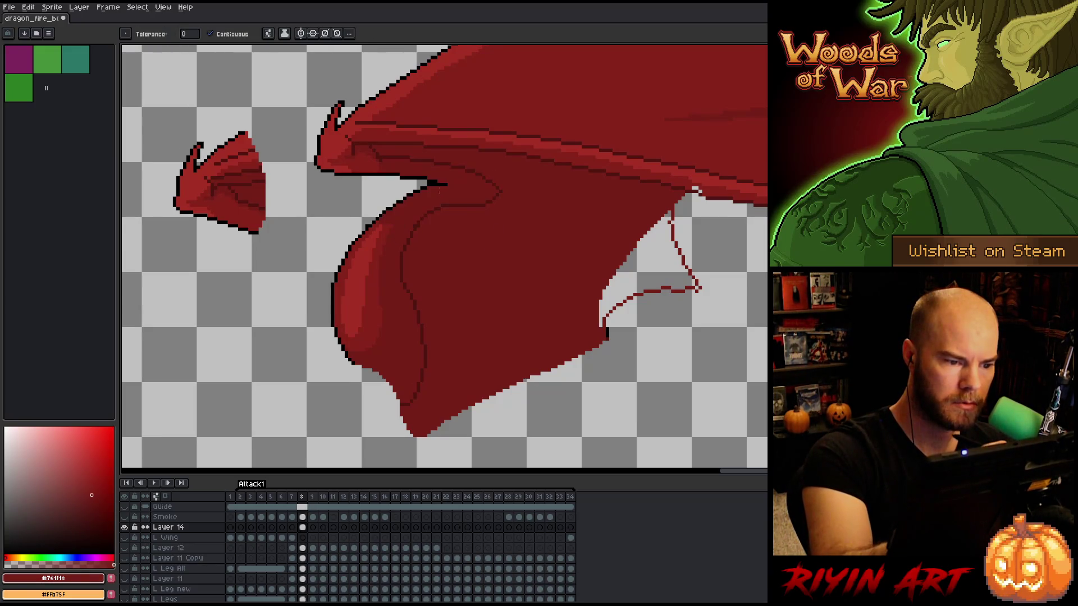
{"action": "left_click", "coordinate": [396, 216], "text": "alt"}
Select the inner wing-membrane region and shade it with the lighter membrane red
{"action": "key", "text": "w"}
{"action": "left_click", "coordinate": [395, 216]}
{"action": "key", "text": "b"}
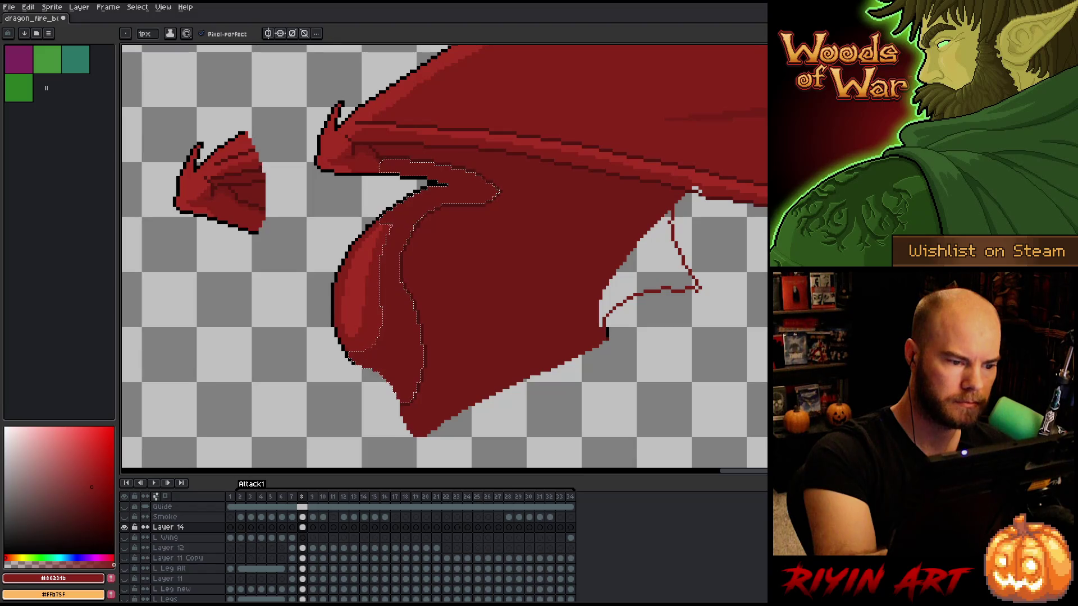
{"action": "left_click", "coordinate": [378, 231], "text": "alt"}
{"action": "key", "text": "ctrl+d"}
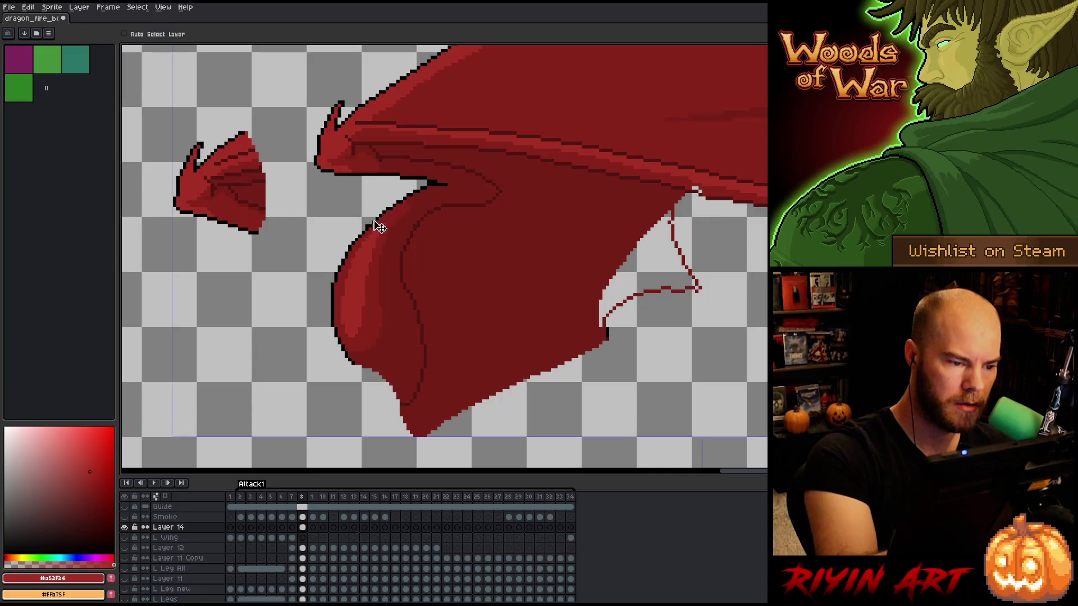
{"action": "key", "text": "b"}
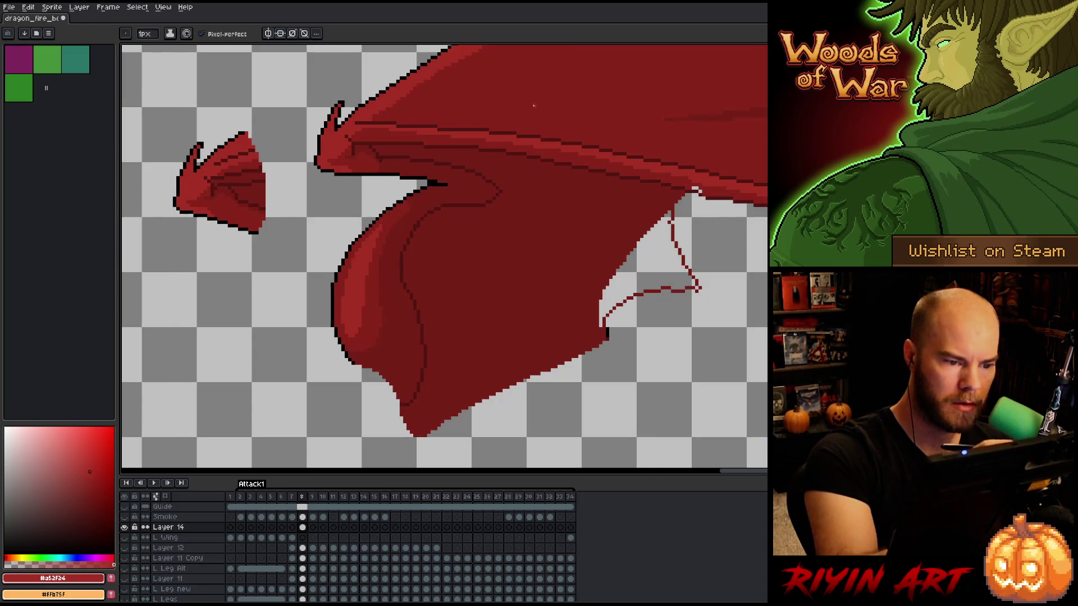
Sample the wing's dark line, darker membrane red, mid red and black outline colours
{"action": "left_click", "coordinate": [427, 210], "text": "alt"}
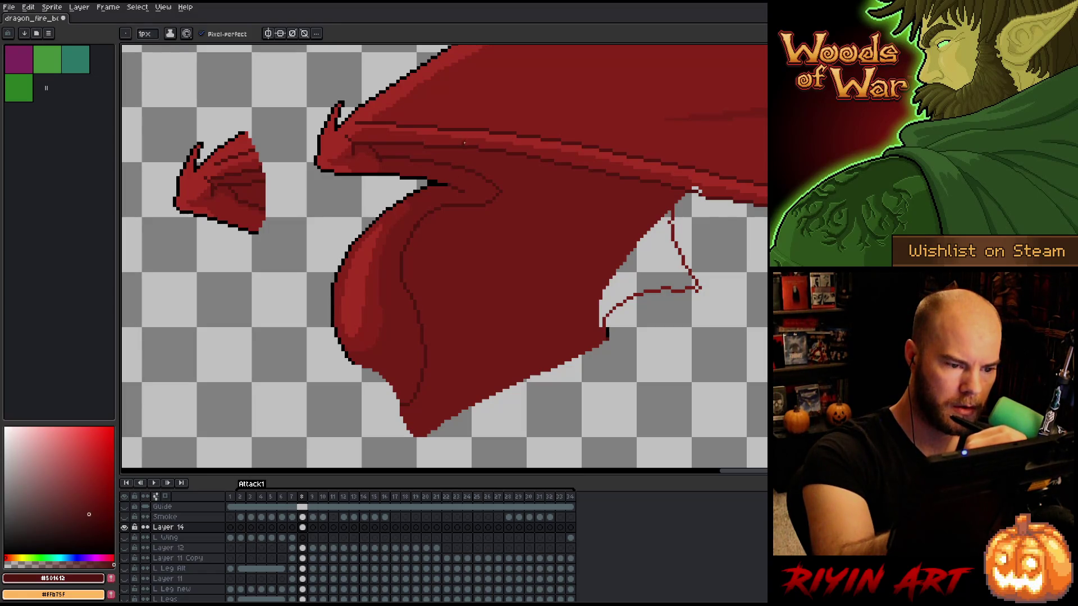
{"action": "left_click", "coordinate": [412, 212], "text": "alt"}
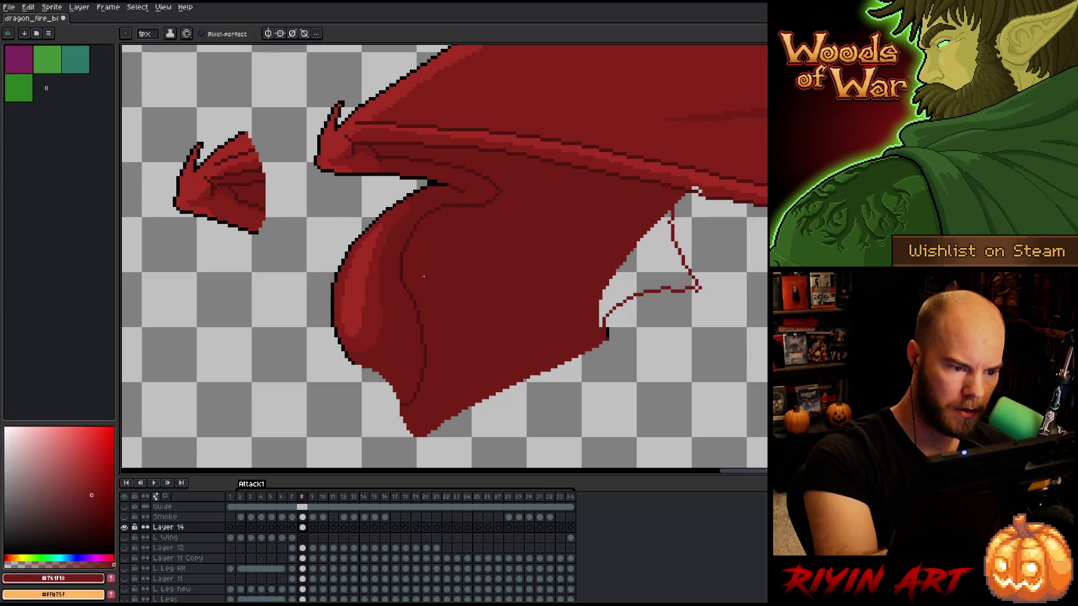
{"action": "left_click", "coordinate": [469, 94], "text": "alt"}
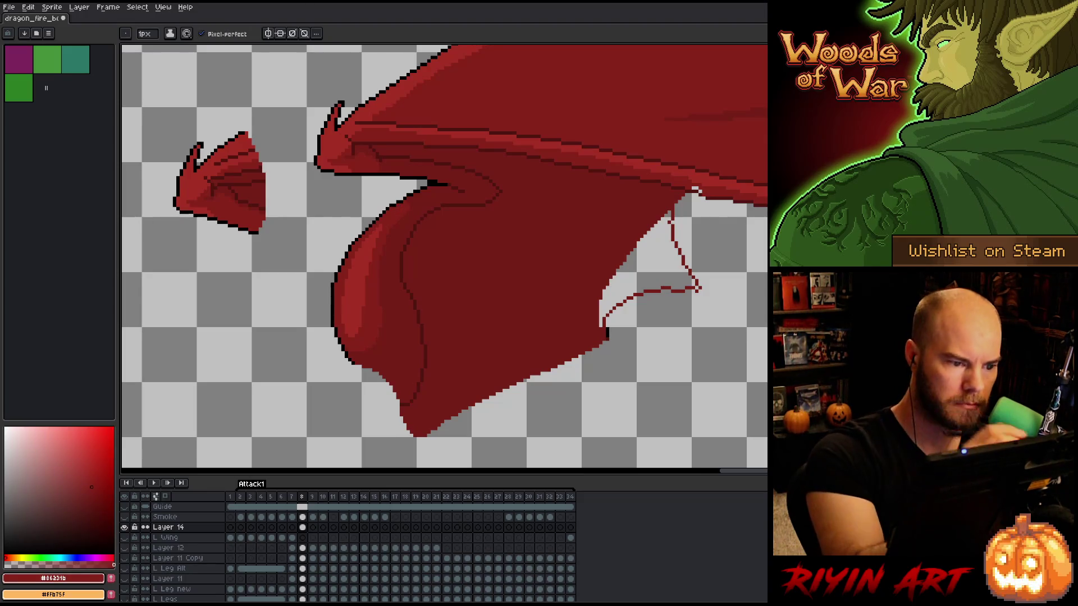
{"action": "left_click", "coordinate": [404, 192], "text": "alt"}
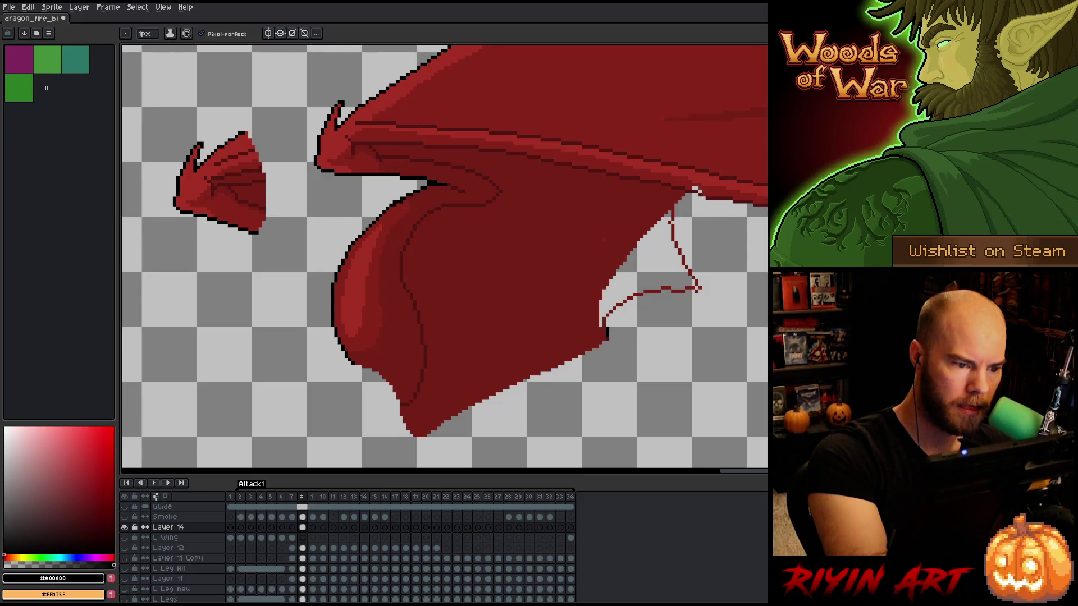
{"action": "left_click", "coordinate": [396, 206], "text": "alt"}
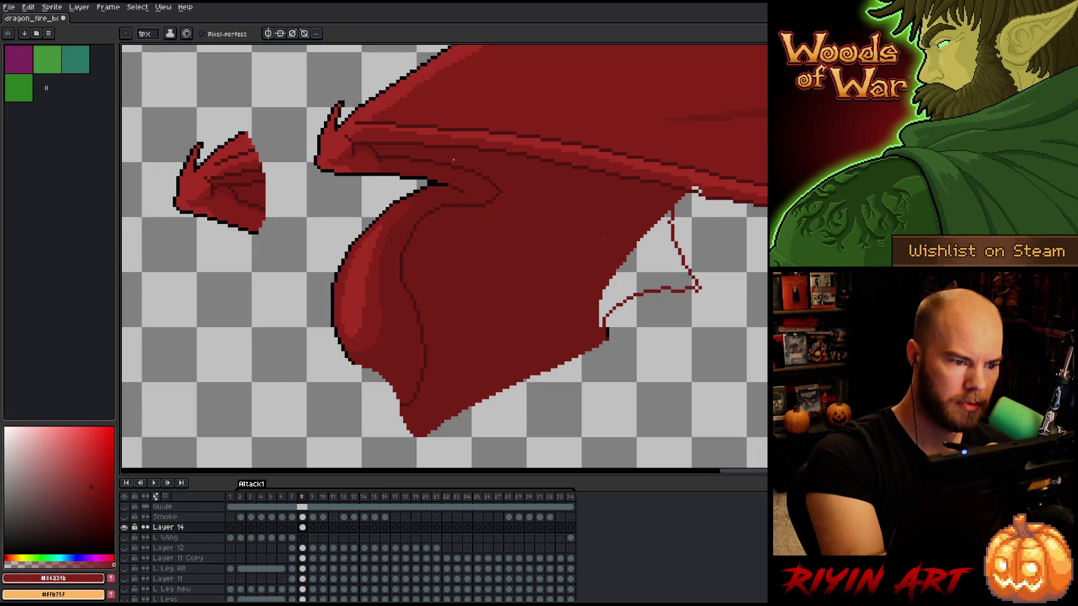
Lasso the small separate wing piece
{"action": "left_click_drag", "start_coordinate": [504, 255], "coordinate": [575, 333]}
{"action": "key", "text": "q"}
{"action": "mouse_move", "coordinate": [360, 160]}
{"action": "left_mouse_down"}
{"action": "mouse_move", "coordinate": [270, 366]}
{"action": "mouse_move", "coordinate": [363, 168]}
{"action": "left_mouse_up"}
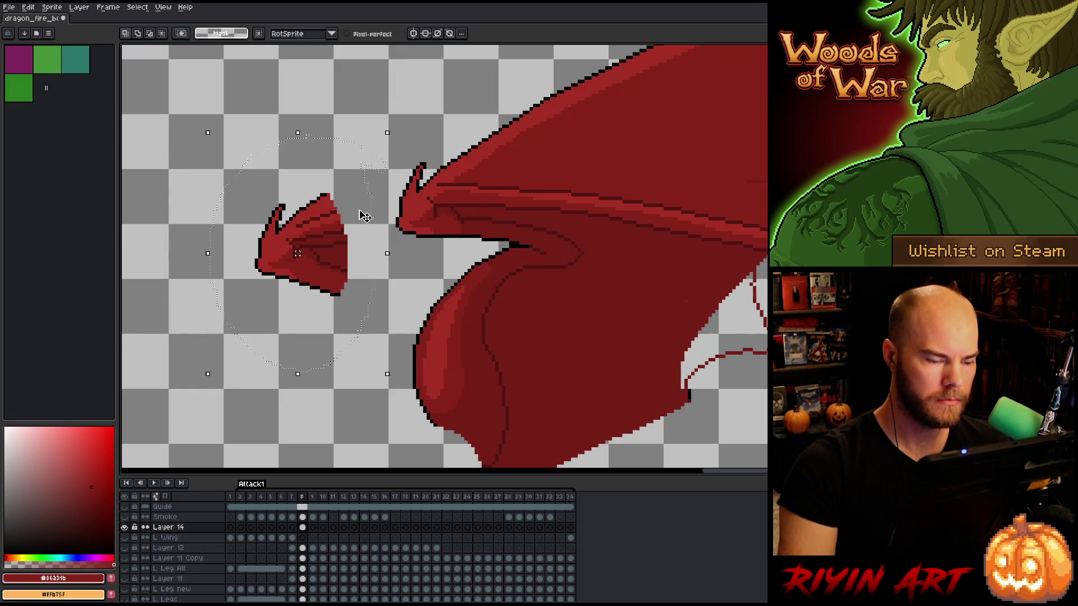
Delete the stray wing piece and bucket-fill the gap at the wing's lower edge dark red
{"action": "key", "text": "Delete"}
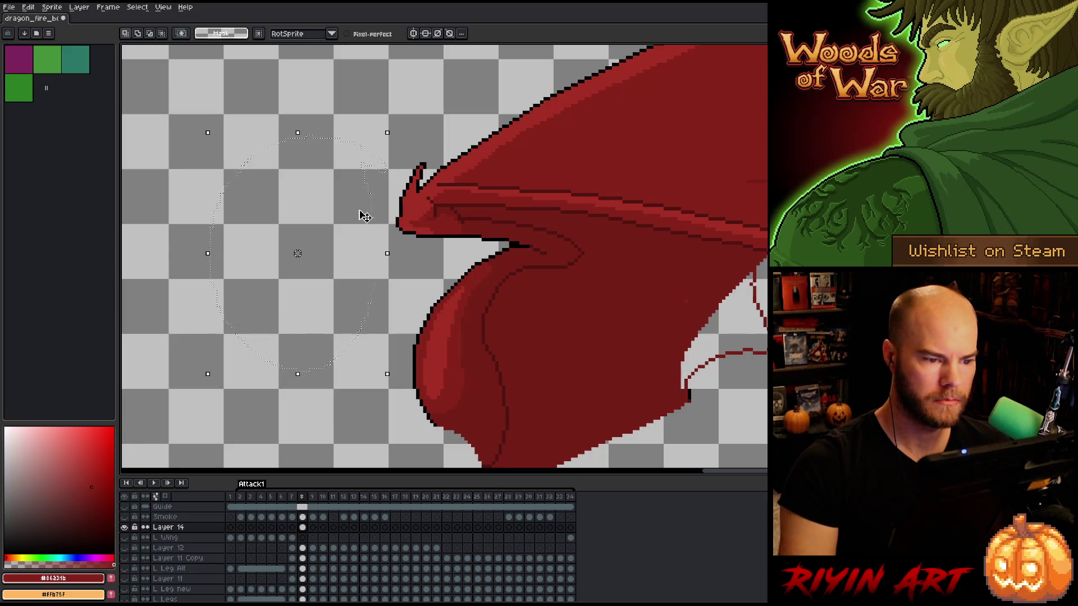
{"action": "scroll", "coordinate": [364, 216], "scroll_direction": "down", "scroll_amount": 3}
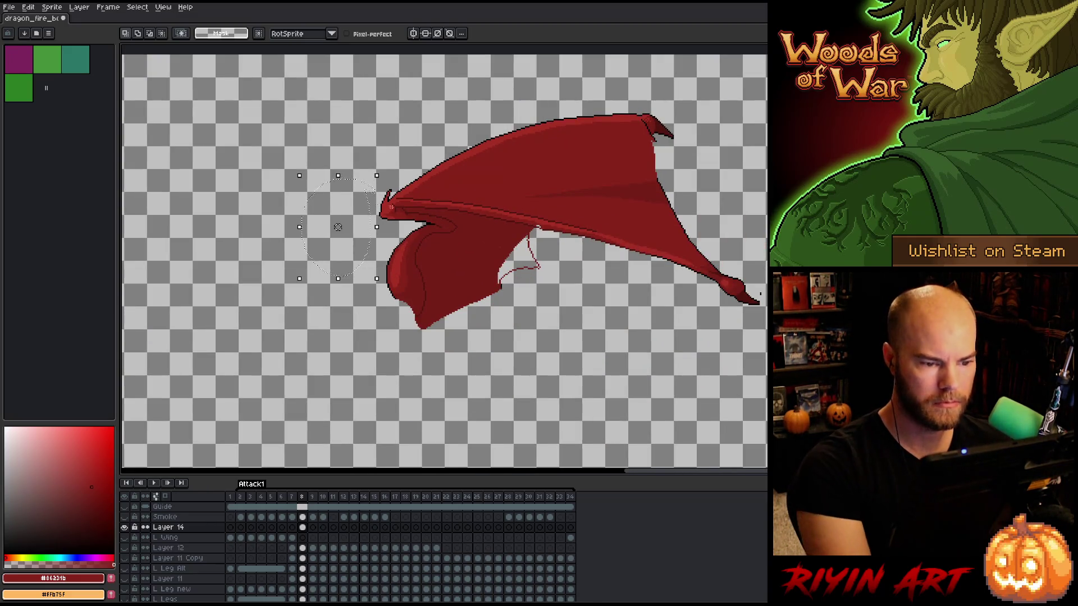
{"action": "scroll", "coordinate": [416, 216], "scroll_direction": "up", "scroll_amount": 3}
{"action": "key", "text": "w"}
{"action": "key", "text": "g"}
{"action": "left_click", "coordinate": [657, 313]}
{"action": "key", "text": "b"}
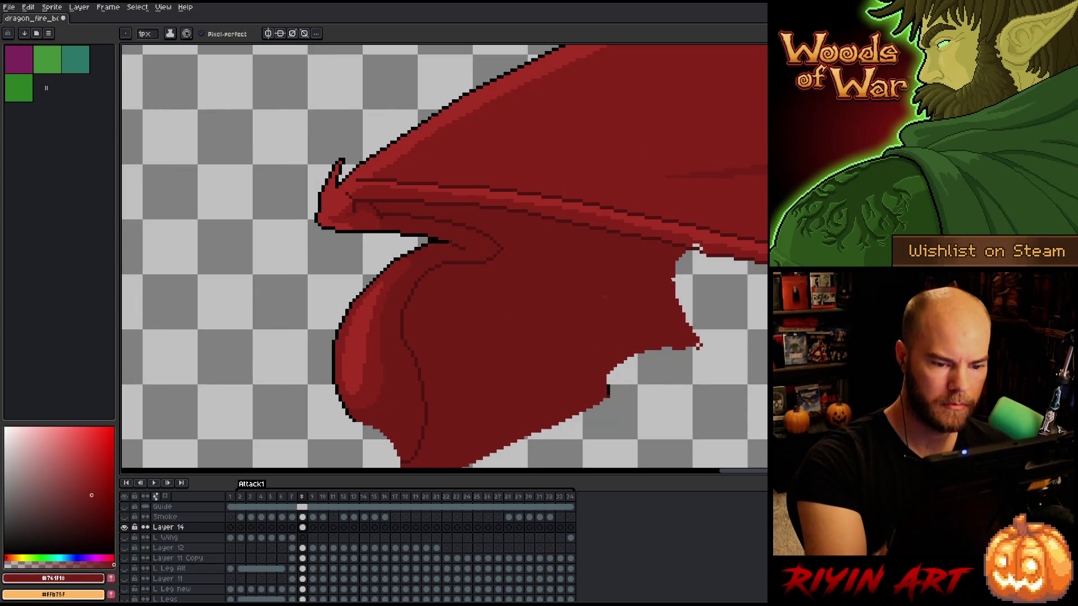
Erase stray pixels on the wing line and extend the dark fold line across the membrane
{"action": "key", "text": "e"}
{"action": "key", "text": "b"}
{"action": "left_click", "coordinate": [707, 245], "text": "alt"}
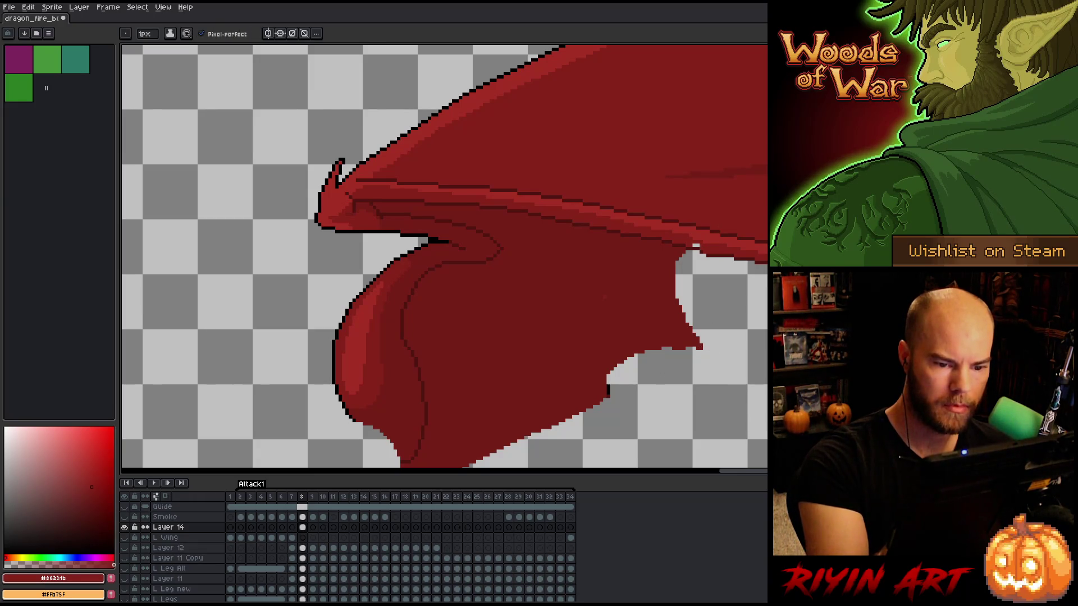
{"action": "left_click", "coordinate": [607, 292], "text": "alt"}
{"action": "key", "text": "e"}
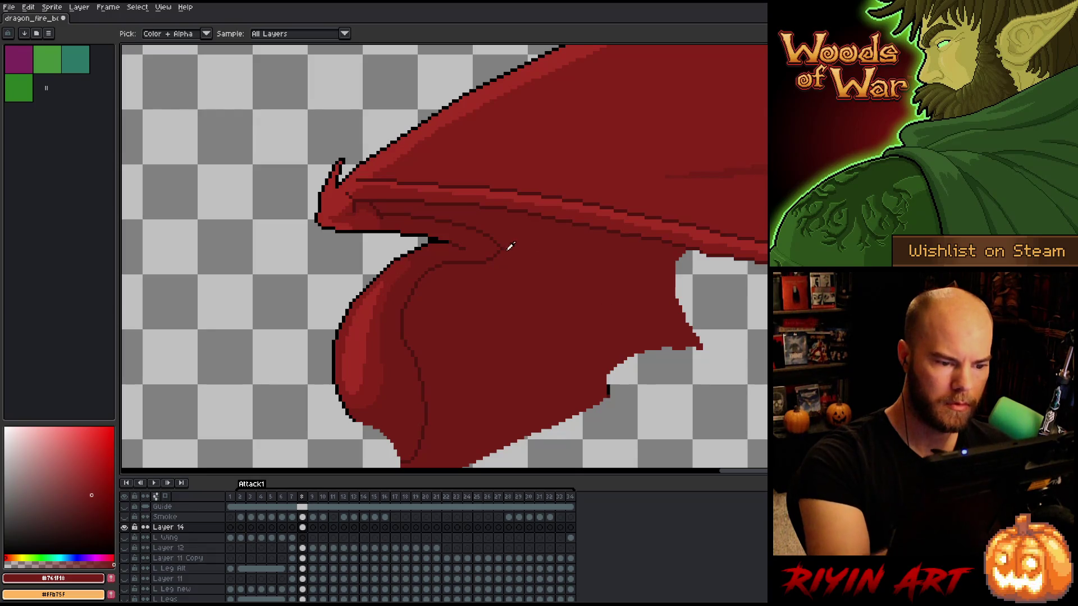
{"action": "left_click", "coordinate": [500, 249]}
{"action": "key", "text": "b"}
{"action": "left_click", "coordinate": [500, 241], "text": "alt"}
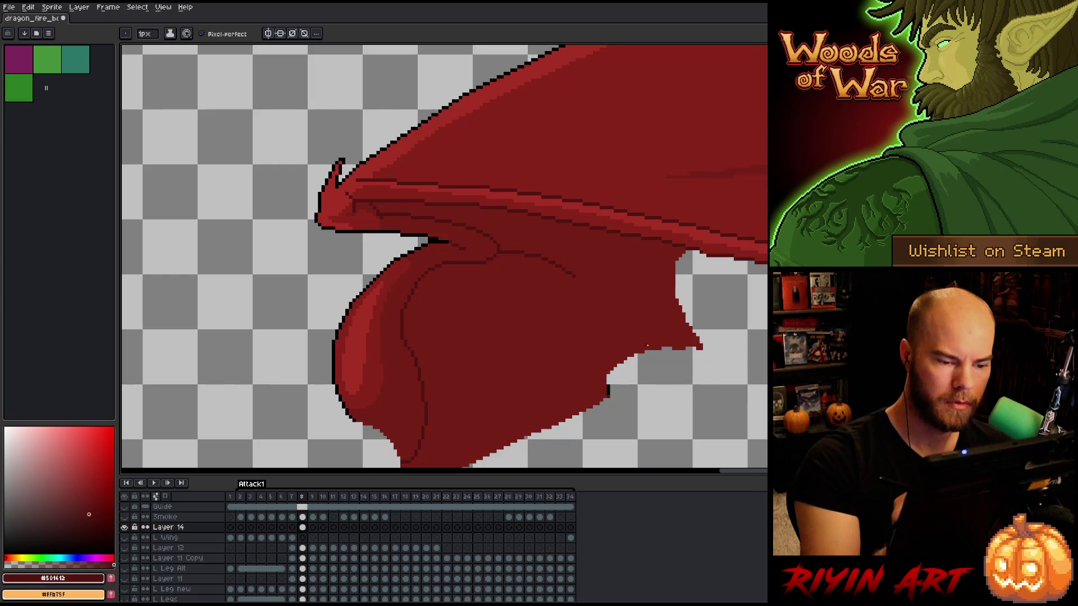
{"action": "left_click_drag", "start_coordinate": [502, 258], "coordinate": [595, 293]}
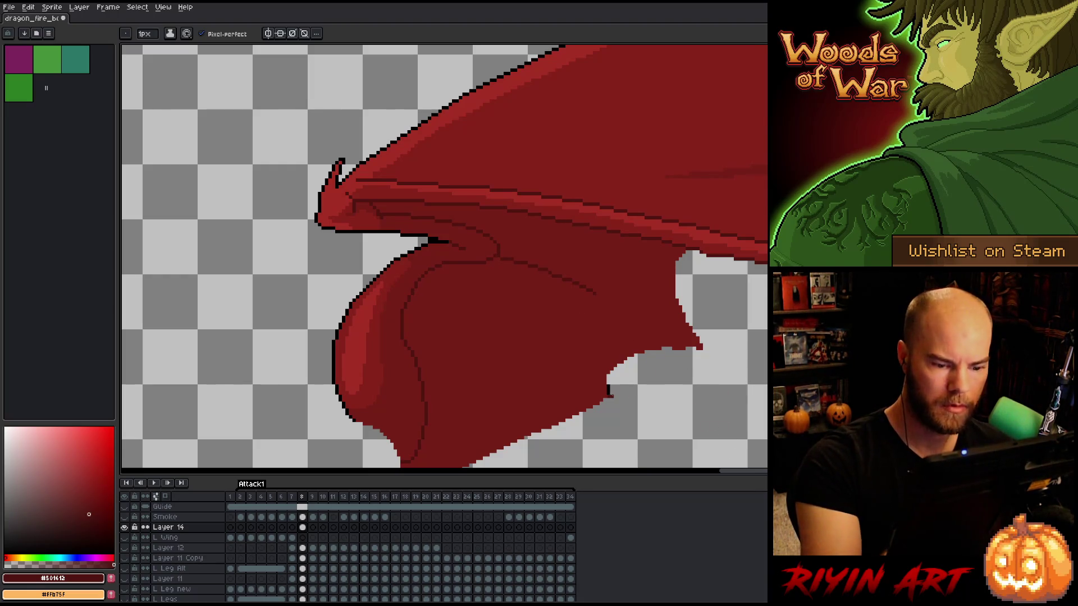
Lasso the membrane's right edge and give it a black outline
{"action": "key", "text": "m"}
{"action": "key", "text": "b"}
{"action": "key", "text": "e"}
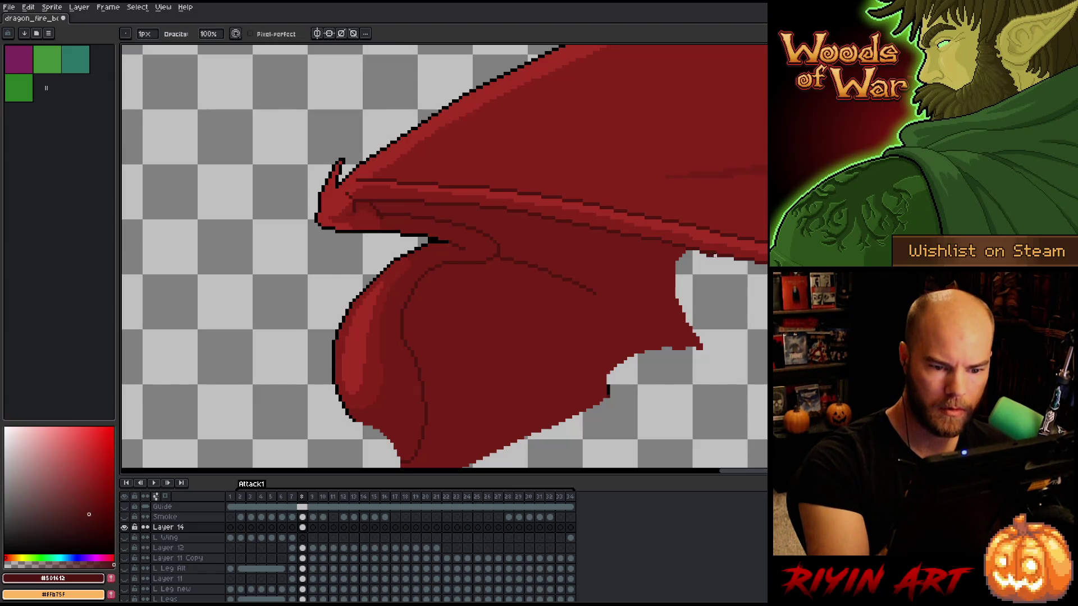
{"action": "key", "text": "b"}
{"action": "left_click", "coordinate": [681, 343], "text": "alt"}
{"action": "key", "text": "e"}
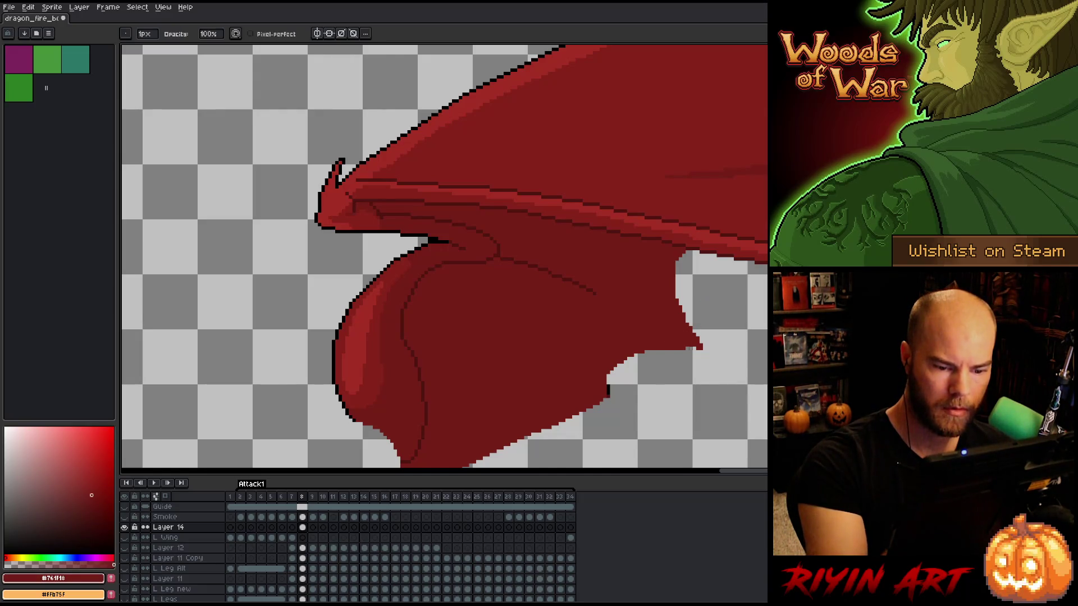
{"action": "key", "text": "q"}
{"action": "mouse_move", "coordinate": [687, 252]}
{"action": "left_mouse_down"}
{"action": "mouse_move", "coordinate": [724, 299]}
{"action": "mouse_move", "coordinate": [621, 376]}
{"action": "mouse_move", "coordinate": [614, 313]}
{"action": "mouse_move", "coordinate": [663, 257]}
{"action": "left_mouse_up"}
{"action": "left_click", "coordinate": [608, 389], "text": "alt"}
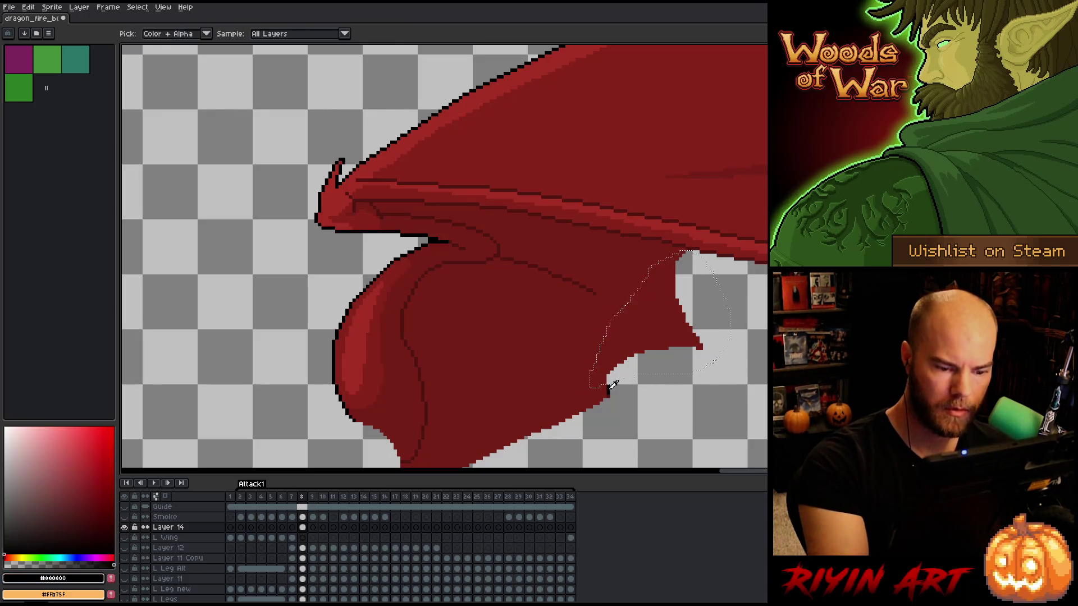
{"action": "key", "text": "shift+o"}
{"action": "key", "text": "Return"}
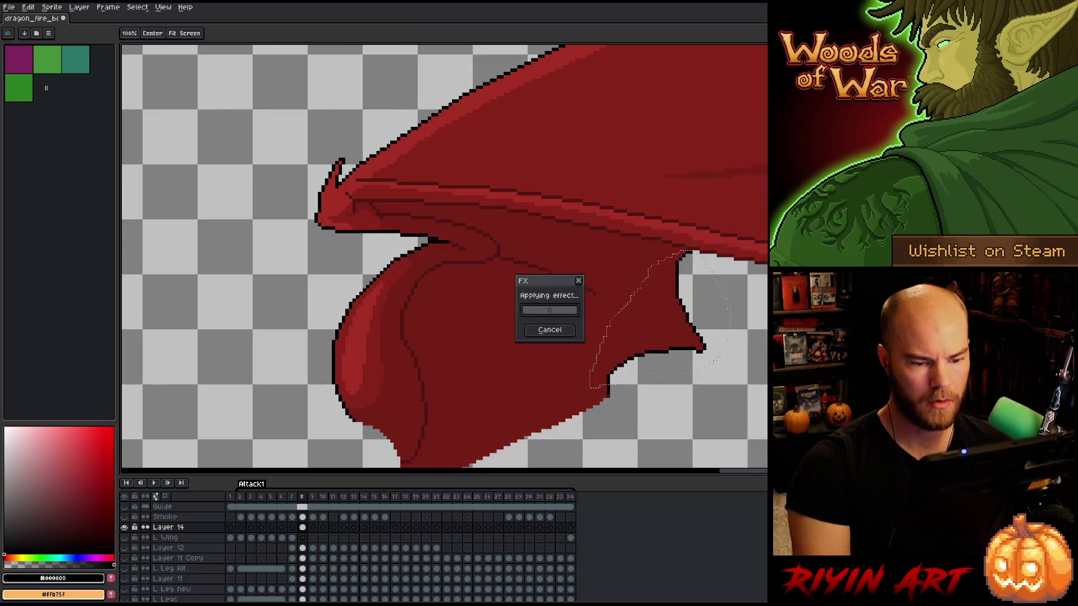
{"action": "key", "text": "b"}
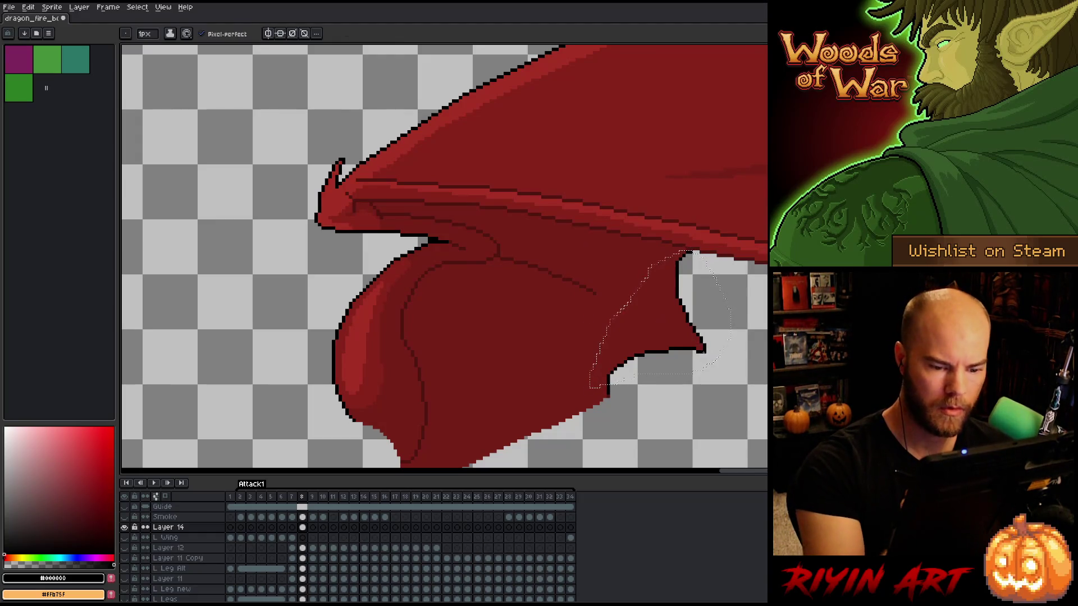
{"action": "scroll", "coordinate": [739, 270], "scroll_direction": "down", "scroll_amount": 2}
{"action": "scroll", "coordinate": [738, 270], "scroll_direction": "up", "scroll_amount": 1}
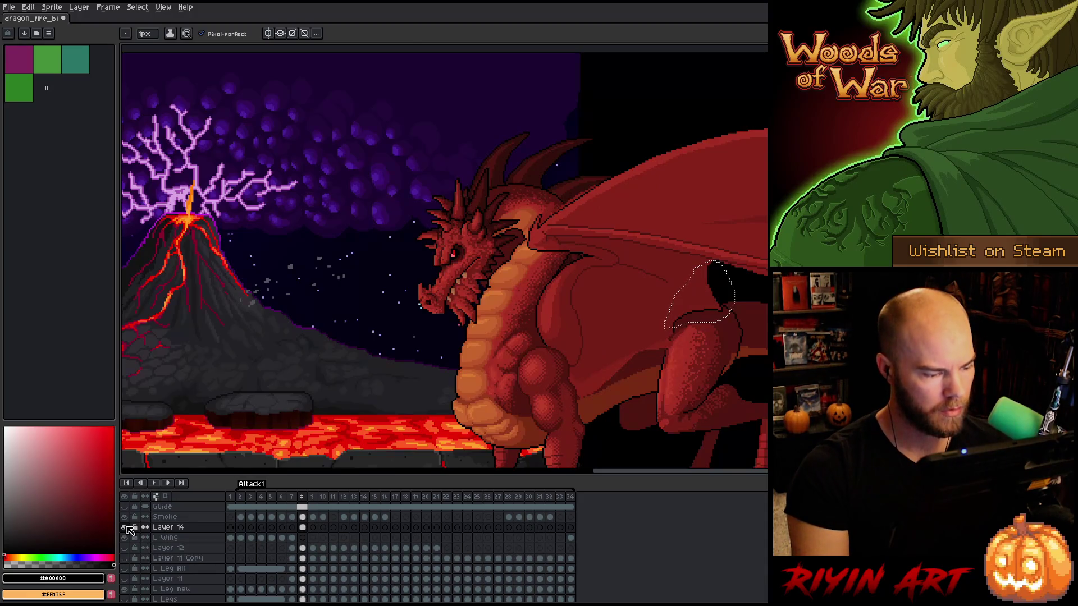
Show every scene layer again and drop the wing-edge selection
{"action": "left_click", "coordinate": [124, 527], "text": "alt"}
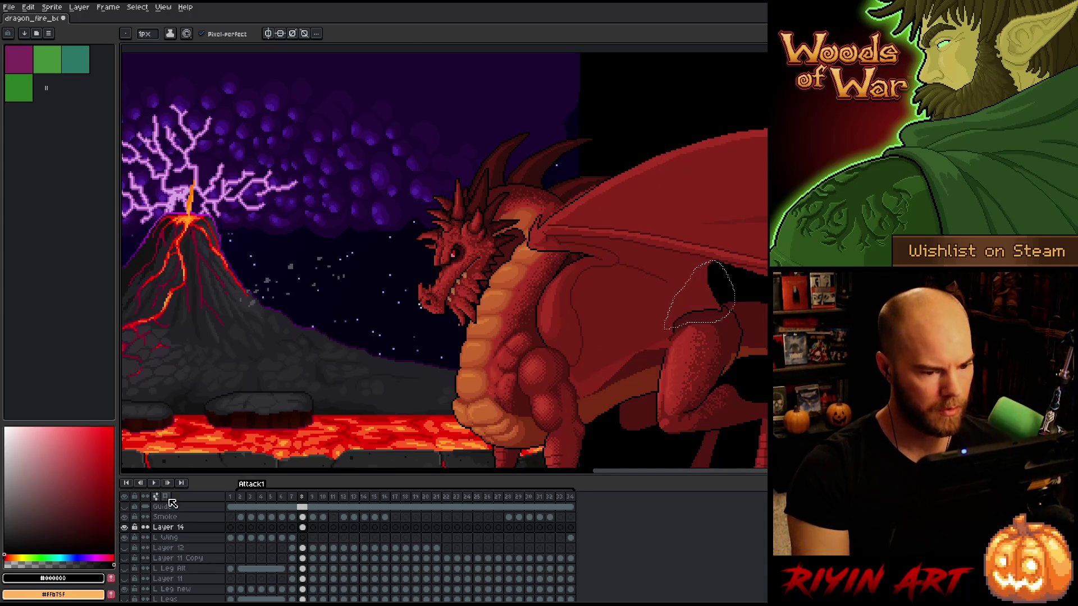
{"action": "key", "text": "ctrl+d"}
{"action": "scroll", "coordinate": [497, 360], "scroll_direction": "right", "scroll_amount": 5}
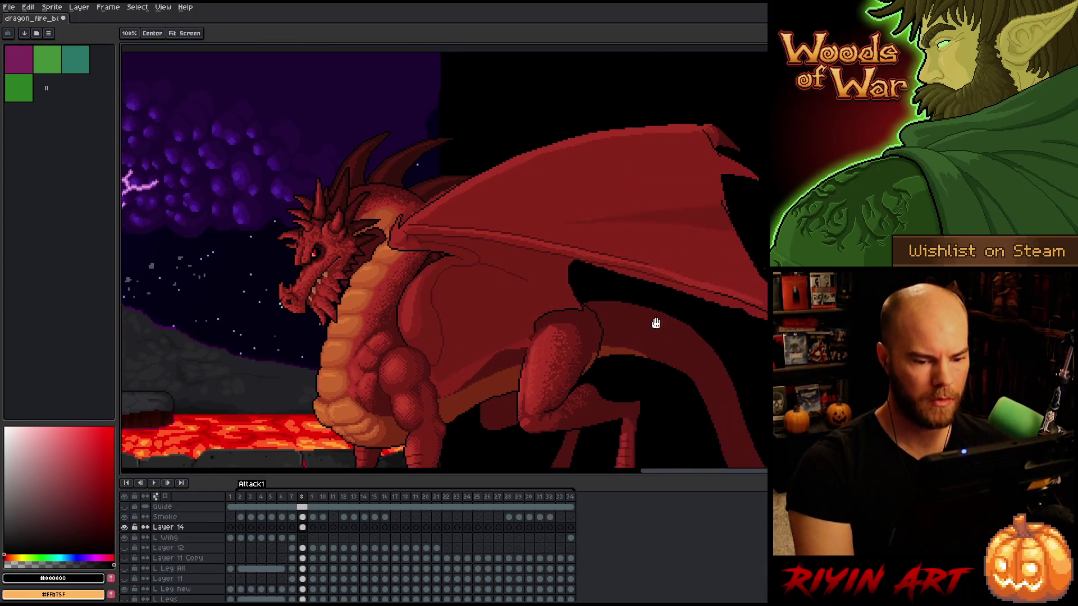
Compare frames 7 and 8 of the dragon's pose, then zoom frame 8 onto the wing joint
{"action": "key", "text": "Left"}
{"action": "key", "text": "Right"}
{"action": "key", "text": "Left"}
{"action": "key", "text": "Right"}
{"action": "key", "text": "Left"}
{"action": "key", "text": "Right"}
{"action": "key", "text": "Left"}
{"action": "key", "text": "Right"}
{"action": "key", "text": "Left"}
{"action": "key", "text": "Right"}
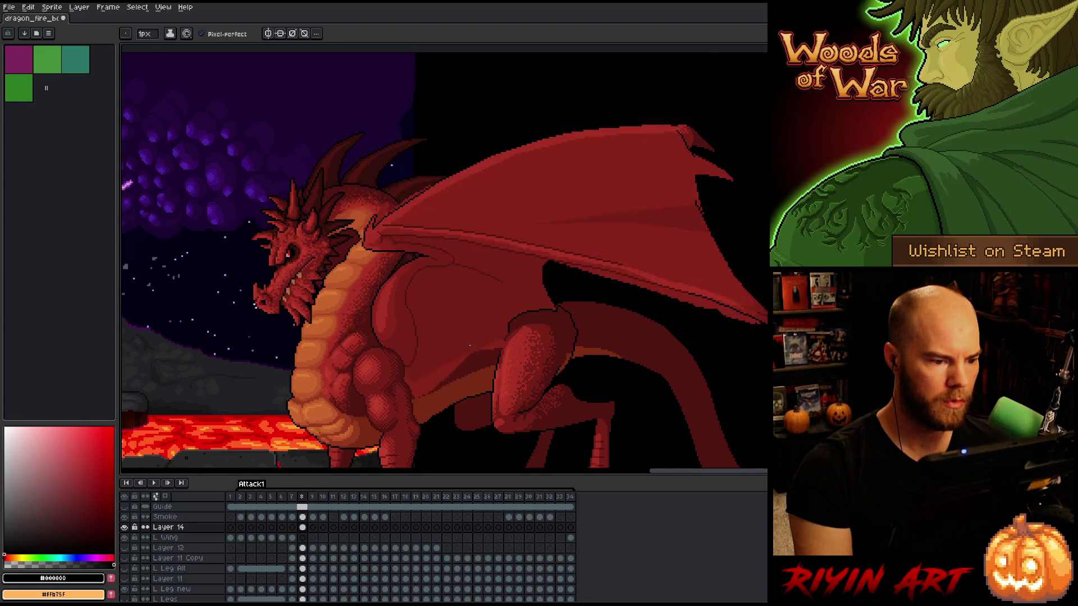
{"action": "key", "text": "Left"}
{"action": "key", "text": "Right"}
{"action": "key", "text": "Left"}
{"action": "key", "text": "Right"}
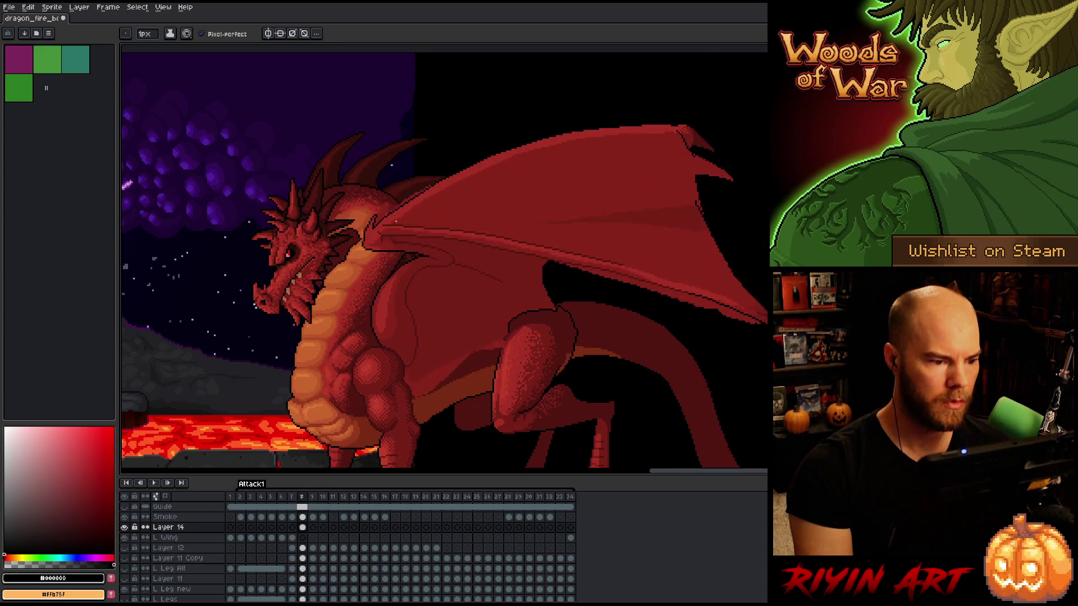
{"action": "scroll", "coordinate": [396, 221], "scroll_direction": "up", "scroll_amount": 3}
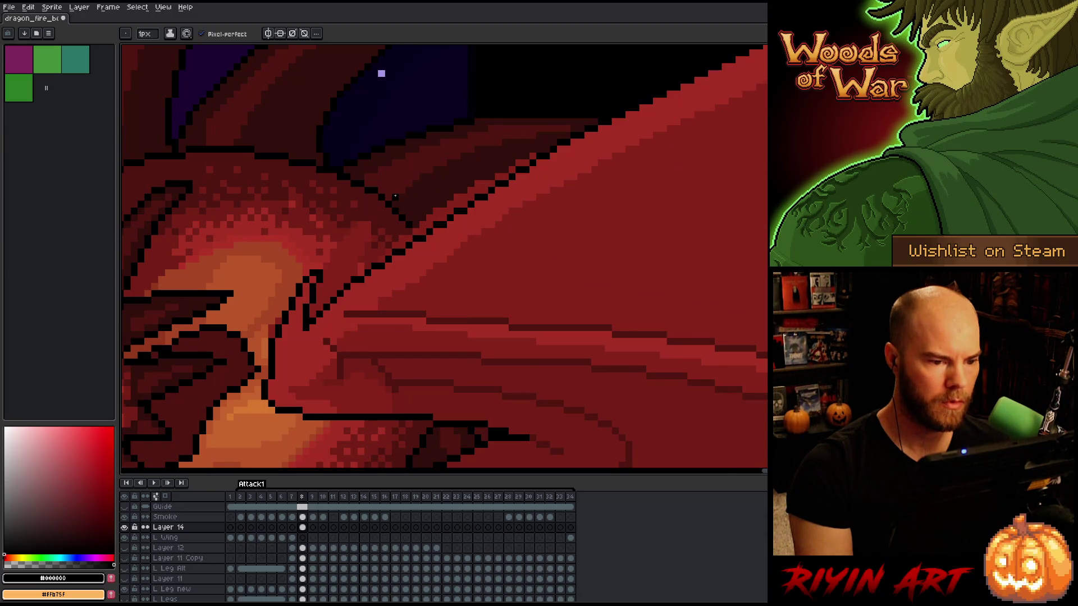
{"action": "scroll", "coordinate": [396, 197], "scroll_direction": "down", "scroll_amount": 3}
{"action": "key", "text": "Left"}
{"action": "key", "text": "Right"}
{"action": "key", "text": "Left"}
{"action": "key", "text": "Right"}
{"action": "key", "text": "Left"}
{"action": "key", "text": "Right"}
{"action": "key", "text": "Left"}
{"action": "key", "text": "Right"}
{"action": "key", "text": "Left"}
{"action": "key", "text": "Right"}
{"action": "key", "text": "Left"}
{"action": "key", "text": "Right"}
{"action": "key", "text": "Left"}
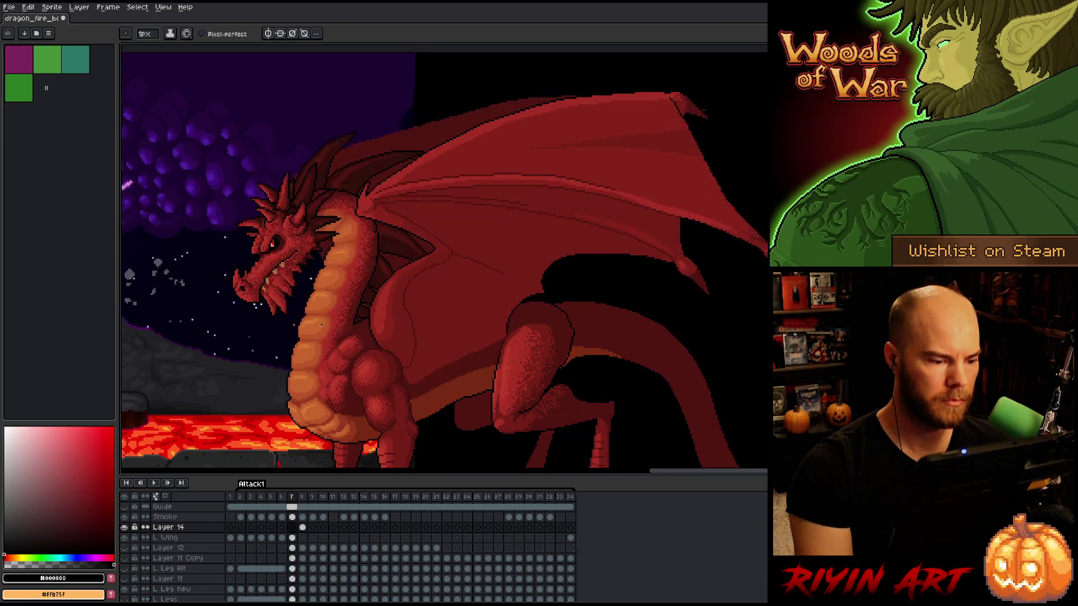
{"action": "key", "text": "Right"}
{"action": "key", "text": "Left"}
{"action": "key", "text": "Right"}
{"action": "key", "text": "Left"}
{"action": "key", "text": "Right"}
{"action": "key", "text": "Left"}
{"action": "key", "text": "Left"}
{"action": "key", "text": "Right"}
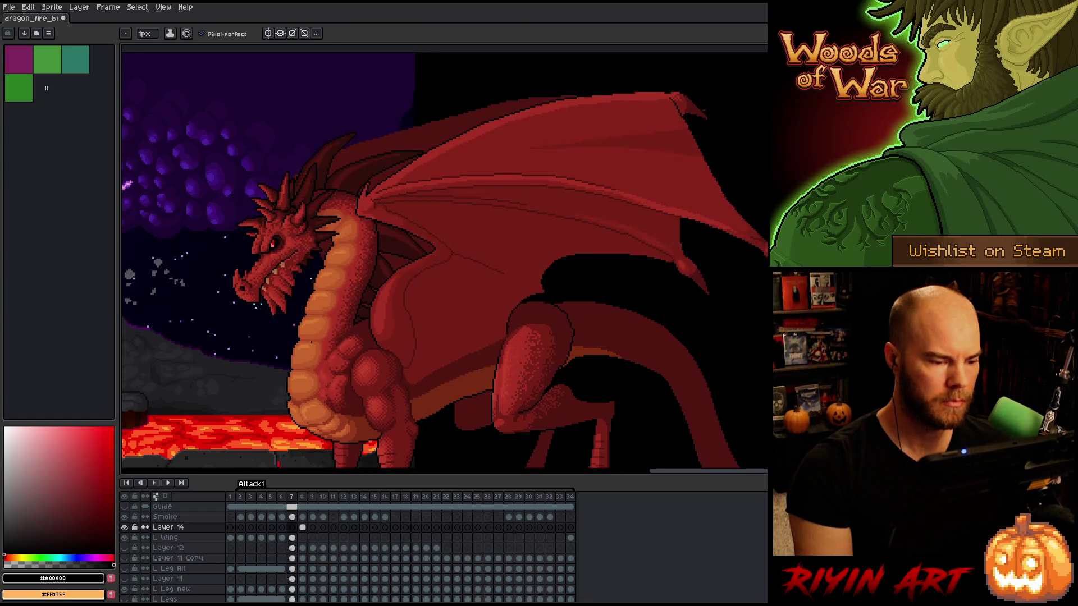
{"action": "key", "text": "Right"}
{"action": "scroll", "coordinate": [421, 269], "scroll_direction": "up", "scroll_amount": 4}
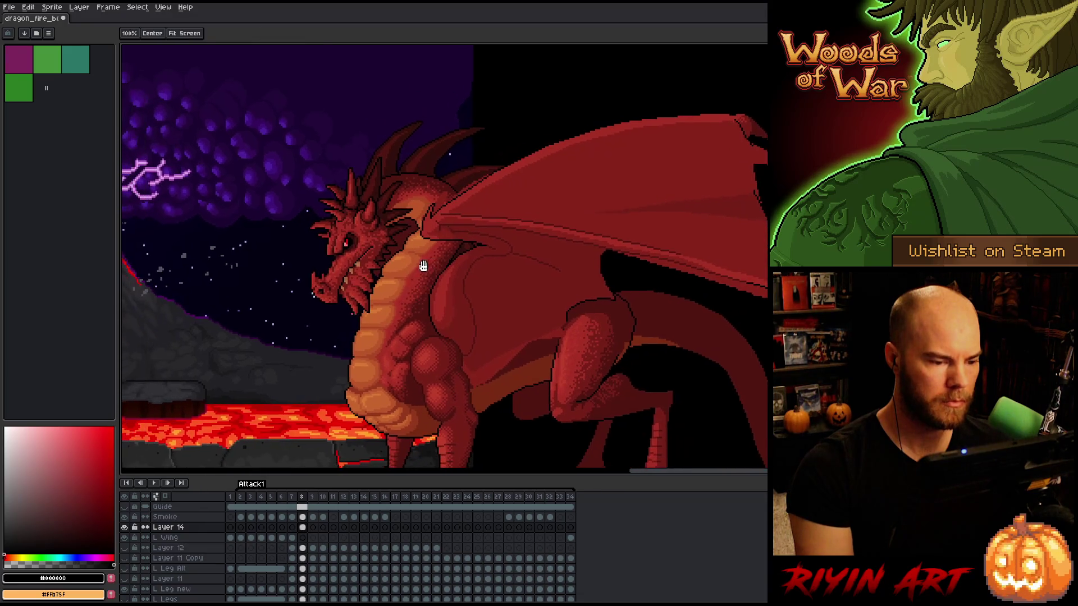
{"action": "left_click_drag", "start_coordinate": [355, 322], "coordinate": [338, 282]}
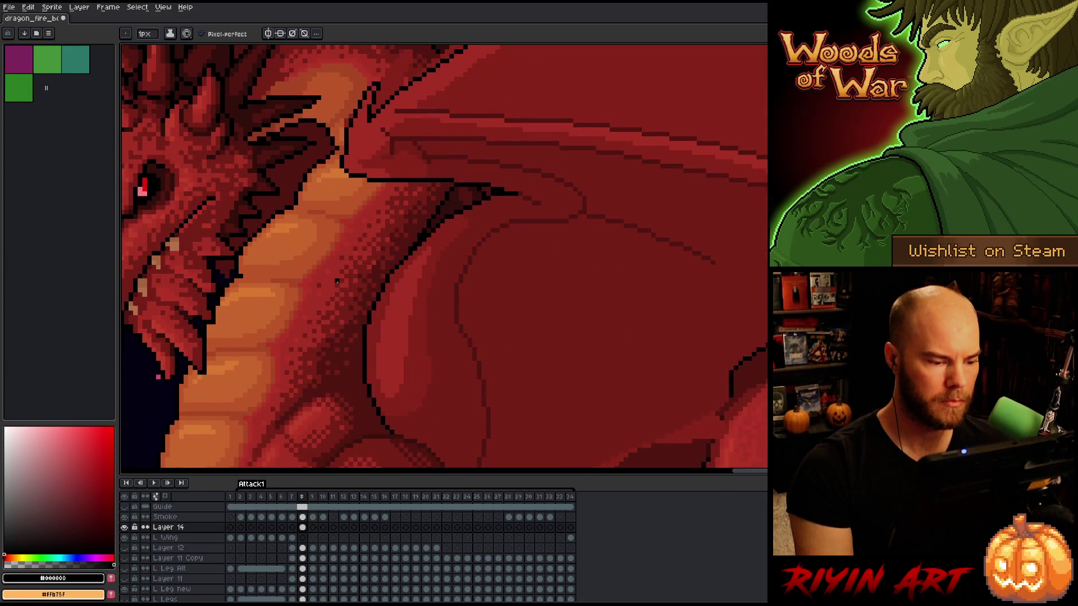
Lasso the wing joint and compare it between frames 7 and 8
{"action": "key", "text": "m"}
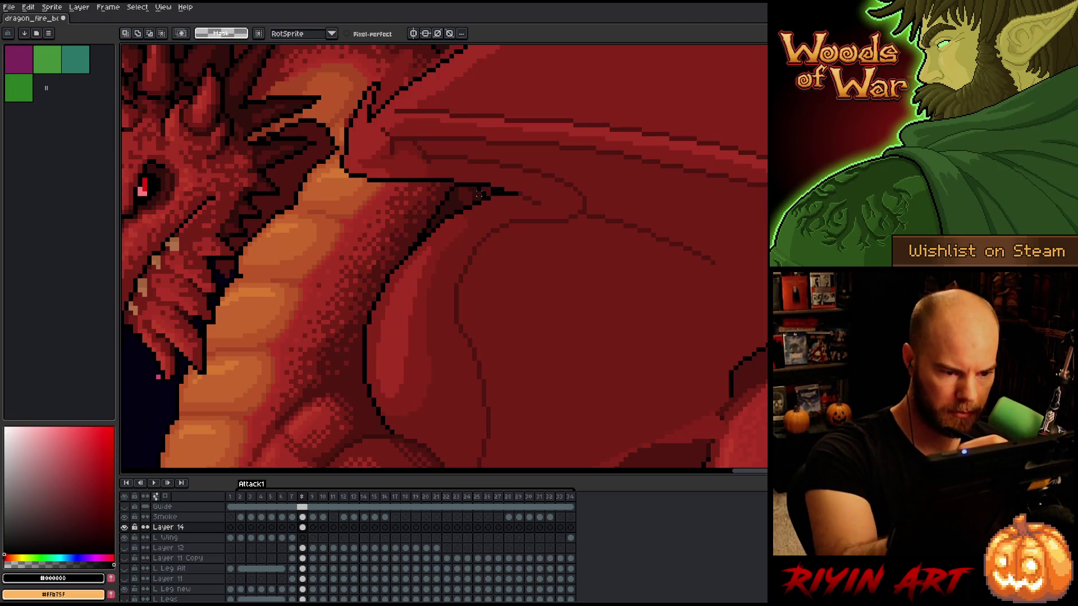
{"action": "mouse_move", "coordinate": [509, 194]}
{"action": "left_mouse_down"}
{"action": "mouse_move", "coordinate": [528, 207]}
{"action": "mouse_move", "coordinate": [577, 197]}
{"action": "mouse_move", "coordinate": [683, 217]}
{"action": "mouse_move", "coordinate": [536, 353]}
{"action": "mouse_move", "coordinate": [503, 415]}
{"action": "mouse_move", "coordinate": [449, 422]}
{"action": "mouse_move", "coordinate": [442, 360]}
{"action": "mouse_move", "coordinate": [412, 331]}
{"action": "mouse_move", "coordinate": [329, 321]}
{"action": "mouse_move", "coordinate": [359, 253]}
{"action": "left_mouse_up"}
{"action": "key", "text": "ctrl+t"}
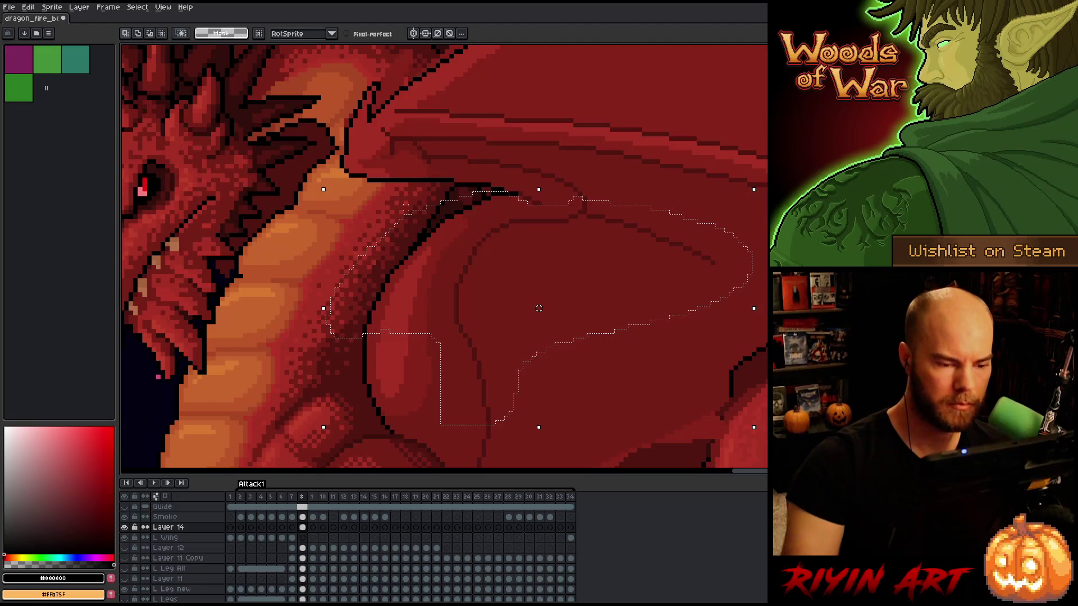
{"action": "key", "text": "comma"}
{"action": "key", "text": "period"}
{"action": "key", "text": "comma"}
{"action": "key", "text": "period"}
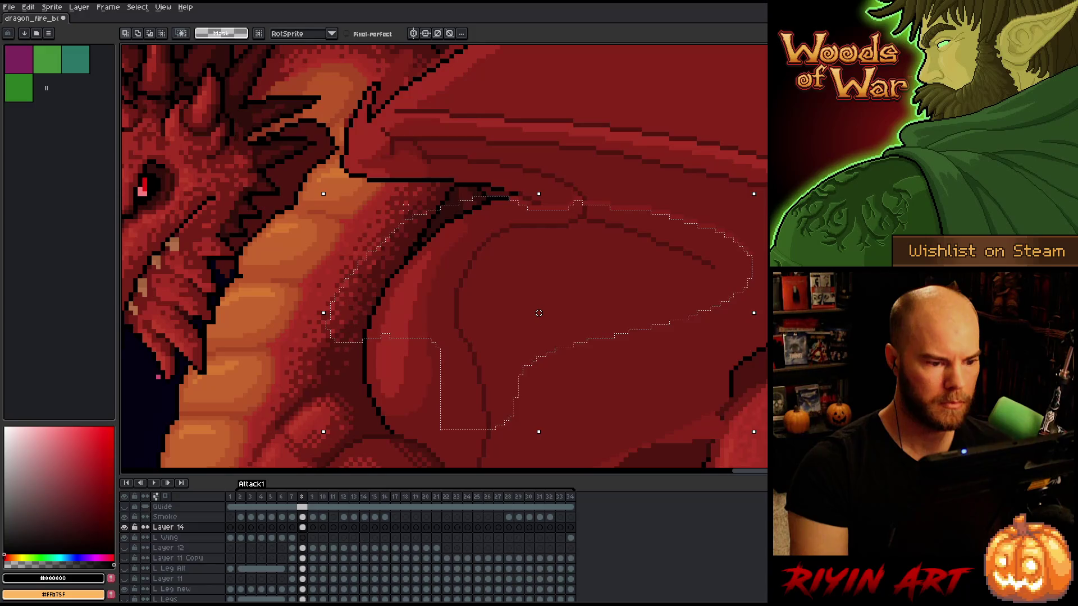
{"action": "key", "text": "comma"}
{"action": "key", "text": "period"}
{"action": "key", "text": "ctrl+d"}
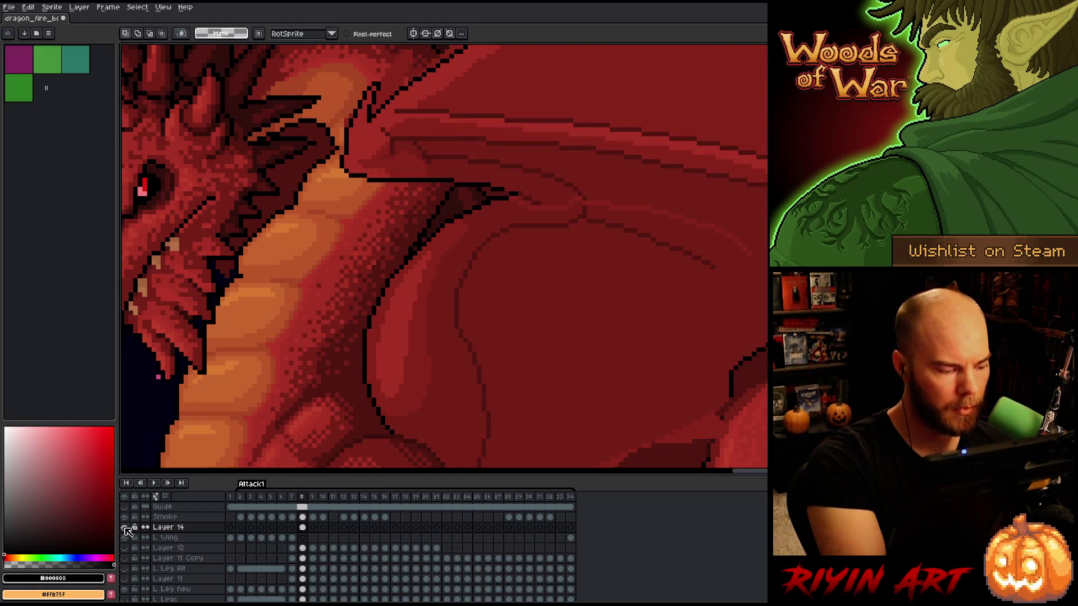
Paint over the grey and white highlight line on the wing in dark red
{"action": "key", "text": "i"}
{"action": "key", "text": "b"}
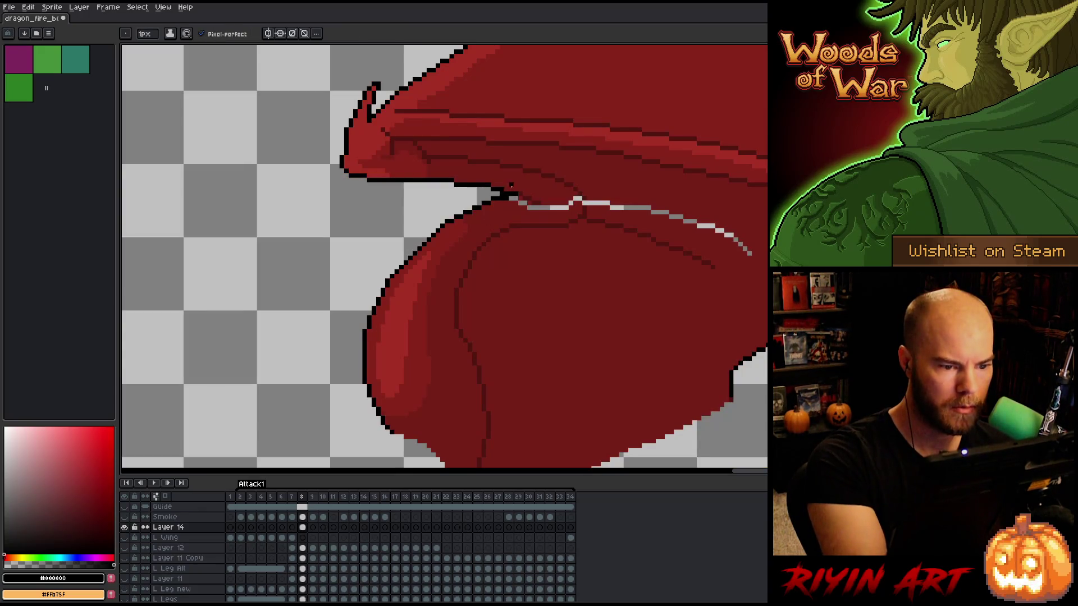
{"action": "left_click", "coordinate": [506, 208], "text": "alt"}
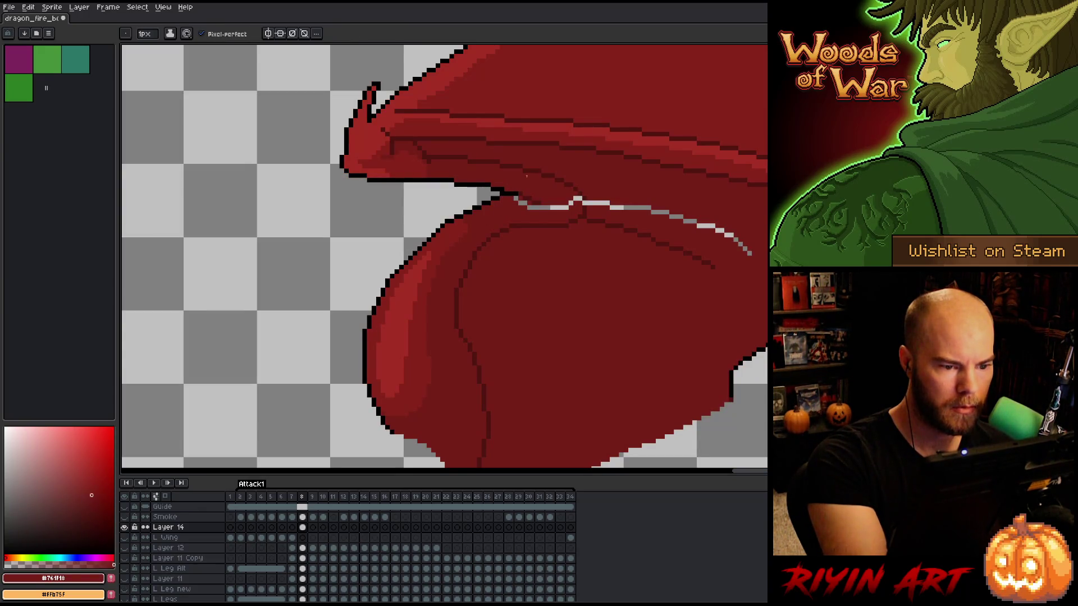
{"action": "left_click", "coordinate": [517, 192], "text": "alt"}
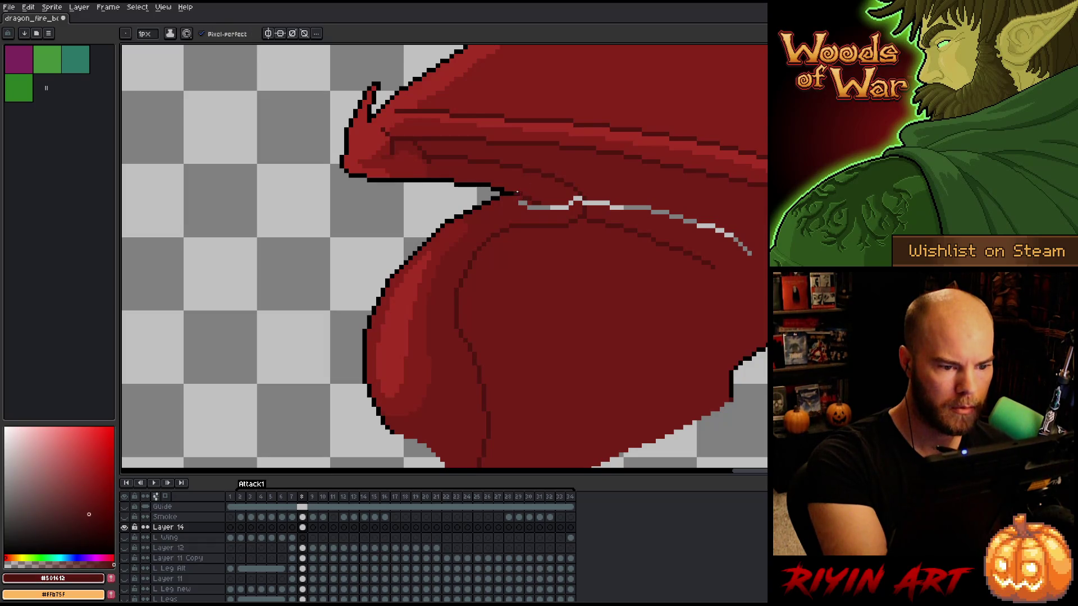
{"action": "left_click", "coordinate": [526, 187], "text": "alt"}
{"action": "left_click_drag", "start_coordinate": [521, 205], "coordinate": [585, 201]}
{"action": "key", "text": "g"}
{"action": "key", "text": "b"}
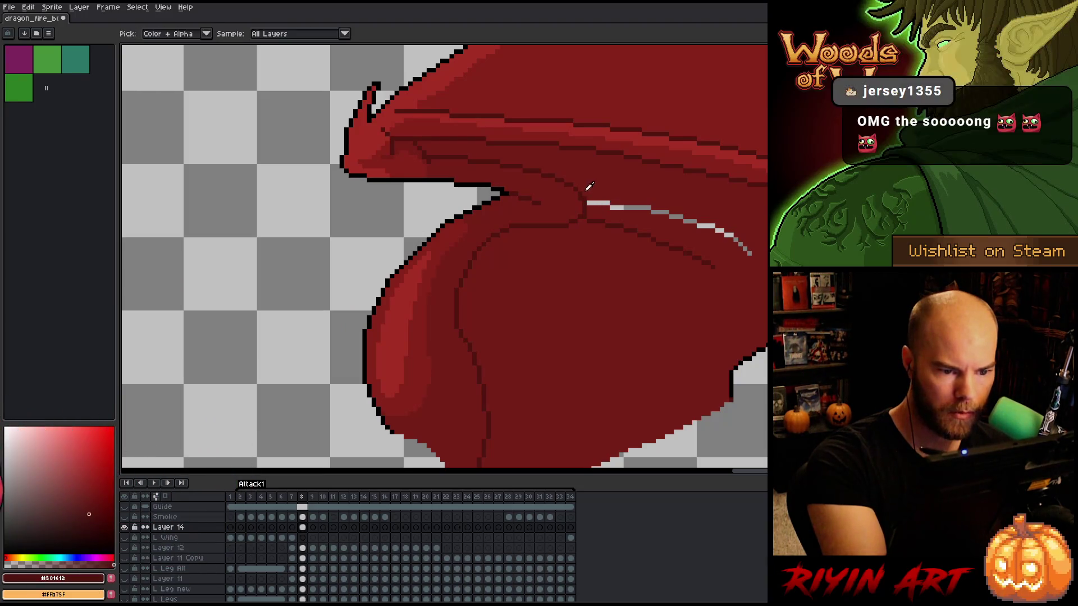
{"action": "left_click_drag", "start_coordinate": [610, 207], "coordinate": [722, 231]}
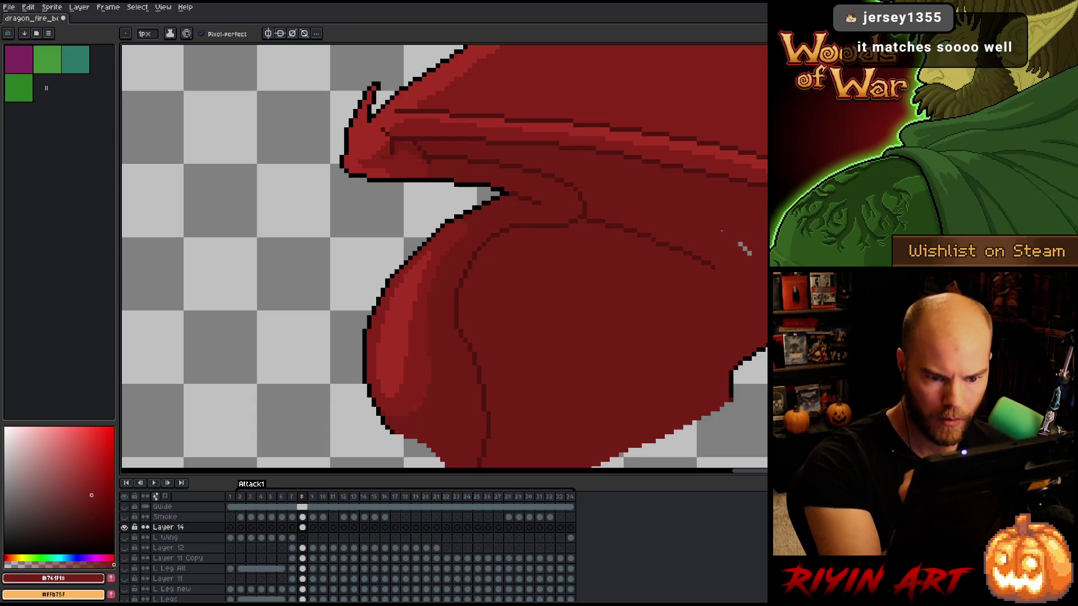
Save the file and show Layer 14's head and body artwork again
{"action": "key", "text": "ctrl+s"}
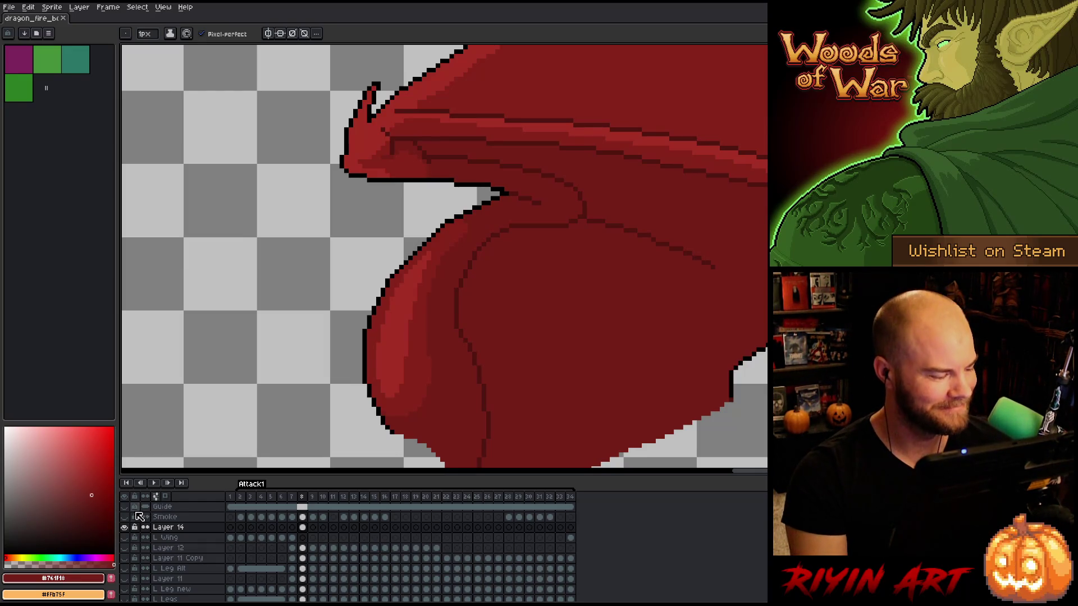
{"action": "left_click", "coordinate": [125, 527]}
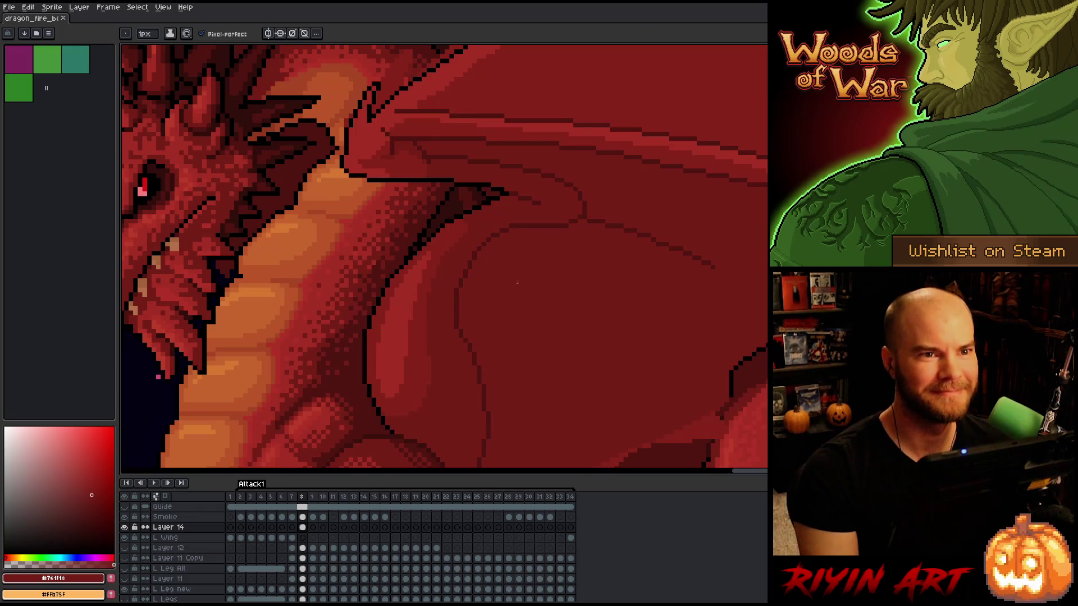
{"action": "scroll", "coordinate": [465, 263], "scroll_direction": "down", "scroll_amount": 3}
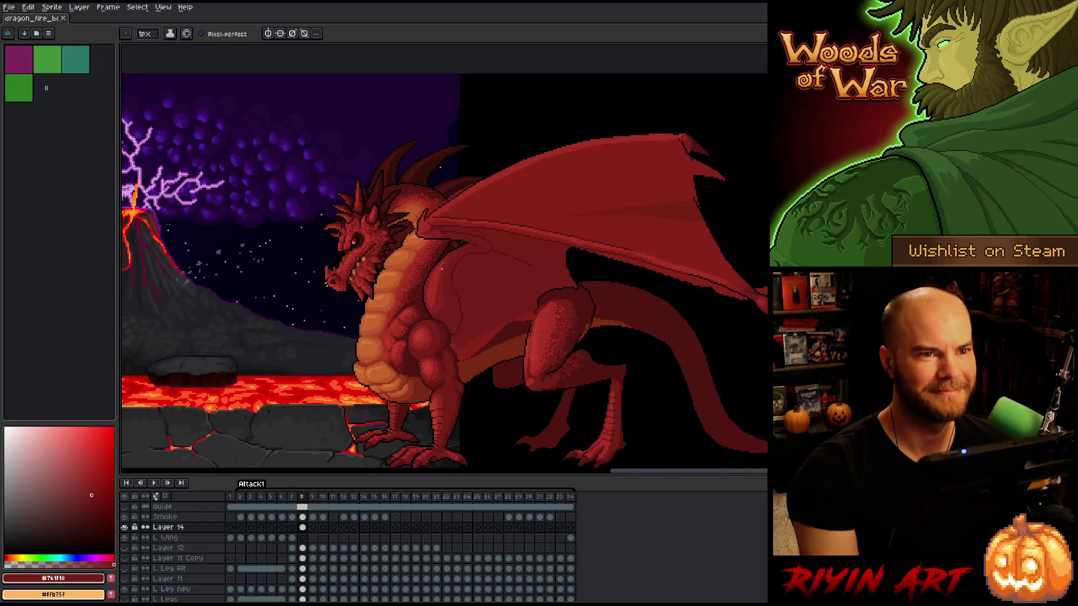
{"action": "scroll", "coordinate": [442, 269], "scroll_direction": "up", "scroll_amount": 2}
{"action": "scroll", "coordinate": [505, 271], "scroll_direction": "down", "scroll_amount": 1}
{"action": "key", "text": "space"}
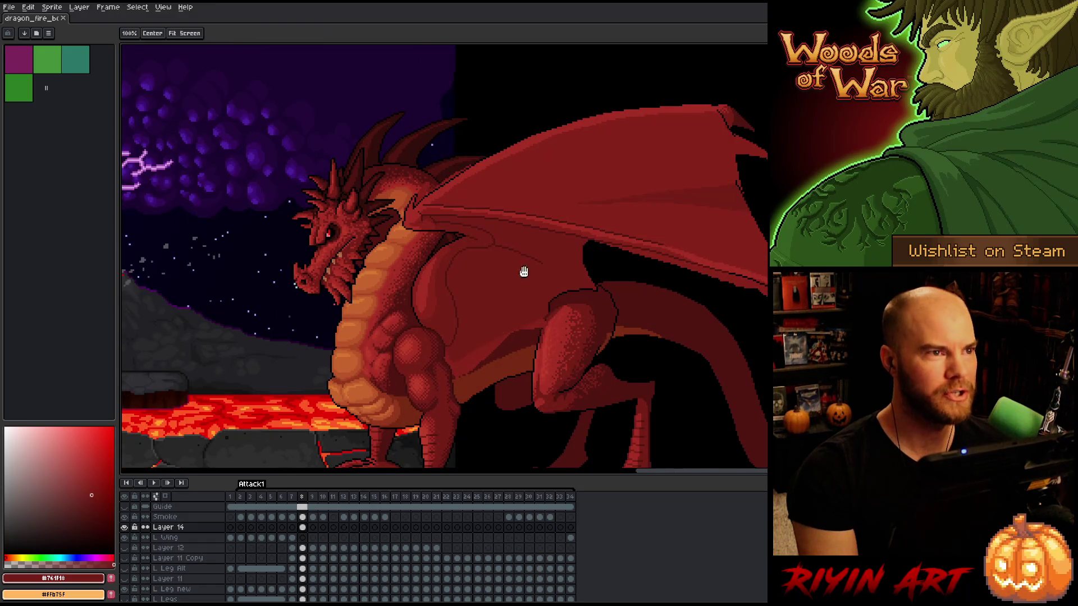
{"action": "left_click_drag", "start_coordinate": [524, 271], "coordinate": [525, 230]}
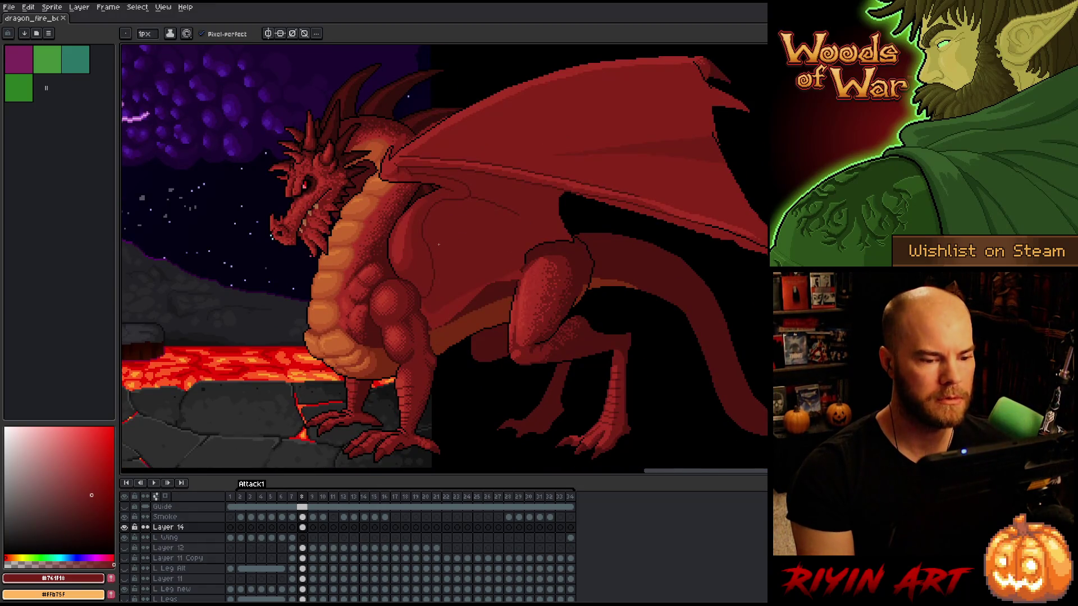
{"action": "scroll", "coordinate": [612, 232], "scroll_direction": "up", "scroll_amount": 3}
{"action": "scroll", "coordinate": [612, 231], "scroll_direction": "up", "scroll_amount": 2}
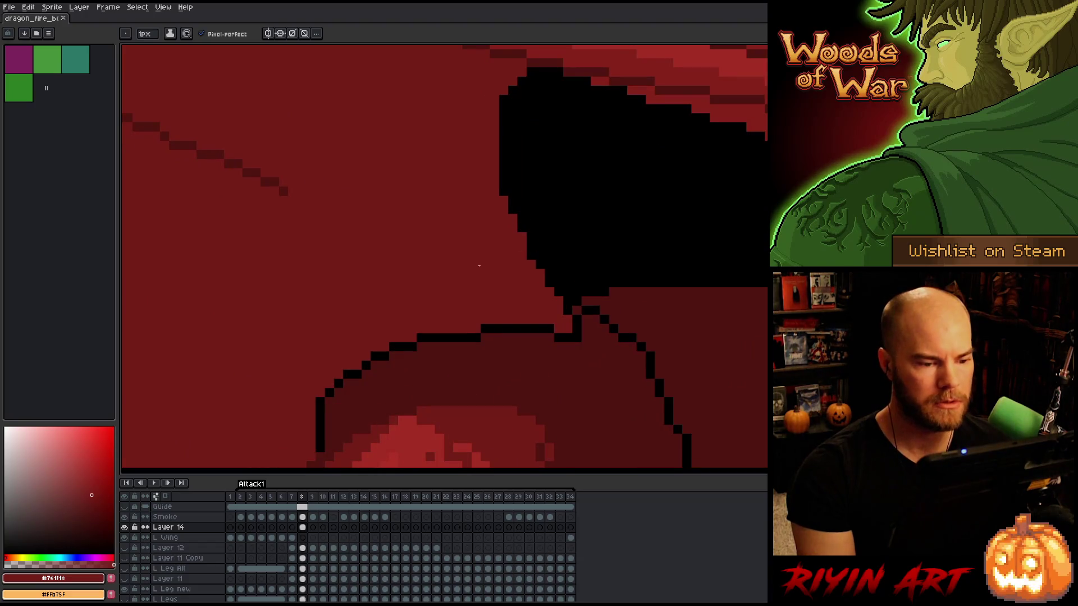
Sample black and the wing red while comparing the wing in frames 7 and 8
{"action": "left_click", "coordinate": [522, 224], "text": "alt"}
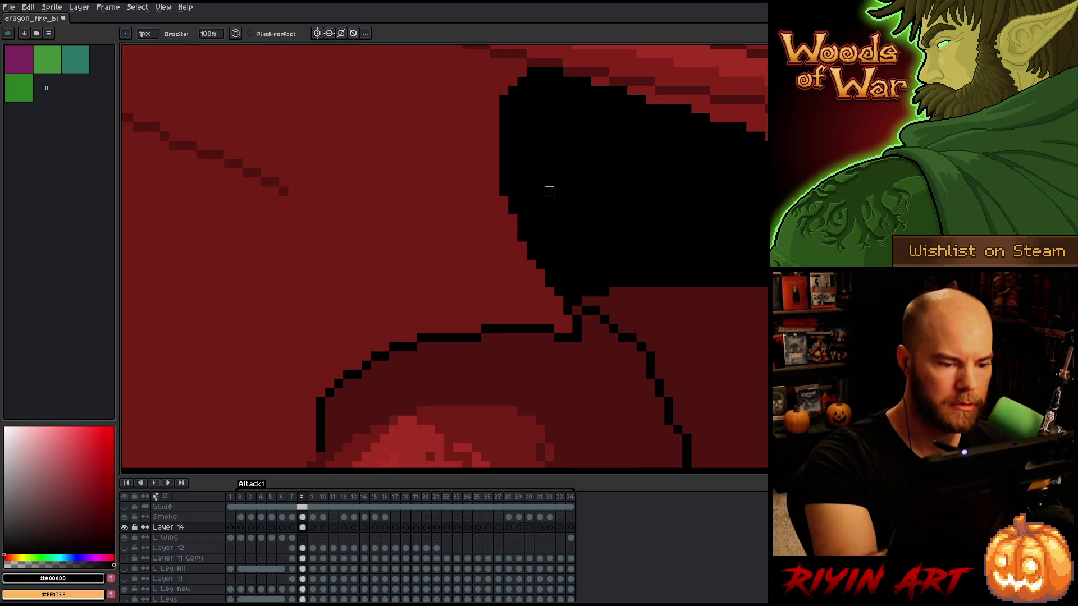
{"action": "scroll", "coordinate": [601, 197], "scroll_direction": "down", "scroll_amount": 5}
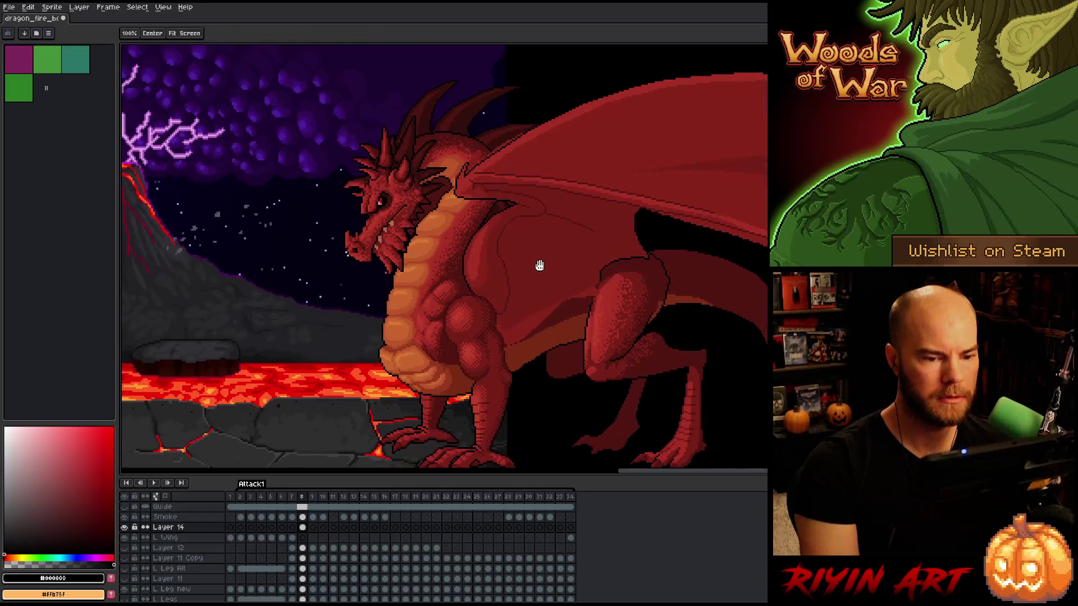
{"action": "key", "text": "Left"}
{"action": "key", "text": "Right"}
{"action": "key", "text": "Left"}
{"action": "key", "text": "Right"}
{"action": "key", "text": "Left"}
{"action": "key", "text": "Right"}
{"action": "scroll", "coordinate": [522, 225], "scroll_direction": "up", "scroll_amount": 4}
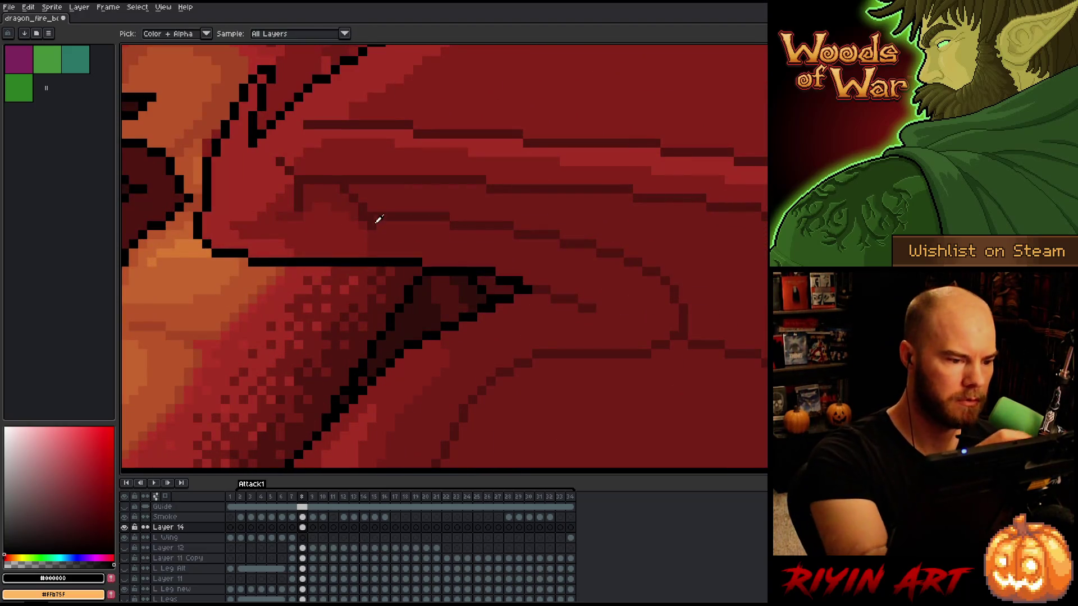
{"action": "left_click", "coordinate": [370, 224], "text": "alt"}
{"action": "scroll", "coordinate": [363, 169], "scroll_direction": "down", "scroll_amount": 5}
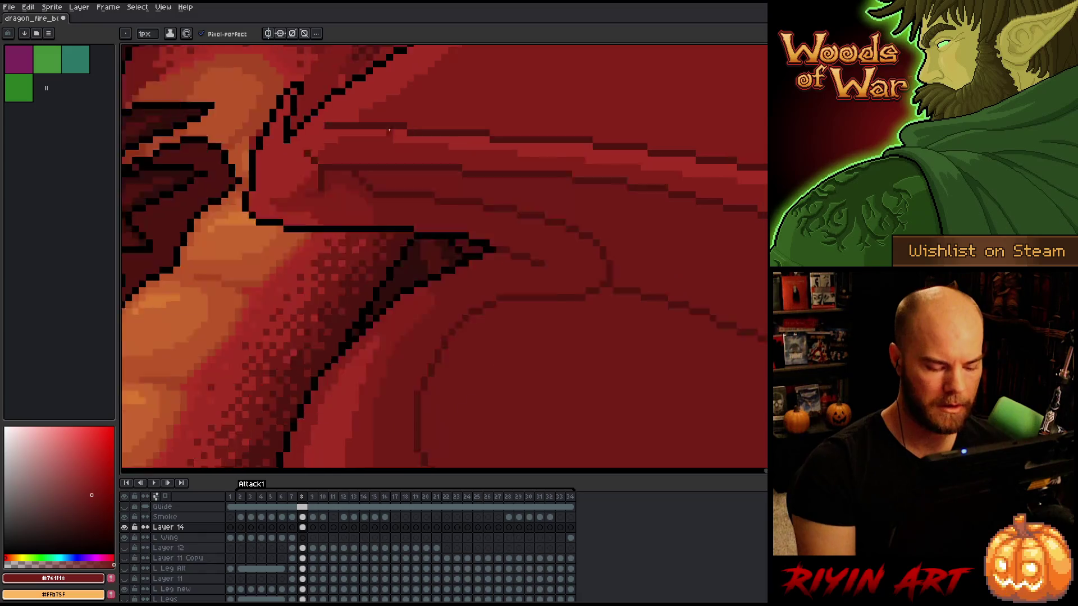
Review the wing pose across neighbouring frames and make the Left Wing layer active
{"action": "key", "text": "Left"}
{"action": "key", "text": "Right"}
{"action": "scroll", "coordinate": [363, 169], "scroll_direction": "down", "scroll_amount": 2}
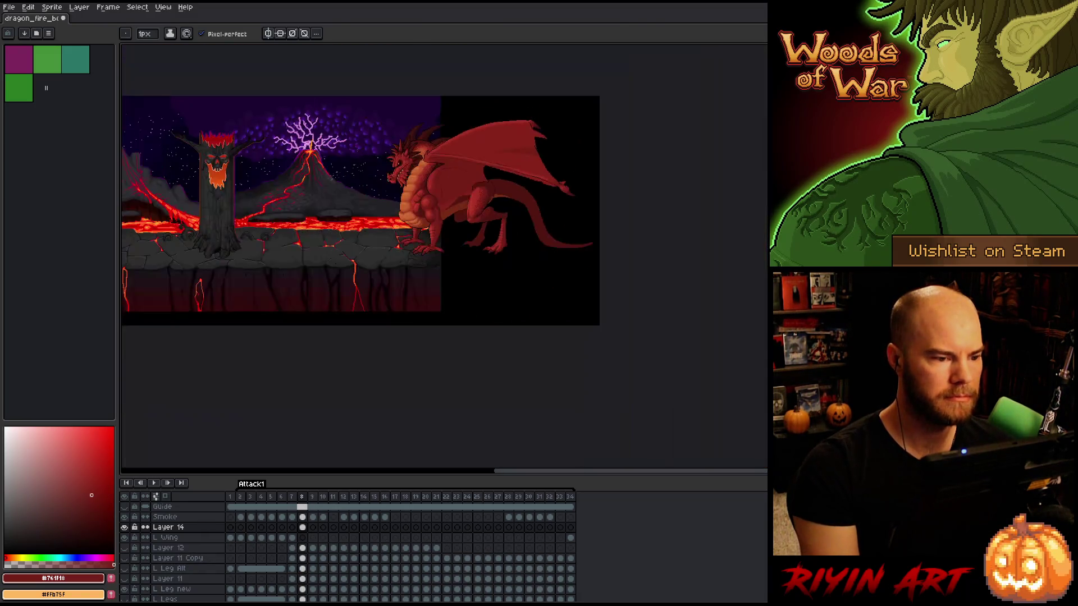
{"action": "scroll", "coordinate": [535, 219], "scroll_direction": "up", "scroll_amount": 2}
{"action": "key", "text": "Left"}
{"action": "key", "text": "Right"}
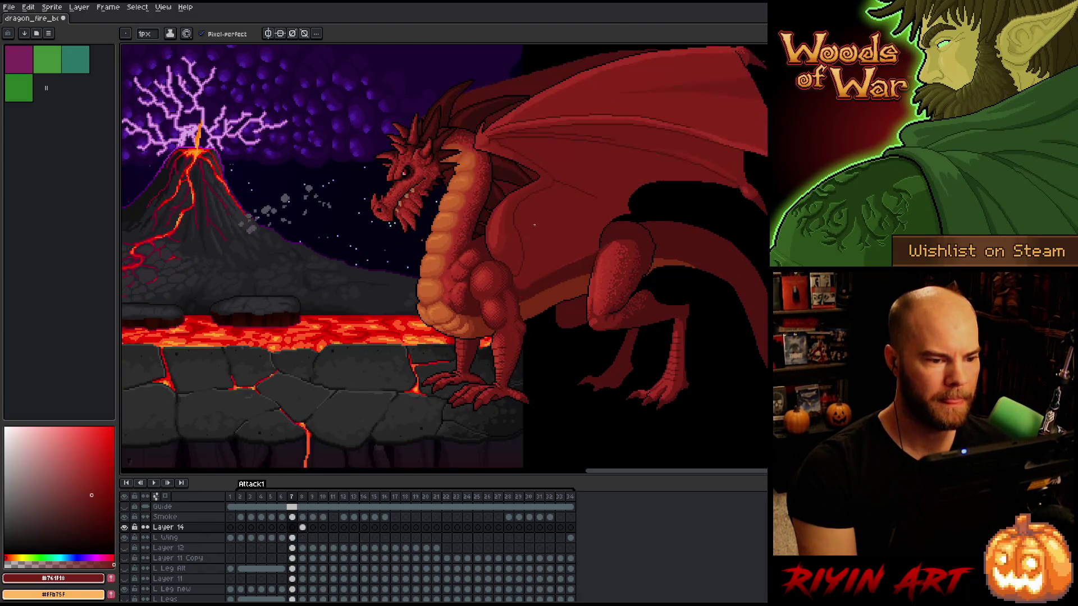
{"action": "key", "text": "Left"}
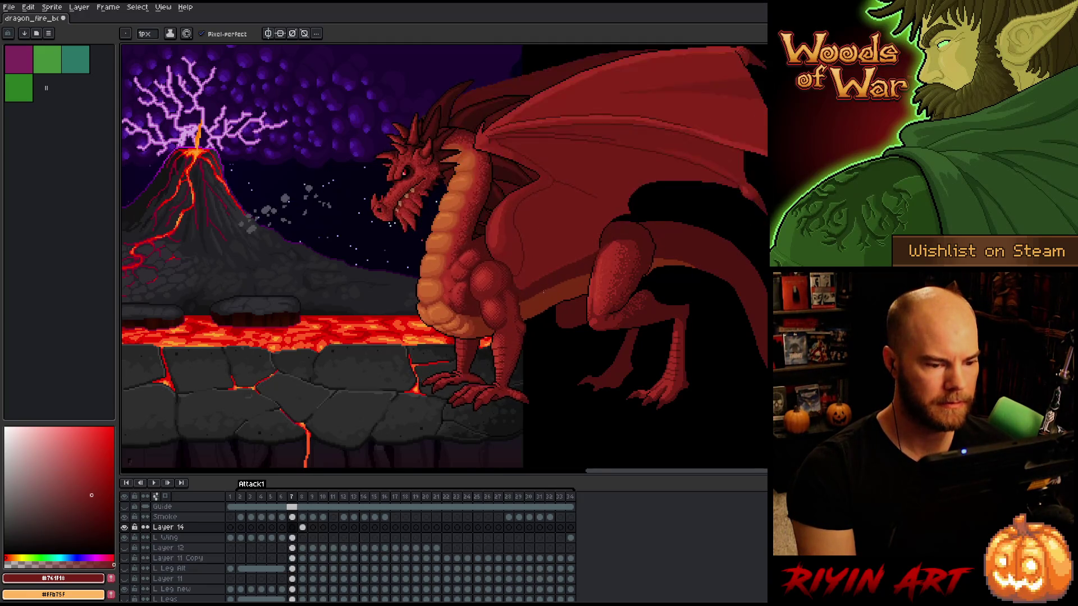
{"action": "key", "text": "Right"}
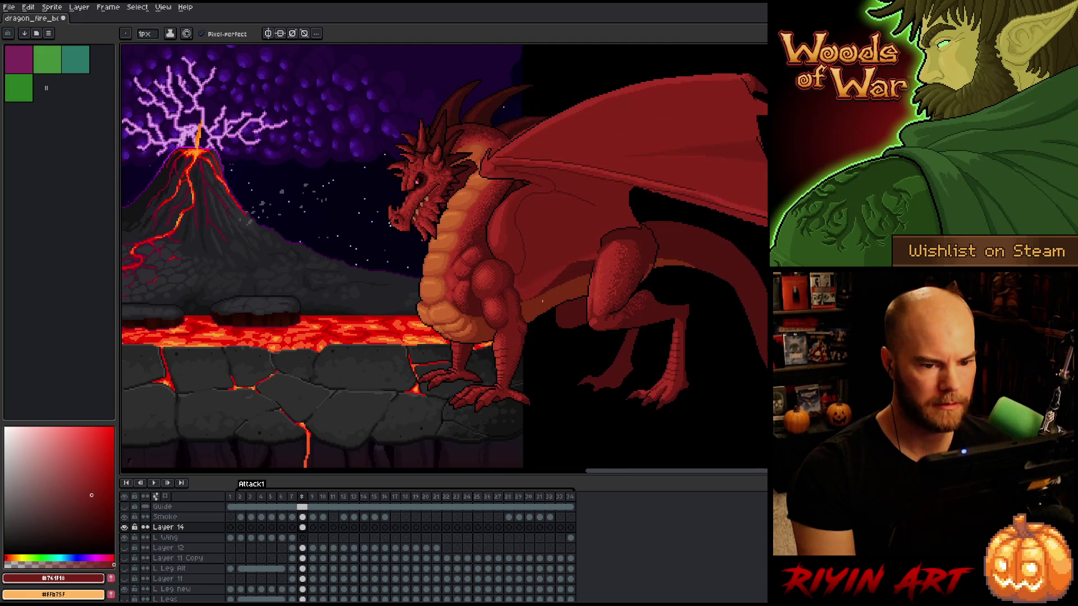
{"action": "left_click", "coordinate": [548, 284], "text": "ctrl"}
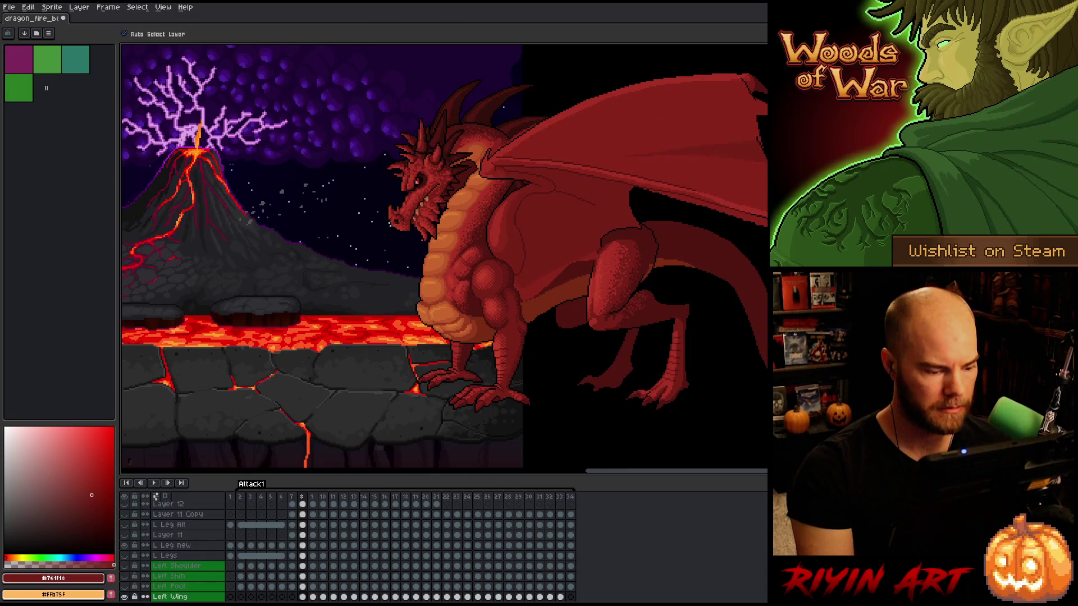
Flip back and forth between Attack frames to compare the wing and leg poses
{"action": "key", "text": "Left"}
{"action": "key", "text": "Right"}
{"action": "key", "text": "Left"}
{"action": "key", "text": "Right"}
{"action": "key", "text": "Left"}
{"action": "key", "text": "Right"}
{"action": "key", "text": "Left"}
{"action": "key", "text": "Right"}
{"action": "key", "text": "Left"}
{"action": "key", "text": "Right"}
{"action": "key", "text": "Left"}
{"action": "key", "text": "Right"}
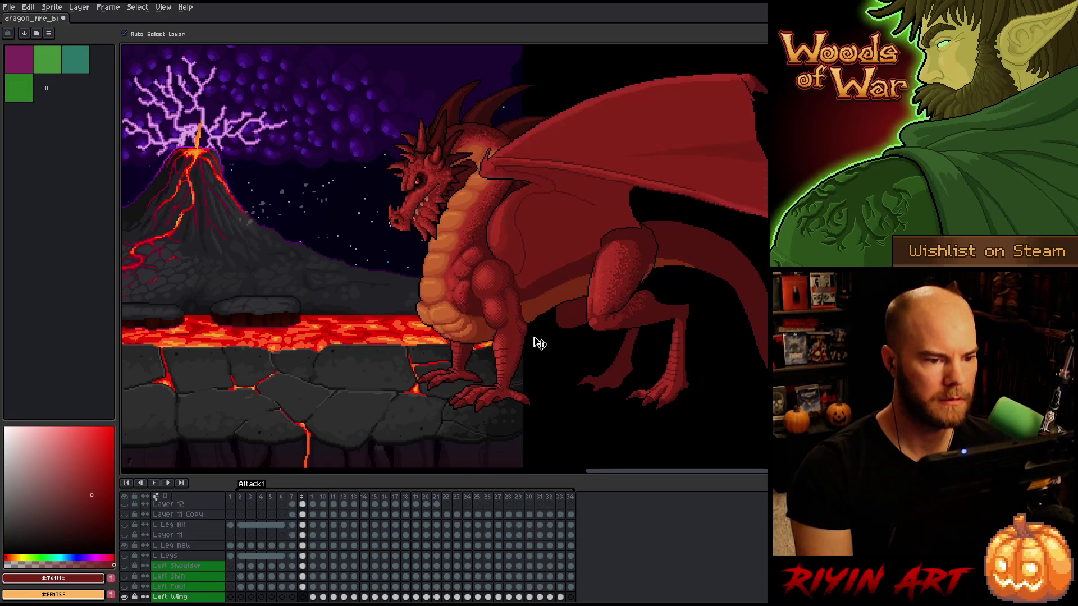
{"action": "key", "text": "Left"}
Step back to frame 3 and pick the Body Copy layer from the dragon's body
{"action": "key", "text": "Left"}
{"action": "left_click_drag", "start_coordinate": [616, 251], "coordinate": [588, 284]}
{"action": "key", "text": "Left"}
{"action": "key", "text": "Left"}
{"action": "key", "text": "Left"}
{"action": "key", "text": "Right"}
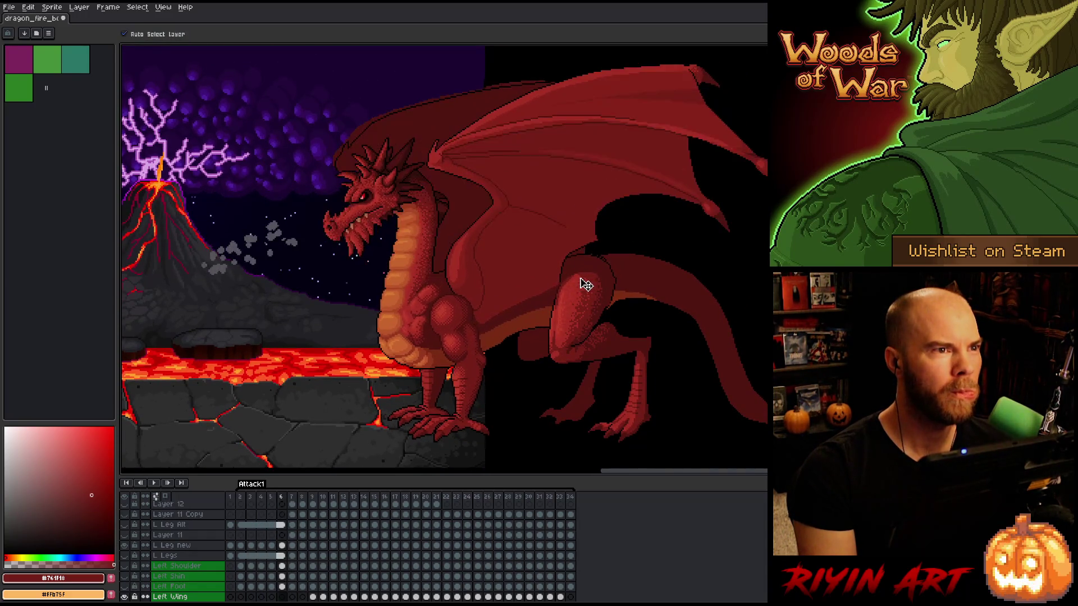
{"action": "key", "text": "Left"}
{"action": "key", "text": "Right"}
{"action": "key", "text": "Left"}
{"action": "key", "text": "Right"}
{"action": "key", "text": "Left"}
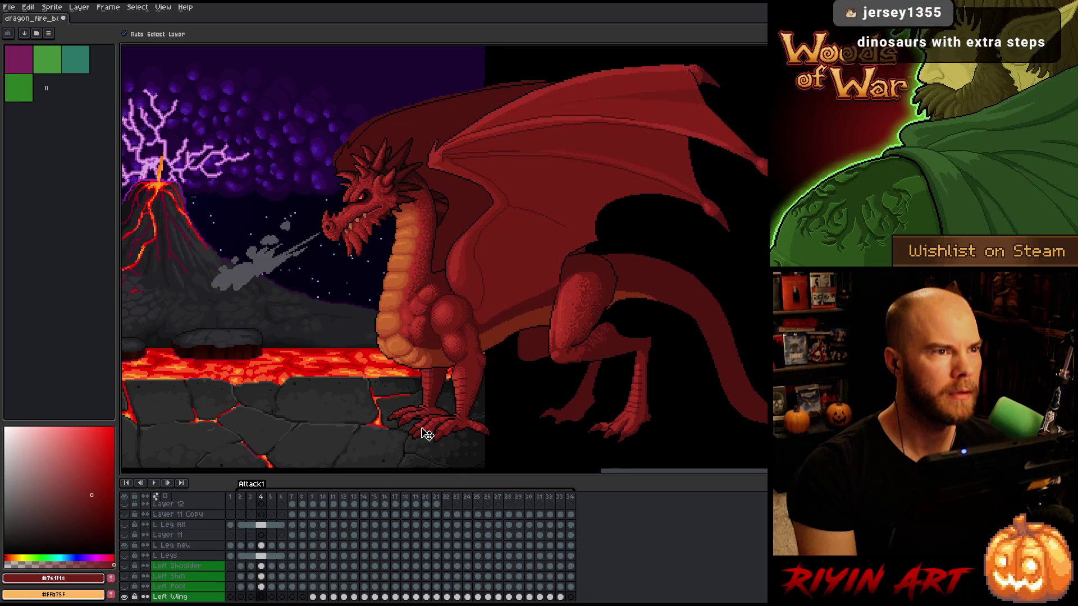
{"action": "key", "text": "Right"}
{"action": "key", "text": "Left"}
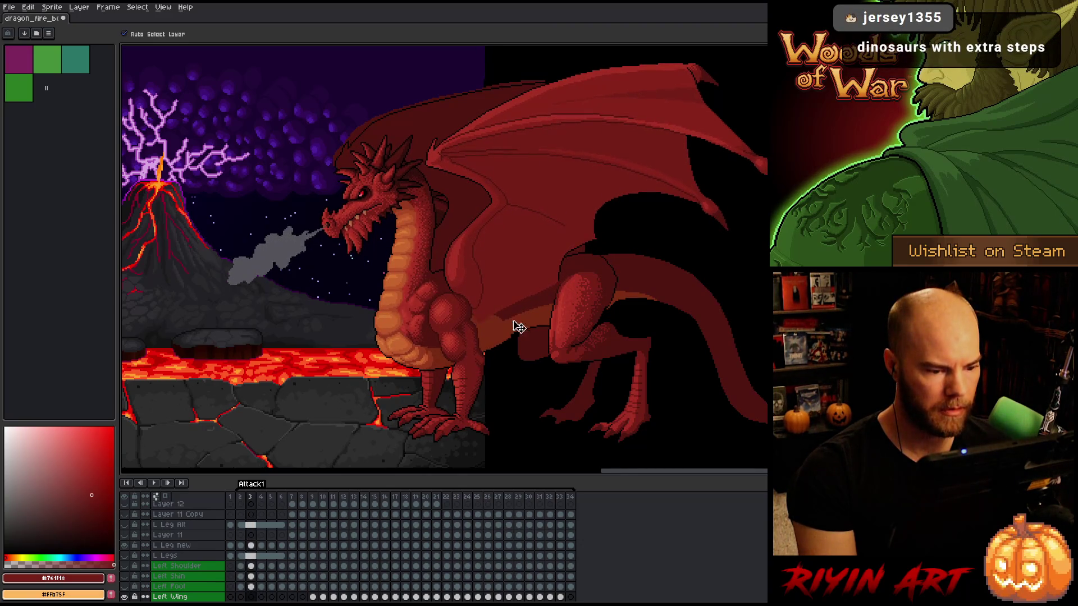
{"action": "left_click", "coordinate": [515, 316]}
{"action": "scroll", "coordinate": [516, 316], "scroll_direction": "up", "scroll_amount": 3}
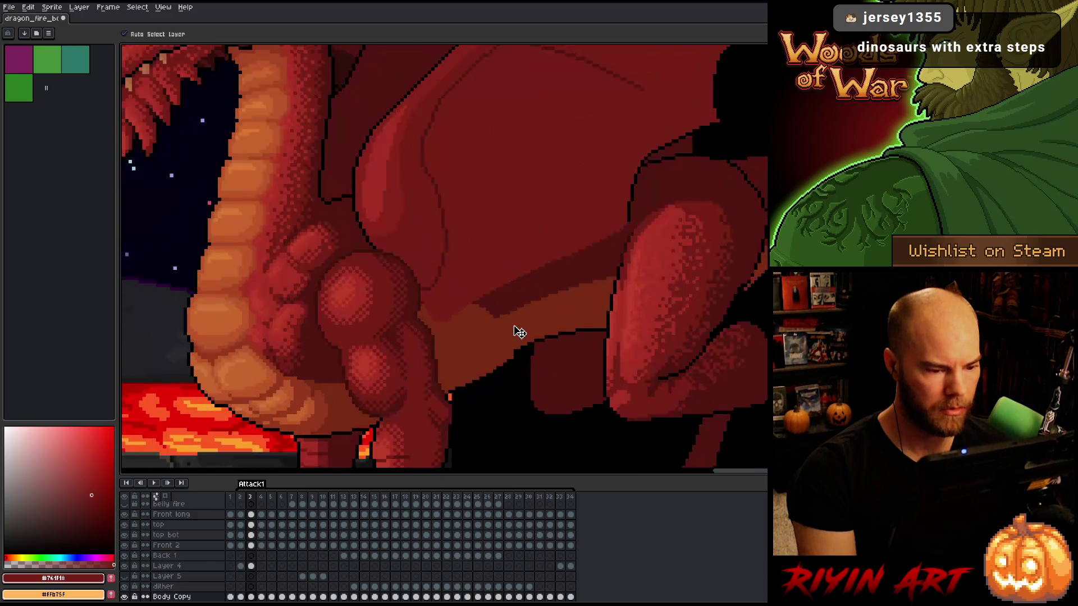
Sample a dark red from the body and fill the light orange band on Layer 4, frame 3
{"action": "key", "text": "b"}
{"action": "left_click", "coordinate": [498, 312], "text": "alt"}
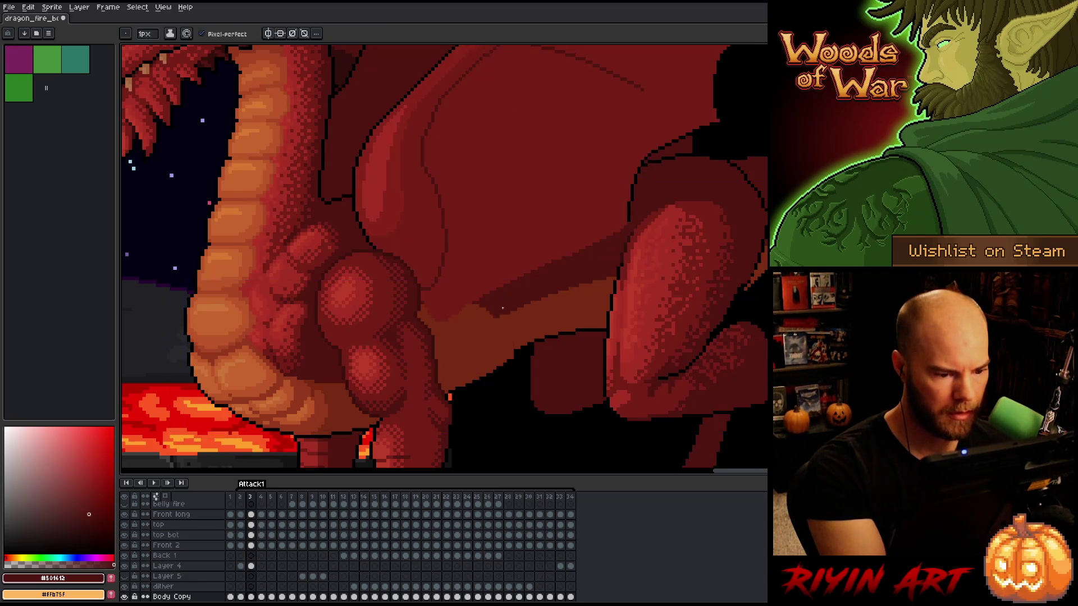
{"action": "left_click", "coordinate": [475, 327], "text": "ctrl"}
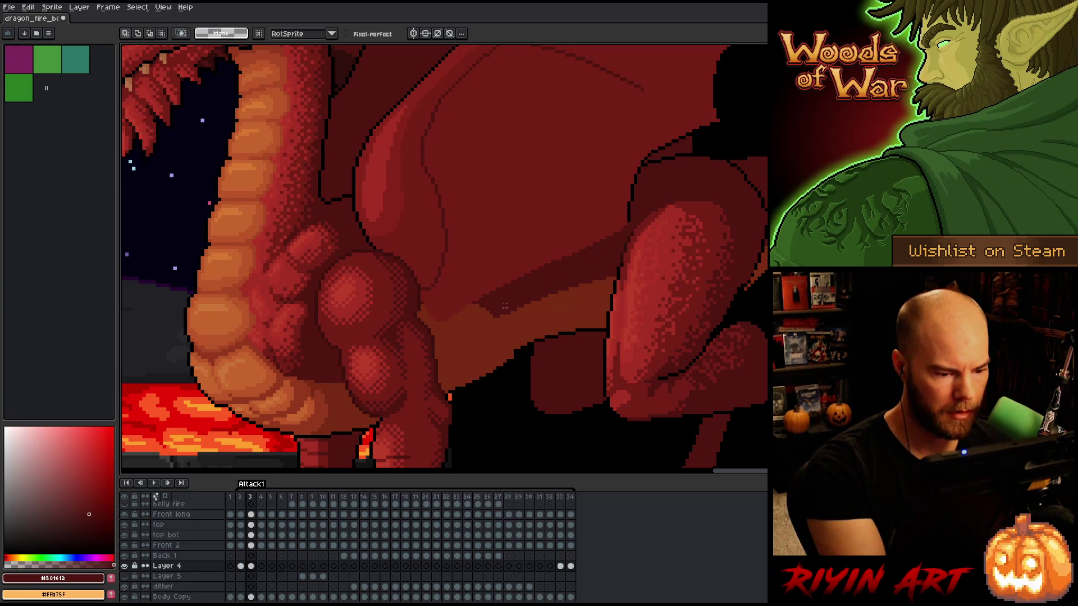
{"action": "key", "text": "b"}
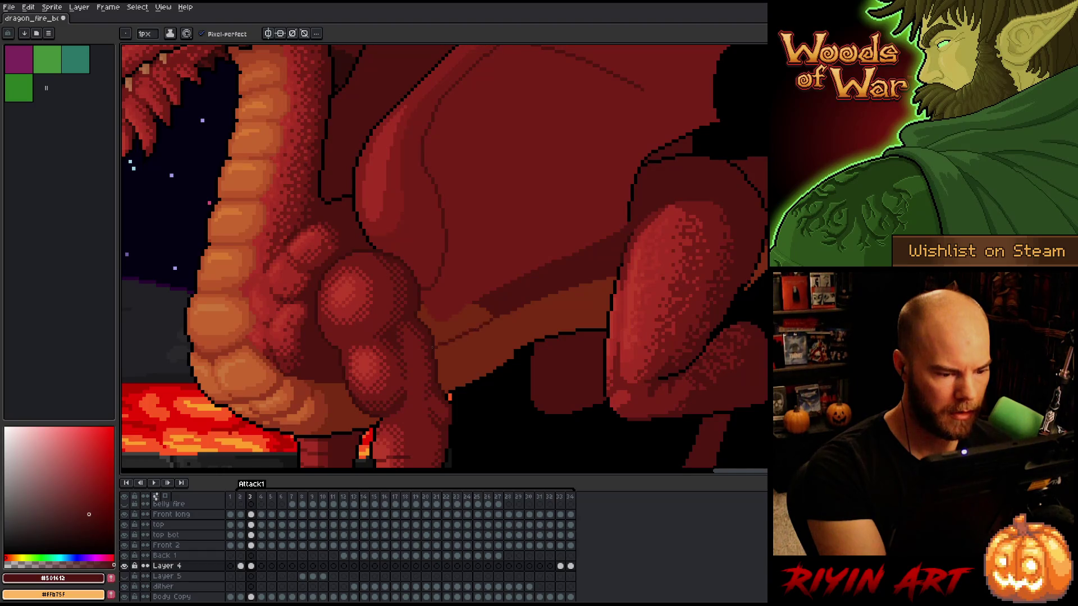
{"action": "key", "text": "g"}
{"action": "left_click", "coordinate": [472, 316]}
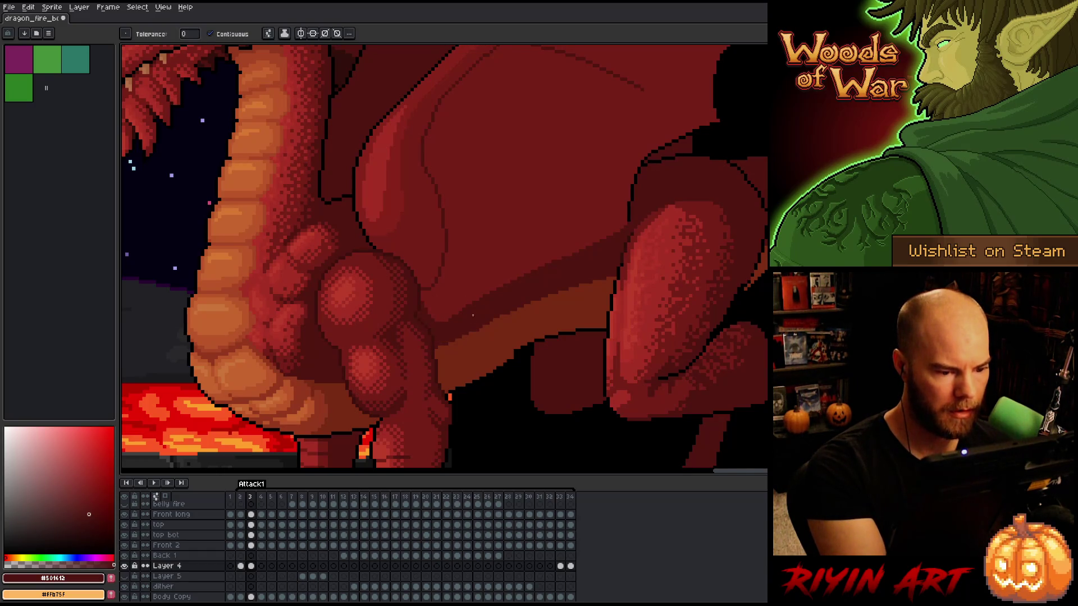
Darken the same light band on frames 2 and 34, then move to frame 33
{"action": "key", "text": "comma"}
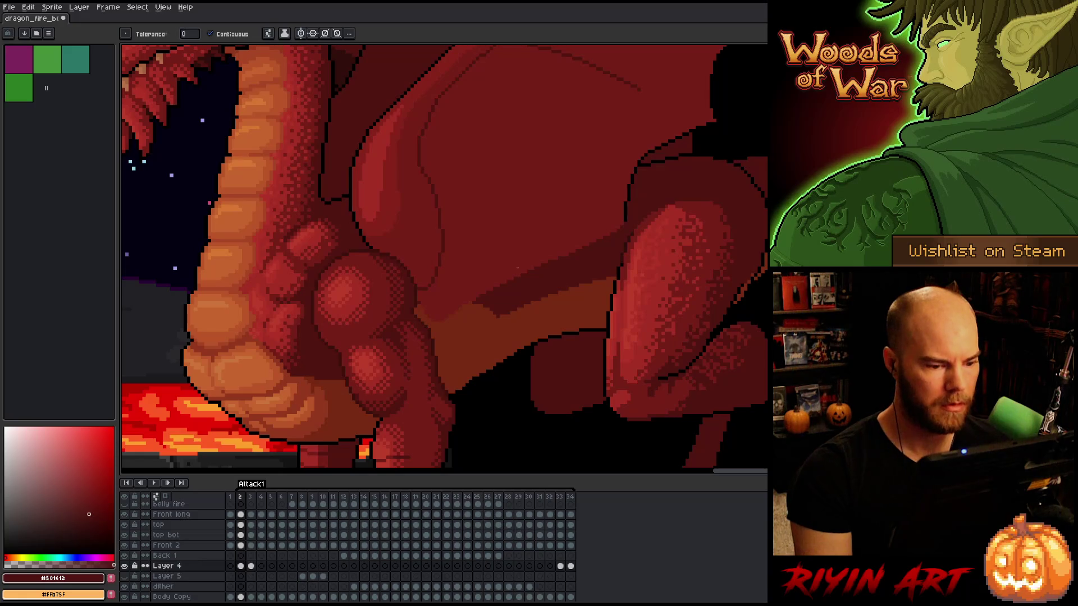
{"action": "key", "text": "b"}
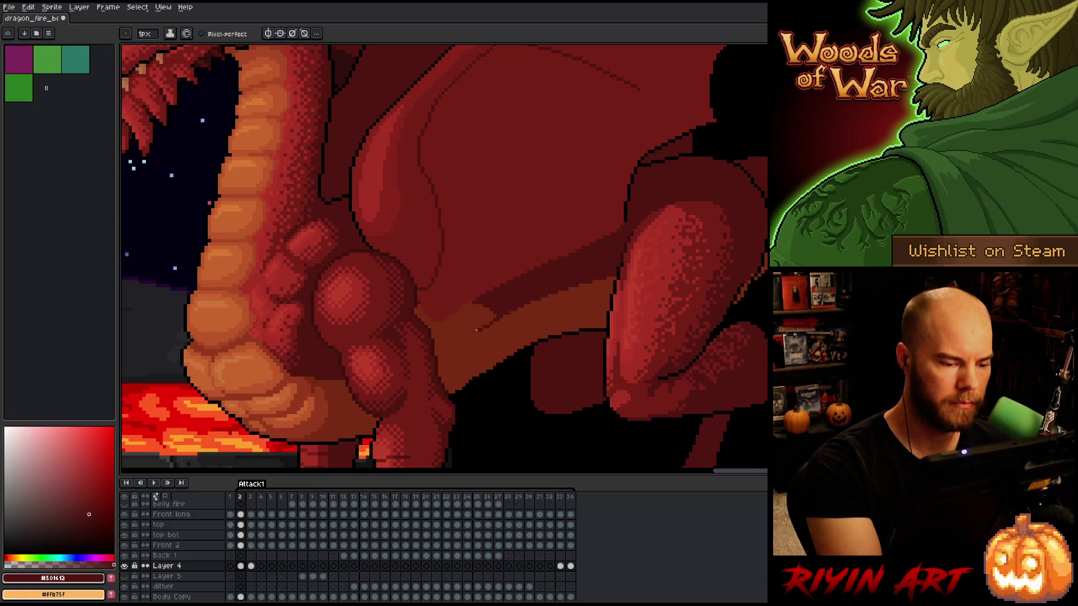
{"action": "key", "text": "g"}
{"action": "left_click", "coordinate": [486, 314]}
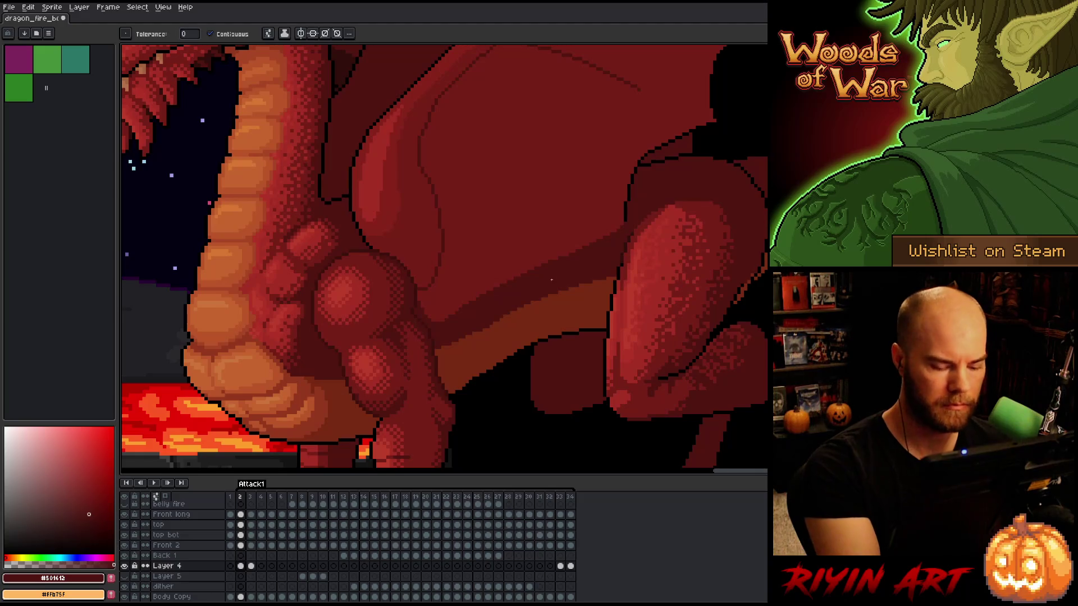
{"action": "key", "text": "comma"}
{"action": "key", "text": "comma"}
{"action": "key", "text": "b"}
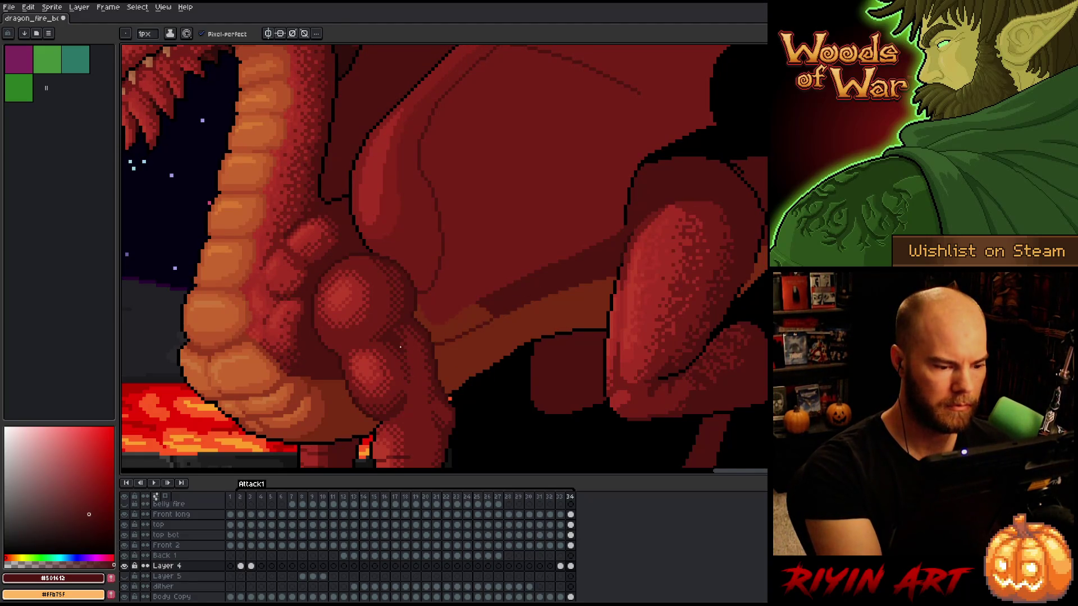
{"action": "key", "text": "g"}
{"action": "left_click", "coordinate": [465, 317]}
{"action": "key", "text": "comma"}
{"action": "key", "text": "b"}
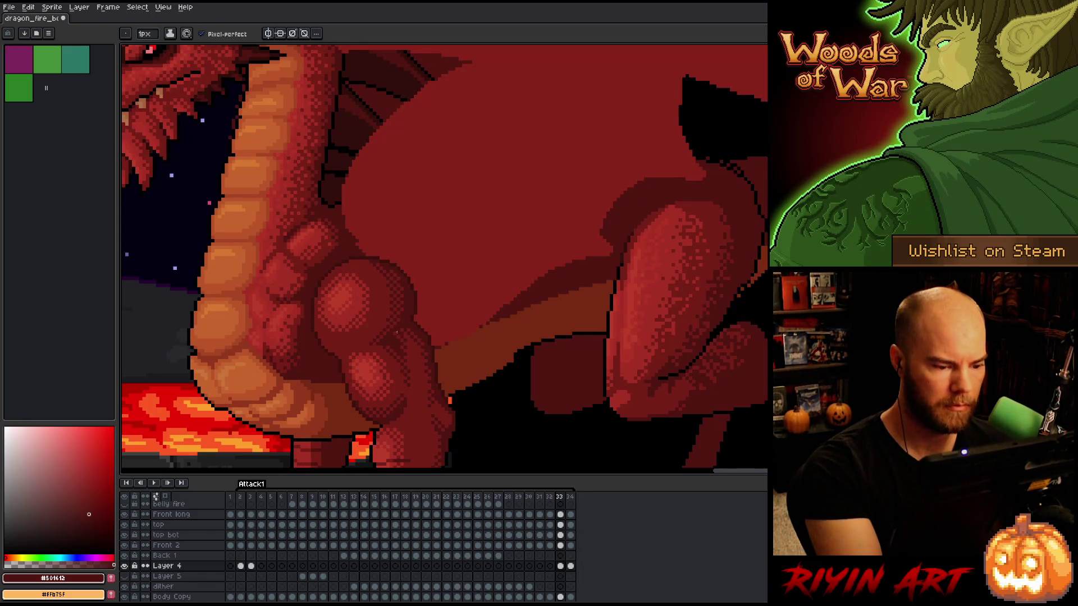
{"action": "key", "text": "g"}
Step through frames 3, 11, 10, 13, 22 and 32 and loop back to frame 3
{"action": "key", "text": "period"}
{"action": "key", "text": "period"}
{"action": "key", "text": "period"}
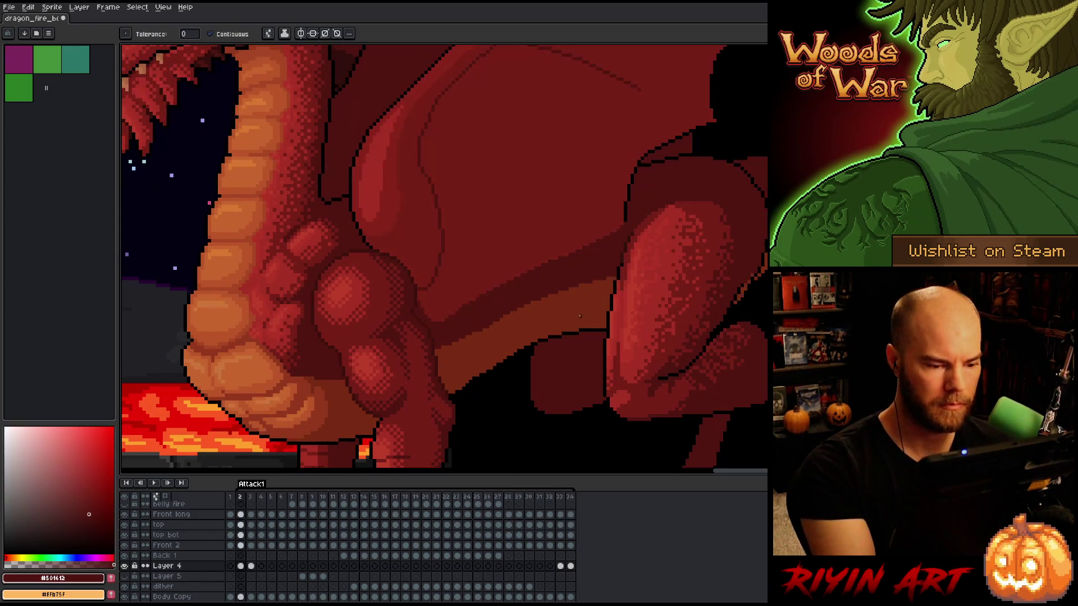
{"action": "key", "text": "period"}
{"action": "key", "text": "period"}
{"action": "key", "text": "period"}
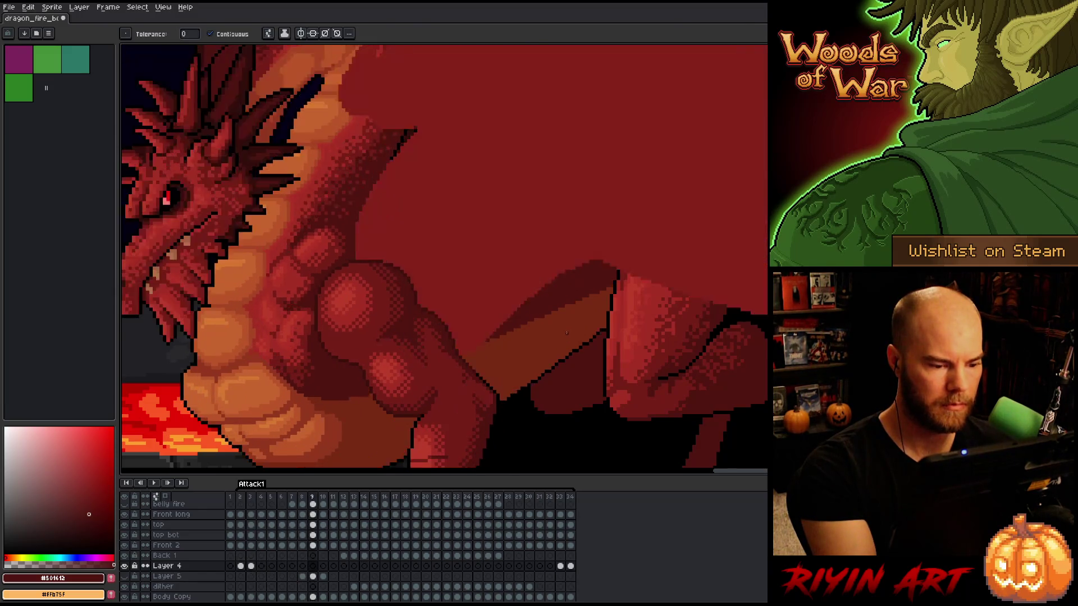
{"action": "key", "text": "comma"}
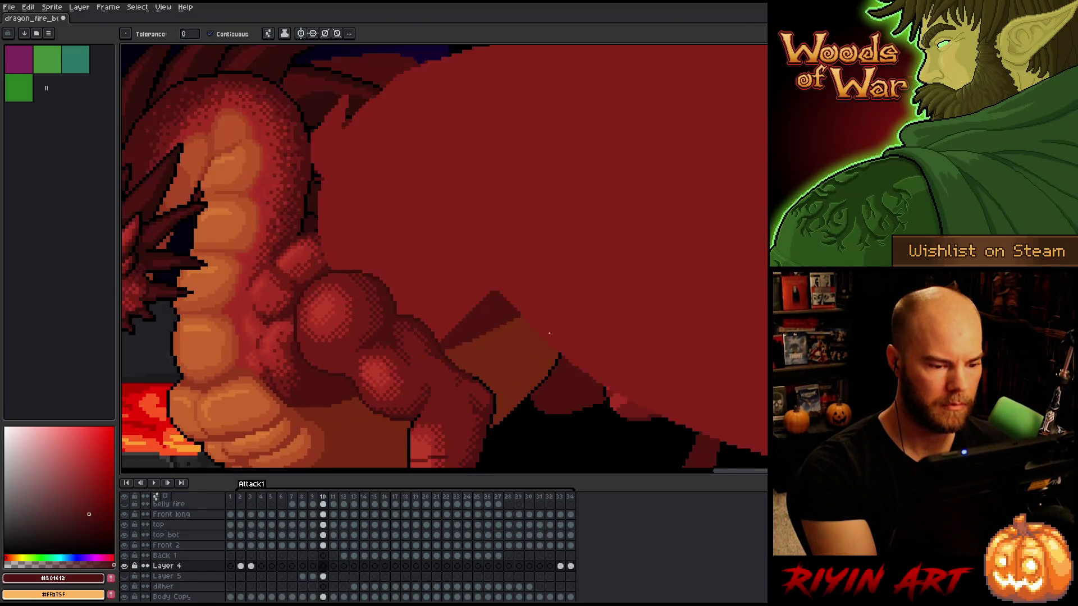
{"action": "key", "text": "period"}
{"action": "key", "text": "period"}
{"action": "key", "text": "period"}
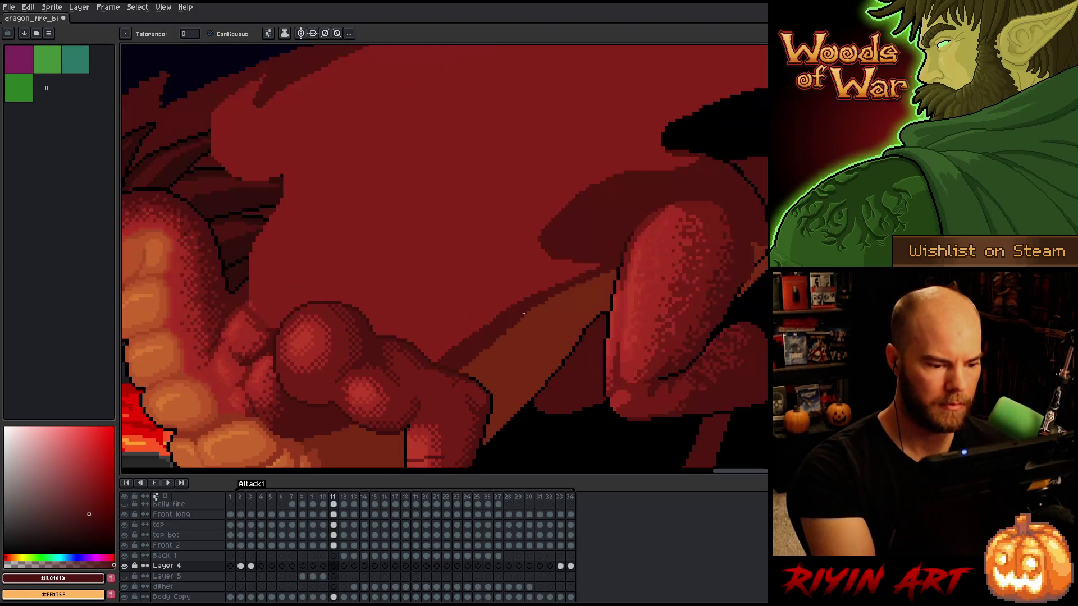
{"action": "key", "text": "period"}
{"action": "key", "text": "period"}
{"action": "key", "text": "period"}
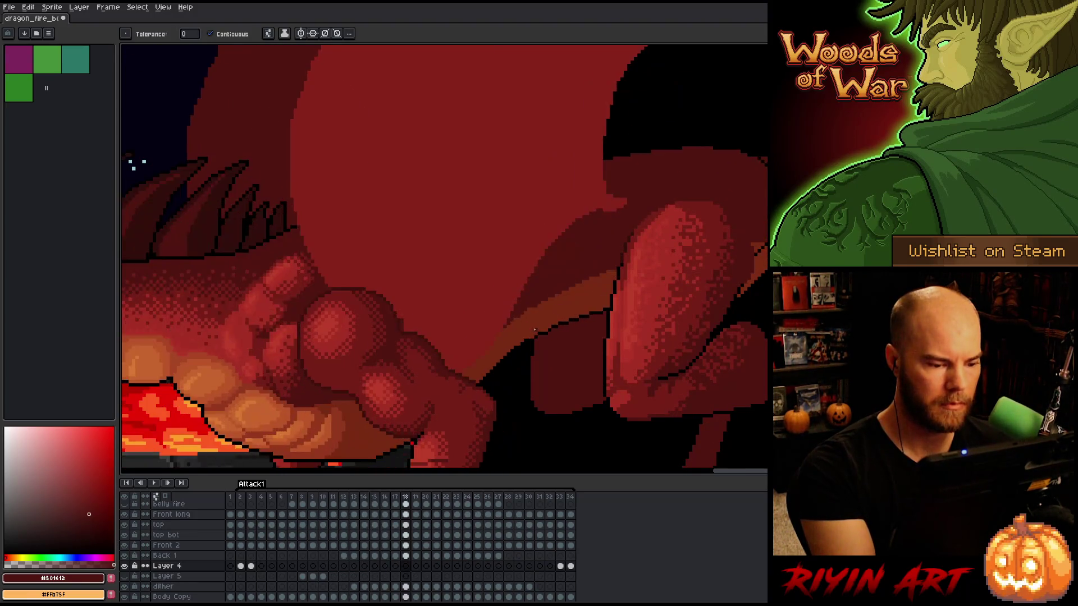
{"action": "key", "text": "period"}
{"action": "key", "text": "period"}
{"action": "key", "text": "period"}
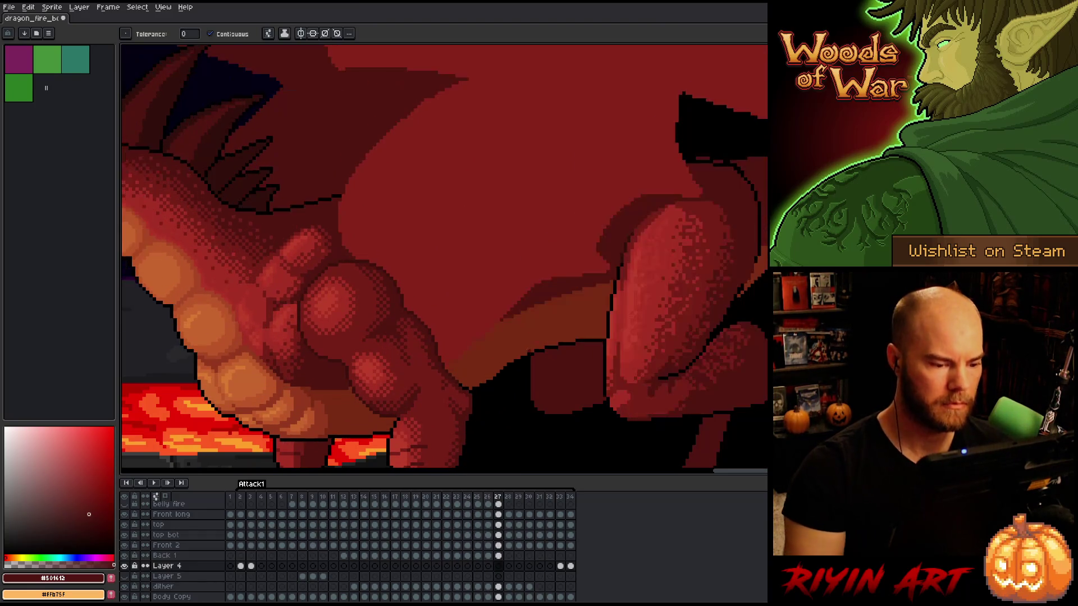
{"action": "key", "text": "period"}
{"action": "key", "text": "period"}
{"action": "key", "text": "period"}
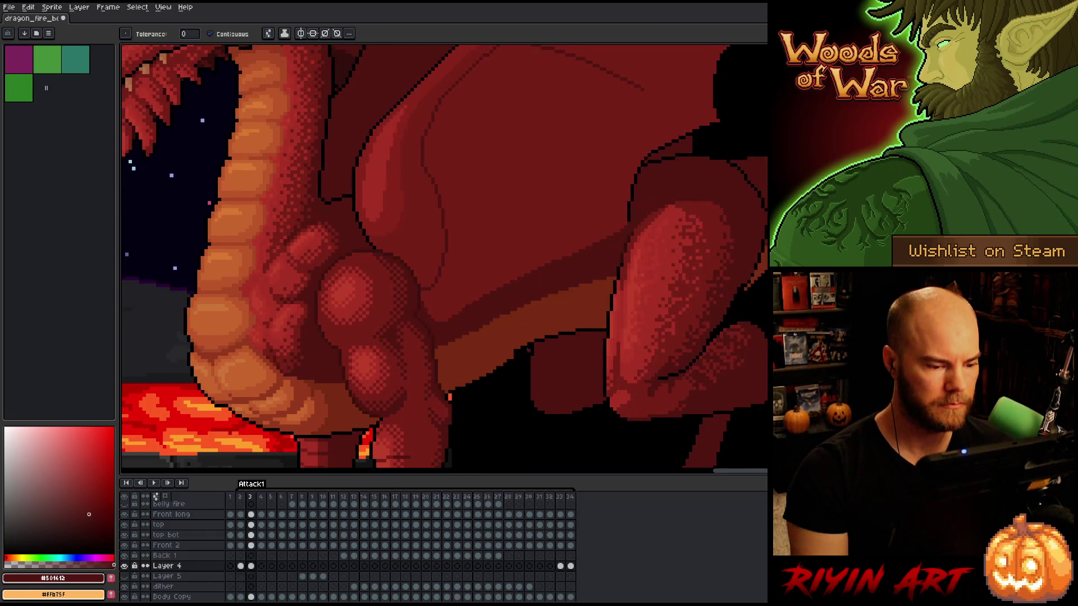
Advance to frame 8, comparing its pose against frame 7
{"action": "scroll", "coordinate": [533, 313], "scroll_direction": "down", "scroll_amount": 3}
{"action": "scroll", "coordinate": [456, 272], "scroll_direction": "up", "scroll_amount": 2}
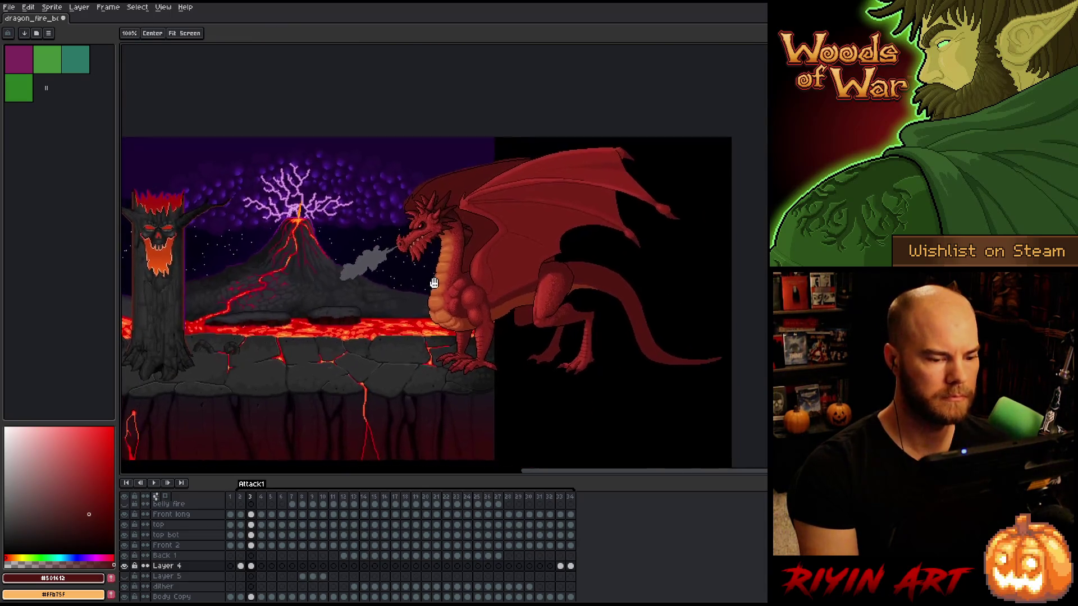
{"action": "right_click", "coordinate": [456, 272]}
{"action": "key", "text": "Escape"}
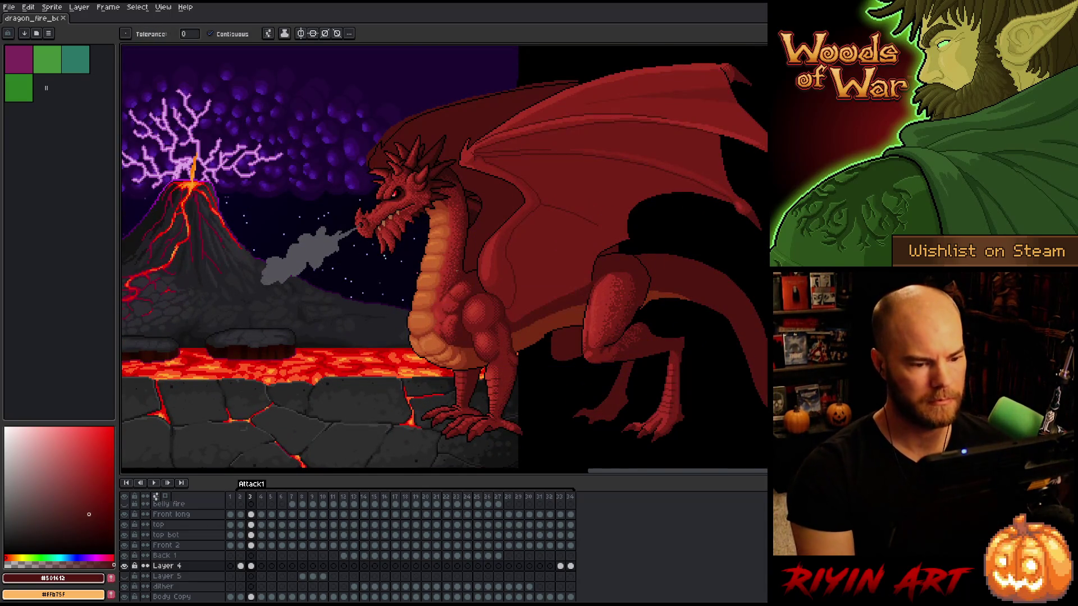
{"action": "key", "text": "period"}
{"action": "key", "text": "period"}
{"action": "key", "text": "period"}
{"action": "key", "text": "period"}
{"action": "key", "text": "period"}
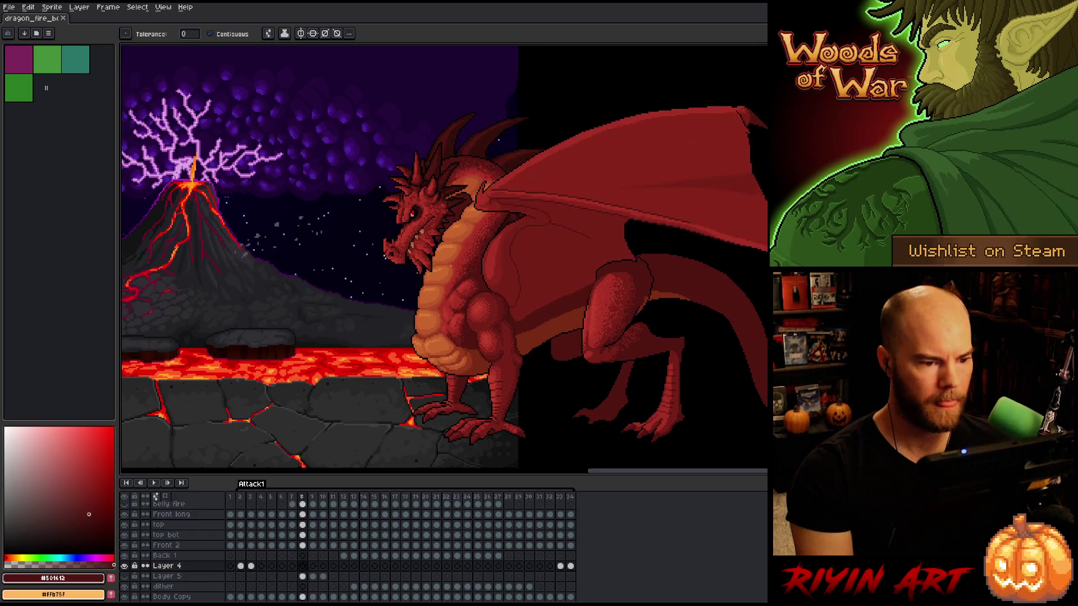
{"action": "key", "text": "comma"}
{"action": "key", "text": "period"}
{"action": "key", "text": "comma"}
{"action": "key", "text": "period"}
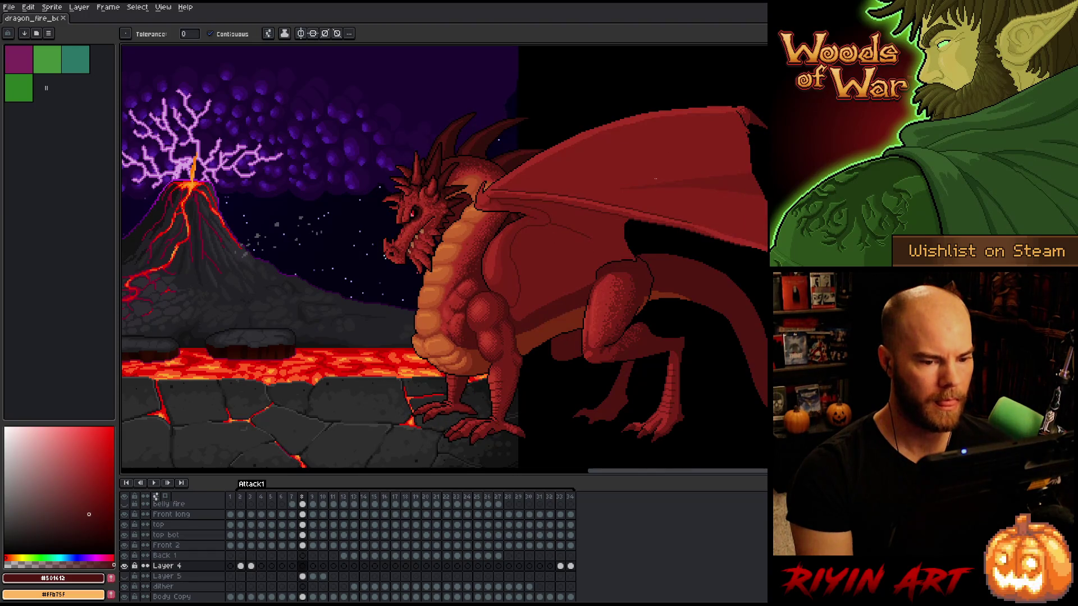
Undo a stray Layer 4 fill, then sample the wing's red on Layer 14 for the pencil
{"action": "left_click", "coordinate": [700, 189]}
{"action": "key", "text": "ctrl+z"}
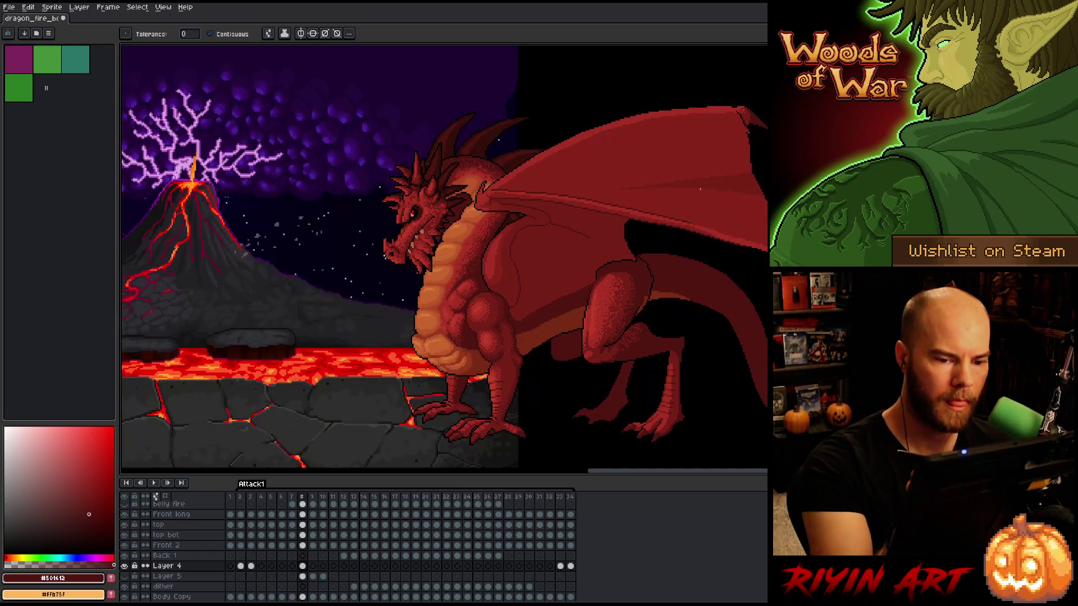
{"action": "left_click", "coordinate": [737, 185], "text": "ctrl"}
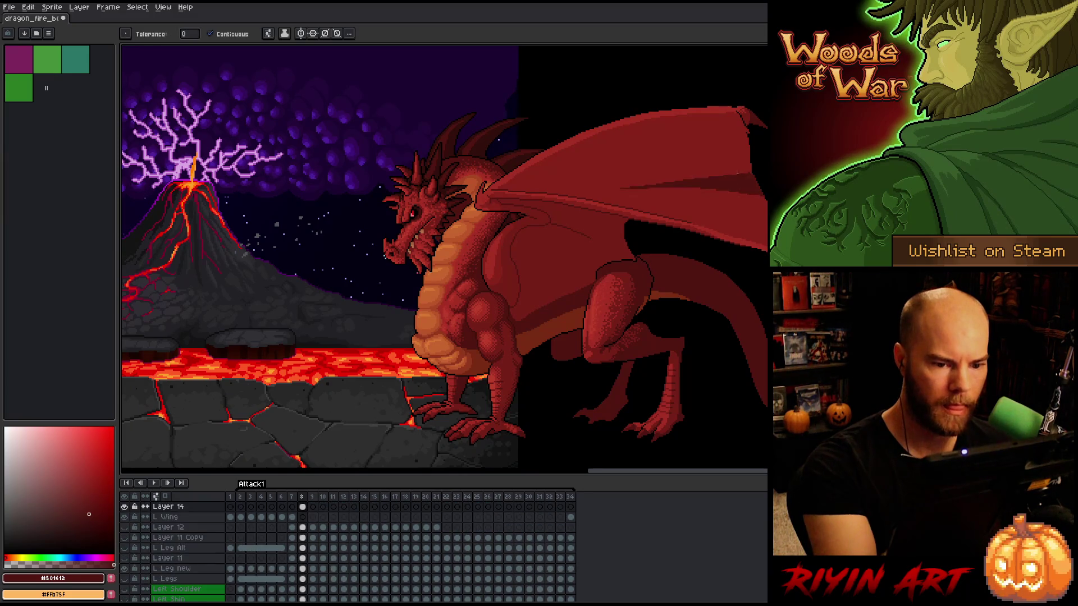
{"action": "left_click", "coordinate": [724, 178], "text": "alt"}
{"action": "key", "text": "b"}
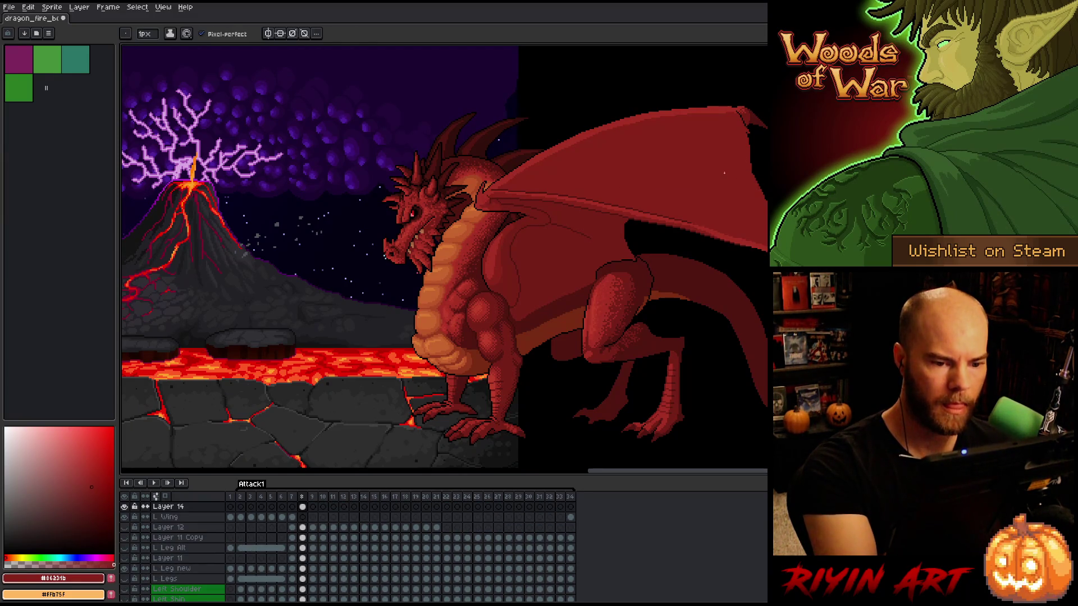
{"action": "key", "text": "Left"}
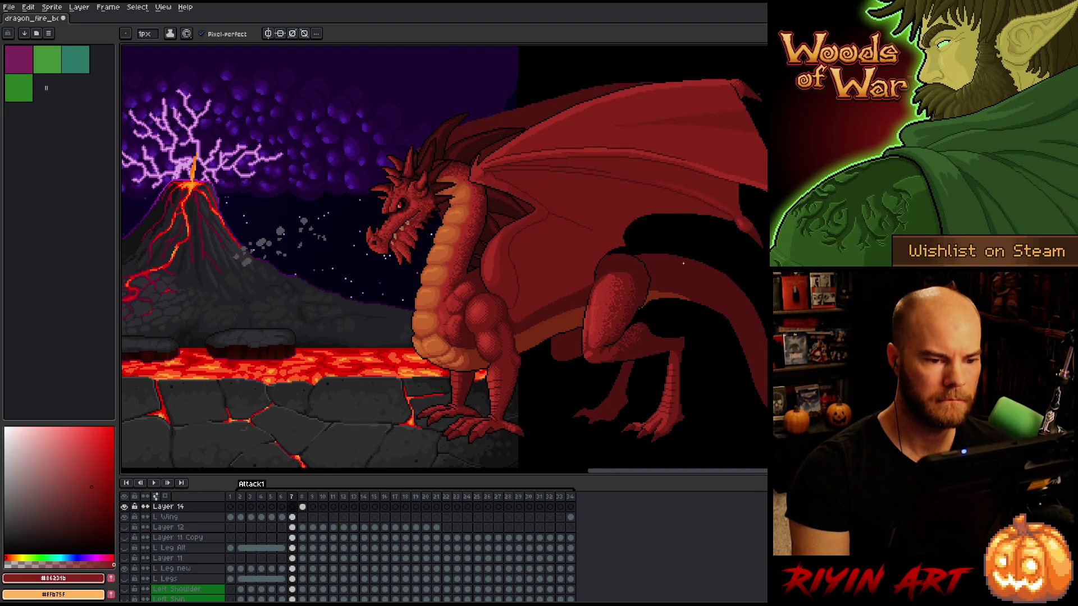
{"action": "key", "text": "Right"}
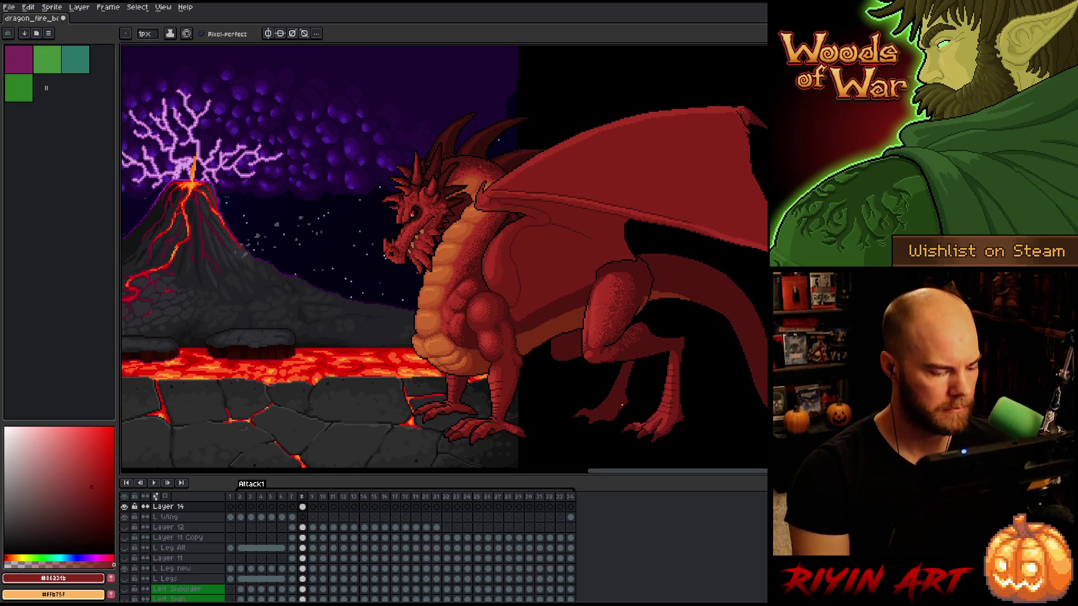
{"action": "scroll", "coordinate": [303, 545], "scroll_direction": "up", "scroll_amount": 2}
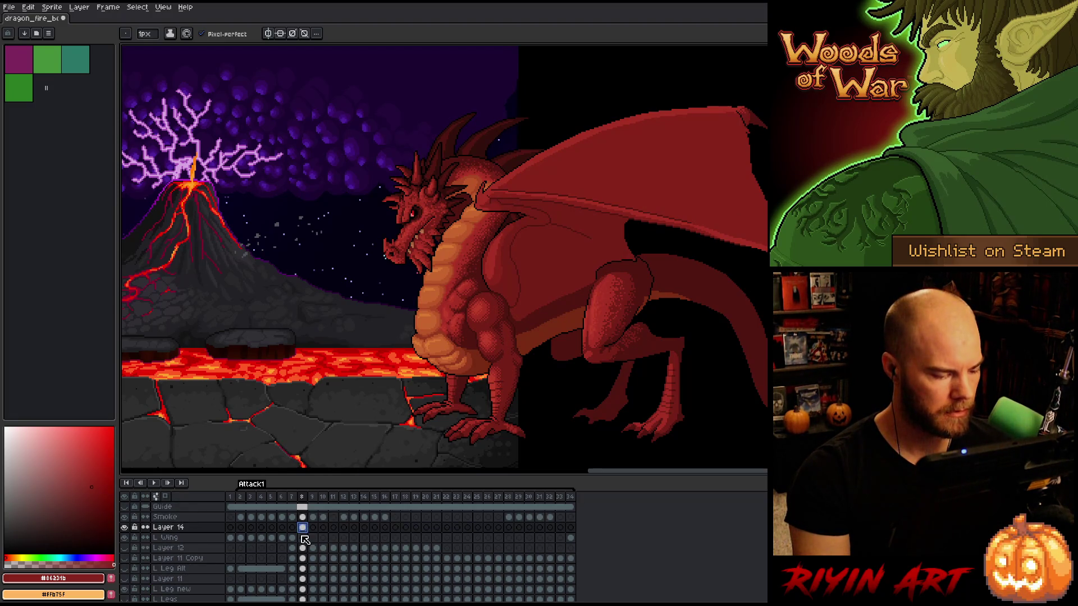
{"action": "left_click", "coordinate": [304, 540]}
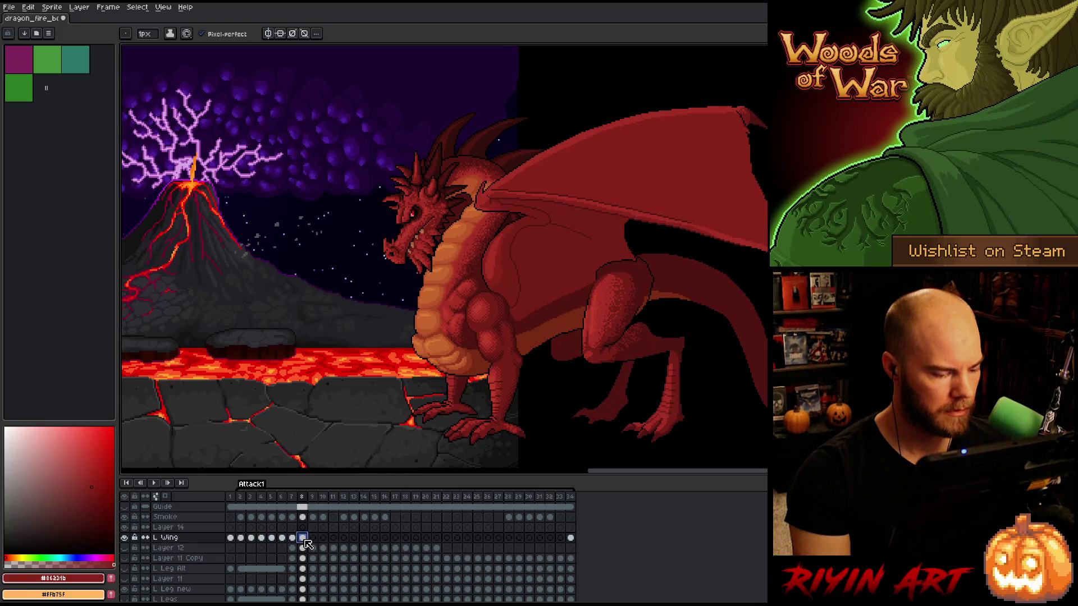
{"action": "key", "text": "Right"}
{"action": "key", "text": "Left"}
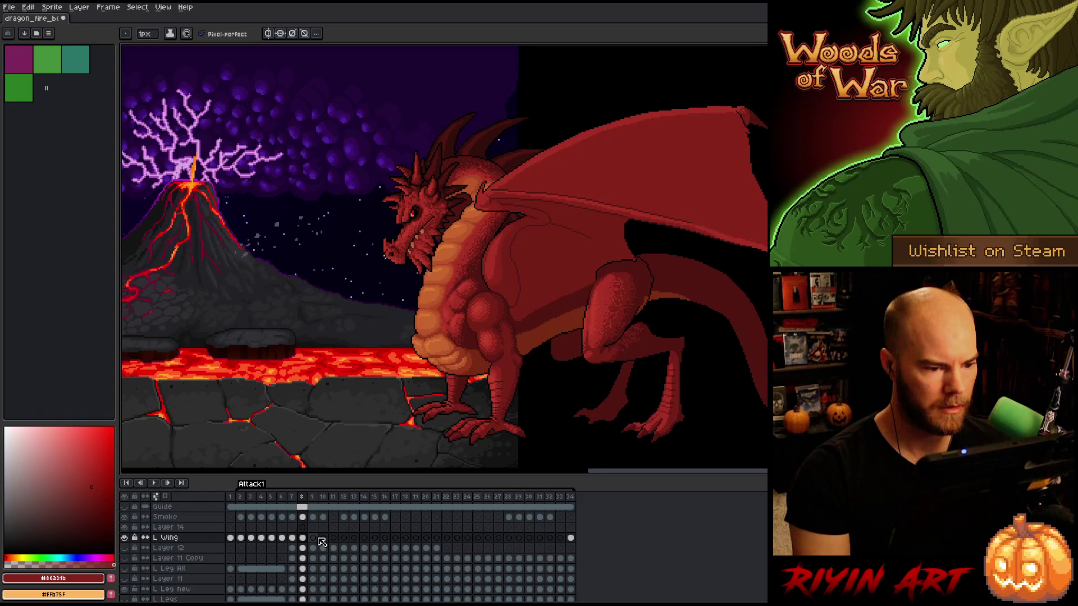
{"action": "key", "text": "Right"}
{"action": "key", "text": "Left"}
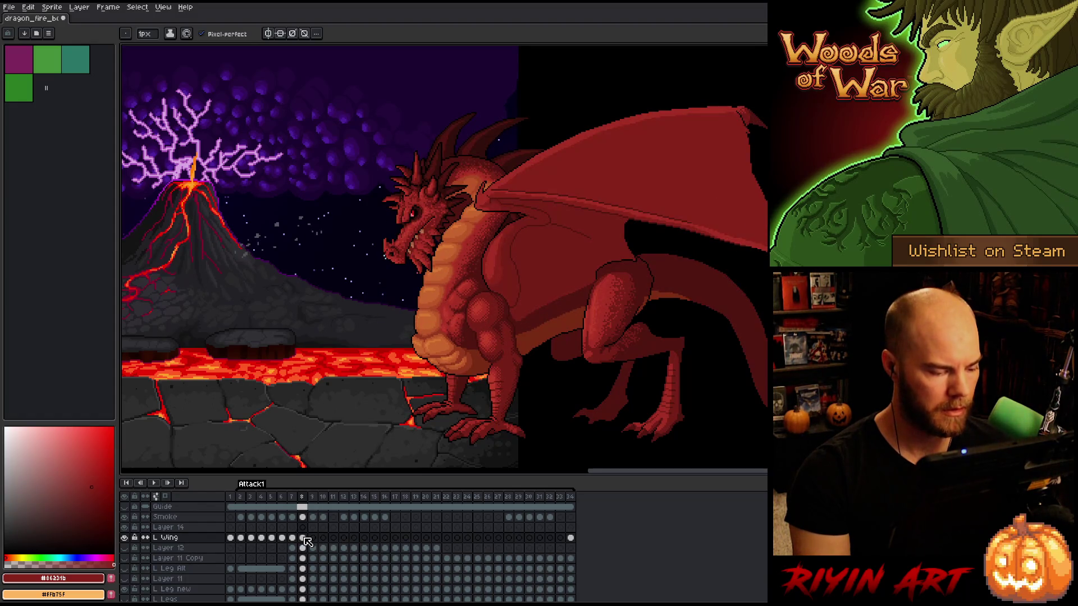
{"action": "key", "text": "Right"}
{"action": "key", "text": "Left"}
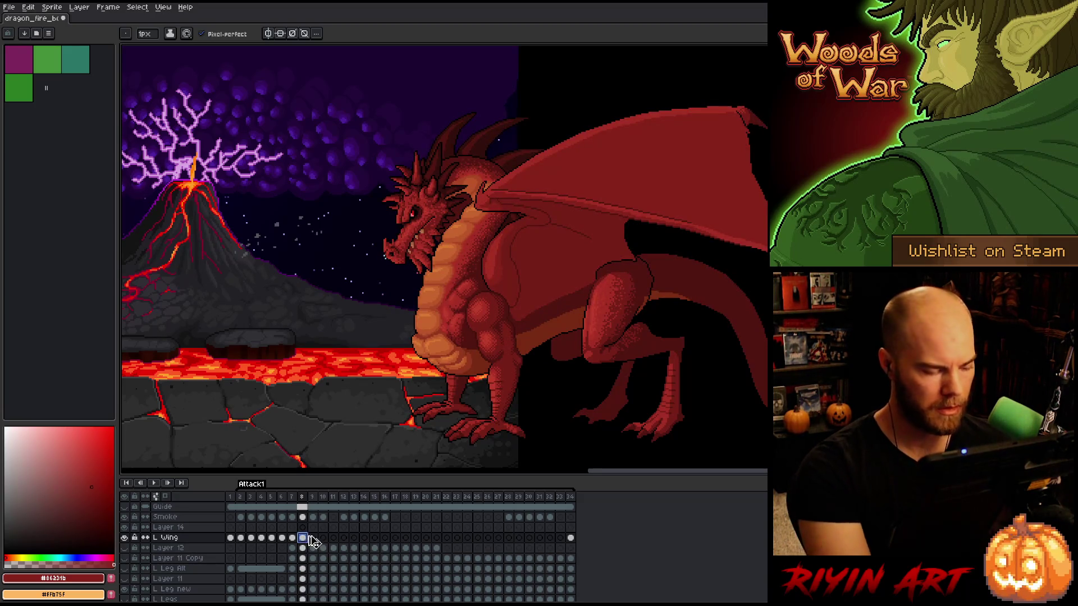
{"action": "left_click", "coordinate": [315, 529]}
Paste the copied wing onto frame 9 and nudge it left and down into place
{"action": "key", "text": "ctrl+v"}
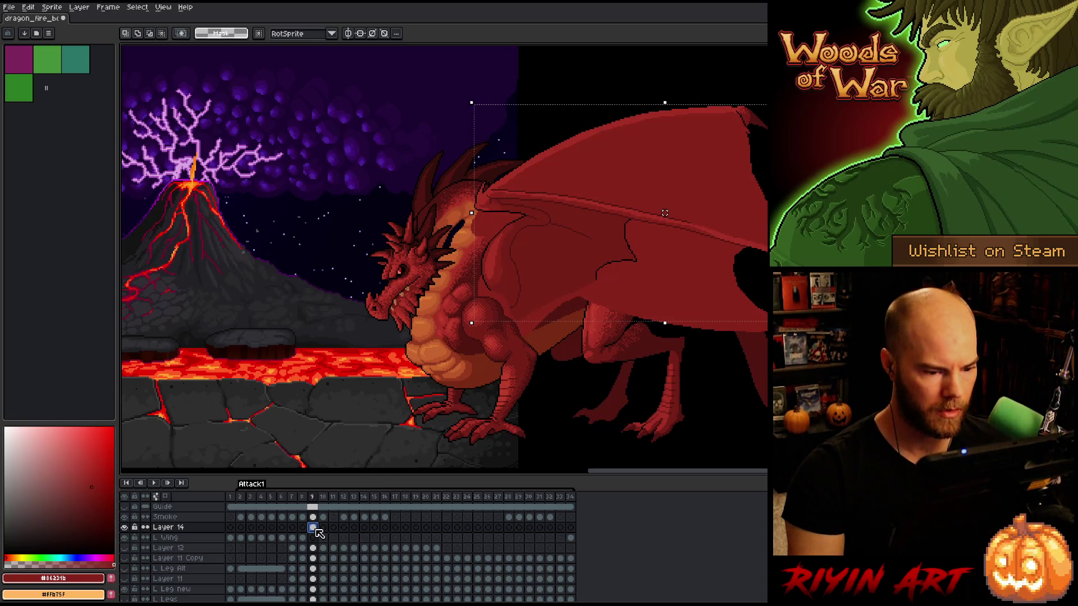
{"action": "key", "text": "Left"}
{"action": "key", "text": "Left"}
{"action": "key", "text": "Left"}
{"action": "key", "text": "Down"}
{"action": "key", "text": "Down"}
{"action": "key", "text": "Down"}
{"action": "key", "text": "Left"}
{"action": "key", "text": "Left"}
{"action": "key", "text": "Left"}
{"action": "key", "text": "Down"}
{"action": "key", "text": "Down"}
{"action": "key", "text": "Down"}
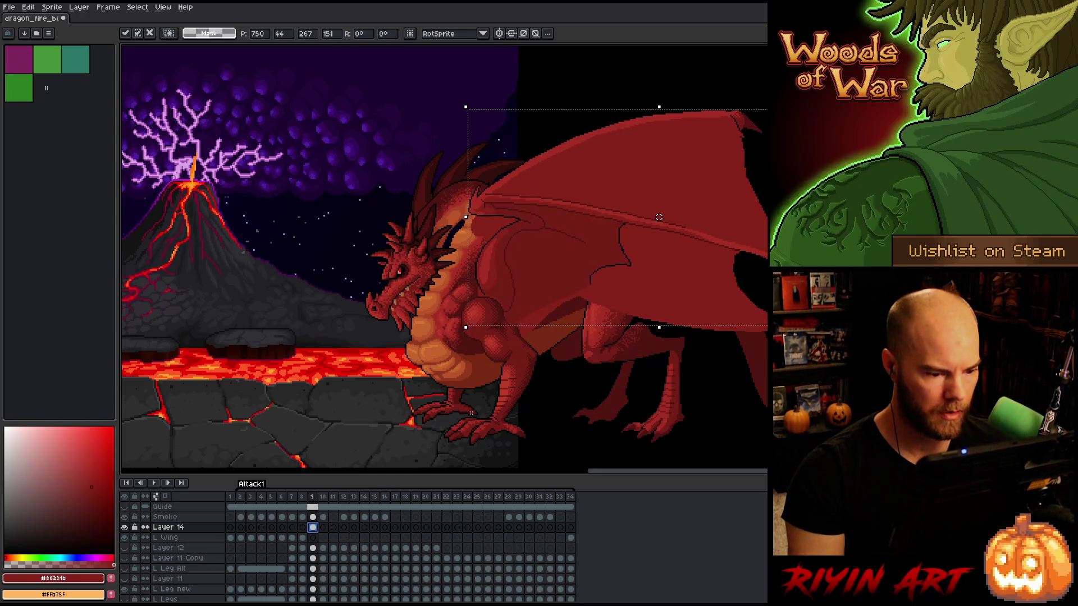
{"action": "scroll", "coordinate": [507, 297], "scroll_direction": "up", "scroll_amount": 2}
{"action": "key", "text": "Right"}
{"action": "key", "text": "Down"}
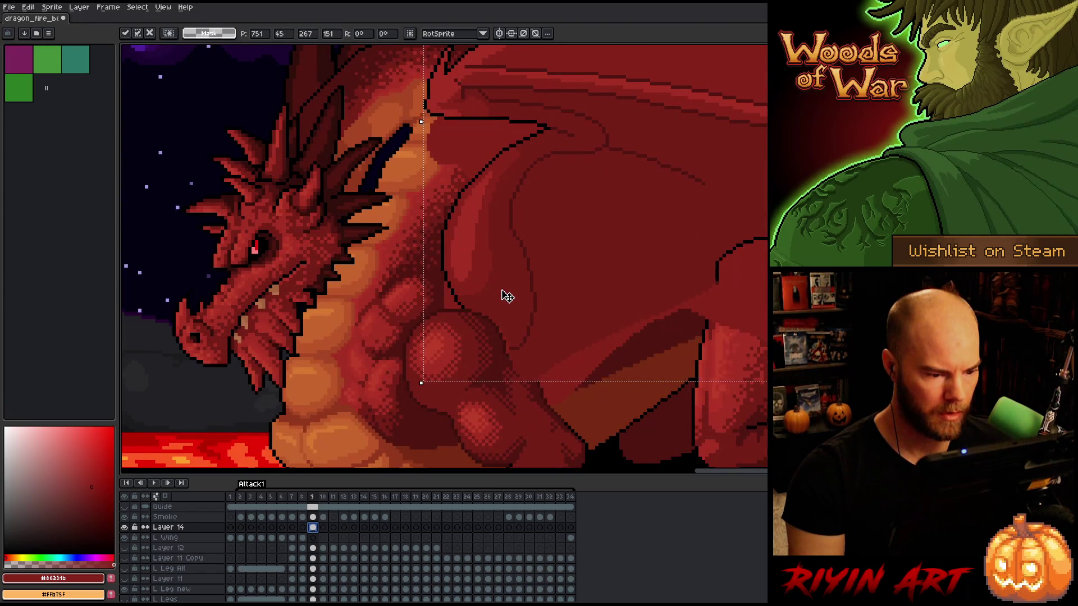
{"action": "scroll", "coordinate": [507, 297], "scroll_direction": "down", "scroll_amount": 2}
Compare the wing between frames 8 and 9, then recentre the dragon on frame 9
{"action": "key", "text": "comma"}
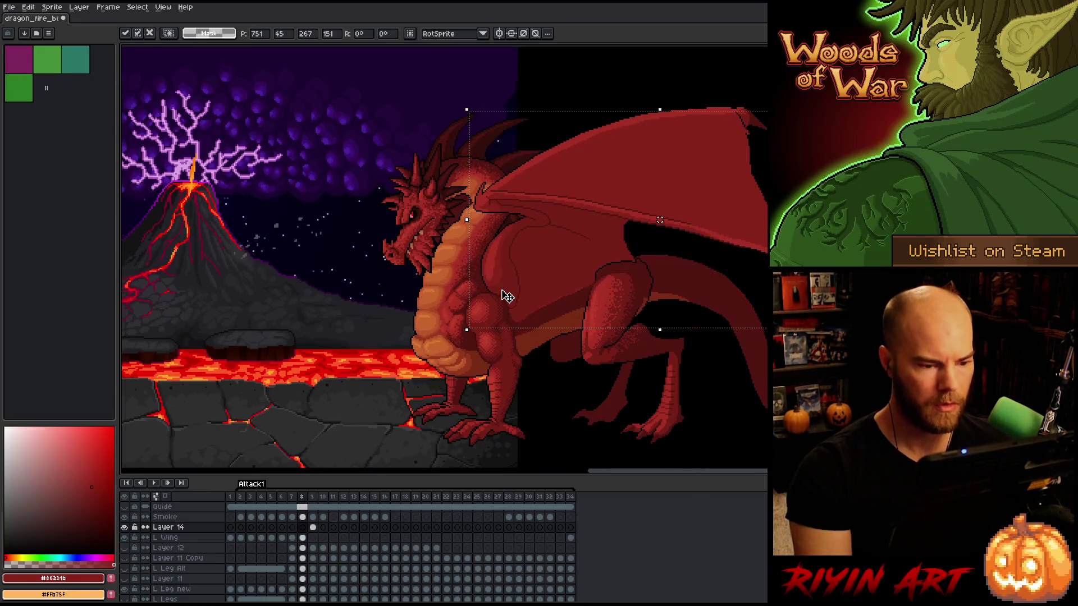
{"action": "key", "text": "period"}
{"action": "key", "text": "comma"}
{"action": "key", "text": "period"}
{"action": "left_click_drag", "start_coordinate": [542, 276], "coordinate": [498, 292]}
{"action": "key", "text": "m"}
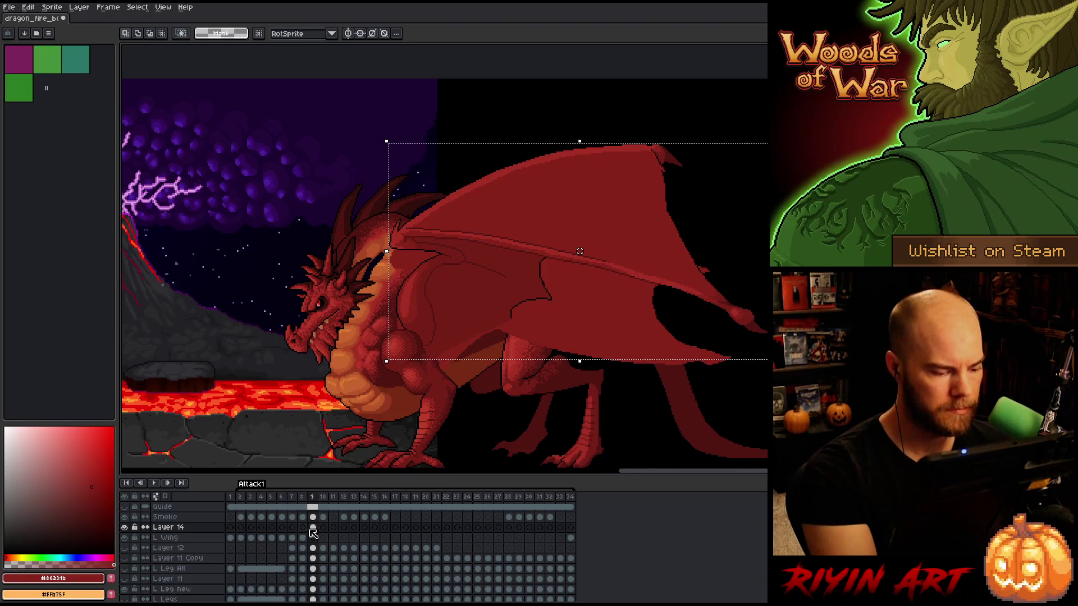
Lasso the upper part of the wing from its tip along the top edge
{"action": "key", "text": "b"}
{"action": "key", "text": "ctrl+d"}
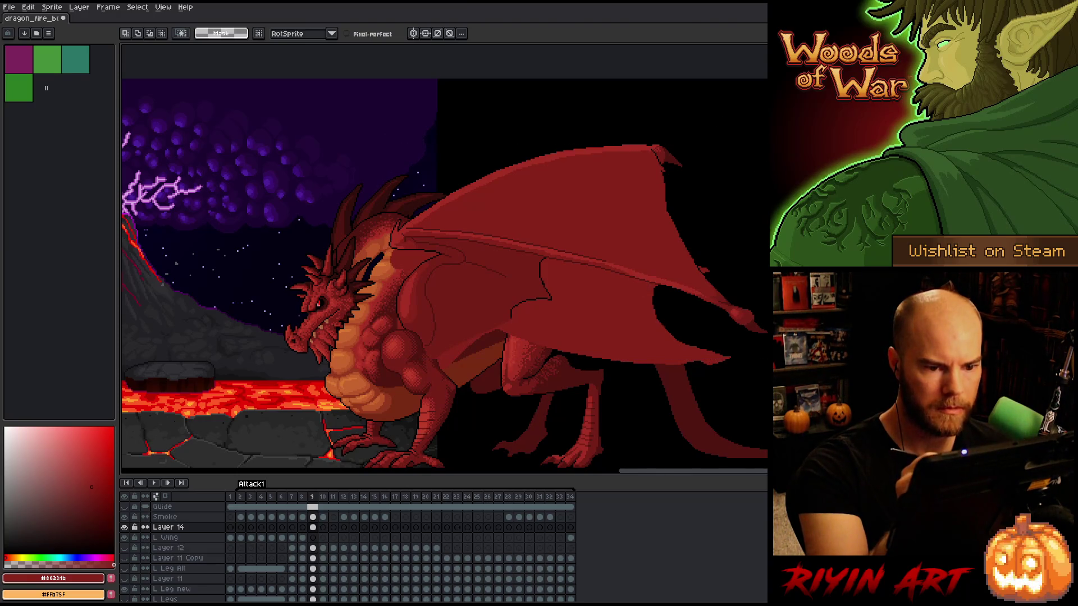
{"action": "mouse_move", "coordinate": [676, 179]}
{"action": "left_mouse_down"}
{"action": "mouse_move", "coordinate": [534, 192]}
{"action": "mouse_move", "coordinate": [427, 219]}
{"action": "left_mouse_up"}
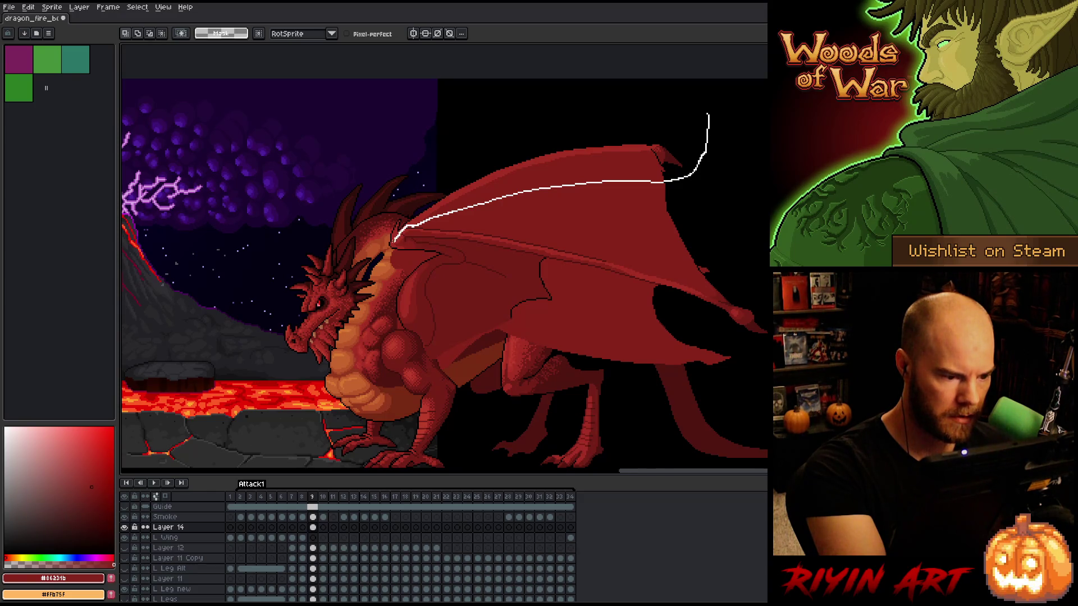
{"action": "mouse_move", "coordinate": [392, 243]}
{"action": "left_mouse_down"}
{"action": "mouse_move", "coordinate": [355, 191]}
{"action": "mouse_move", "coordinate": [664, 106]}
{"action": "left_mouse_up"}
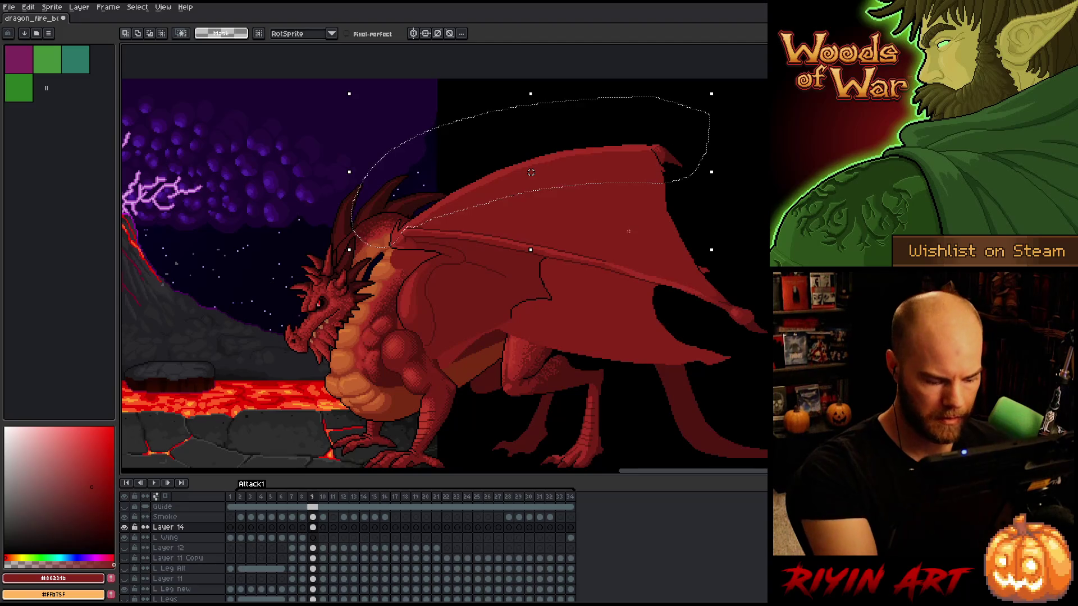
Add Layers 15 and 16, and move the upper wing part from Layer 14 onto Layer 16, slightly higher
{"action": "key", "text": "shift+n"}
{"action": "key", "text": "shift+n"}
{"action": "left_click", "coordinate": [313, 548]}
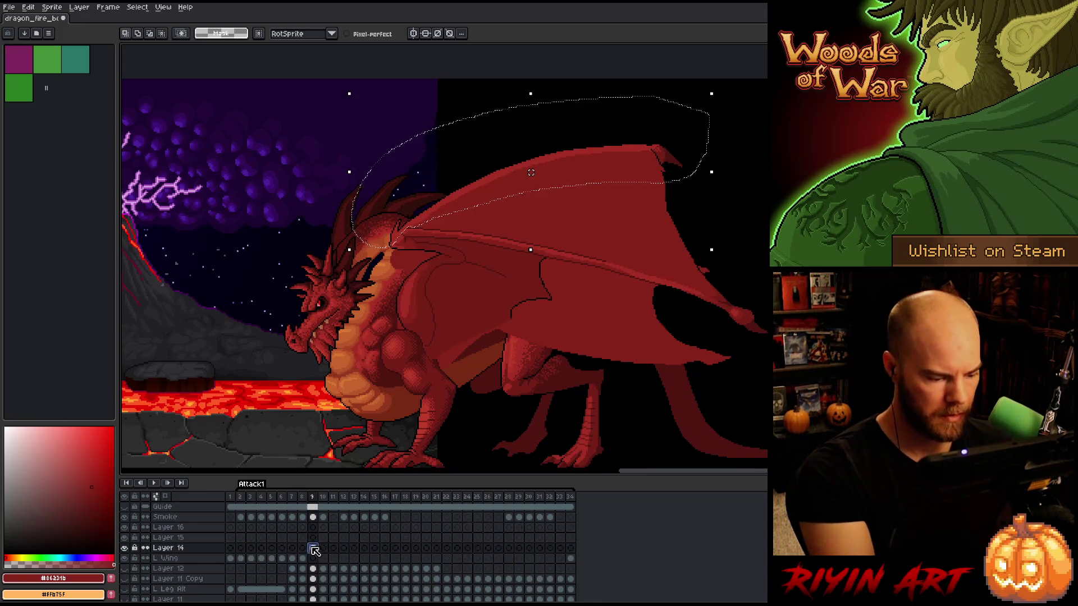
{"action": "key", "text": "ctrl+x"}
{"action": "left_click", "coordinate": [313, 528]}
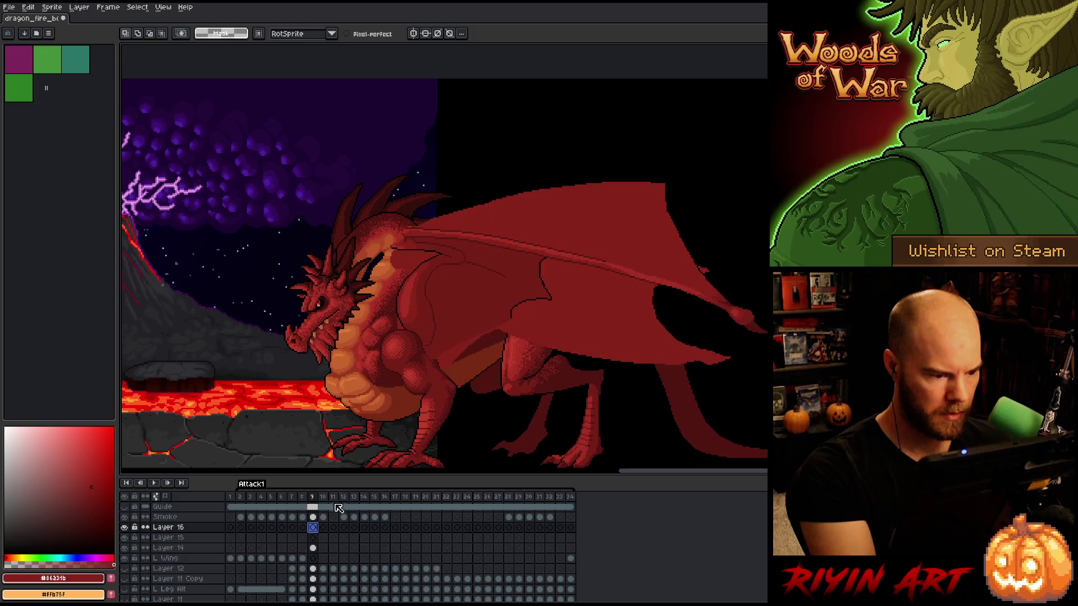
{"action": "key", "text": "ctrl+v"}
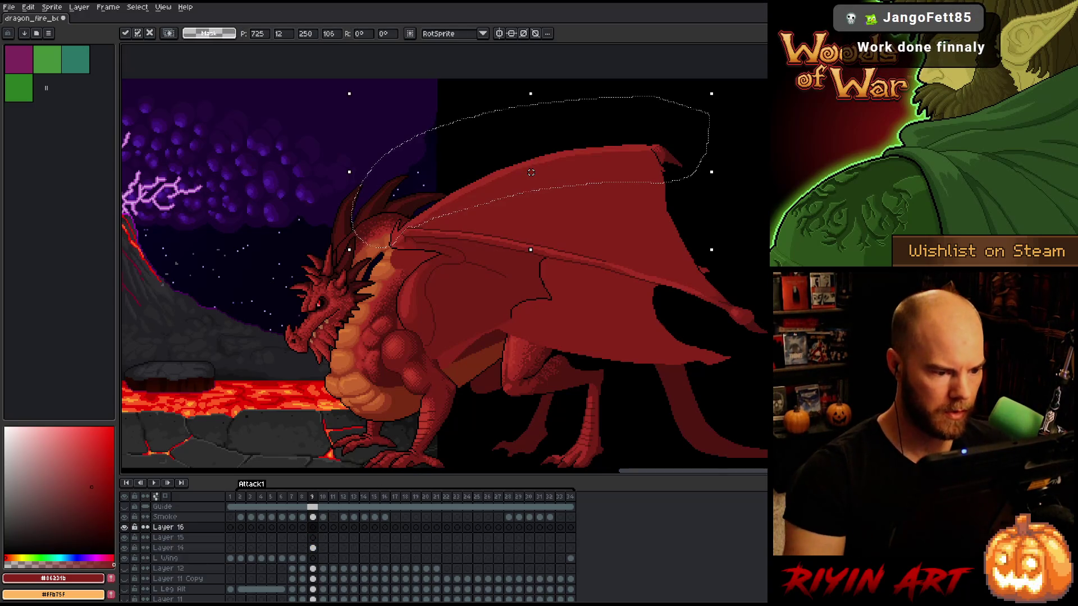
{"action": "key", "text": "Up"}
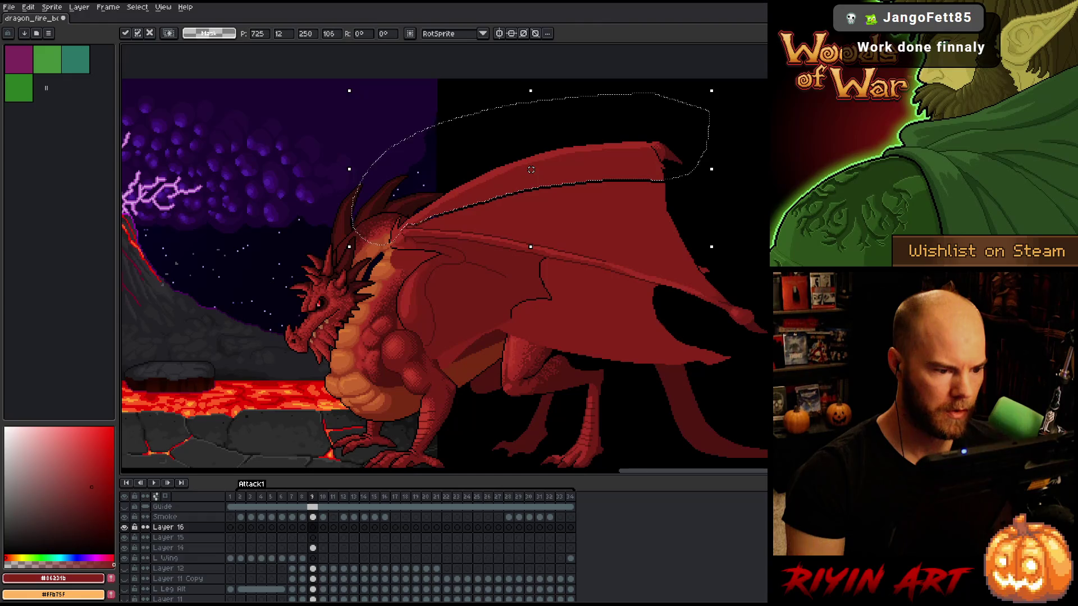
{"action": "key", "text": "ctrl+d"}
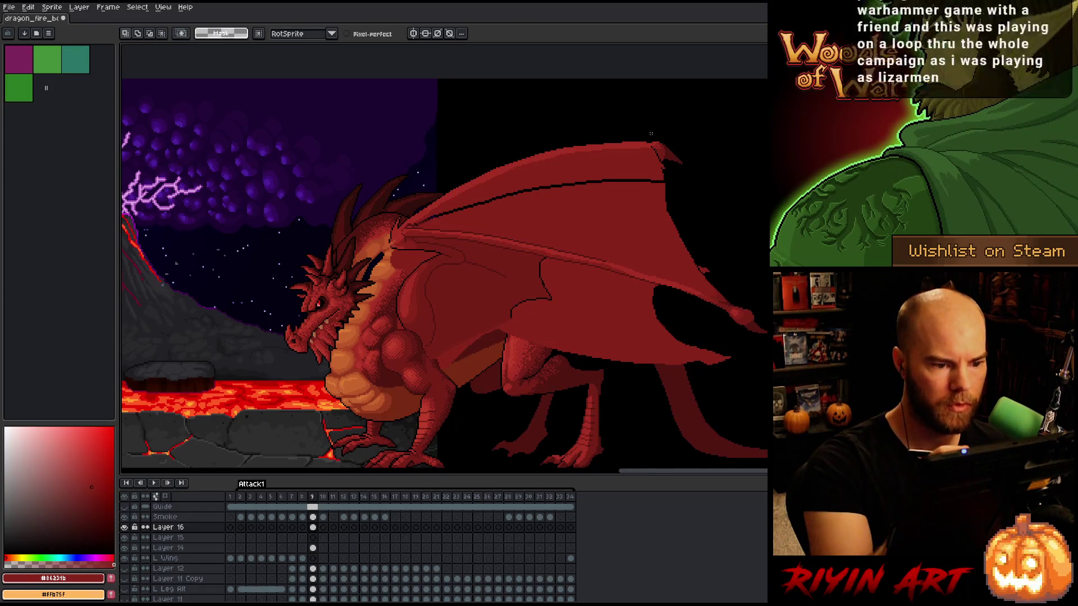
Outline and delete the leftover upper wing, then return to Layer 14
{"action": "mouse_move", "coordinate": [680, 123]}
{"action": "left_mouse_down"}
{"action": "mouse_move", "coordinate": [700, 161]}
{"action": "mouse_move", "coordinate": [633, 194]}
{"action": "mouse_move", "coordinate": [413, 221]}
{"action": "mouse_move", "coordinate": [729, 117]}
{"action": "left_mouse_up"}
{"action": "key", "text": "Delete"}
{"action": "key", "text": "ctrl+d"}
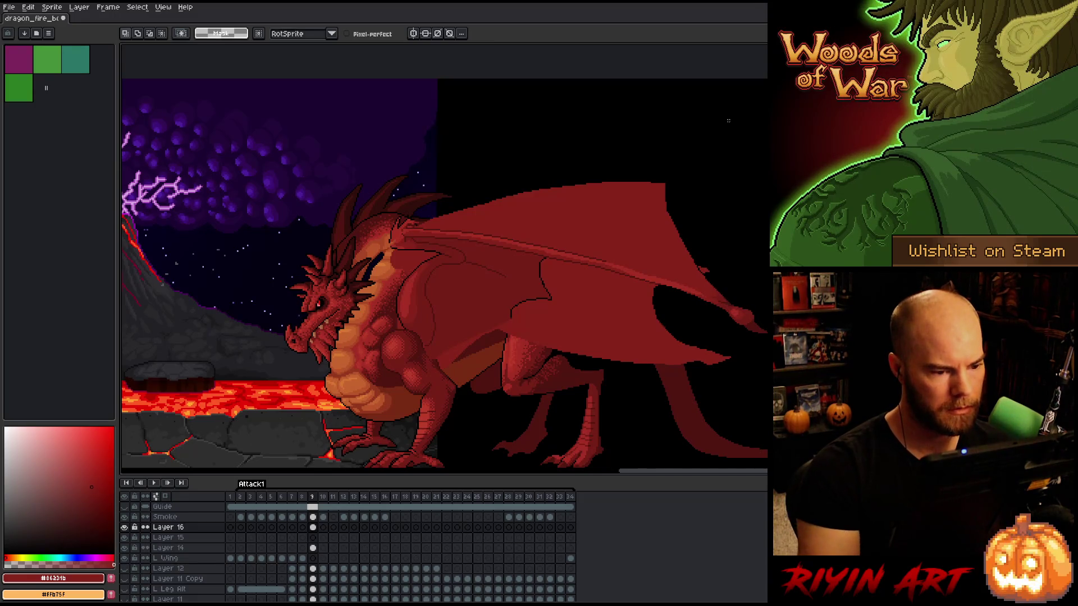
{"action": "left_click", "coordinate": [312, 548]}
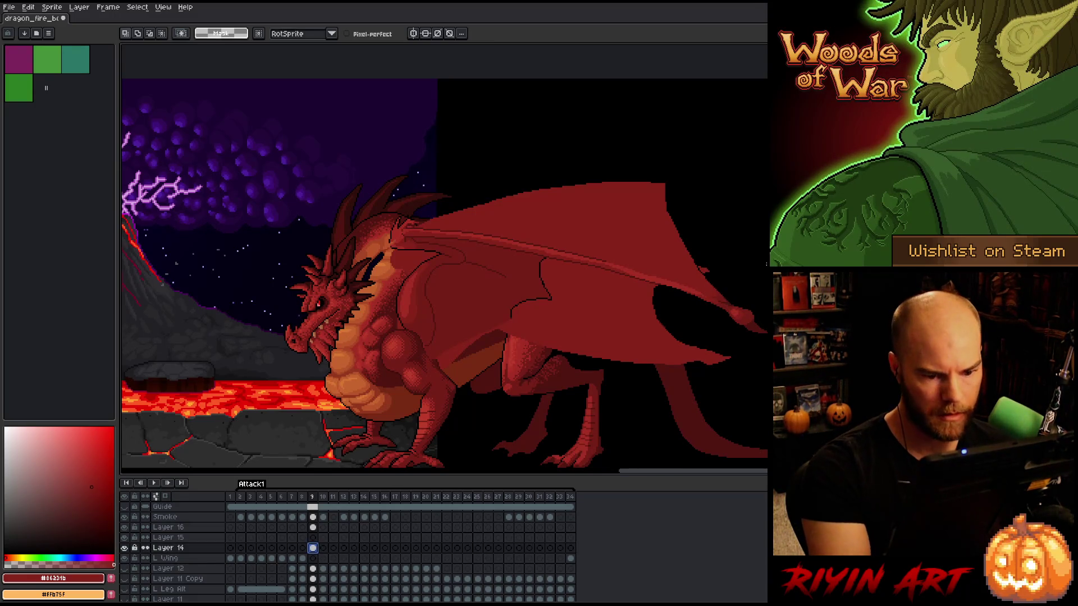
Select the wing membrane and place it on Layer 15 raised about 8 px
{"action": "key", "text": "w"}
{"action": "left_click", "coordinate": [472, 298]}
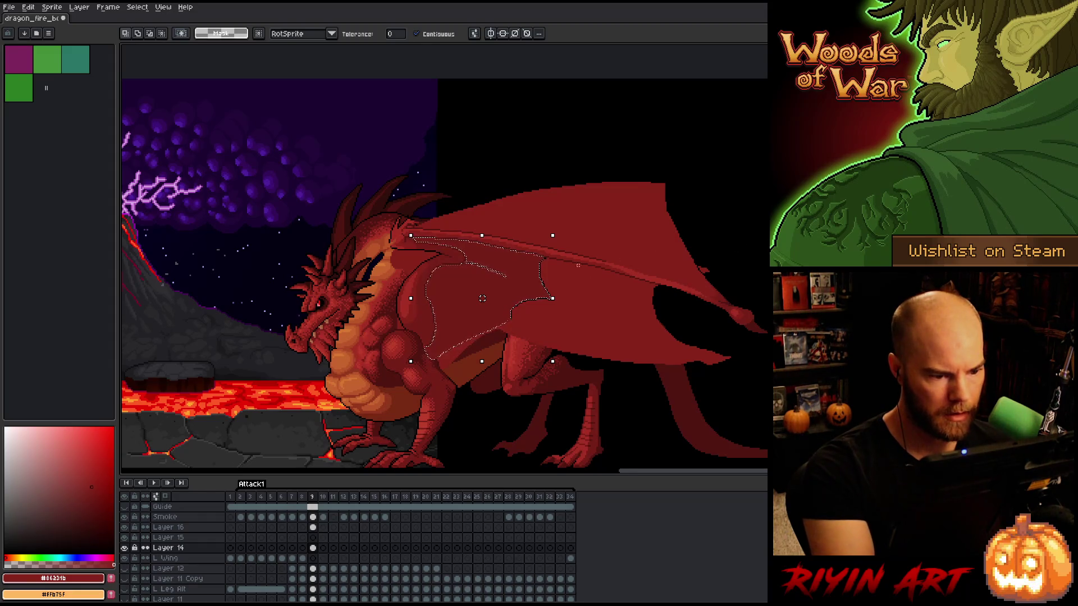
{"action": "key", "text": "b"}
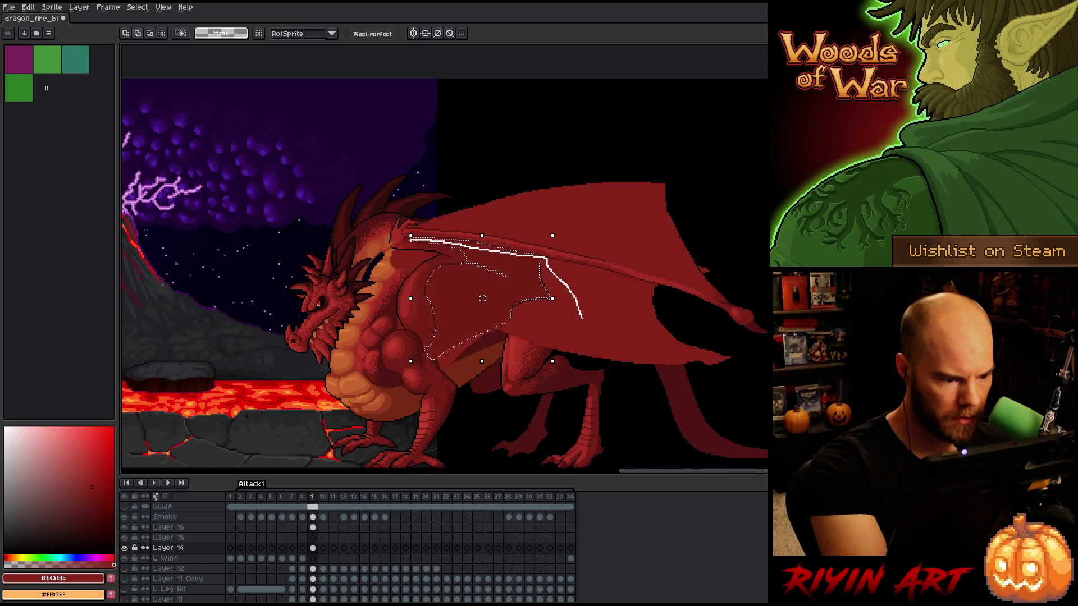
{"action": "mouse_move", "coordinate": [410, 240]}
{"action": "left_mouse_down"}
{"action": "mouse_move", "coordinate": [365, 264]}
{"action": "mouse_move", "coordinate": [337, 405]}
{"action": "mouse_move", "coordinate": [645, 433]}
{"action": "mouse_move", "coordinate": [687, 421]}
{"action": "left_mouse_up"}
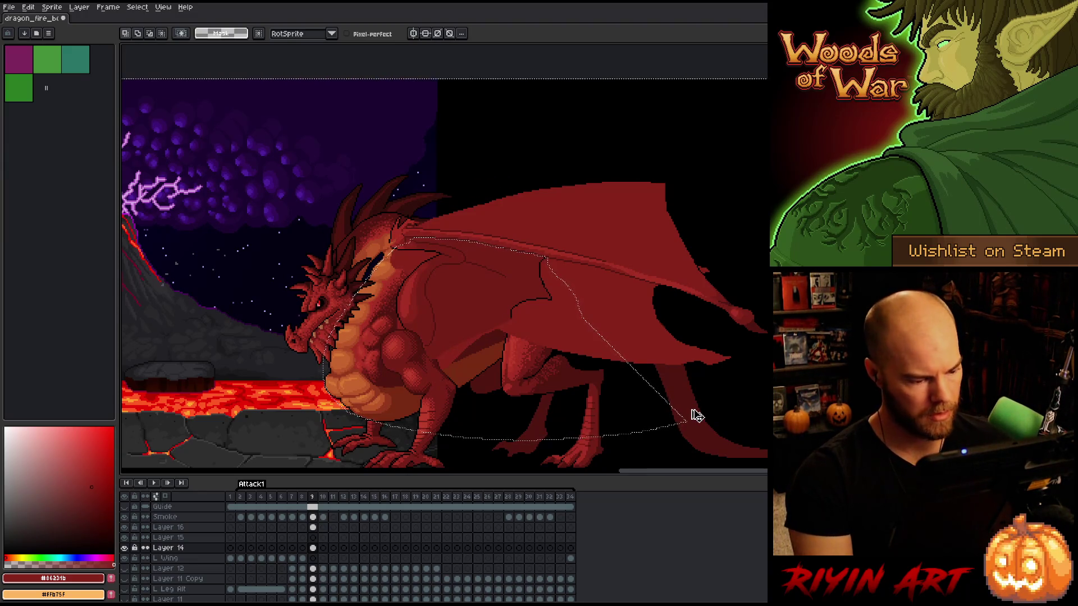
{"action": "key", "text": "ctrl+z"}
{"action": "left_click", "coordinate": [313, 538]}
{"action": "key", "text": "ctrl+y"}
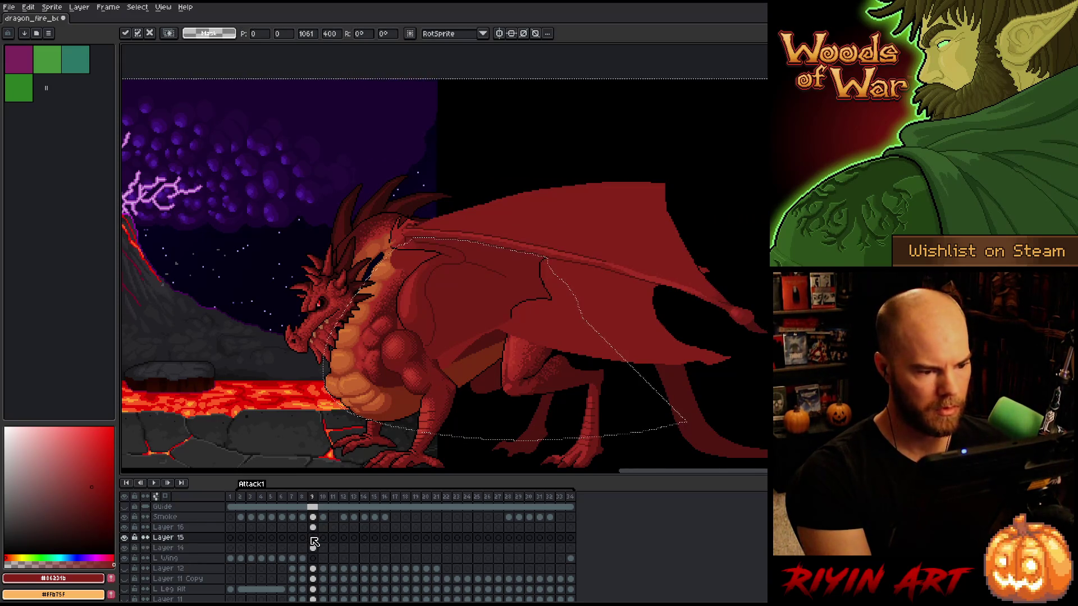
{"action": "key", "text": "ctrl+y"}
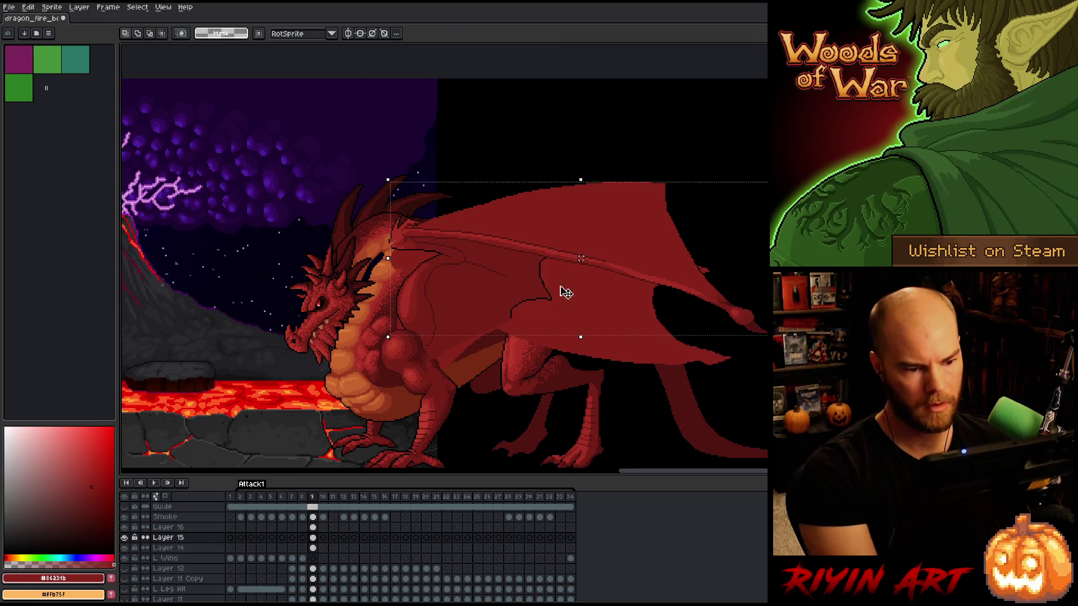
{"action": "mouse_move", "coordinate": [584, 254]}
{"action": "left_mouse_down"}
{"action": "mouse_move", "coordinate": [590, 270]}
{"action": "mouse_move", "coordinate": [587, 247]}
{"action": "left_mouse_up"}
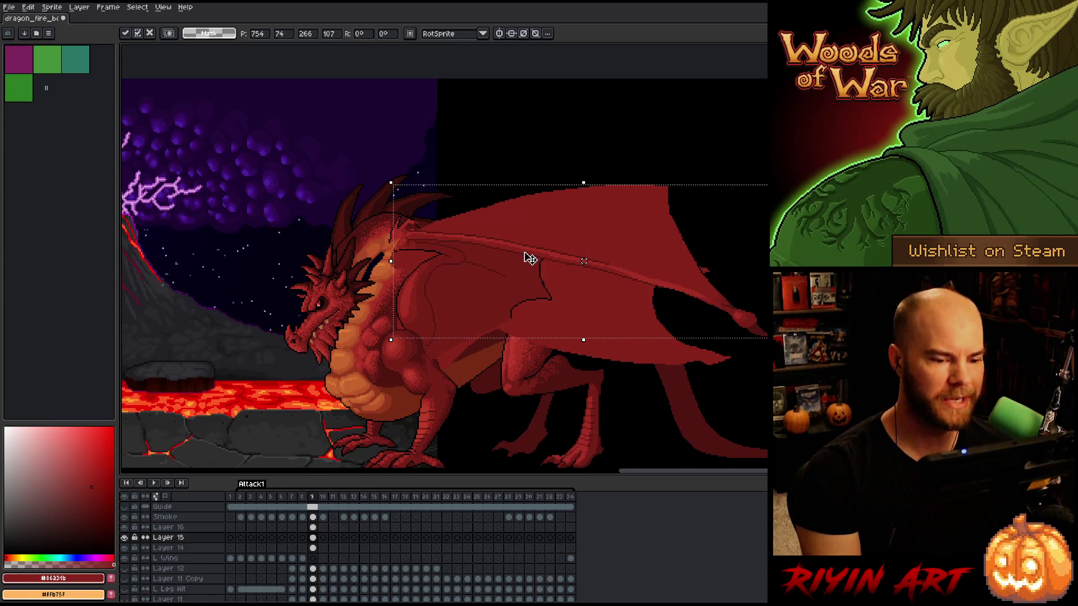
{"action": "left_click", "coordinate": [549, 142]}
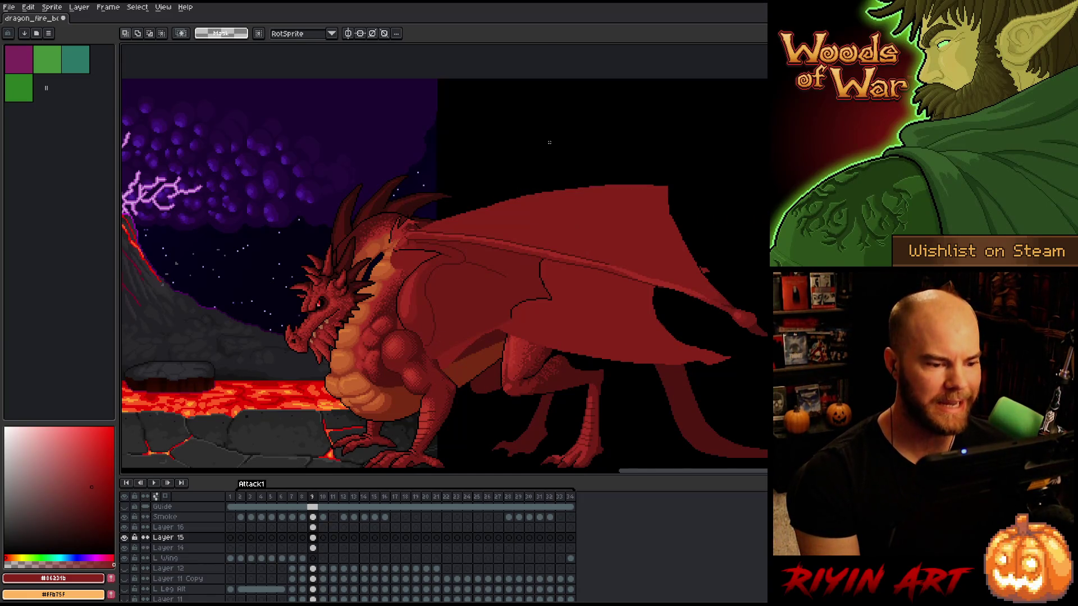
Toggle Layer 15 to compare against the original wing, then try and undo a new upper edge
{"action": "left_click", "coordinate": [125, 539]}
{"action": "left_click", "coordinate": [124, 539]}
{"action": "left_click", "coordinate": [124, 539]}
{"action": "left_click", "coordinate": [125, 538]}
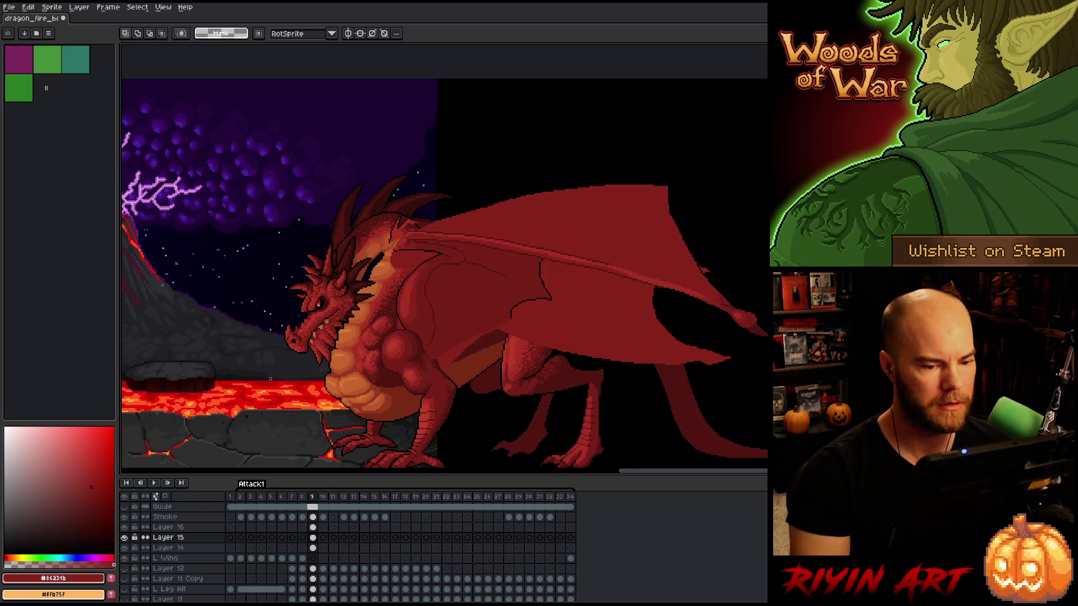
{"action": "key", "text": "b"}
{"action": "mouse_move", "coordinate": [683, 233]}
{"action": "left_mouse_down"}
{"action": "mouse_move", "coordinate": [607, 205]}
{"action": "mouse_move", "coordinate": [489, 209]}
{"action": "mouse_move", "coordinate": [411, 227]}
{"action": "mouse_move", "coordinate": [767, 209]}
{"action": "mouse_move", "coordinate": [767, 234]}
{"action": "left_mouse_up"}
{"action": "key", "text": "ctrl+z"}
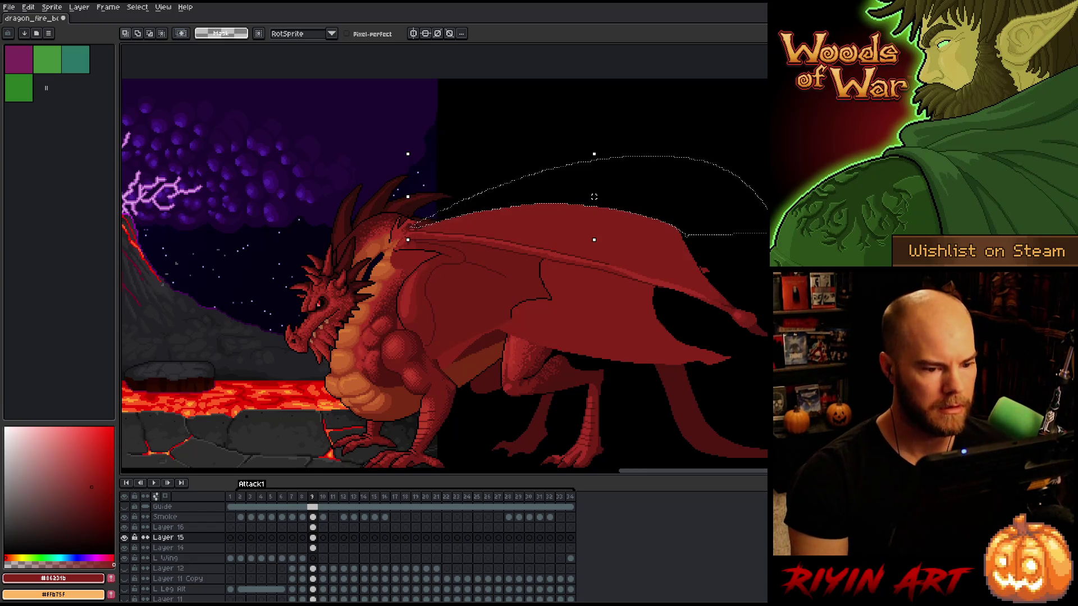
Toggle Layer 15 to compare wings, leave it visible, and clear the selection
{"action": "left_click", "coordinate": [124, 538]}
{"action": "left_click", "coordinate": [124, 538]}
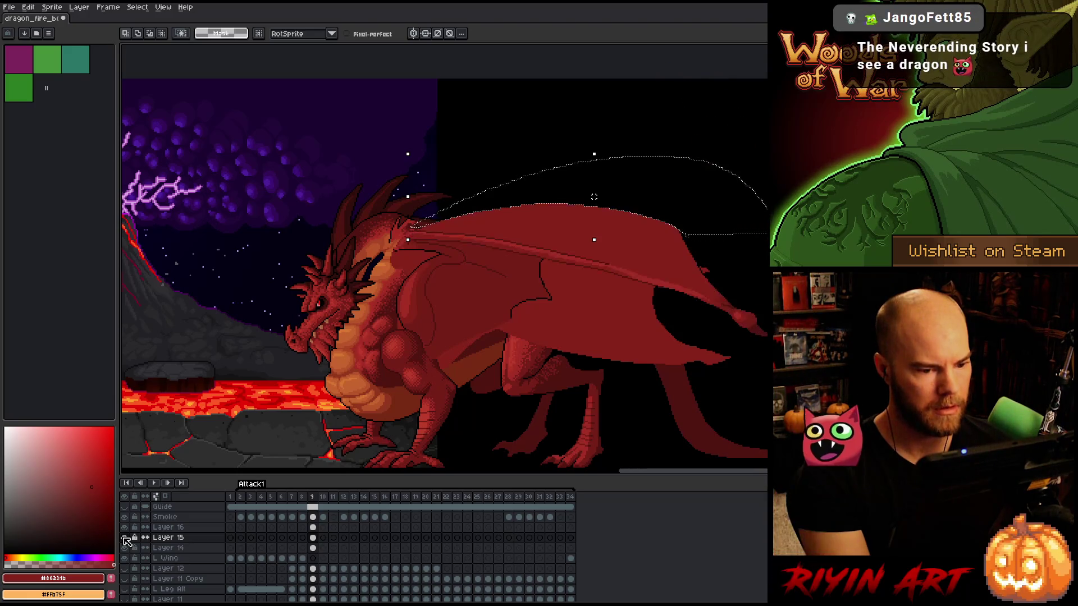
{"action": "left_click", "coordinate": [125, 538]}
{"action": "left_click", "coordinate": [125, 538]}
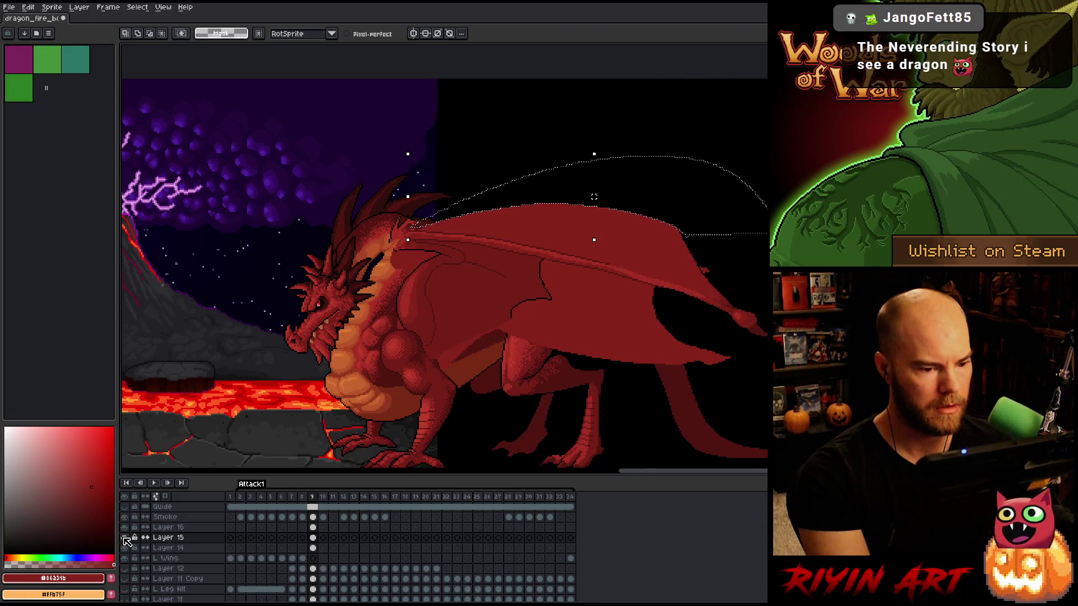
{"action": "key", "text": "ctrl+d"}
{"action": "scroll", "coordinate": [548, 278], "scroll_direction": "up", "scroll_amount": 3}
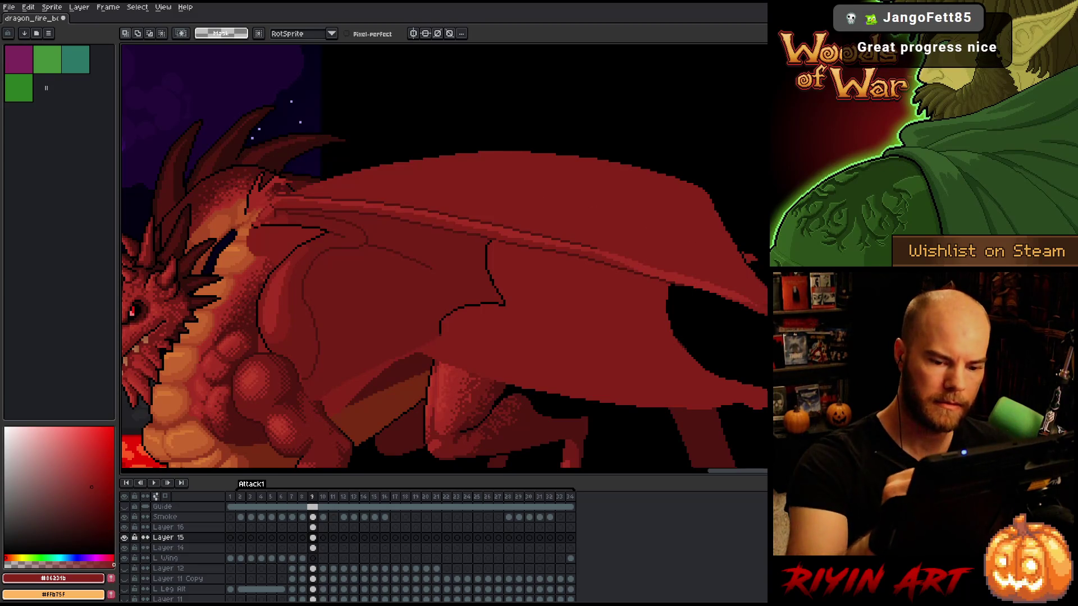
Select the wing tip at the right edge, rotate it downward and nudge it up-right
{"action": "left_click_drag", "start_coordinate": [757, 300], "coordinate": [767, 393]}
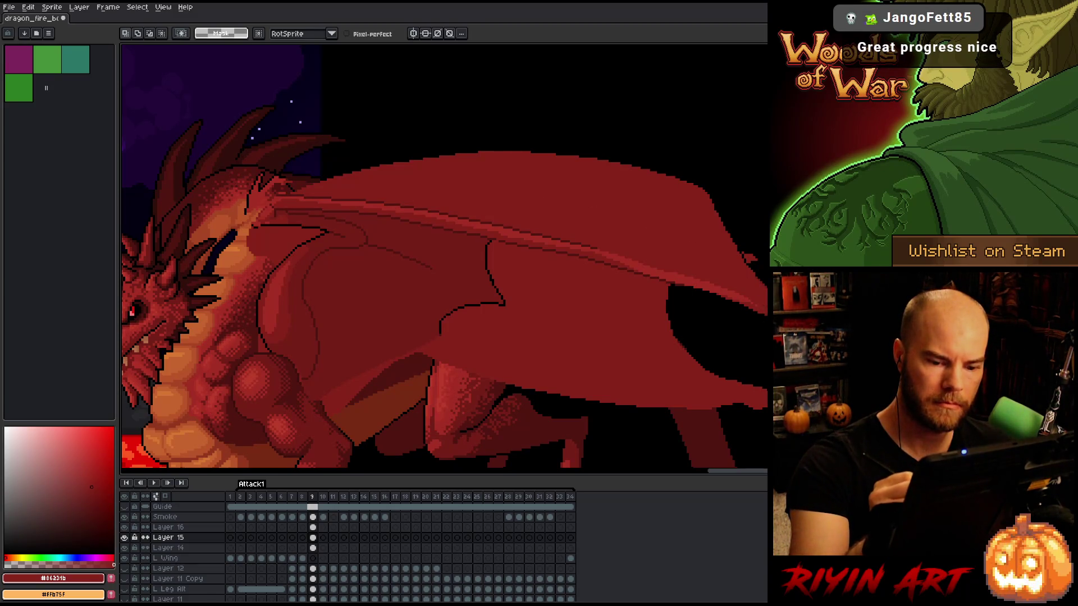
{"action": "mouse_move", "coordinate": [755, 318]}
{"action": "left_mouse_down"}
{"action": "mouse_move", "coordinate": [757, 403]}
{"action": "mouse_move", "coordinate": [764, 396]}
{"action": "left_mouse_up"}
{"action": "key", "text": "Right"}
{"action": "key", "text": "Right"}
{"action": "key", "text": "Up"}
{"action": "key", "text": "Up"}
{"action": "key", "text": "Up"}
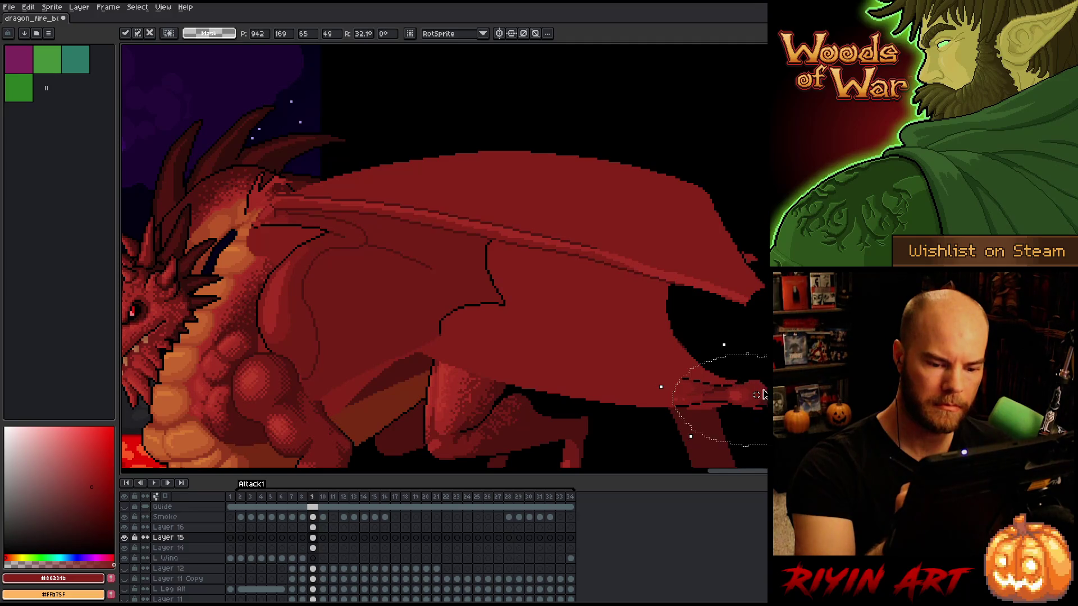
Recolour the wing tip with Replace Color, then deselect and pan to show the whole dragon
{"action": "key", "text": "shift+r"}
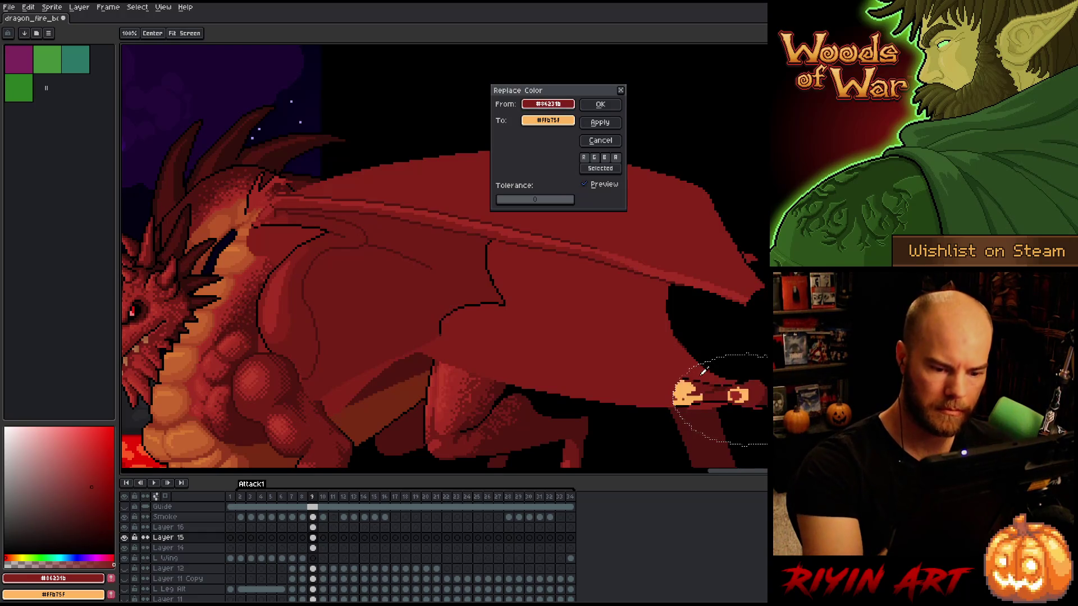
{"action": "left_click", "coordinate": [707, 378]}
{"action": "left_click", "coordinate": [548, 120]}
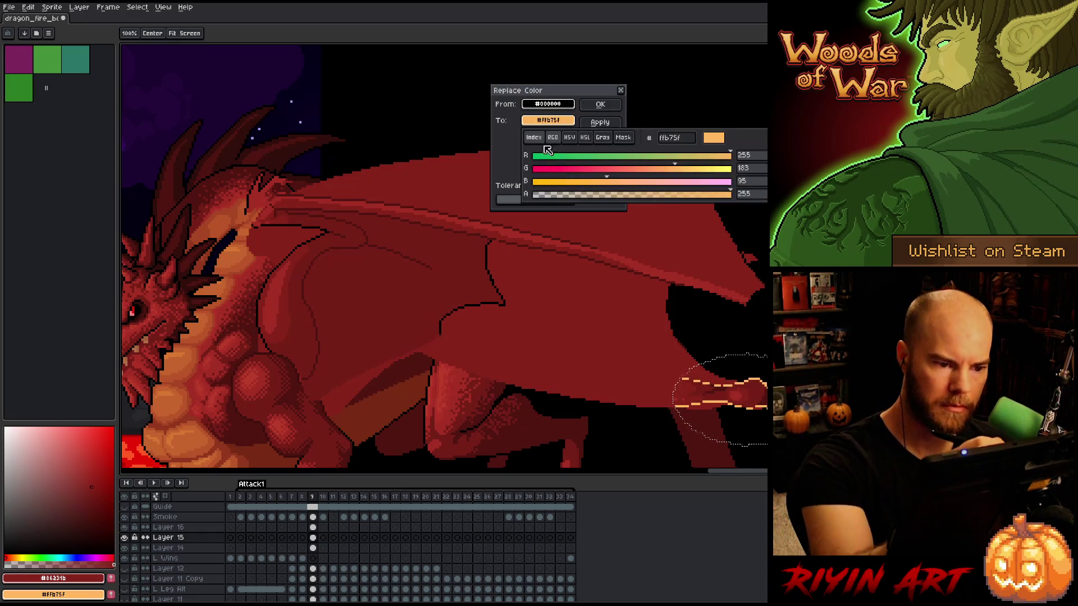
{"action": "left_click", "coordinate": [600, 104]}
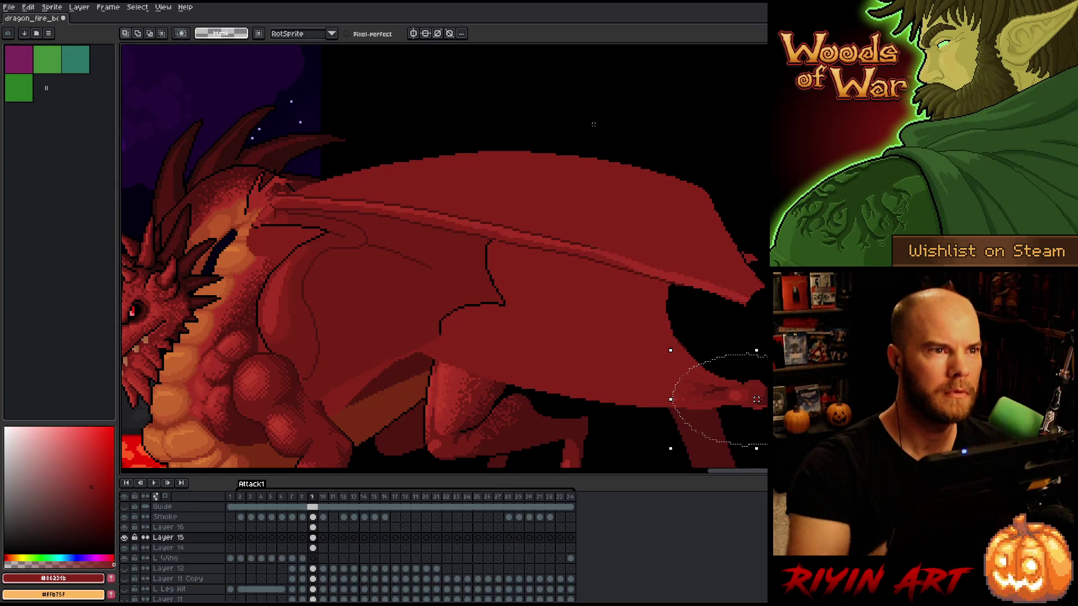
{"action": "key", "text": "ctrl+d"}
{"action": "scroll", "coordinate": [544, 258], "scroll_direction": "down", "scroll_amount": 1}
{"action": "left_click_drag", "start_coordinate": [545, 258], "coordinate": [472, 283]}
Delete the excess wing-arm pixels, then make Layer 16 on frame 9 active with the pencil
{"action": "key", "text": "space"}
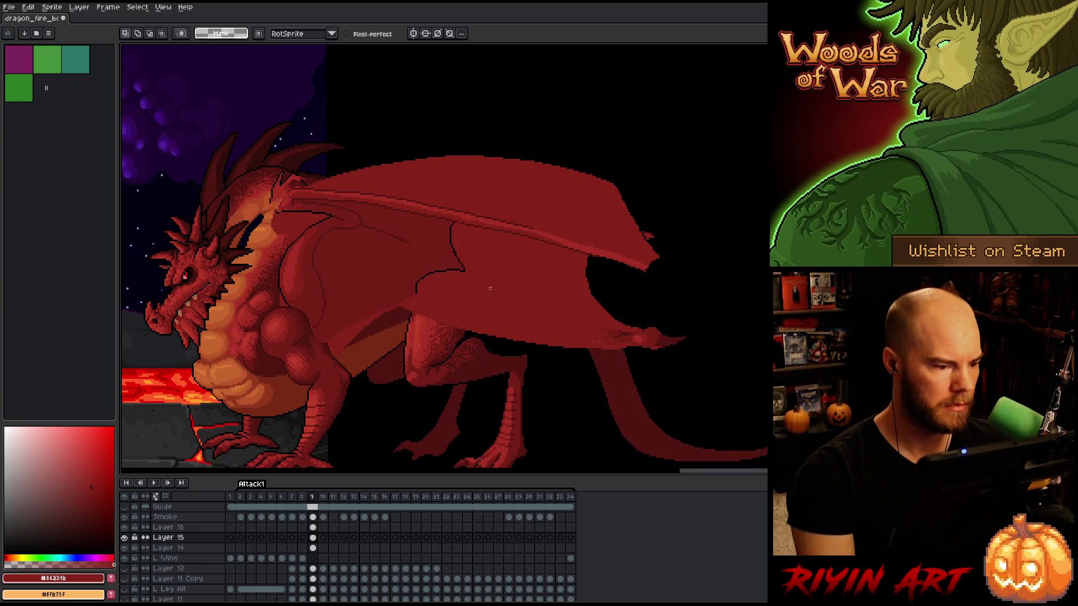
{"action": "mouse_move", "coordinate": [600, 310]}
{"action": "left_mouse_down"}
{"action": "mouse_move", "coordinate": [684, 253]}
{"action": "mouse_move", "coordinate": [686, 222]}
{"action": "left_mouse_up"}
{"action": "key", "text": "ctrl+d"}
{"action": "mouse_move", "coordinate": [608, 303]}
{"action": "left_mouse_down"}
{"action": "mouse_move", "coordinate": [632, 231]}
{"action": "mouse_move", "coordinate": [477, 199]}
{"action": "mouse_move", "coordinate": [295, 187]}
{"action": "mouse_move", "coordinate": [605, 289]}
{"action": "mouse_move", "coordinate": [608, 304]}
{"action": "left_mouse_up"}
{"action": "key", "text": "Delete"}
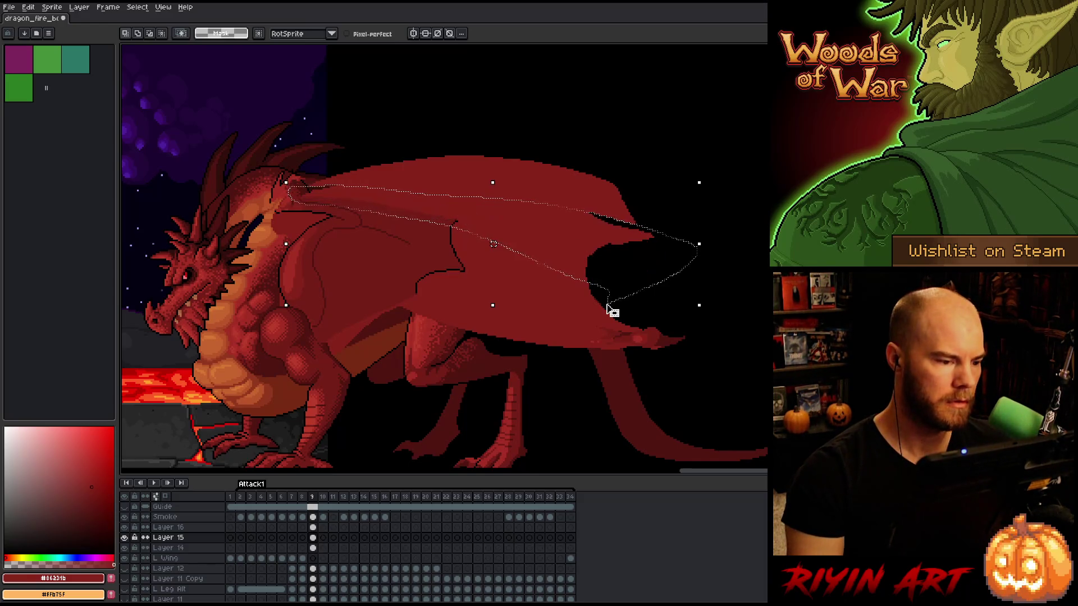
{"action": "key", "text": "ctrl+d"}
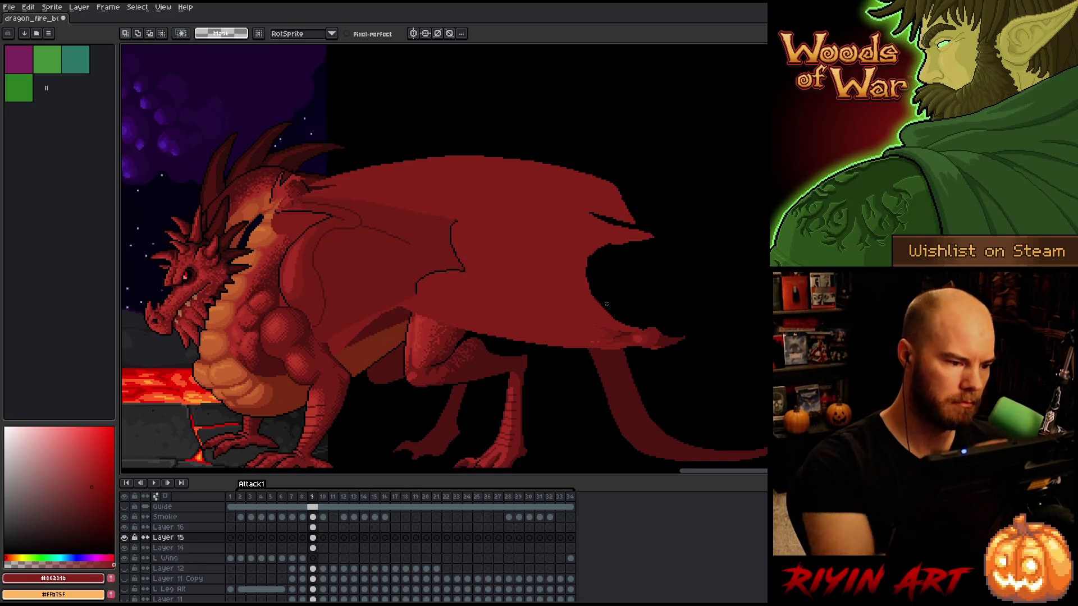
{"action": "key", "text": "b"}
{"action": "left_click", "coordinate": [313, 527]}
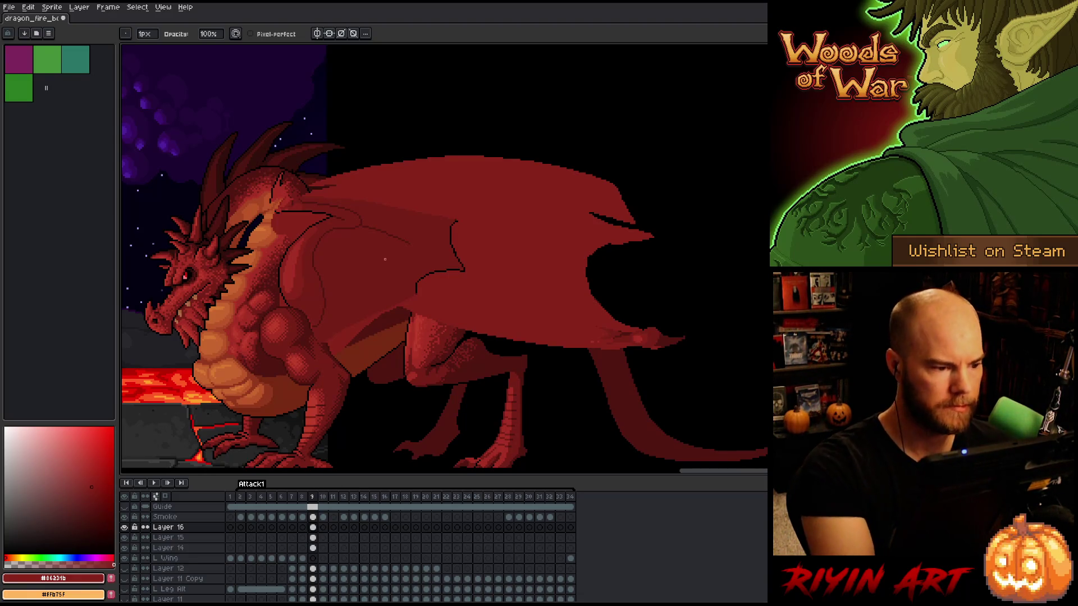
Pick black from the dragon's head and draw the membrane outline from the neck across the wing on Layer 16
{"action": "key", "text": "i"}
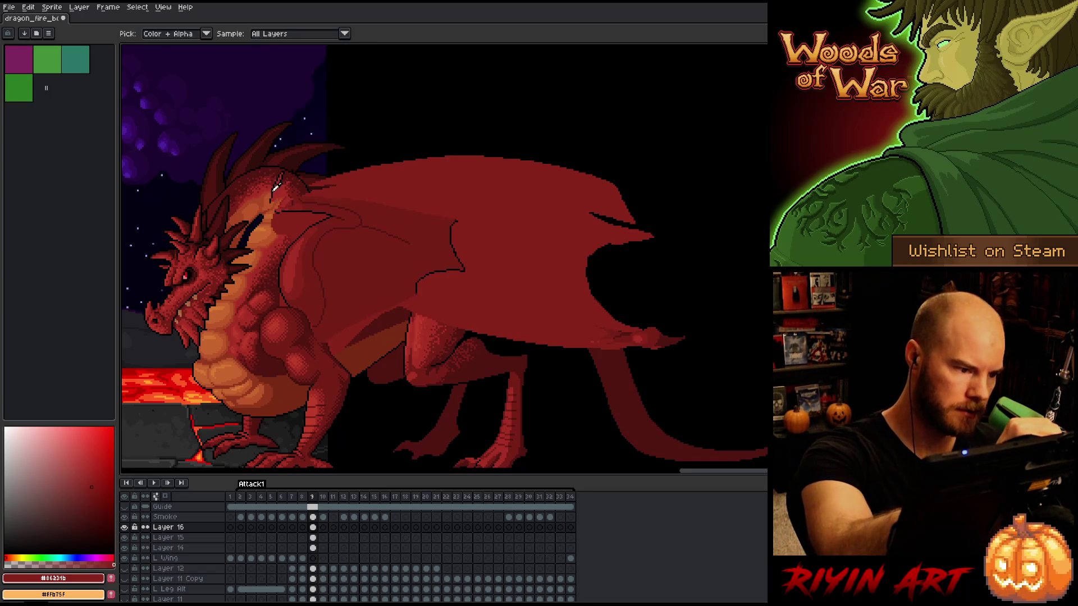
{"action": "left_click", "coordinate": [276, 188]}
{"action": "key", "text": "b"}
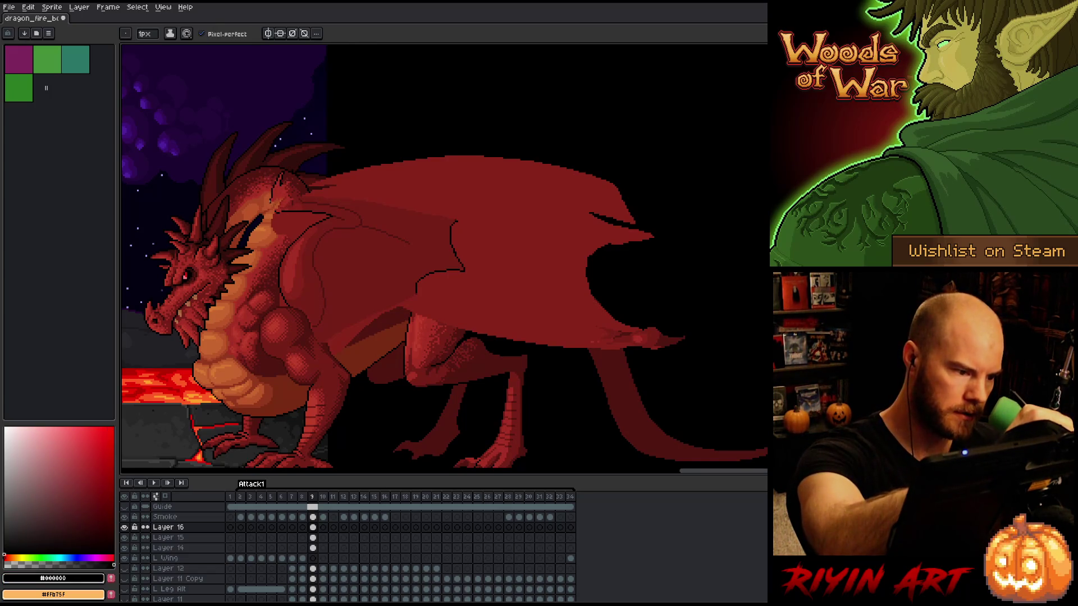
{"action": "mouse_move", "coordinate": [275, 212]}
{"action": "left_mouse_down"}
{"action": "mouse_move", "coordinate": [337, 268]}
{"action": "mouse_move", "coordinate": [468, 332]}
{"action": "left_mouse_up"}
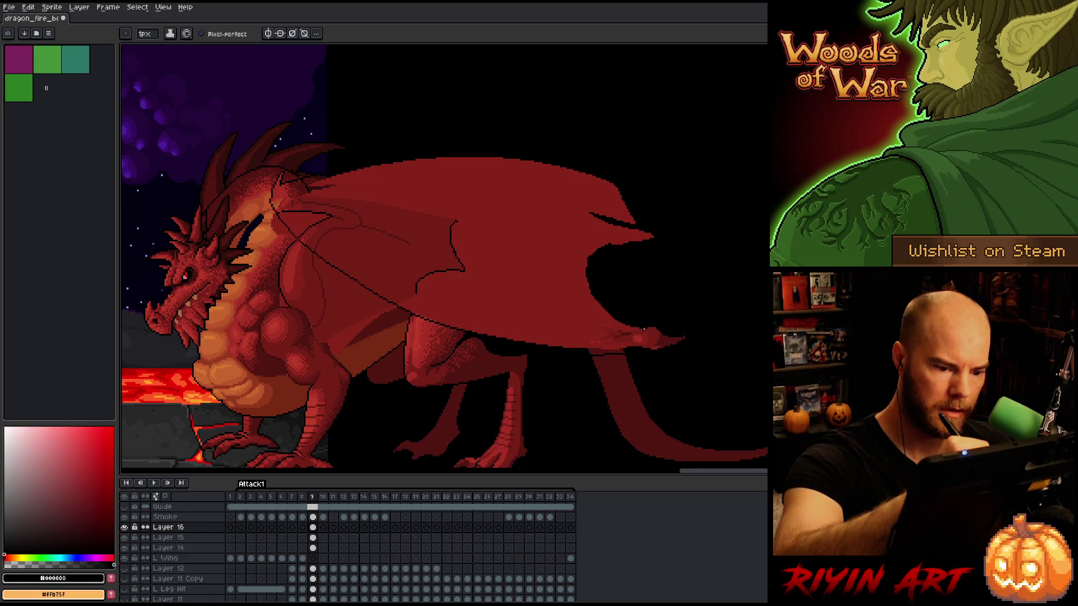
{"action": "left_click_drag", "start_coordinate": [585, 267], "coordinate": [590, 225]}
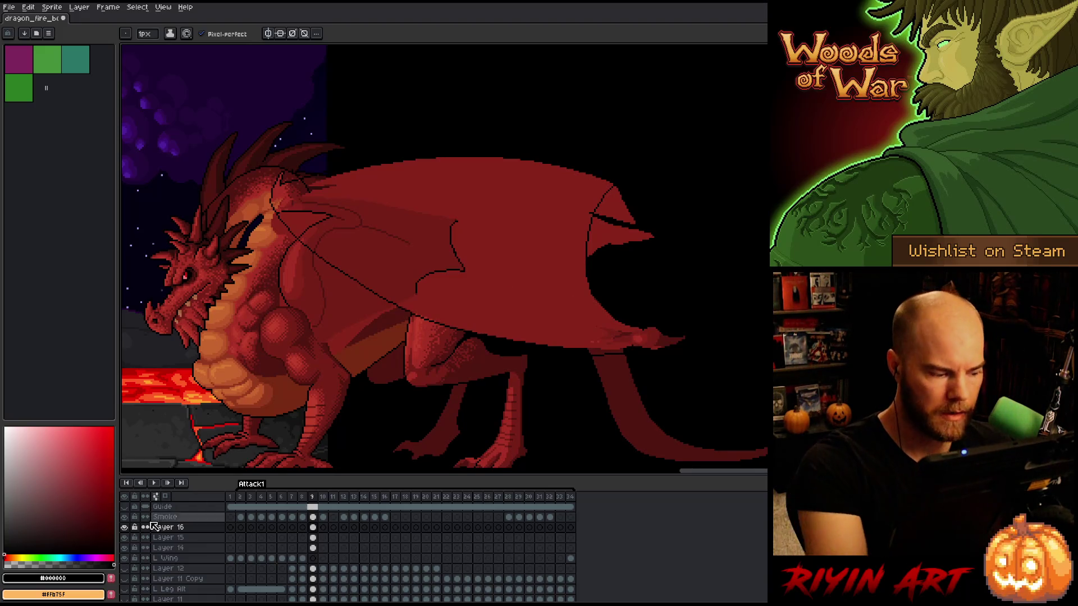
{"action": "left_click", "coordinate": [124, 527], "text": "alt"}
Select the area inside the outline, merge the outline down into Layer 15, and clear the selection
{"action": "left_click", "coordinate": [124, 548]}
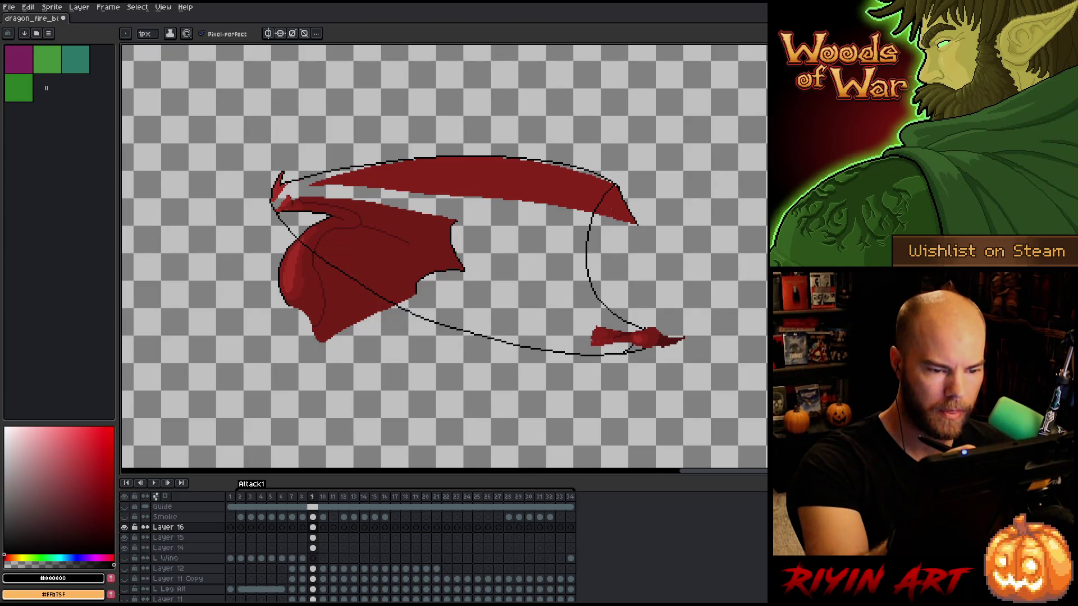
{"action": "key", "text": "w"}
{"action": "left_click", "coordinate": [611, 208]}
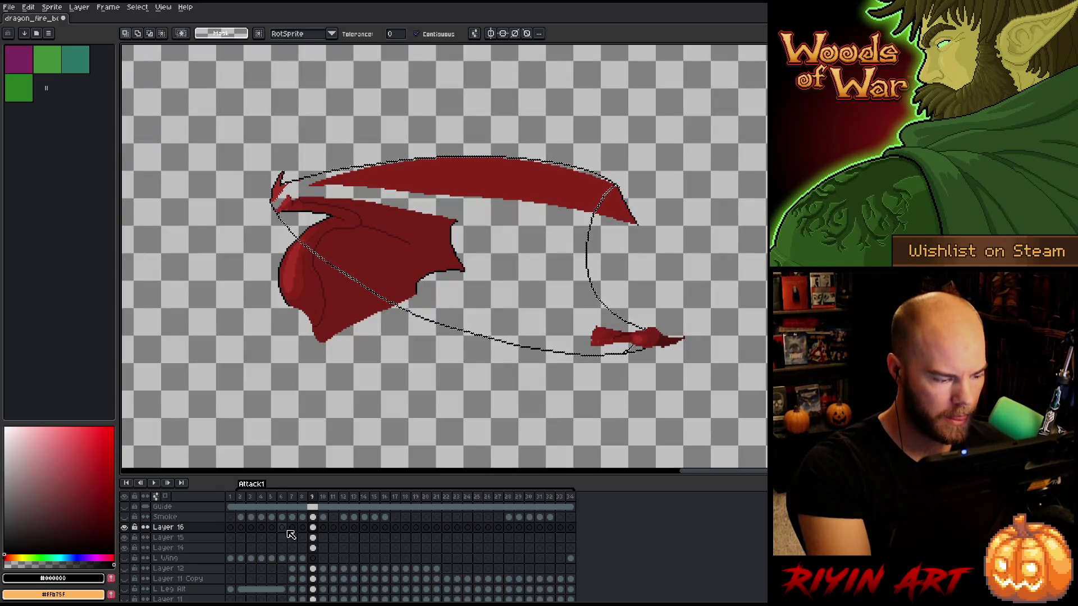
{"action": "key", "text": "Delete"}
{"action": "left_click", "coordinate": [124, 528]}
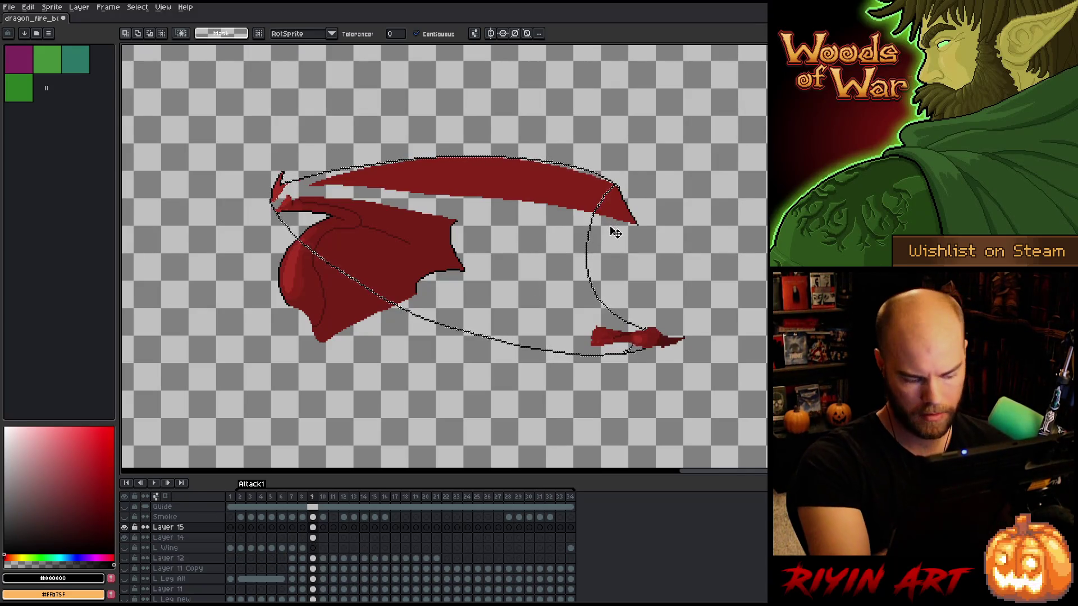
{"action": "key", "text": "ctrl+d"}
{"action": "key", "text": "b"}
Bucket-fill the outlined membrane with the wing's dark red
{"action": "key", "text": "w"}
{"action": "left_click", "coordinate": [616, 206]}
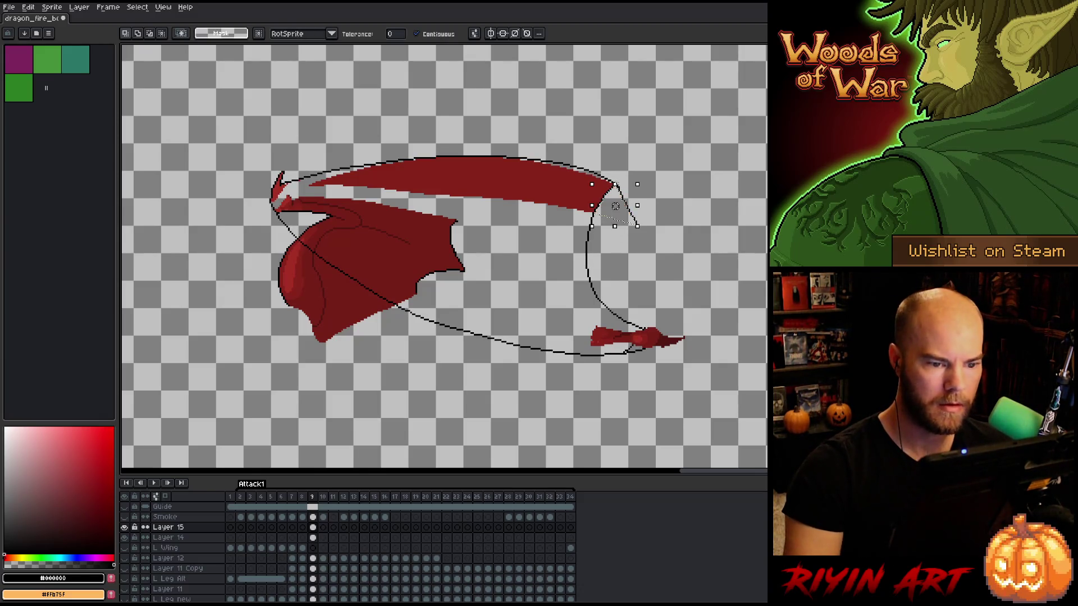
{"action": "key", "text": "ctrl+d"}
{"action": "key", "text": "b"}
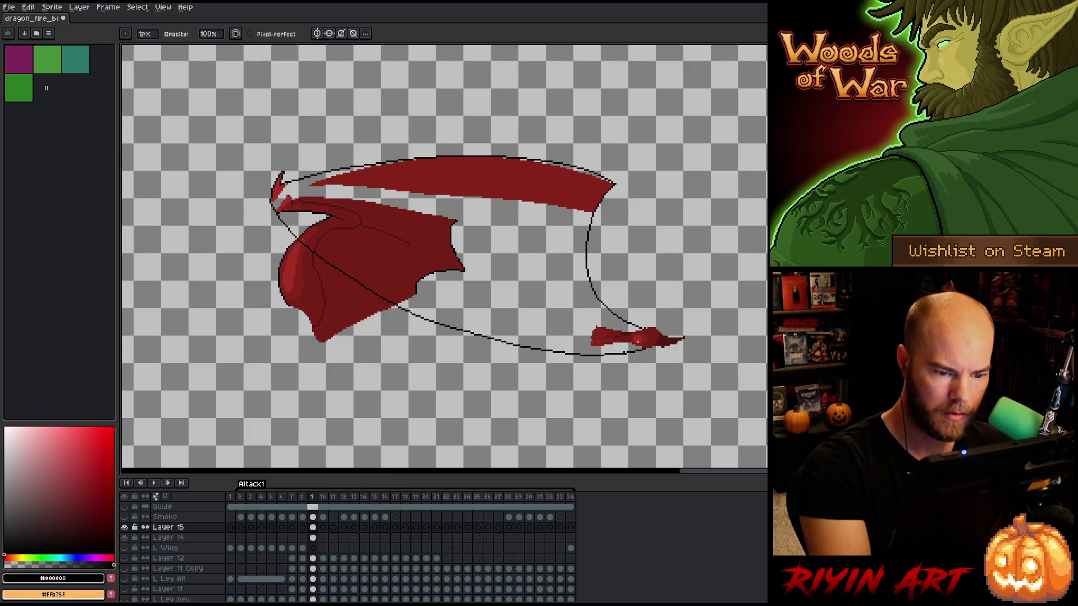
{"action": "left_click", "coordinate": [588, 180], "text": "alt"}
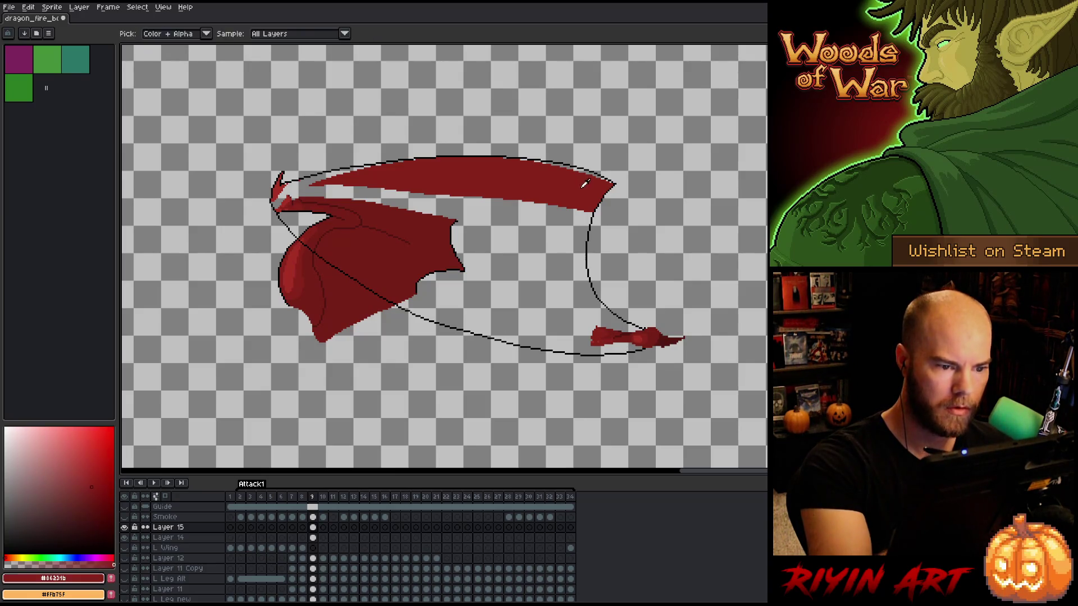
{"action": "key", "text": "g"}
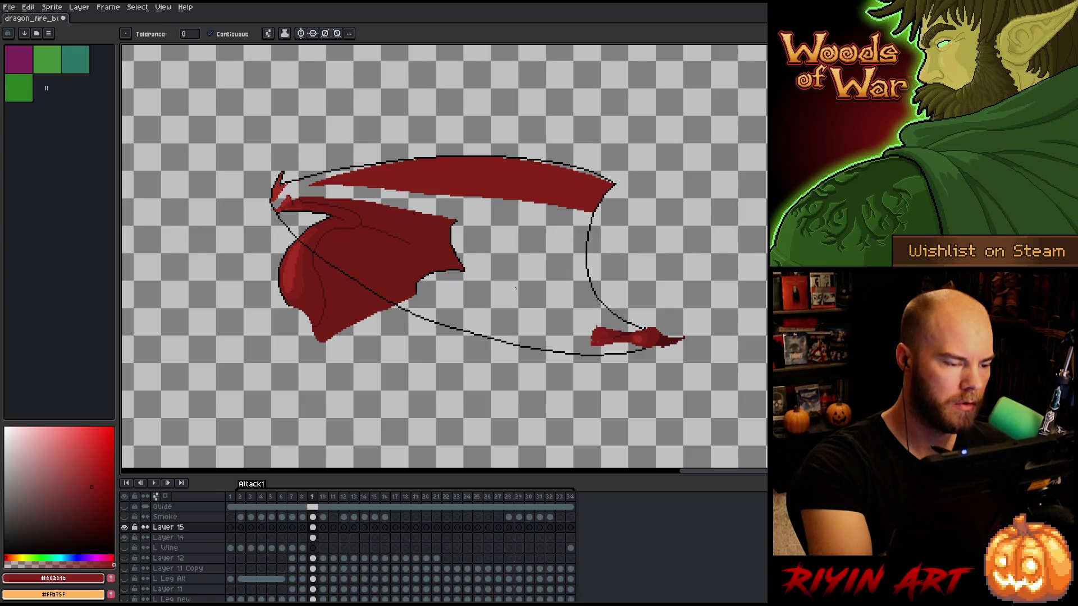
{"action": "left_click", "coordinate": [514, 302]}
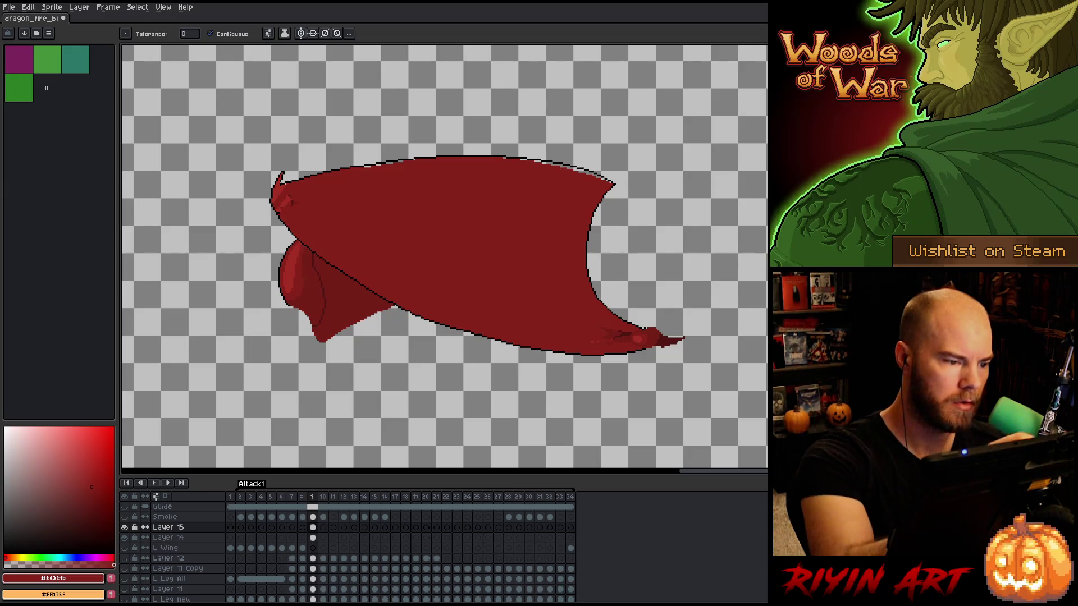
{"action": "left_click", "coordinate": [285, 193], "text": "alt"}
Bucket-fill the light gaps along the wing's top edge with the dark wing red
{"action": "key", "text": "b"}
{"action": "left_click", "coordinate": [298, 207], "text": "alt"}
{"action": "key", "text": "ctrl+d"}
{"action": "left_click", "coordinate": [286, 197], "text": "alt"}
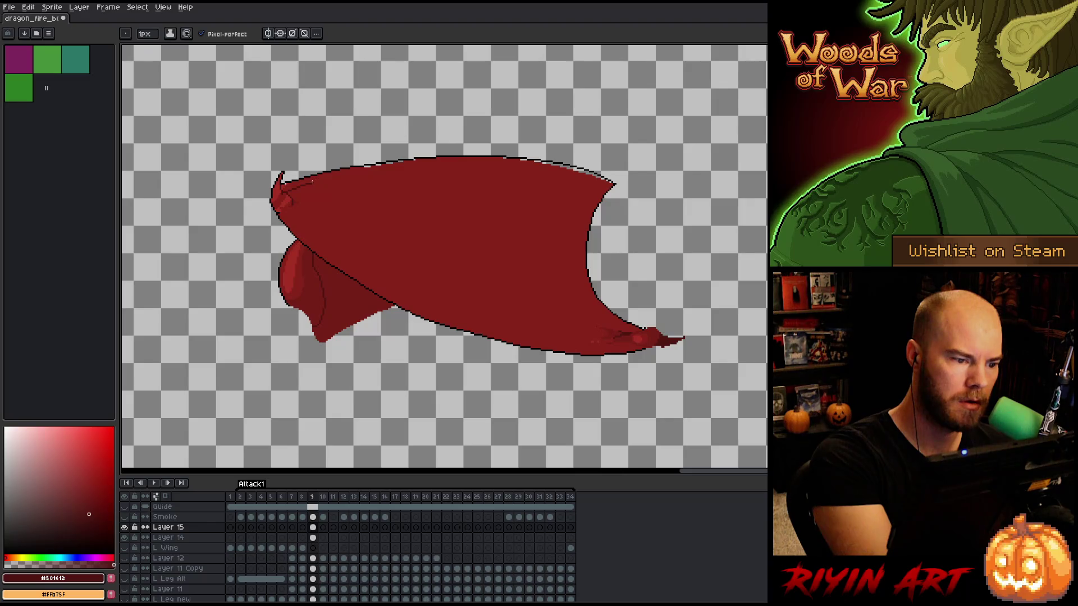
{"action": "left_click", "coordinate": [92, 487]}
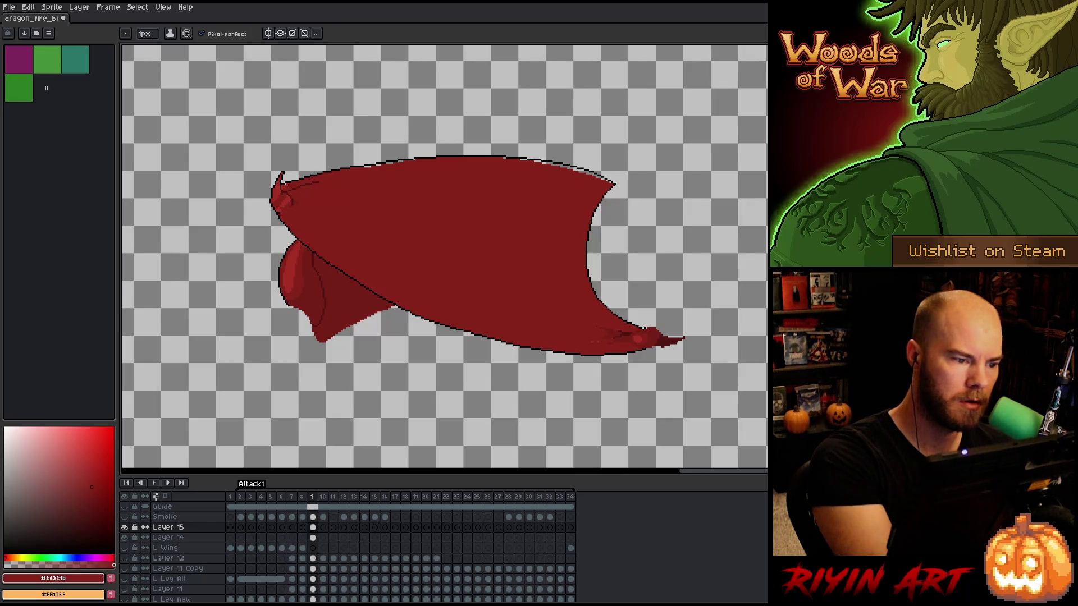
{"action": "left_click", "coordinate": [90, 472]}
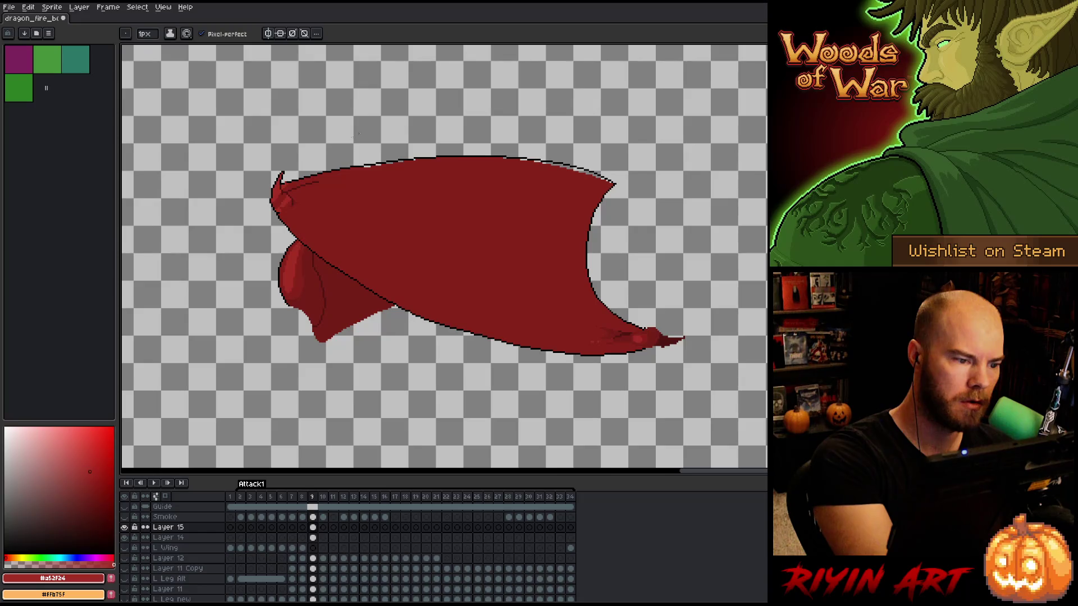
{"action": "key", "text": "g"}
{"action": "left_click", "coordinate": [364, 178], "text": "alt"}
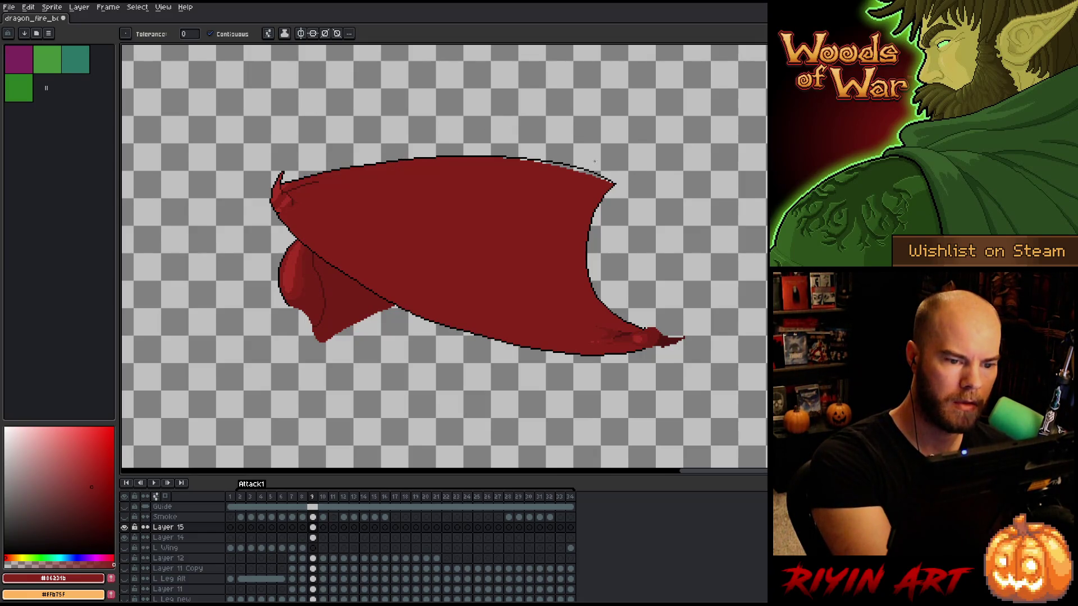
{"action": "left_click", "coordinate": [553, 163]}
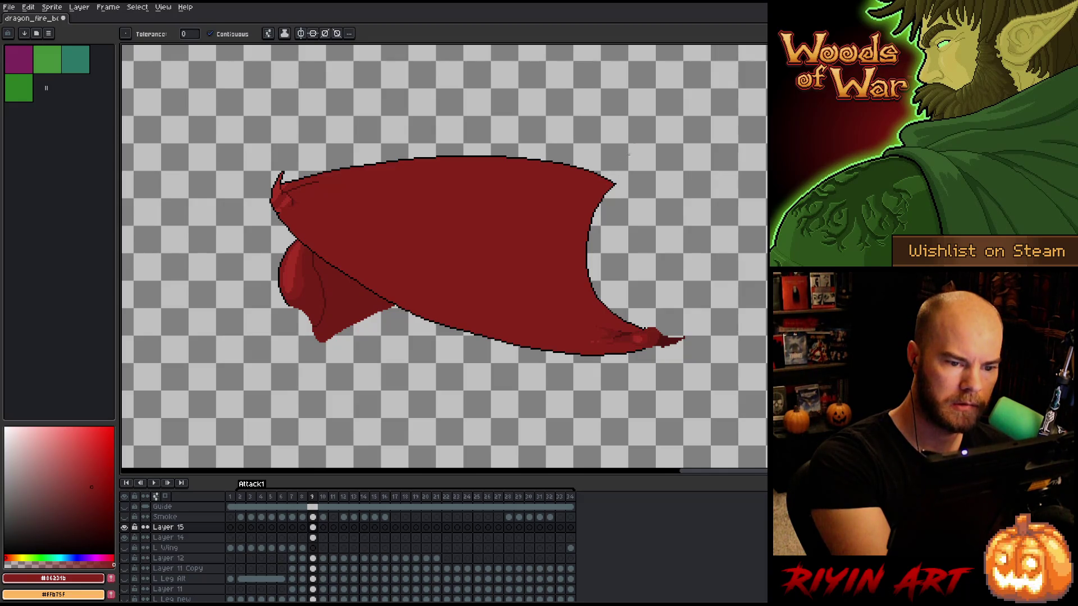
Inside a wing selection, paint a 4px #a52f24 highlight along the wing's leading bone
{"action": "key", "text": "w"}
{"action": "left_click", "coordinate": [340, 231]}
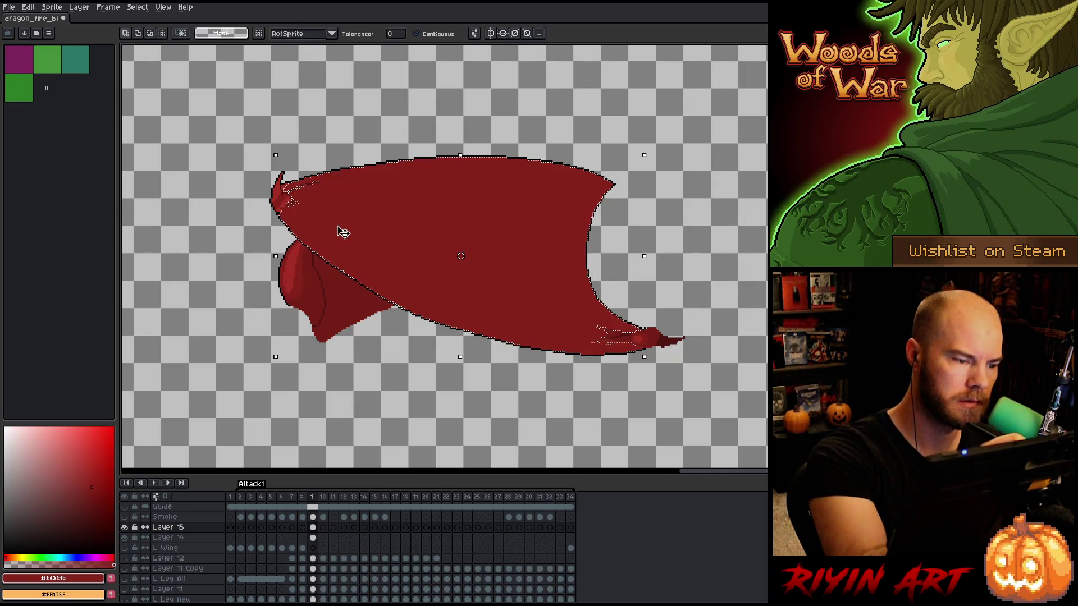
{"action": "key", "text": "b"}
{"action": "left_click", "coordinate": [90, 472]}
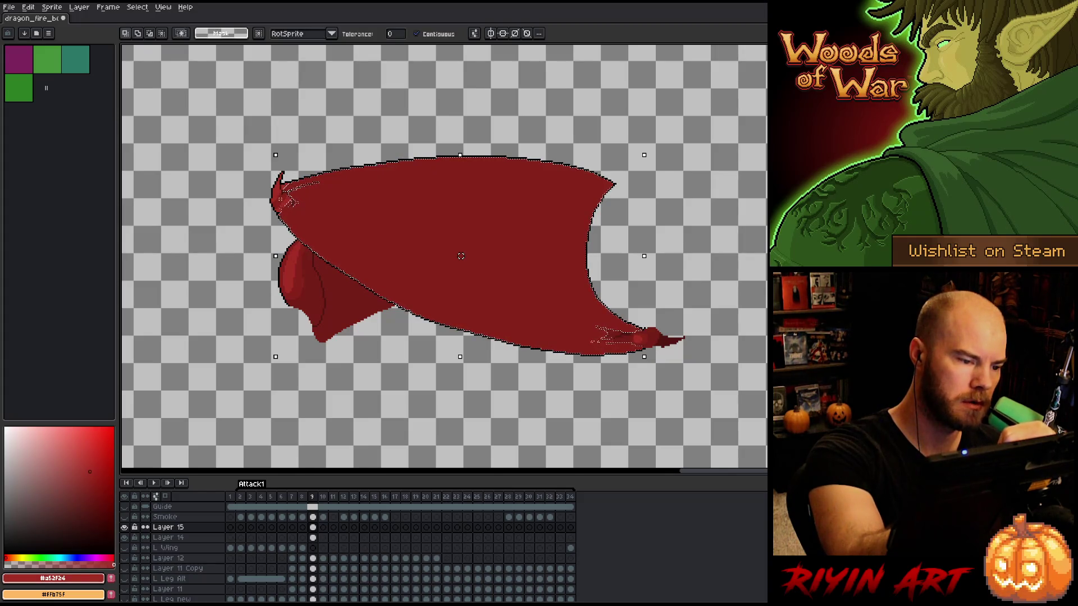
{"action": "key", "text": "plus"}
{"action": "key", "text": "plus"}
{"action": "key", "text": "plus"}
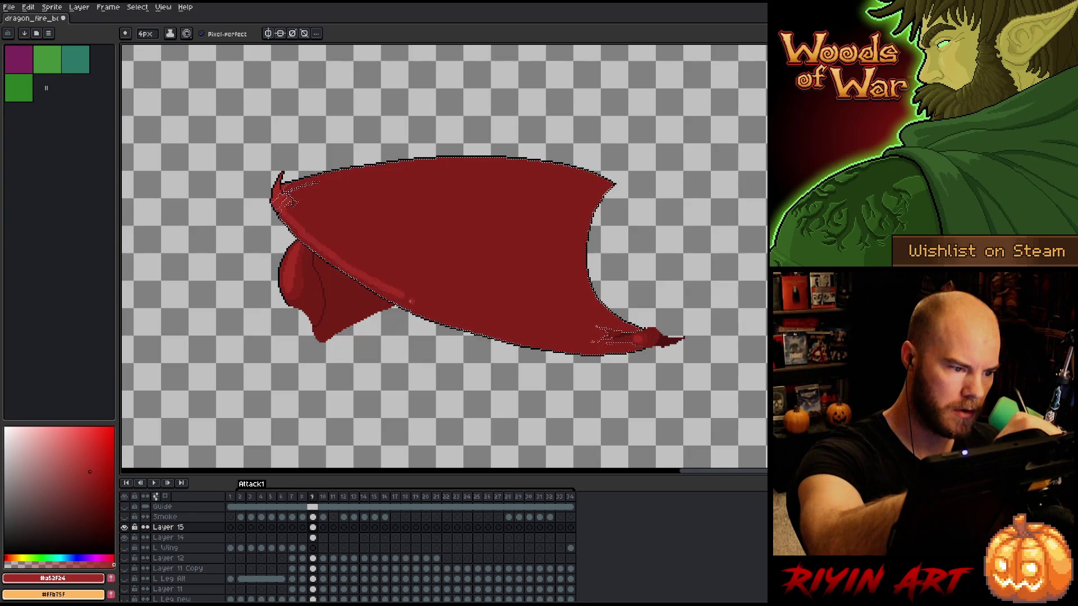
{"action": "left_click_drag", "start_coordinate": [393, 293], "coordinate": [460, 323]}
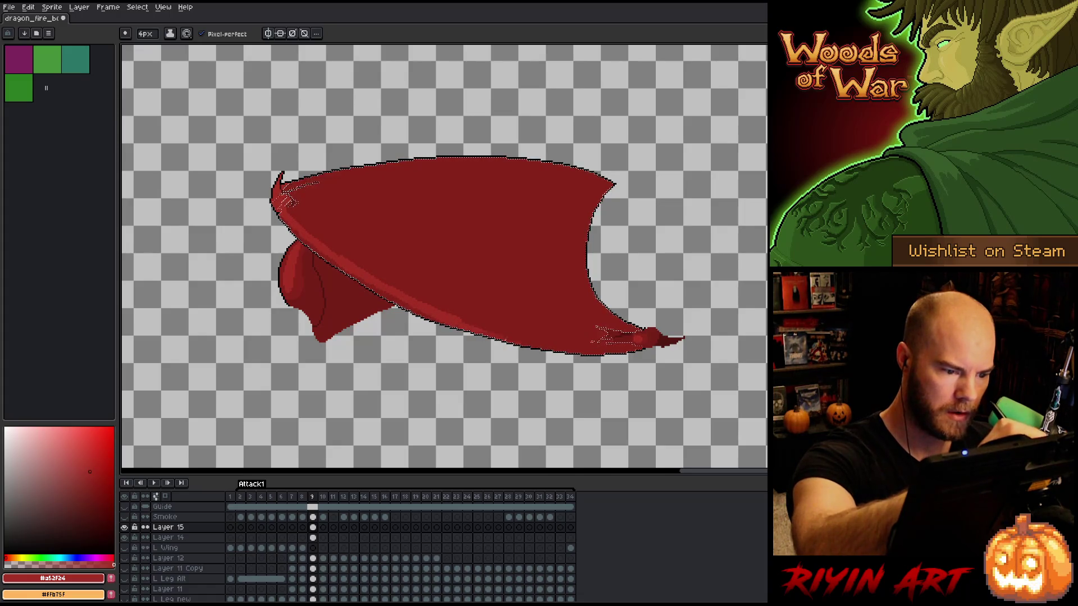
{"action": "left_click_drag", "start_coordinate": [436, 313], "coordinate": [535, 341]}
Review the highlight against the wing reds, restore the wing selection, and step back to frame 8
{"action": "left_click", "coordinate": [496, 308], "text": "alt"}
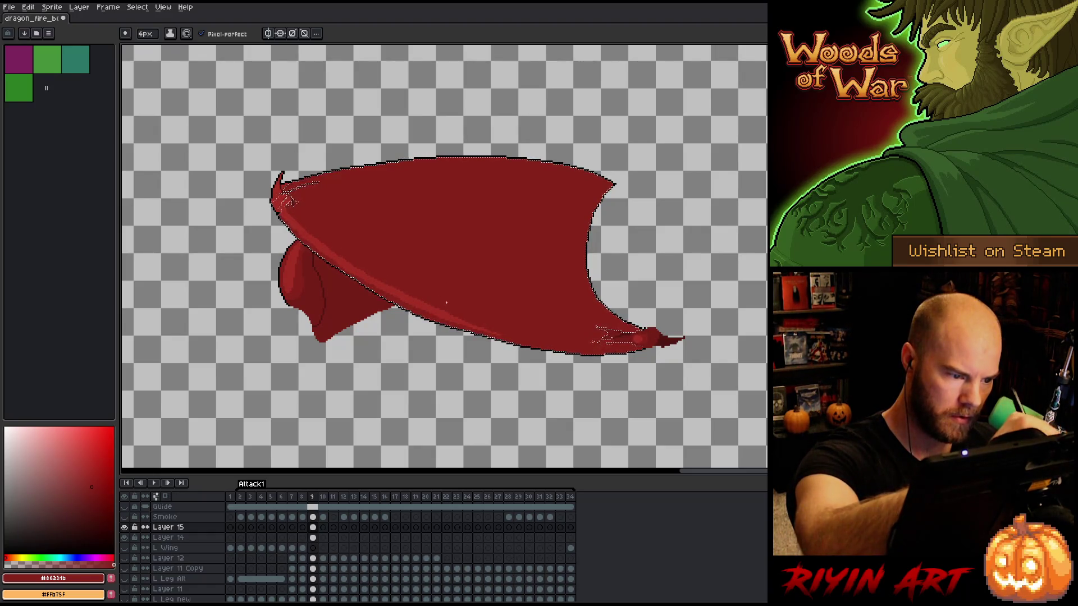
{"action": "left_click", "coordinate": [459, 322], "text": "alt"}
{"action": "left_click", "coordinate": [378, 271], "text": "alt"}
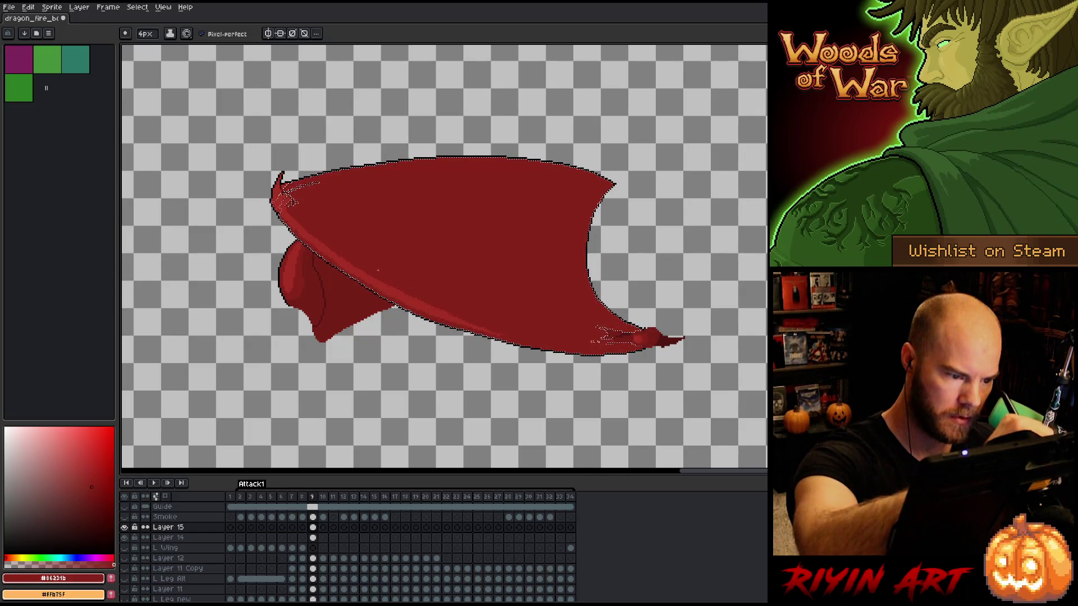
{"action": "key", "text": "ctrl+d"}
{"action": "left_click", "coordinate": [310, 232], "text": "alt"}
{"action": "key", "text": "ctrl+shift+d"}
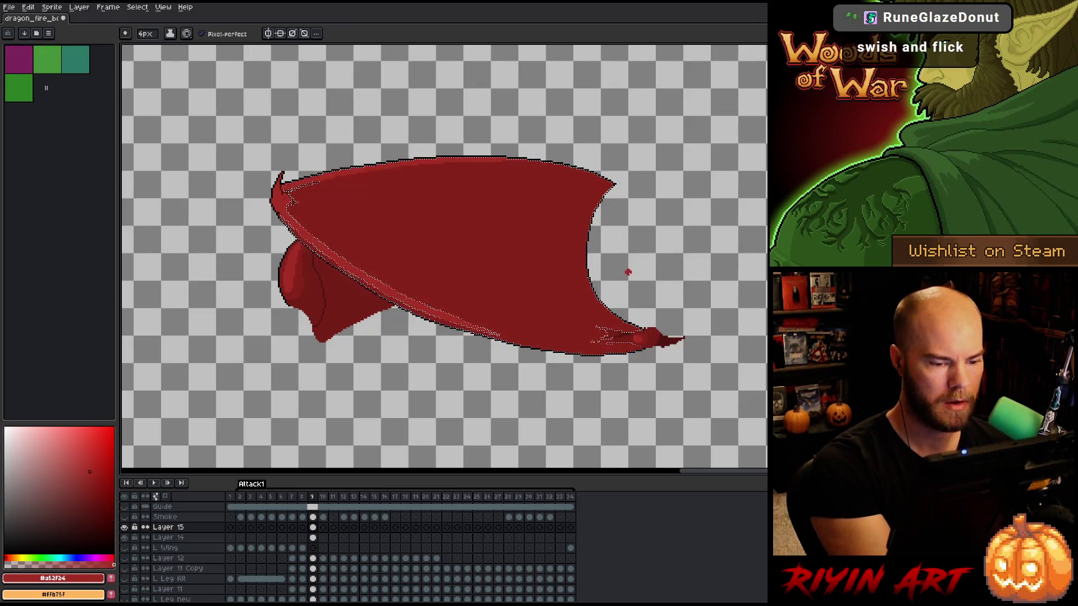
{"action": "key", "text": "Left"}
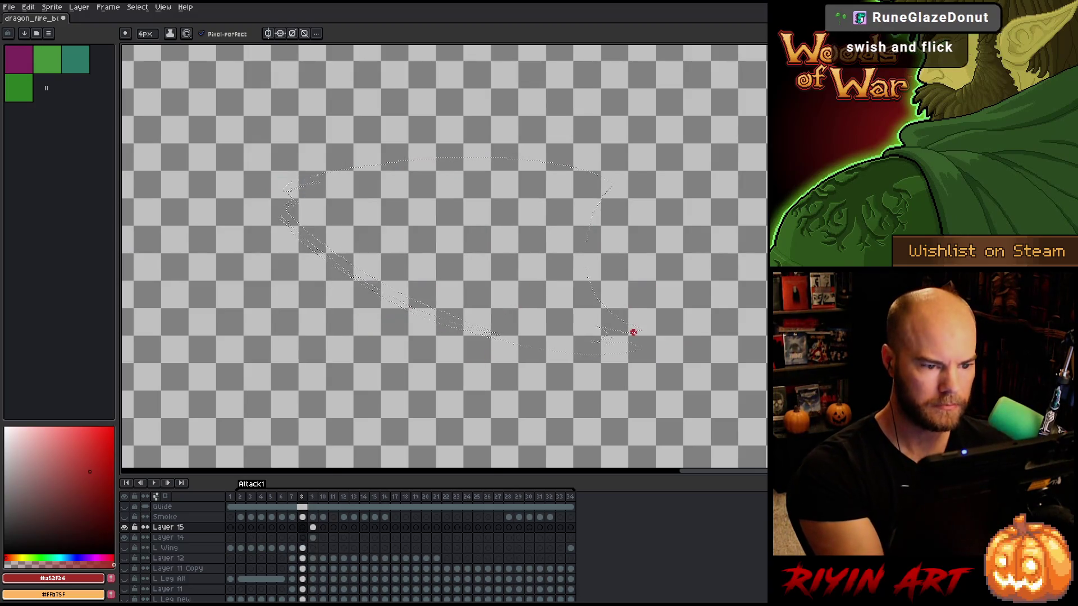
Show all layers again and flip between frames 8 and 9 to compare the new wing
{"action": "key", "text": "Right"}
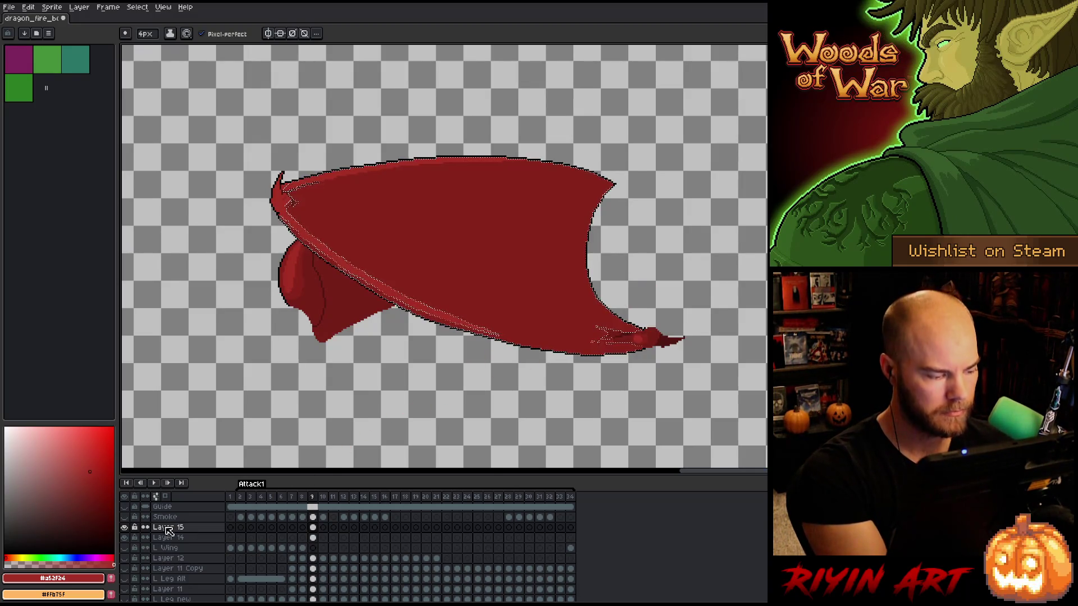
{"action": "left_click", "coordinate": [125, 527], "text": "alt"}
{"action": "key", "text": "Left"}
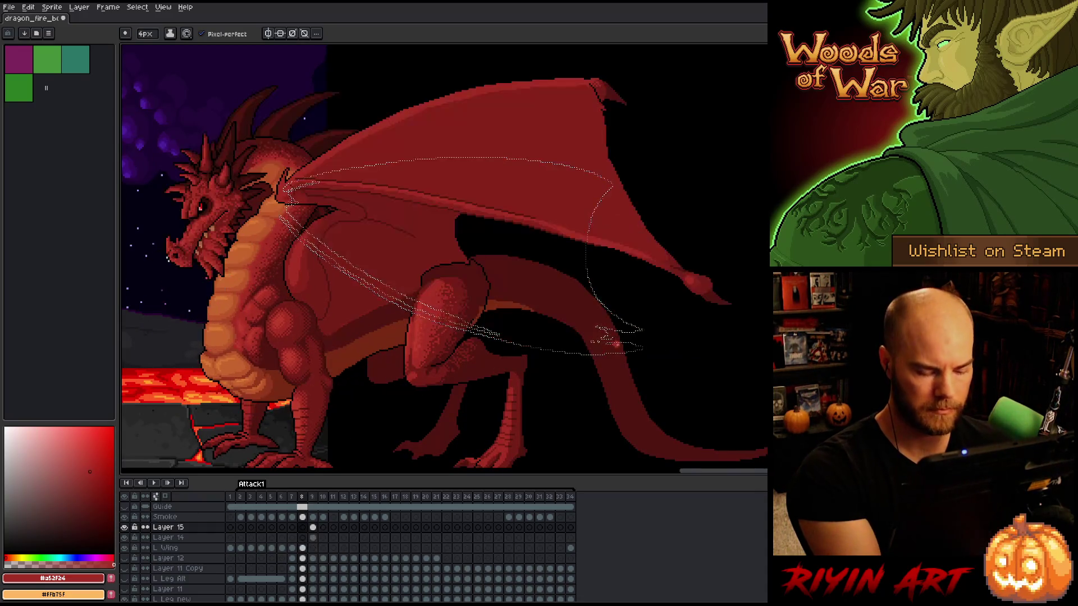
{"action": "key", "text": "Right"}
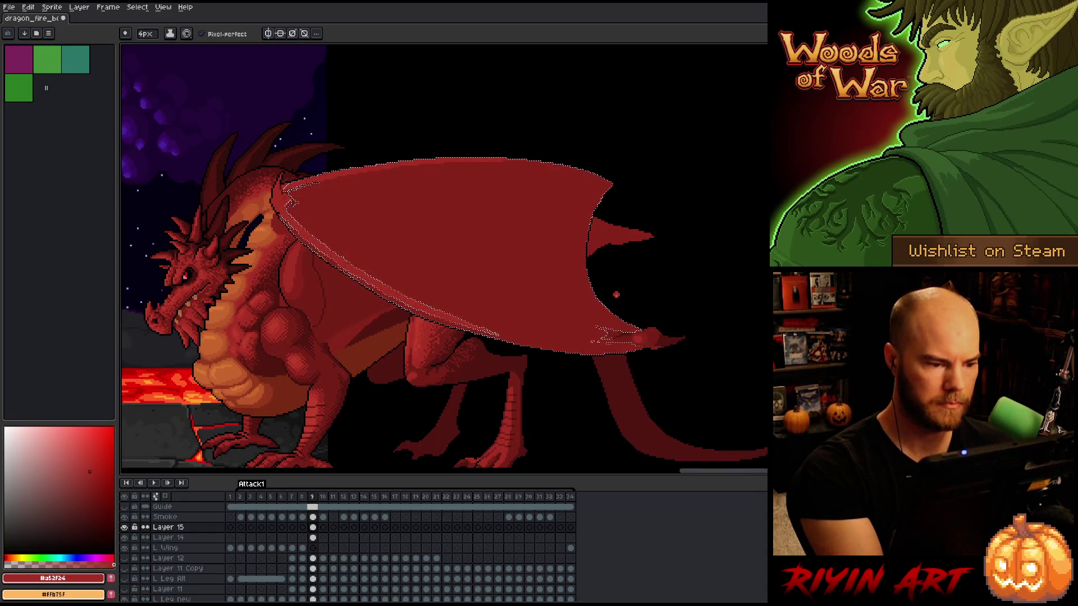
{"action": "key", "text": "Left"}
{"action": "key", "text": "Right"}
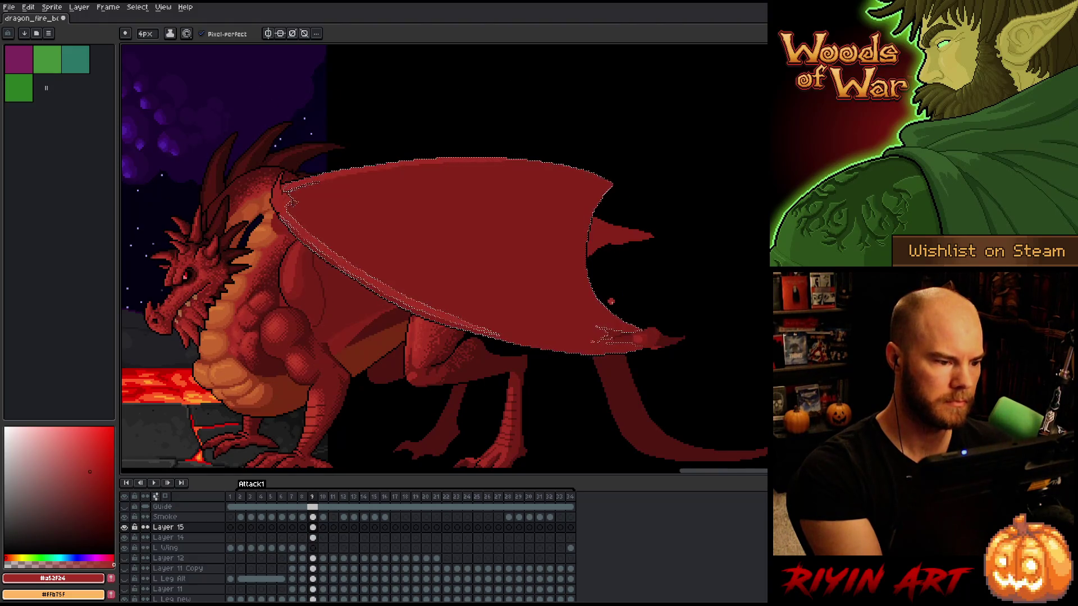
{"action": "key", "text": "ctrl+d"}
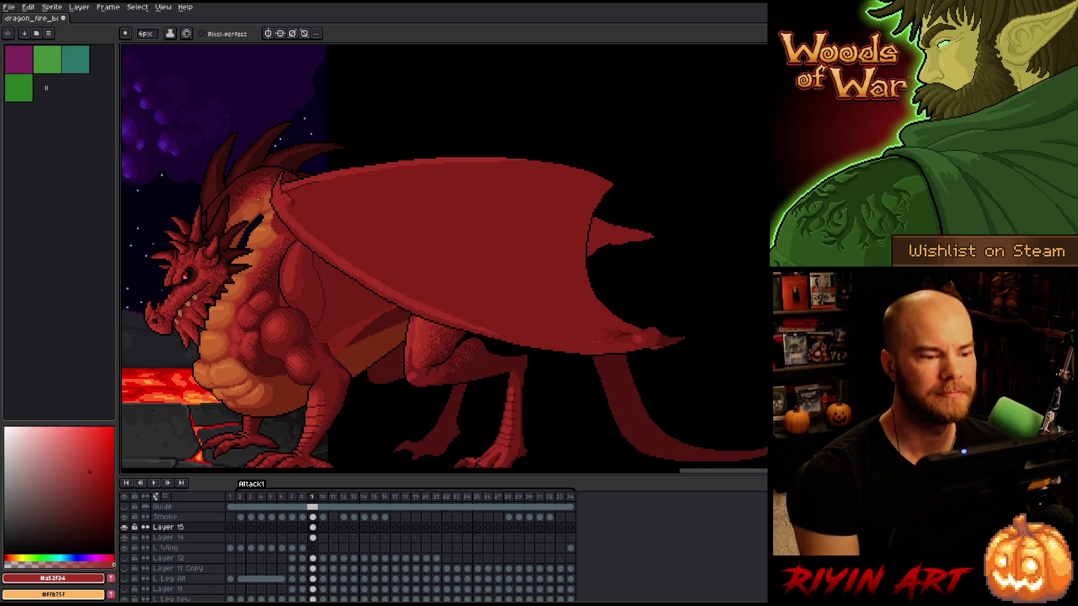
Draw a rectangular selection around the dragon's neck and chest on frame 9
{"action": "scroll", "coordinate": [240, 177], "scroll_direction": "down", "scroll_amount": 2}
{"action": "key", "text": "space"}
{"action": "left_click_drag", "start_coordinate": [264, 215], "coordinate": [344, 219]}
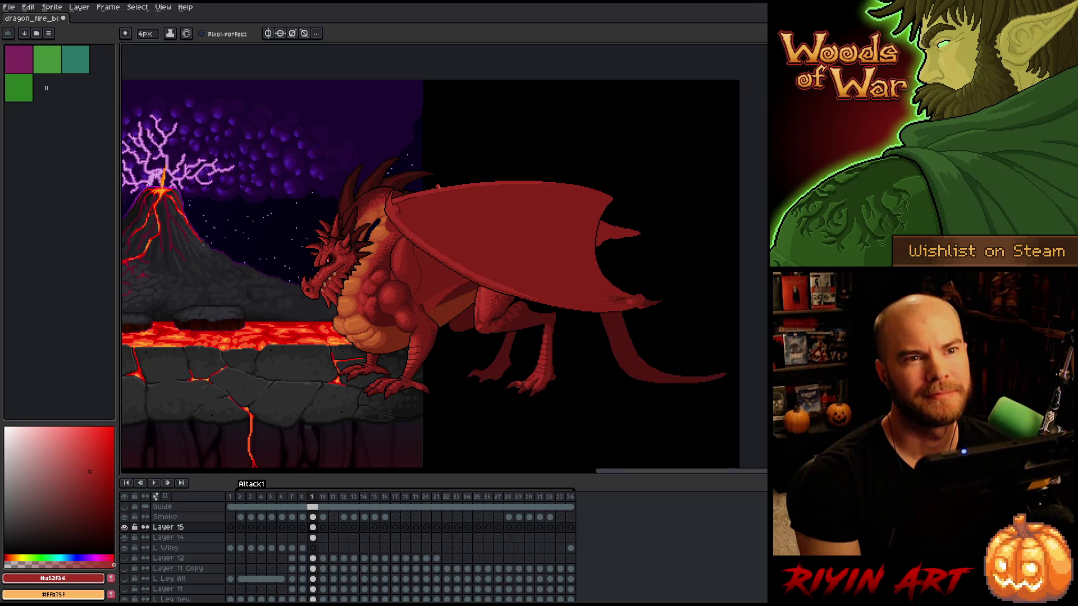
{"action": "scroll", "coordinate": [374, 184], "scroll_direction": "up", "scroll_amount": 1}
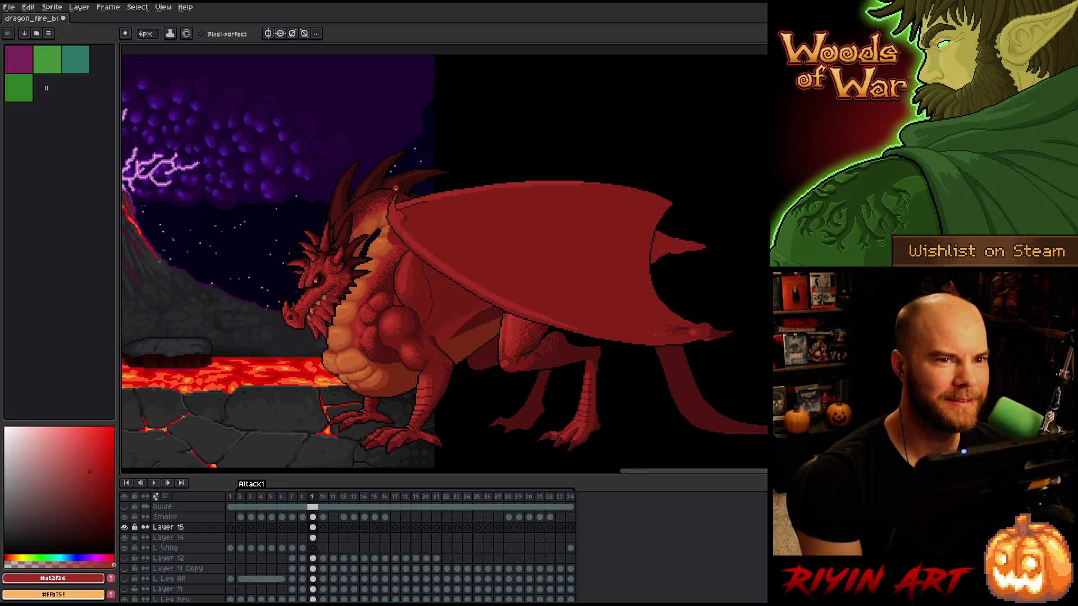
{"action": "scroll", "coordinate": [409, 215], "scroll_direction": "down", "scroll_amount": 1}
{"action": "scroll", "coordinate": [449, 233], "scroll_direction": "up", "scroll_amount": 2}
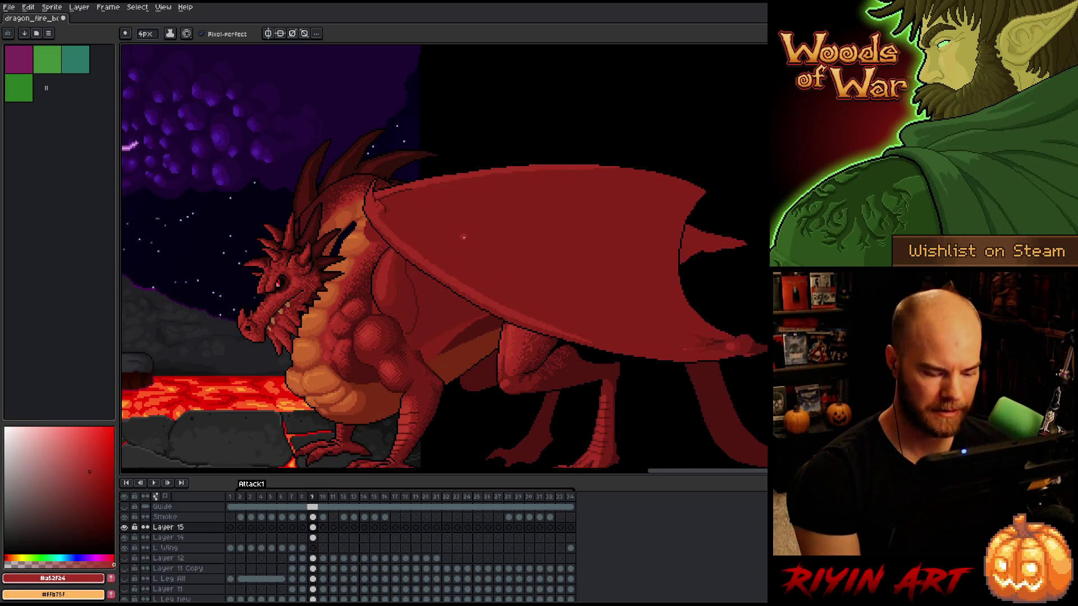
{"action": "key", "text": "m"}
{"action": "mouse_move", "coordinate": [275, 133]}
{"action": "left_mouse_down"}
{"action": "mouse_move", "coordinate": [430, 370]}
{"action": "mouse_move", "coordinate": [758, 394]}
{"action": "mouse_move", "coordinate": [466, 277]}
{"action": "mouse_move", "coordinate": [767, 388]}
{"action": "mouse_move", "coordinate": [422, 344]}
{"action": "mouse_move", "coordinate": [421, 356]}
{"action": "mouse_move", "coordinate": [767, 390]}
{"action": "mouse_move", "coordinate": [421, 385]}
{"action": "left_mouse_up"}
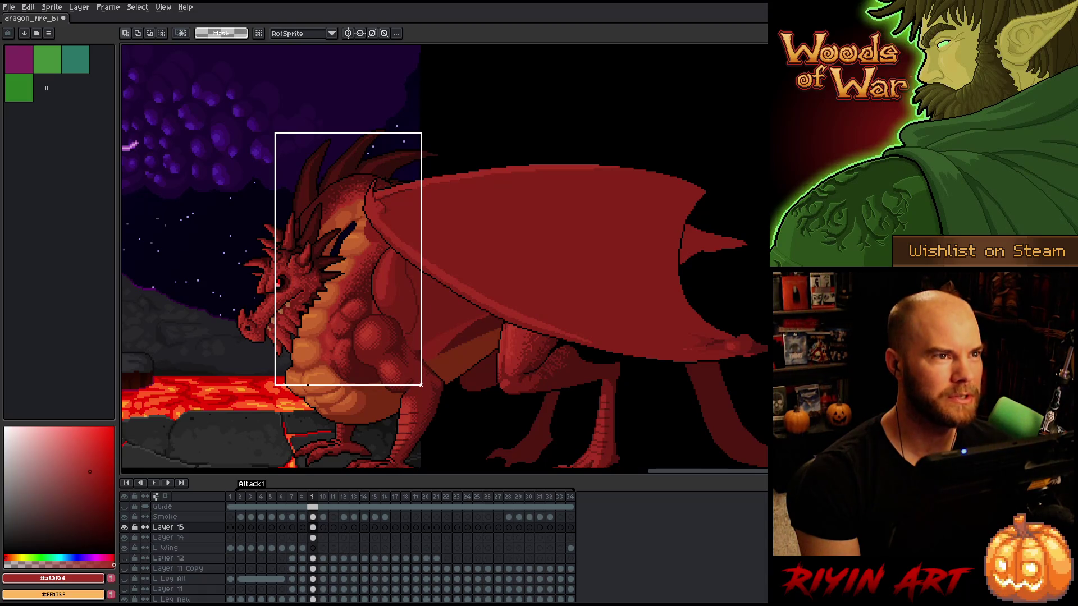
Clear the selection and sample the shoulder reds #501612, #a52f24 and #86231b for the Pencil
{"action": "scroll", "coordinate": [385, 224], "scroll_direction": "up", "scroll_amount": 3}
{"action": "scroll", "coordinate": [440, 320], "scroll_direction": "down", "scroll_amount": 2}
{"action": "scroll", "coordinate": [387, 200], "scroll_direction": "up", "scroll_amount": 2}
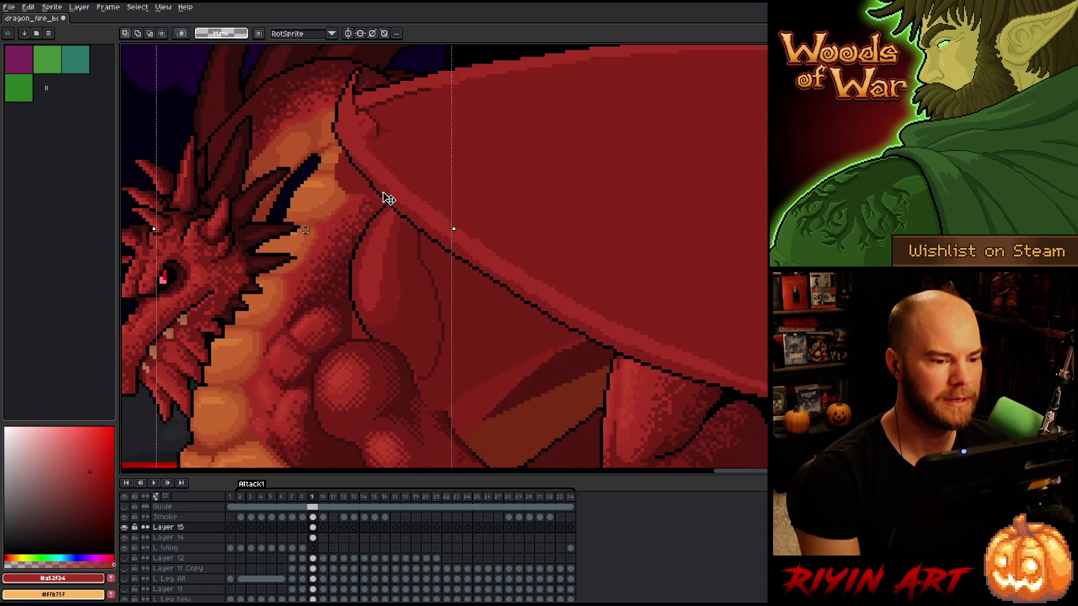
{"action": "scroll", "coordinate": [393, 195], "scroll_direction": "down", "scroll_amount": 1}
{"action": "key", "text": "ctrl+d"}
{"action": "scroll", "coordinate": [499, 279], "scroll_direction": "up", "scroll_amount": 2}
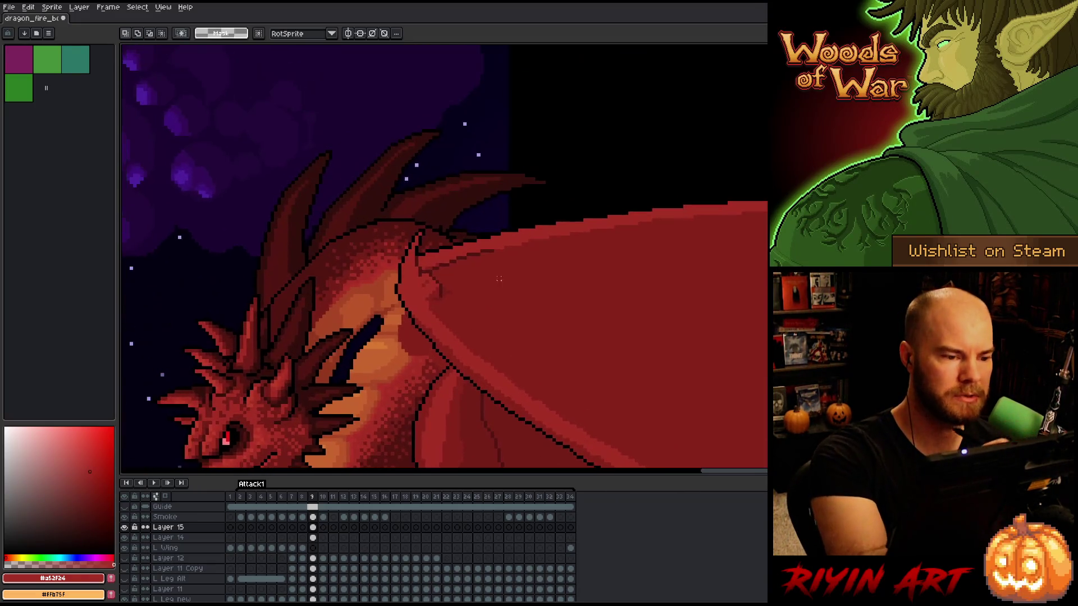
{"action": "scroll", "coordinate": [499, 279], "scroll_direction": "up", "scroll_amount": 1}
{"action": "left_click", "coordinate": [448, 367], "text": "alt"}
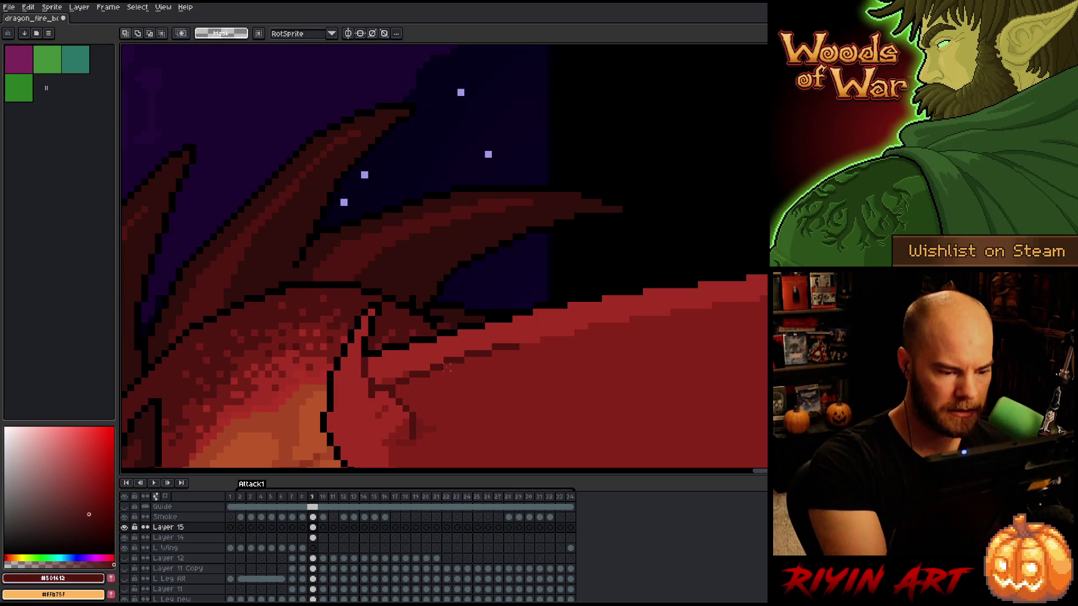
{"action": "key", "text": "b"}
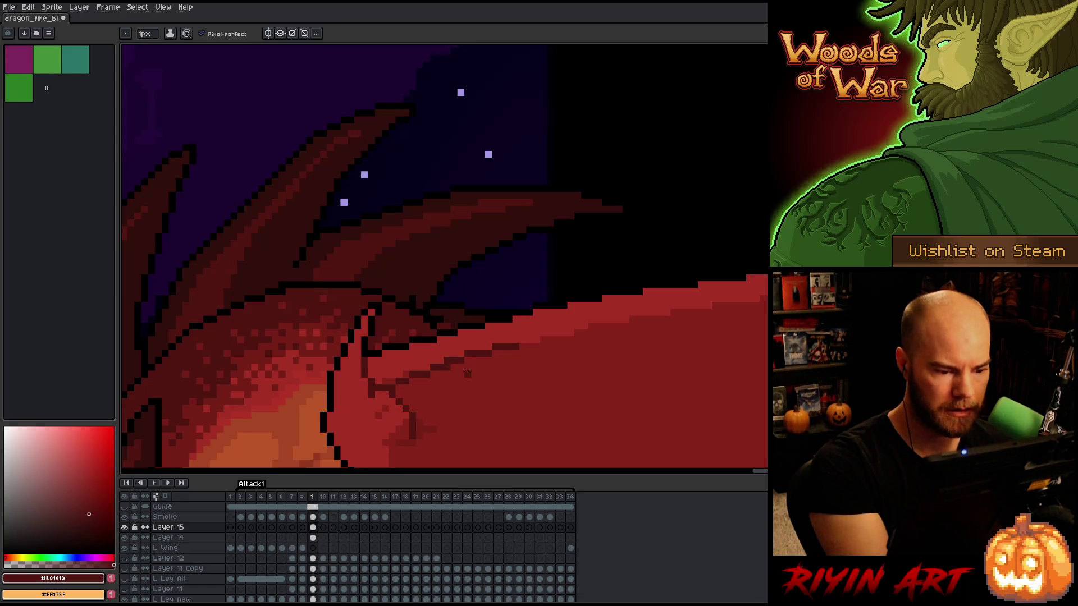
{"action": "left_click", "coordinate": [511, 337], "text": "alt"}
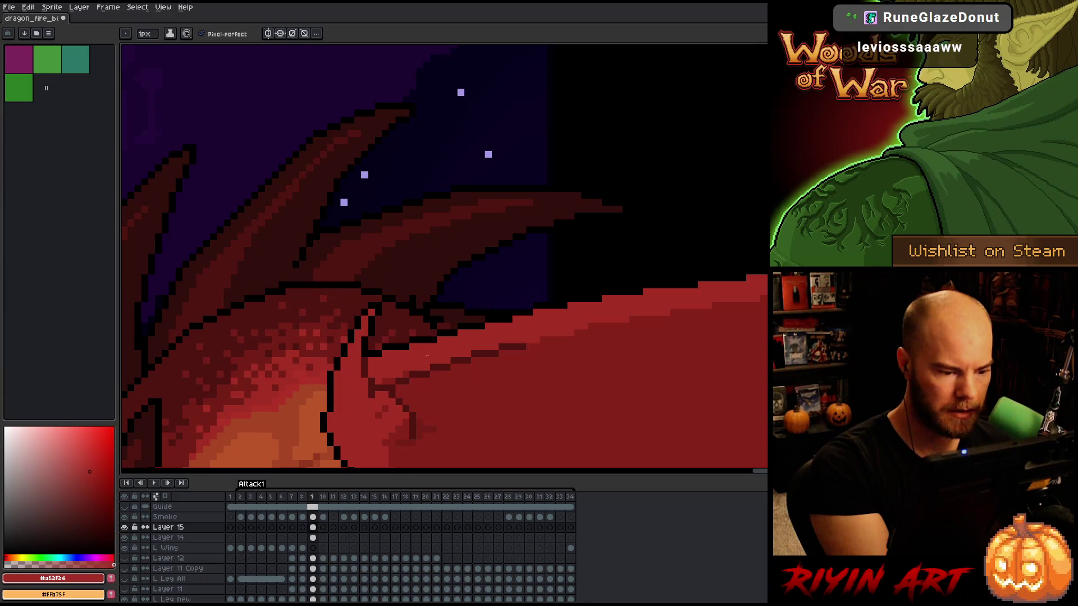
{"action": "left_click", "coordinate": [406, 375], "text": "alt"}
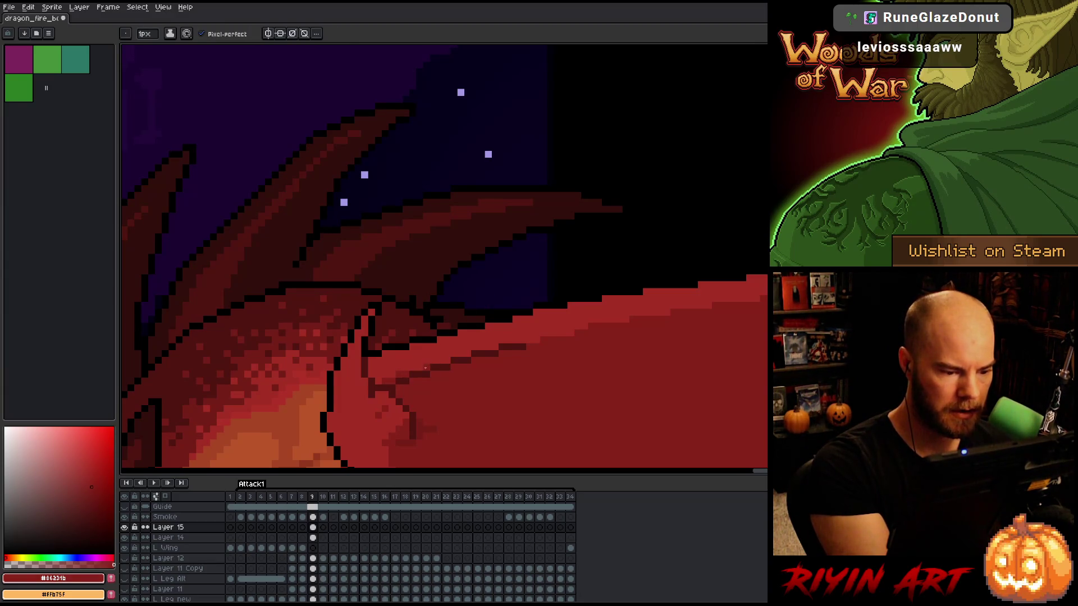
Repaint the dark pixels along the wing's top edge near the shoulder in lighter #a52f24
{"action": "key", "text": "Left"}
{"action": "key", "text": "Right"}
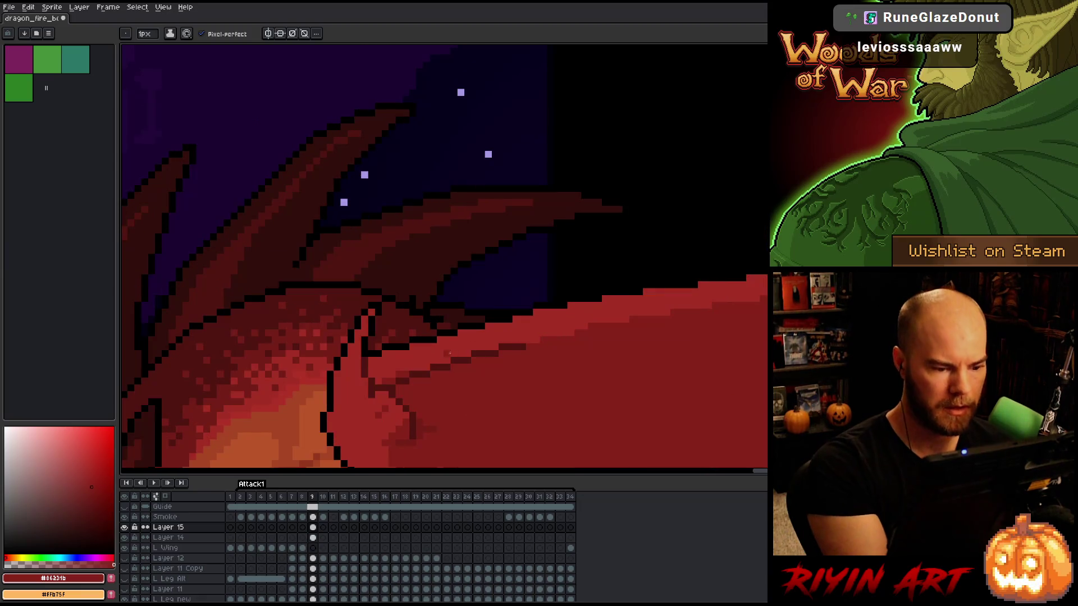
{"action": "key", "text": "Left"}
{"action": "key", "text": "Right"}
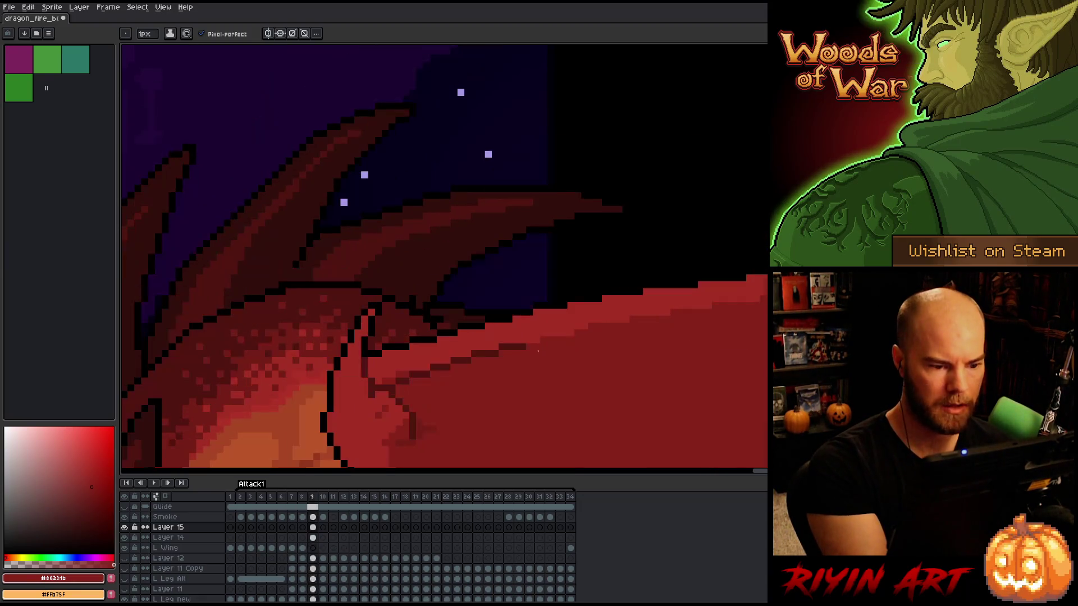
{"action": "left_click", "coordinate": [420, 374]}
{"action": "left_click_drag", "start_coordinate": [426, 374], "coordinate": [414, 370]}
{"action": "left_click", "coordinate": [403, 373], "text": "alt"}
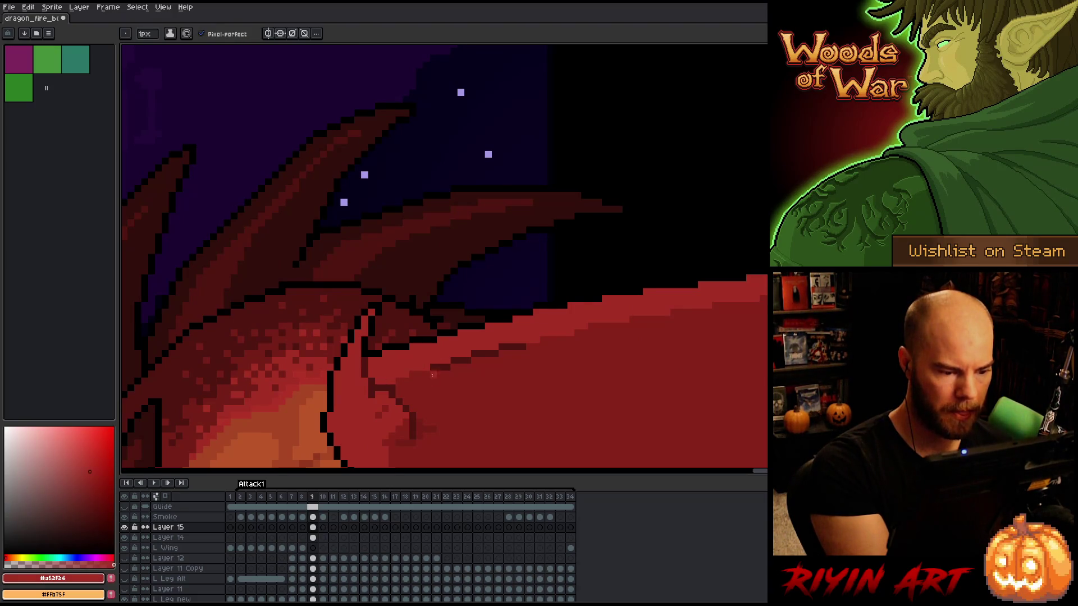
{"action": "left_click", "coordinate": [393, 388], "text": "alt"}
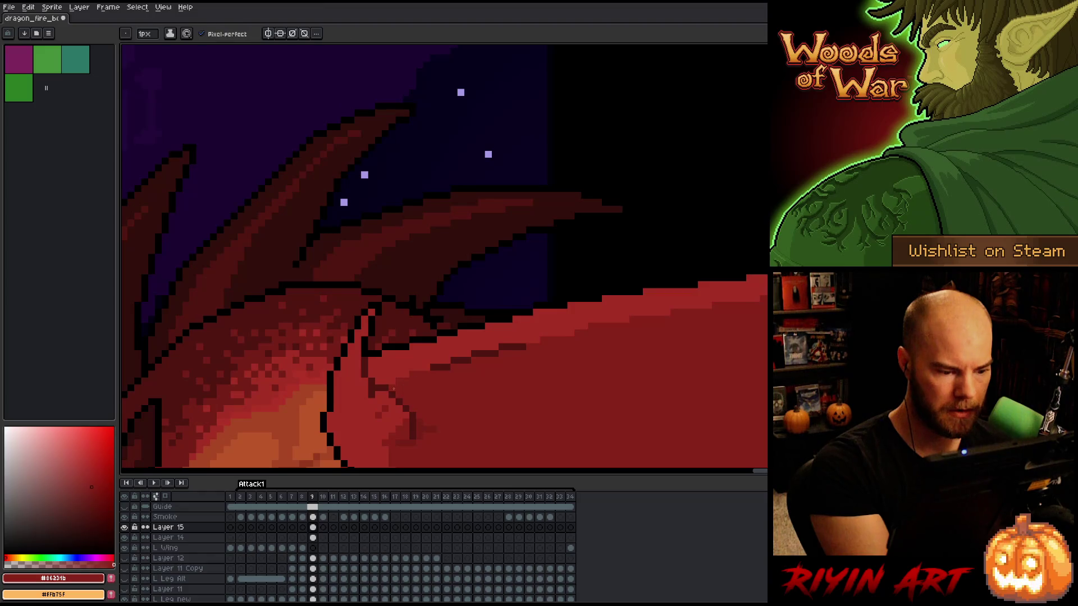
{"action": "left_click", "coordinate": [427, 369], "text": "alt"}
{"action": "left_click_drag", "start_coordinate": [429, 368], "coordinate": [519, 348]}
{"action": "left_click", "coordinate": [452, 367], "text": "alt"}
{"action": "left_click", "coordinate": [415, 367], "text": "alt"}
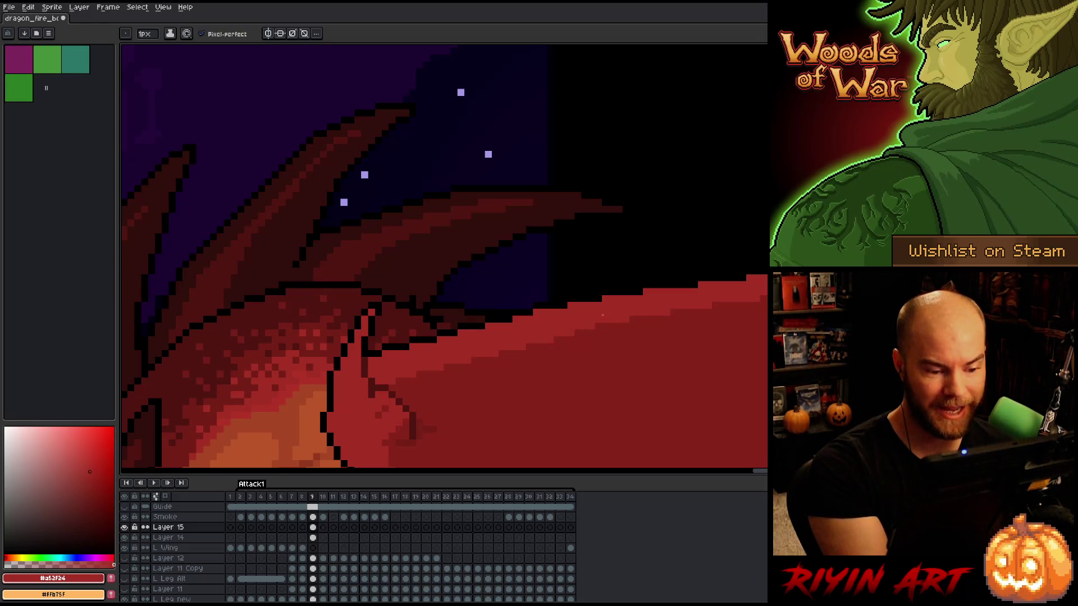
{"action": "scroll", "coordinate": [681, 305], "scroll_direction": "down", "scroll_amount": 5}
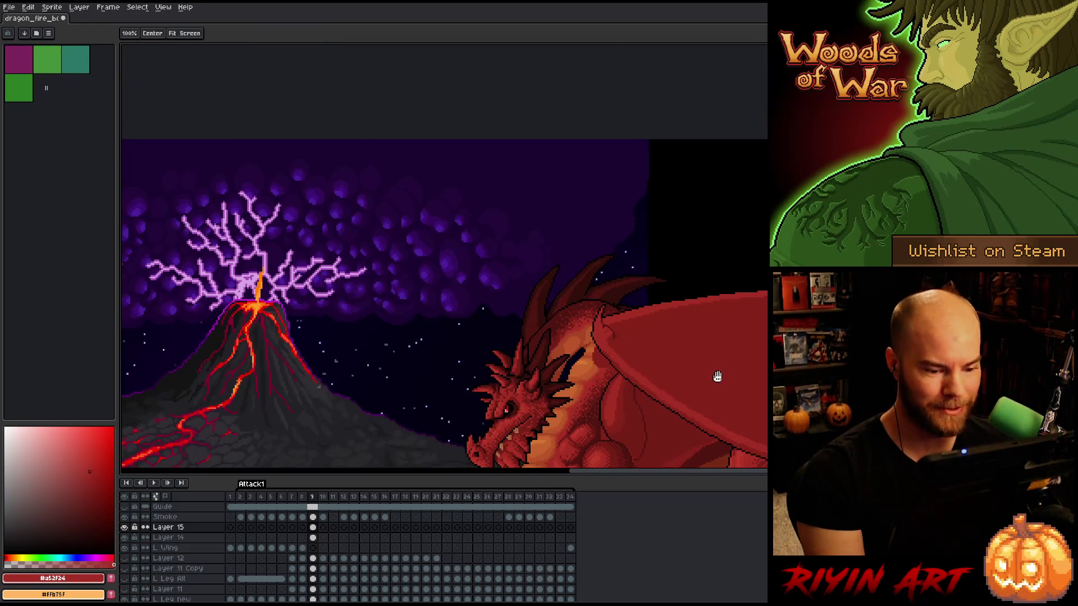
Sample the wing reds and paint lighter #a52f24 patches on the membrane near the shoulder
{"action": "scroll", "coordinate": [466, 208], "scroll_direction": "up", "scroll_amount": 2}
{"action": "scroll", "coordinate": [465, 208], "scroll_direction": "up", "scroll_amount": 2}
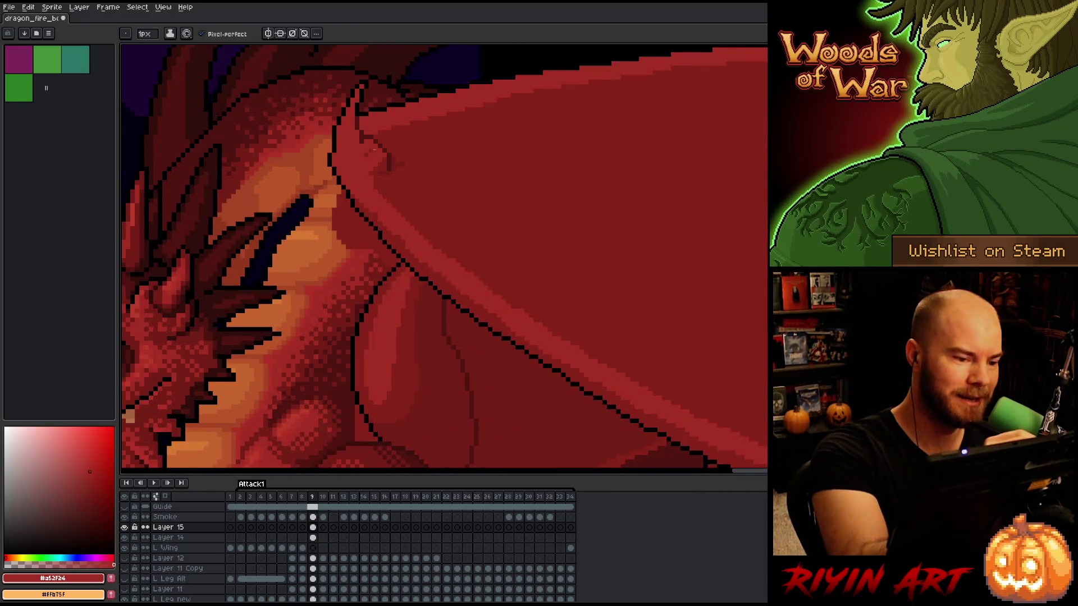
{"action": "left_click", "coordinate": [405, 176], "text": "alt"}
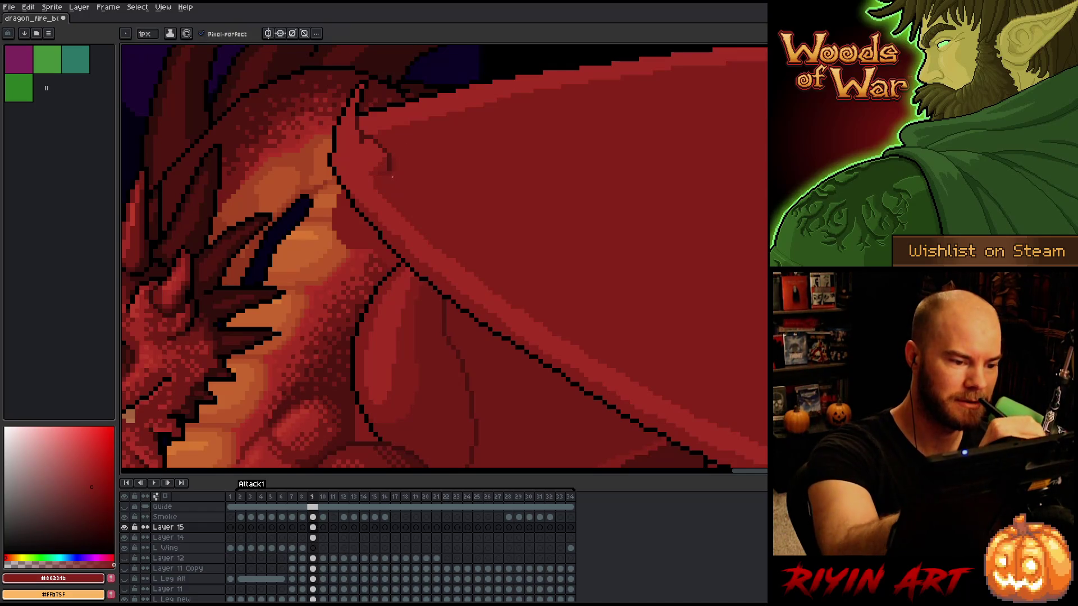
{"action": "left_click", "coordinate": [393, 160], "text": "alt"}
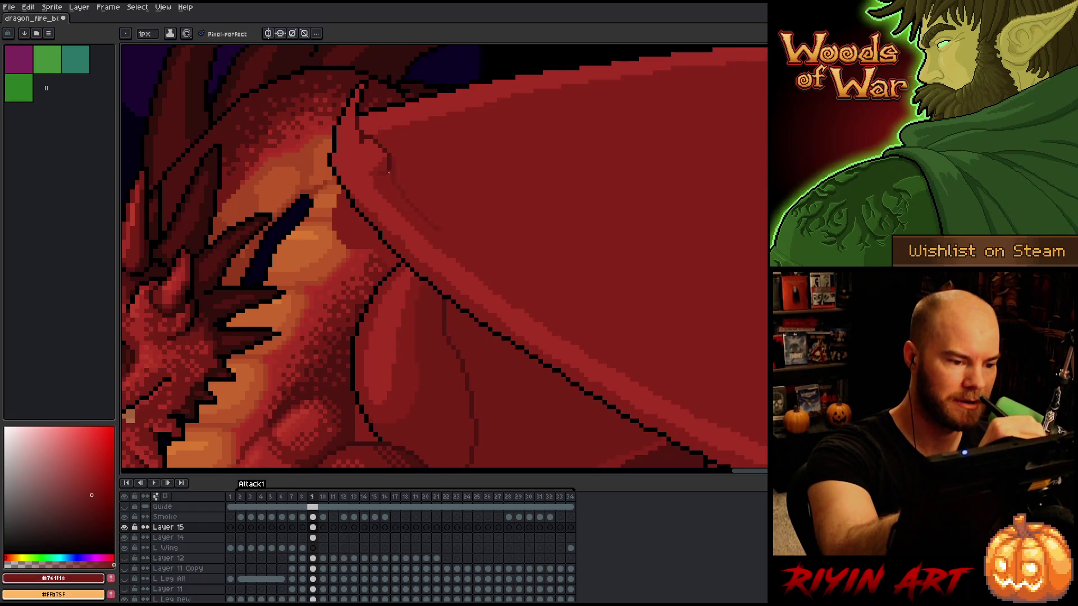
{"action": "left_click", "coordinate": [428, 219], "text": "alt"}
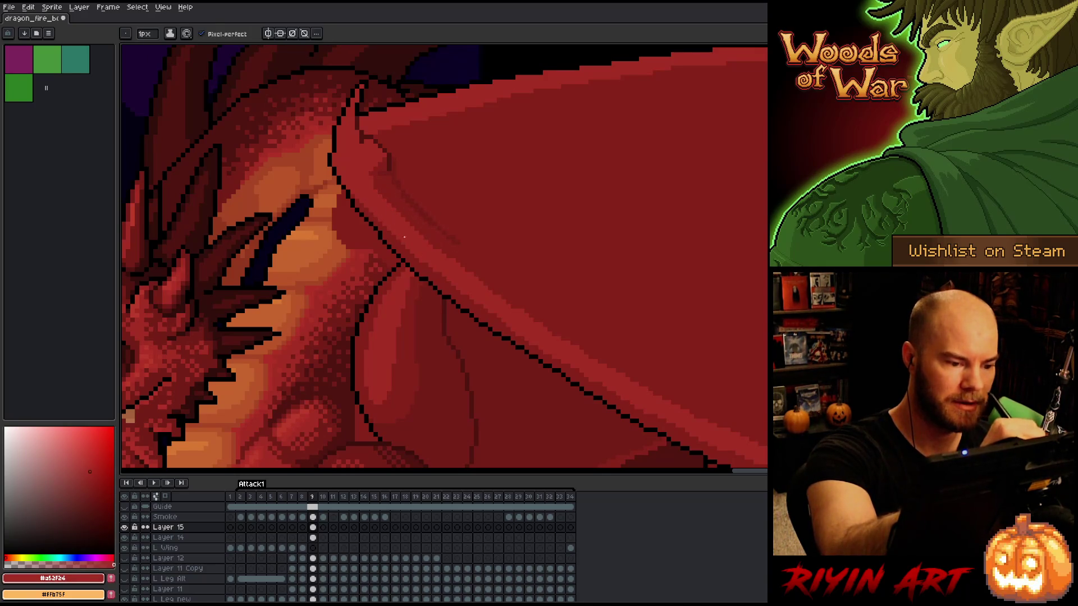
{"action": "left_click_drag", "start_coordinate": [375, 181], "coordinate": [390, 203]}
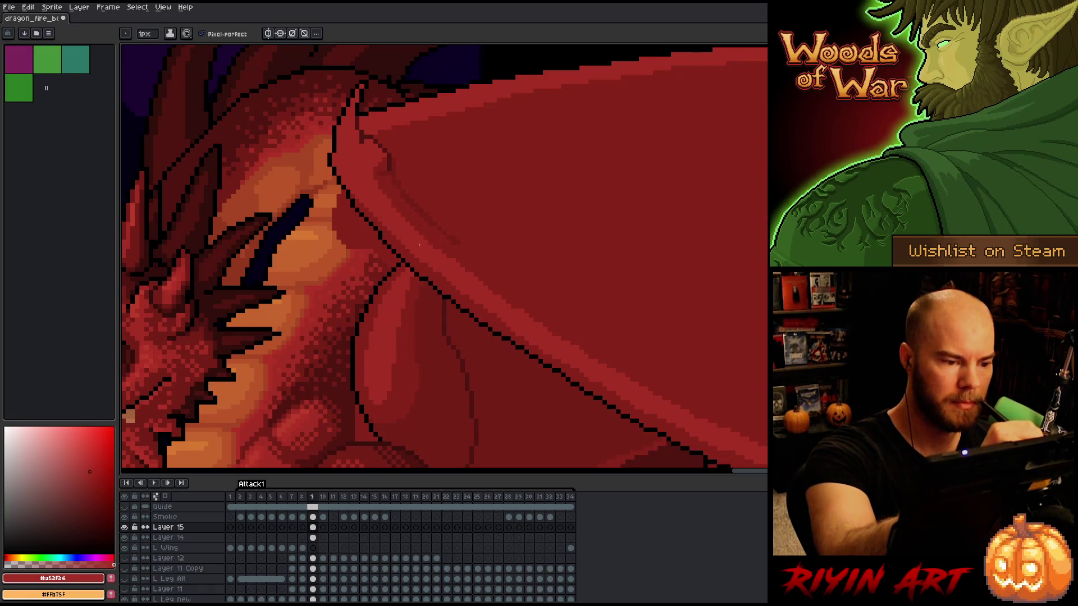
{"action": "left_click_drag", "start_coordinate": [506, 286], "coordinate": [388, 187]}
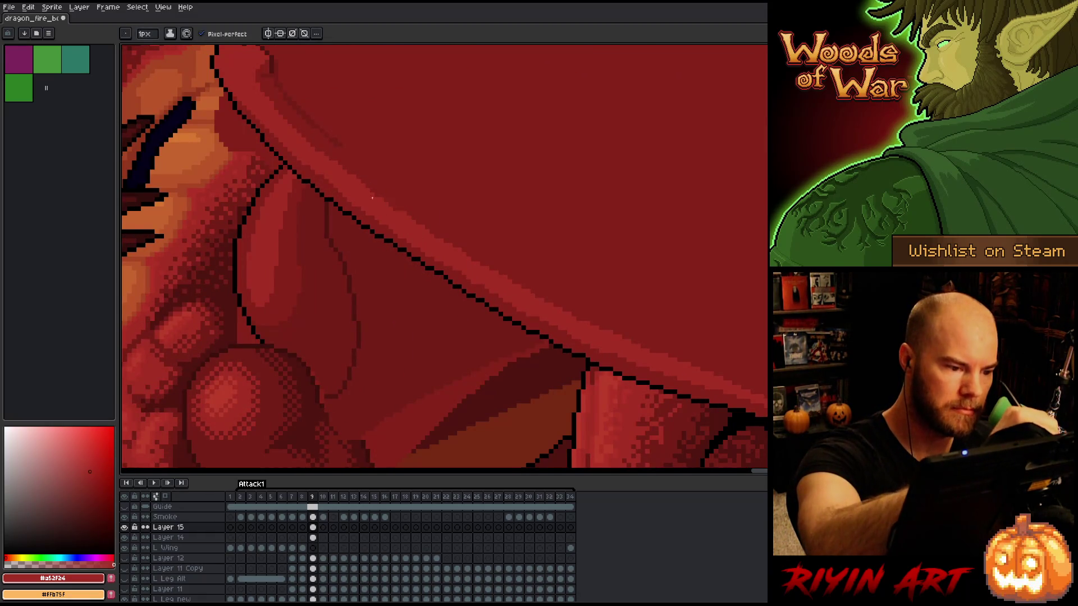
{"action": "scroll", "coordinate": [428, 181], "scroll_direction": "down", "scroll_amount": 2}
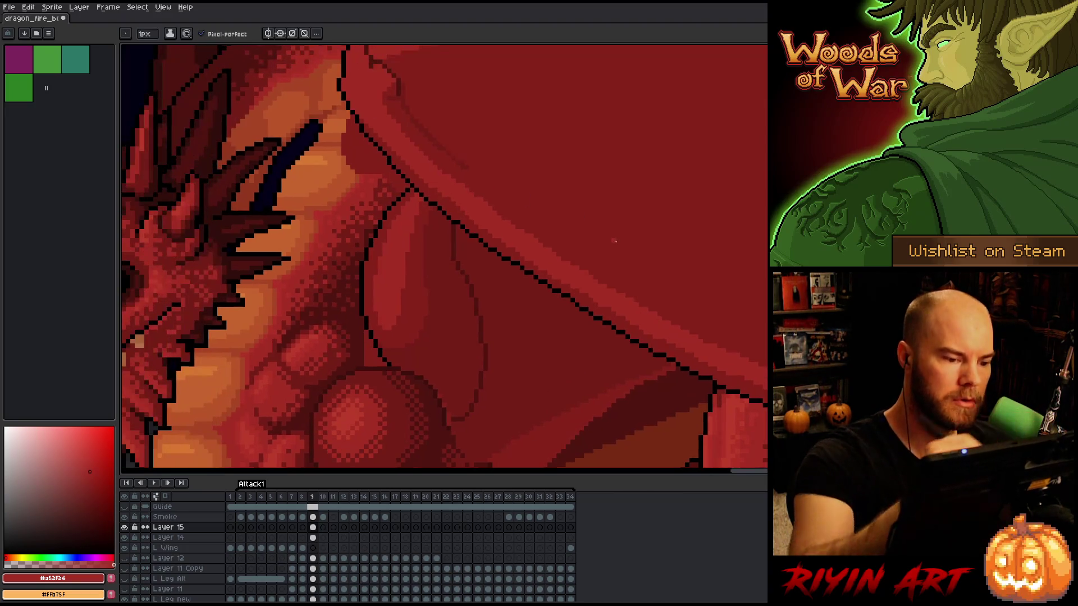
{"action": "scroll", "coordinate": [616, 241], "scroll_direction": "down", "scroll_amount": 2}
{"action": "key", "text": "Left"}
Flip repeatedly between Attack frames 8 and 9 to compare the wing poses
{"action": "key", "text": "Right"}
{"action": "key", "text": "Left"}
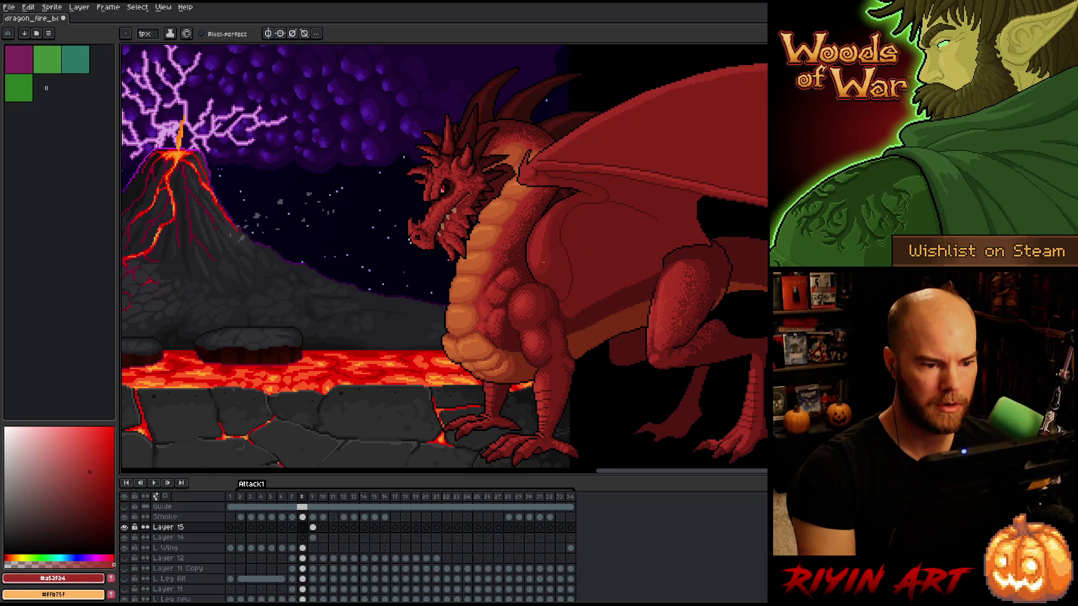
{"action": "key", "text": "Right"}
{"action": "key", "text": "Left"}
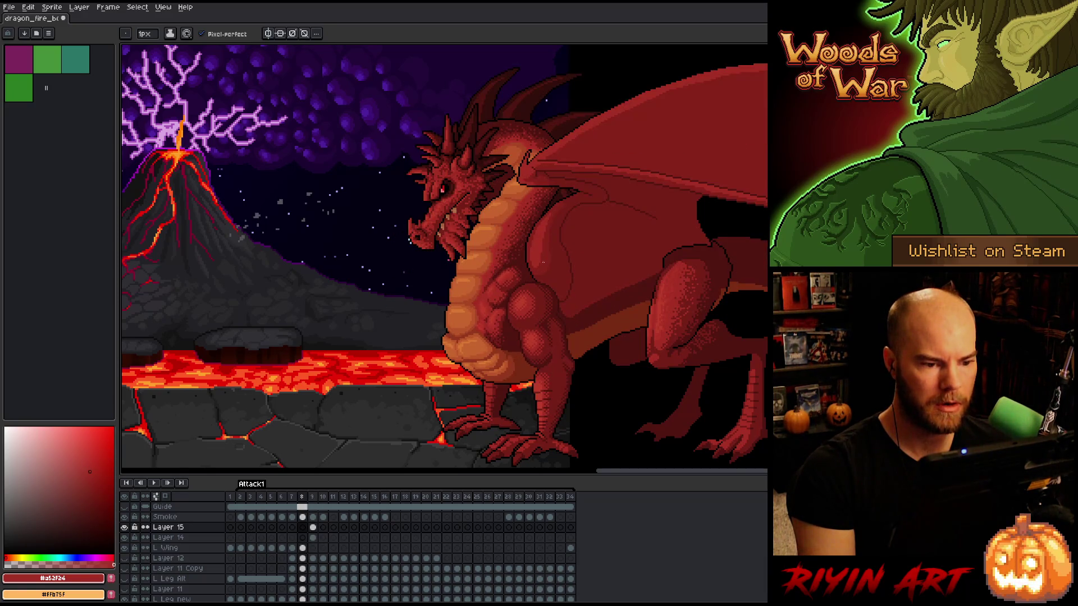
{"action": "key", "text": "Right"}
{"action": "key", "text": "Left"}
{"action": "key", "text": "Right"}
{"action": "key", "text": "Left"}
{"action": "key", "text": "Right"}
{"action": "key", "text": "Left"}
{"action": "key", "text": "Right"}
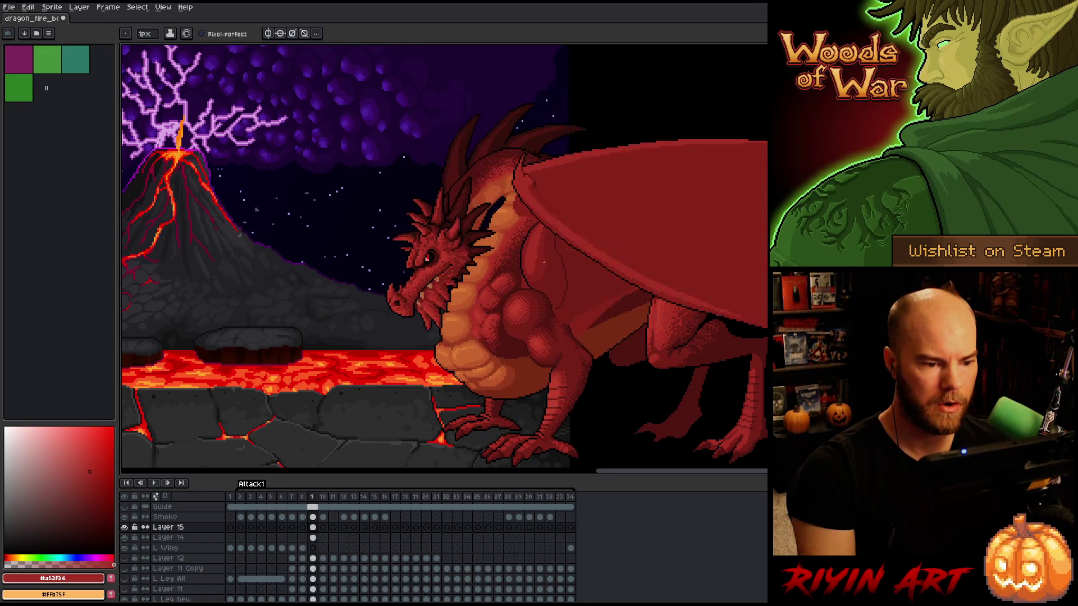
Step through Attack frames 6 to 10, then add a new empty Layer 16 above Guide
{"action": "scroll", "coordinate": [544, 262], "scroll_direction": "down", "scroll_amount": 2}
{"action": "key", "text": "Left"}
{"action": "key", "text": "Left"}
{"action": "key", "text": "Left"}
{"action": "key", "text": "Right"}
{"action": "key", "text": "Right"}
{"action": "key", "text": "Right"}
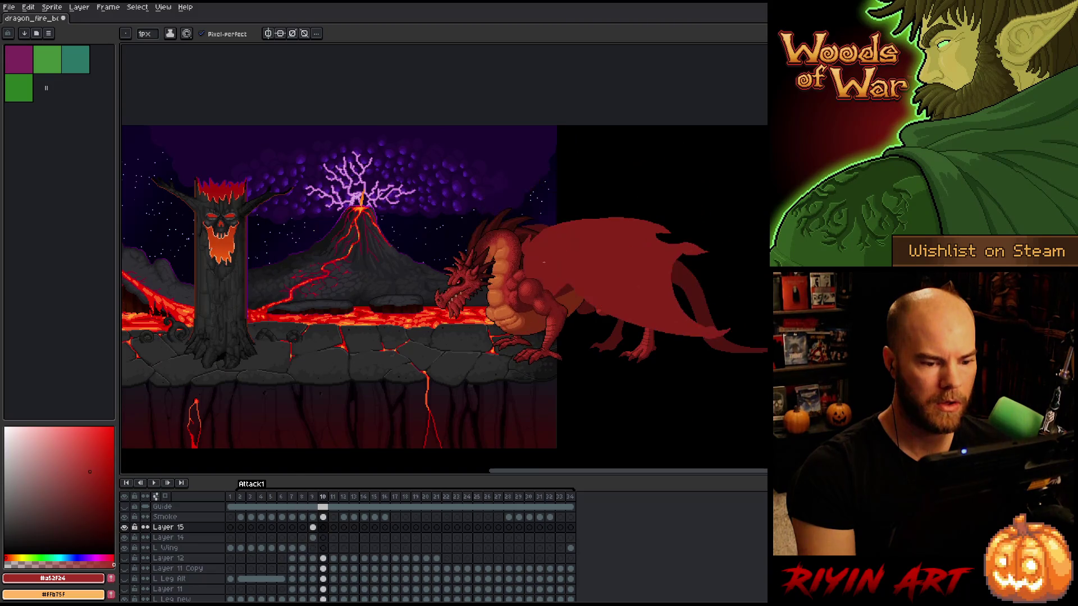
{"action": "key", "text": "Left"}
{"action": "key", "text": "Left"}
{"action": "key", "text": "Right"}
{"action": "key", "text": "Left"}
{"action": "key", "text": "Right"}
{"action": "key", "text": "Left"}
{"action": "key", "text": "Right"}
{"action": "scroll", "coordinate": [544, 262], "scroll_direction": "up", "scroll_amount": 2}
{"action": "key", "text": "Left"}
{"action": "key", "text": "Right"}
{"action": "scroll", "coordinate": [549, 263], "scroll_direction": "down", "scroll_amount": 2}
{"action": "key", "text": "Left"}
{"action": "key", "text": "Right"}
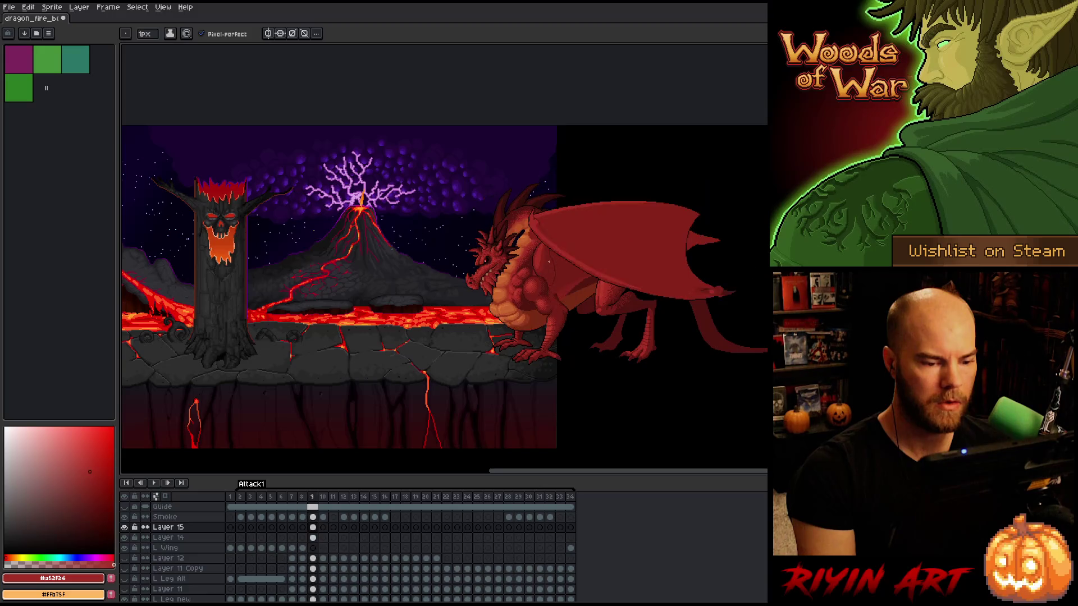
{"action": "left_click", "coordinate": [190, 509]}
{"action": "key", "text": "shift+n"}
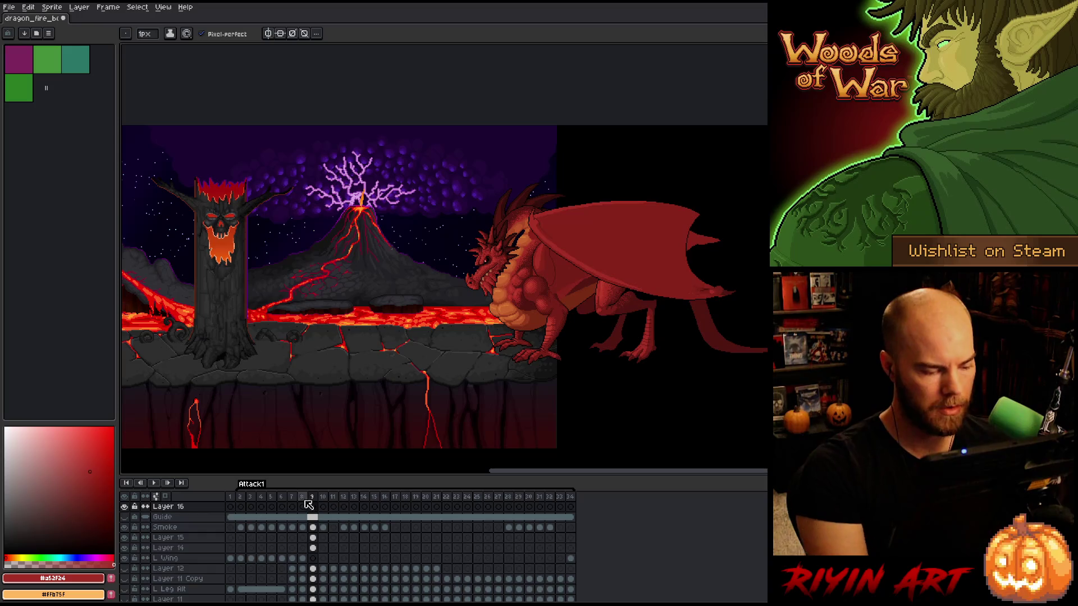
On Layer 16's frame 2, select and delete the right-hand wing and hind region
{"action": "left_click", "coordinate": [241, 507]}
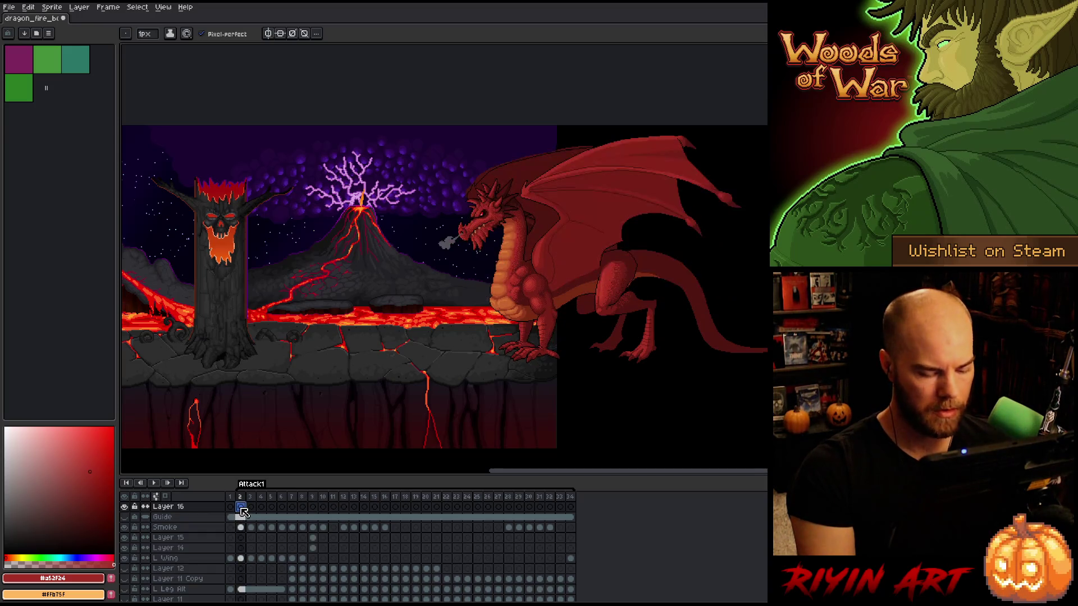
{"action": "key", "text": "m"}
{"action": "mouse_move", "coordinate": [767, 125]}
{"action": "left_mouse_down"}
{"action": "mouse_move", "coordinate": [621, 433]}
{"action": "mouse_move", "coordinate": [572, 455]}
{"action": "left_mouse_up"}
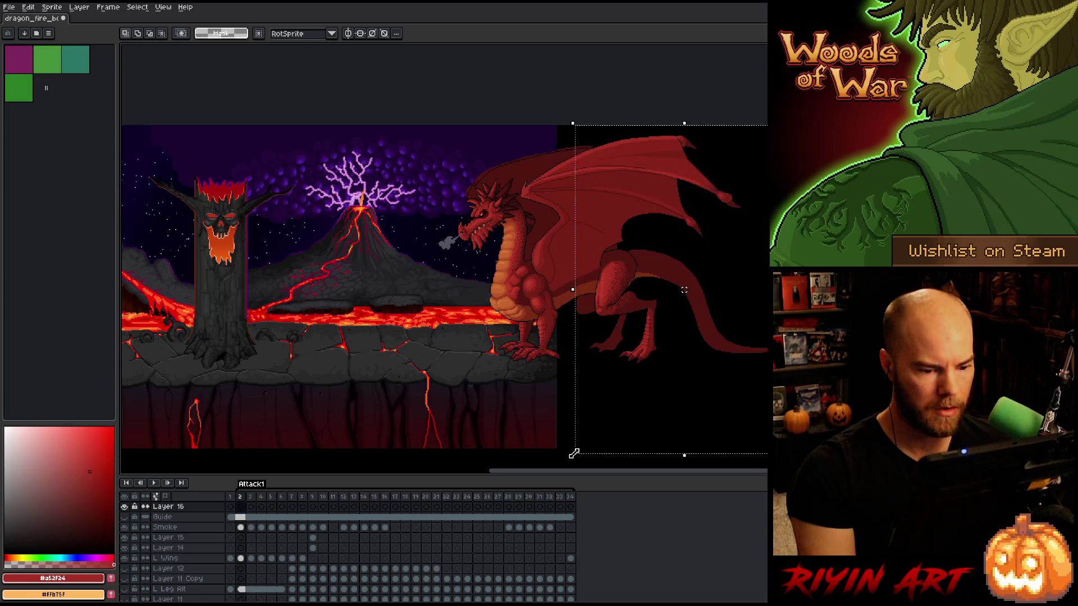
{"action": "mouse_move", "coordinate": [71, 477]}
{"action": "left_mouse_down"}
{"action": "mouse_move", "coordinate": [6, 492]}
{"action": "mouse_move", "coordinate": [3, 556]}
{"action": "left_mouse_up"}
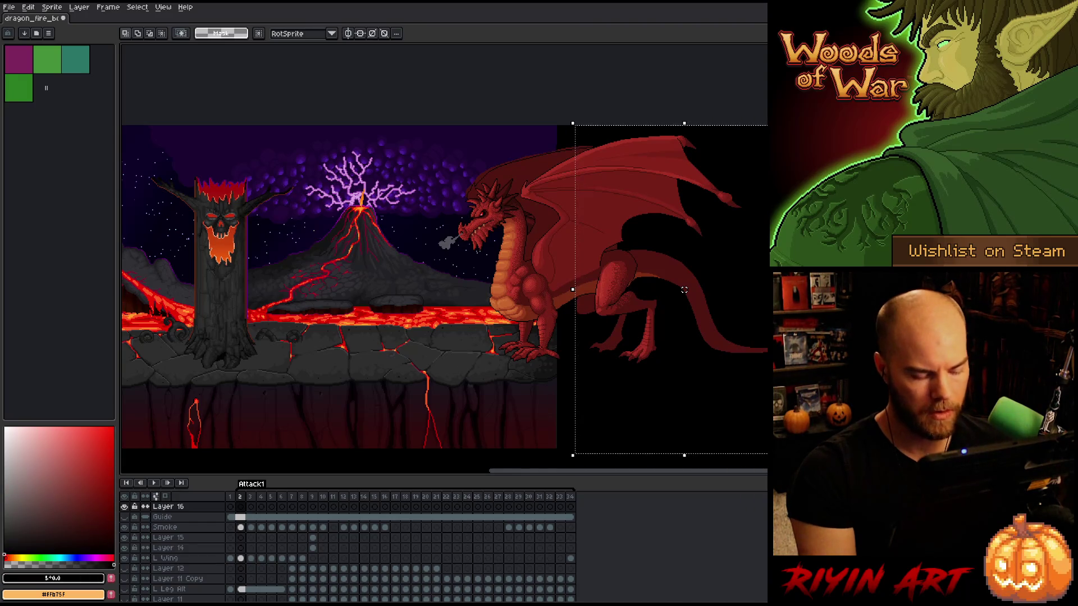
{"action": "key", "text": "g"}
{"action": "key", "text": "Delete"}
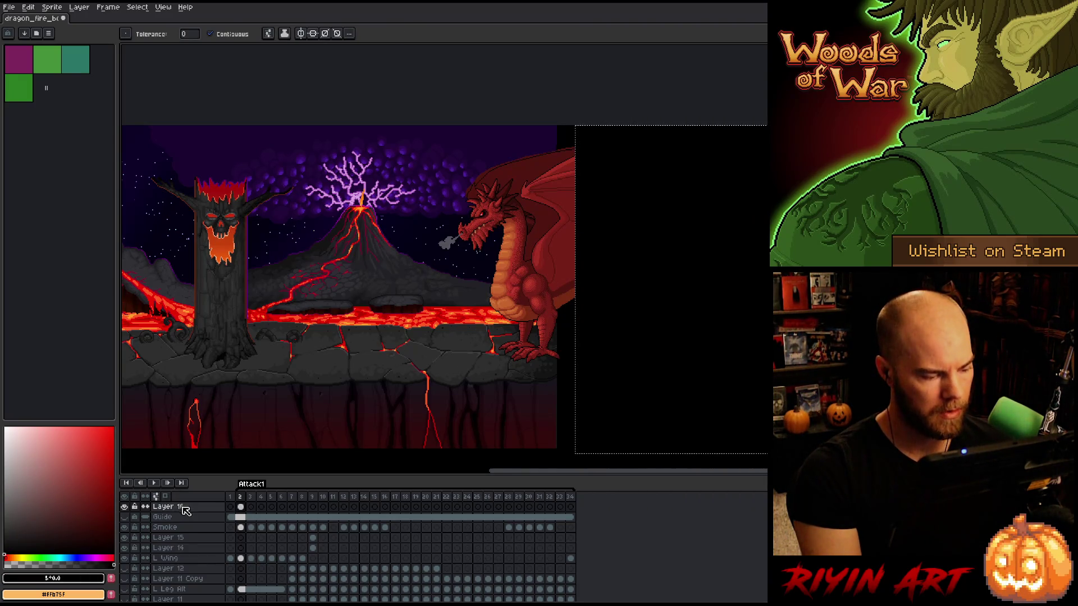
Lower Layer 16's opacity in Layer Properties so the sketch is semi-transparent
{"action": "double_click", "coordinate": [182, 507]}
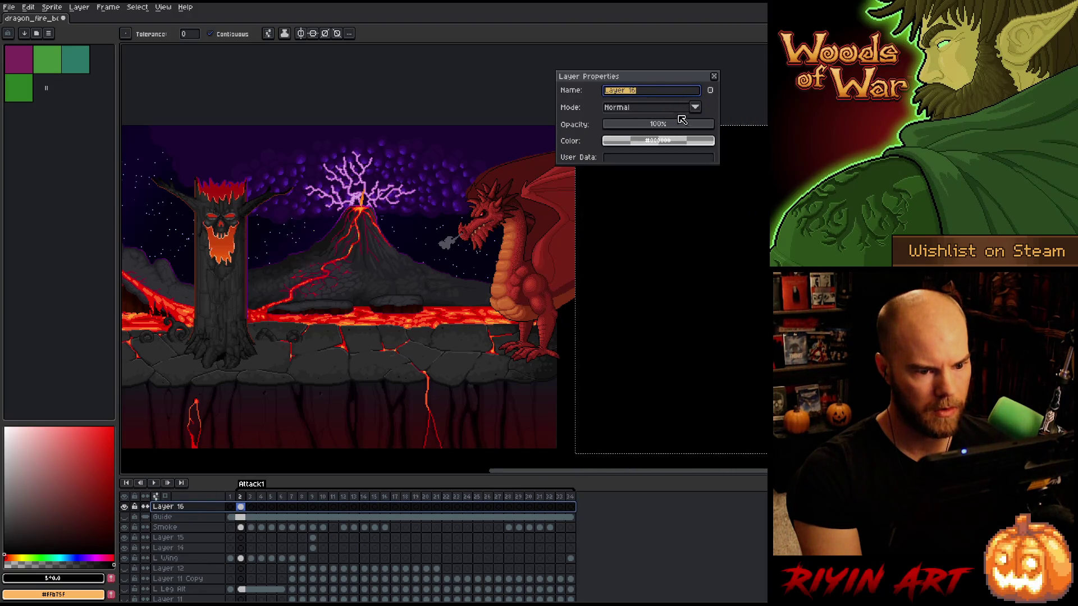
{"action": "left_click", "coordinate": [698, 126]}
{"action": "left_click", "coordinate": [666, 131]}
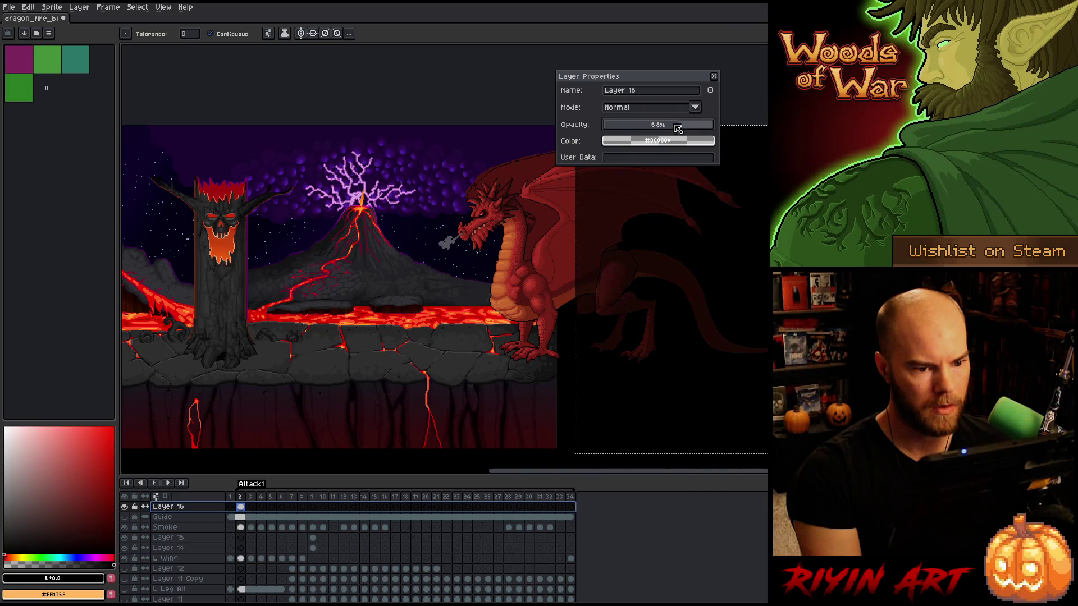
{"action": "left_click", "coordinate": [714, 75]}
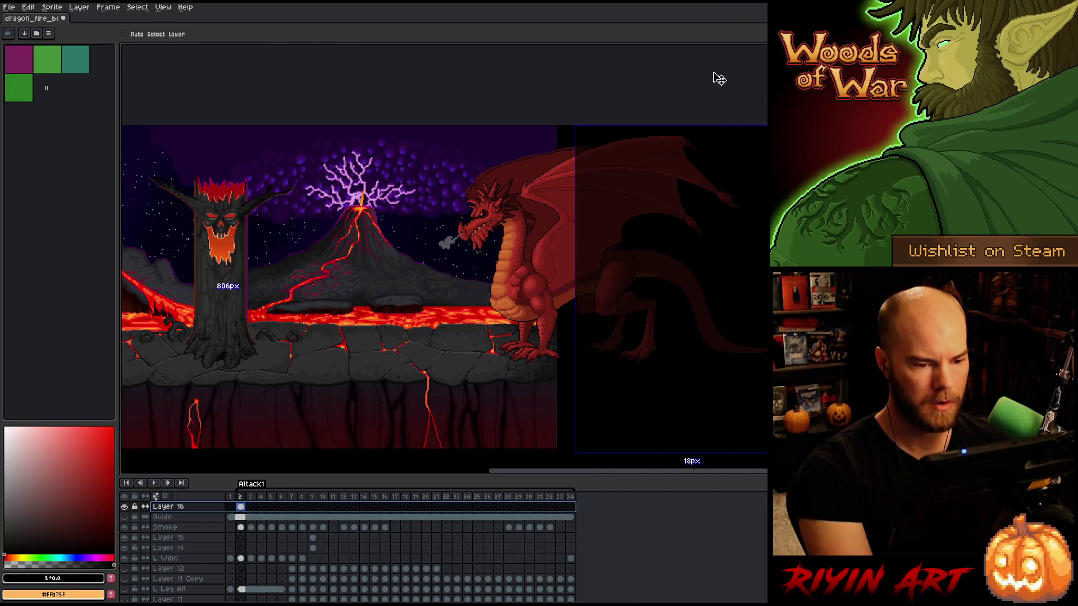
Link Layer 16's cels across all the Attack frames into one cel
{"action": "scroll", "coordinate": [597, 185], "scroll_direction": "up", "scroll_amount": 1}
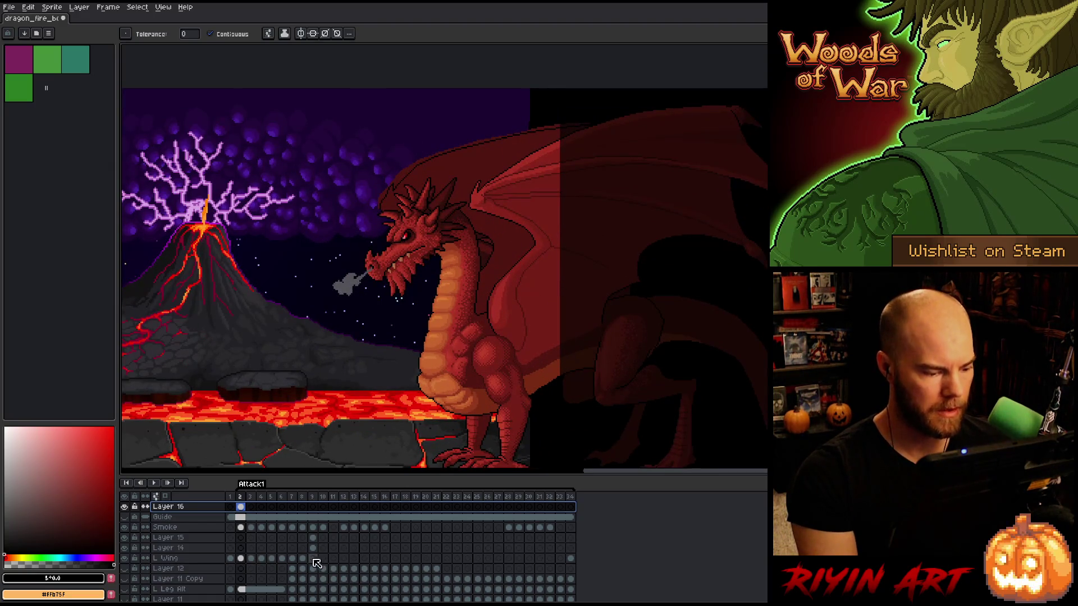
{"action": "left_click", "coordinate": [570, 507]}
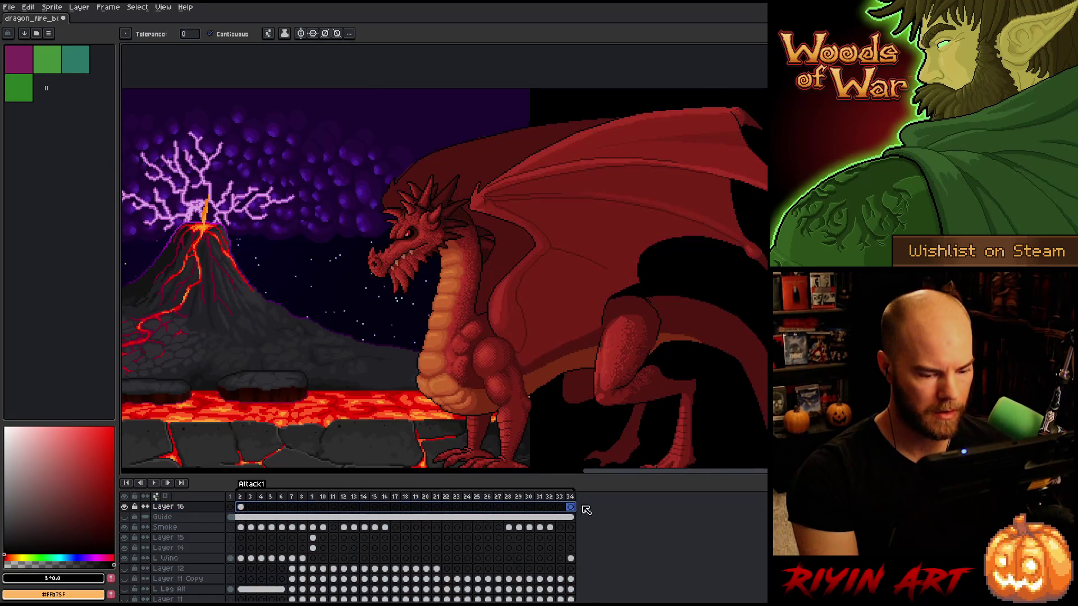
{"action": "right_click", "coordinate": [570, 507]}
{"action": "left_click", "coordinate": [590, 543]}
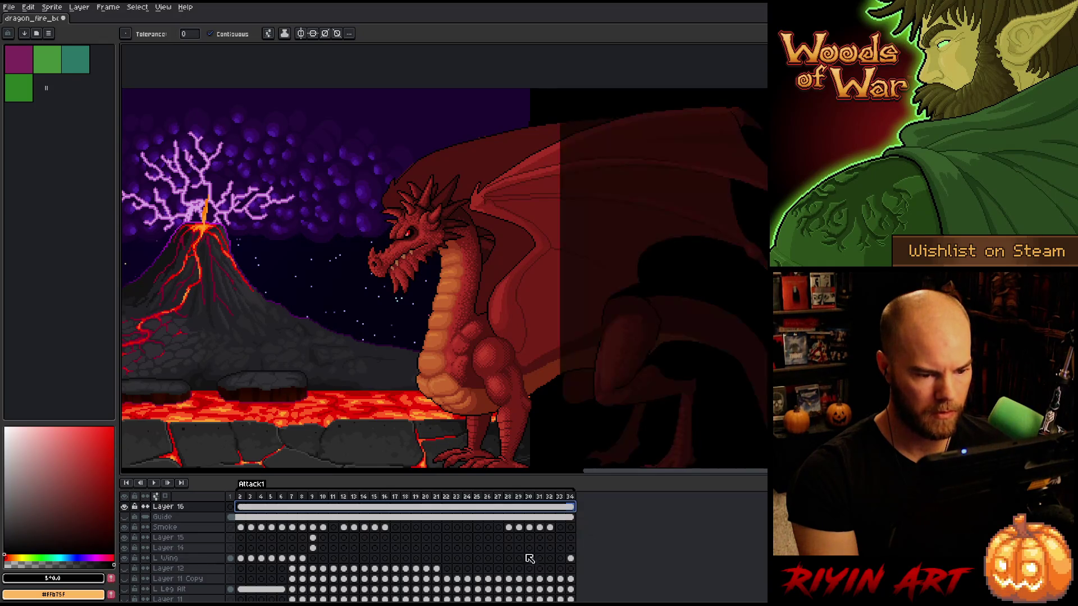
{"action": "left_click", "coordinate": [314, 549]}
{"action": "left_click_drag", "start_coordinate": [529, 333], "coordinate": [491, 271]}
Compare the wing pose on frames 8 and 9, then zoom into the wing
{"action": "key", "text": "Left"}
{"action": "key", "text": "Right"}
{"action": "key", "text": "Left"}
{"action": "key", "text": "Right"}
{"action": "key", "text": "Left"}
{"action": "key", "text": "Right"}
{"action": "scroll", "coordinate": [484, 238], "scroll_direction": "up", "scroll_amount": 3}
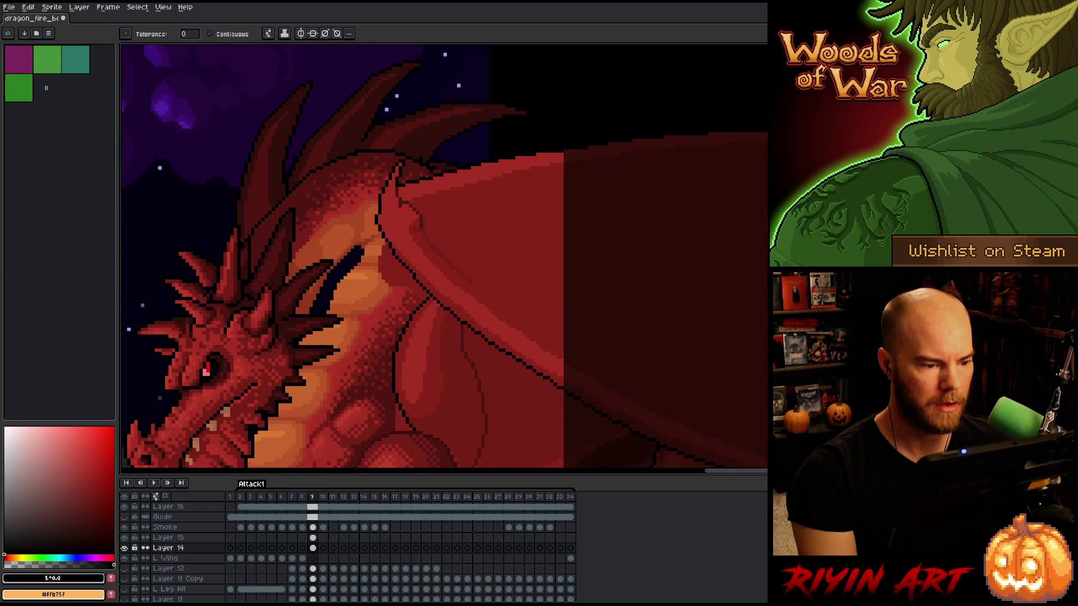
{"action": "scroll", "coordinate": [433, 202], "scroll_direction": "up", "scroll_amount": 2}
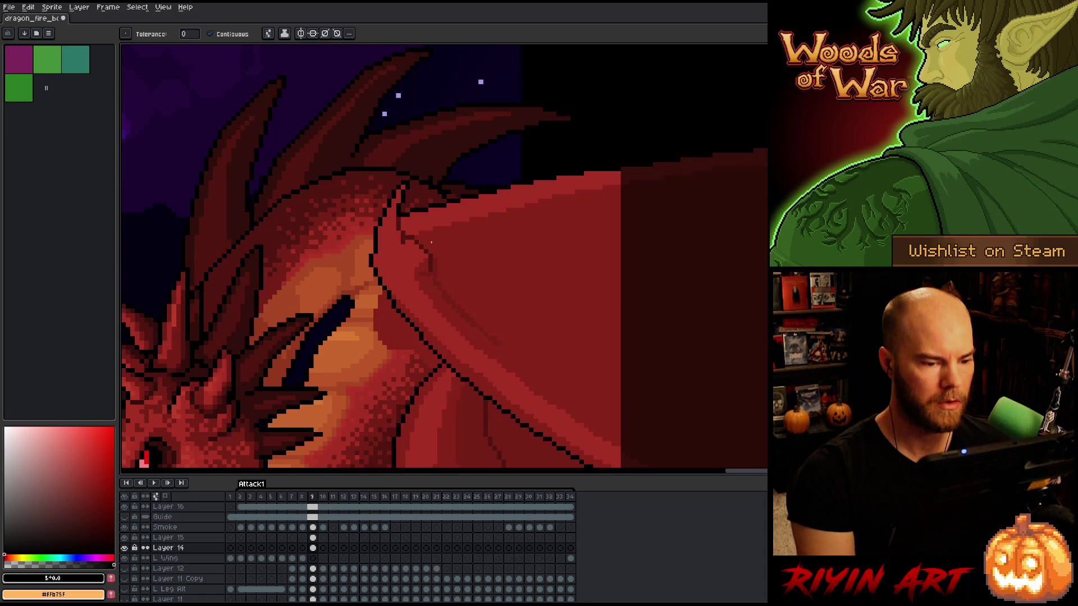
Delete Layer 15 so Layer 14 is the active layer again
{"action": "left_click", "coordinate": [426, 241], "text": "alt"}
{"action": "key", "text": "b"}
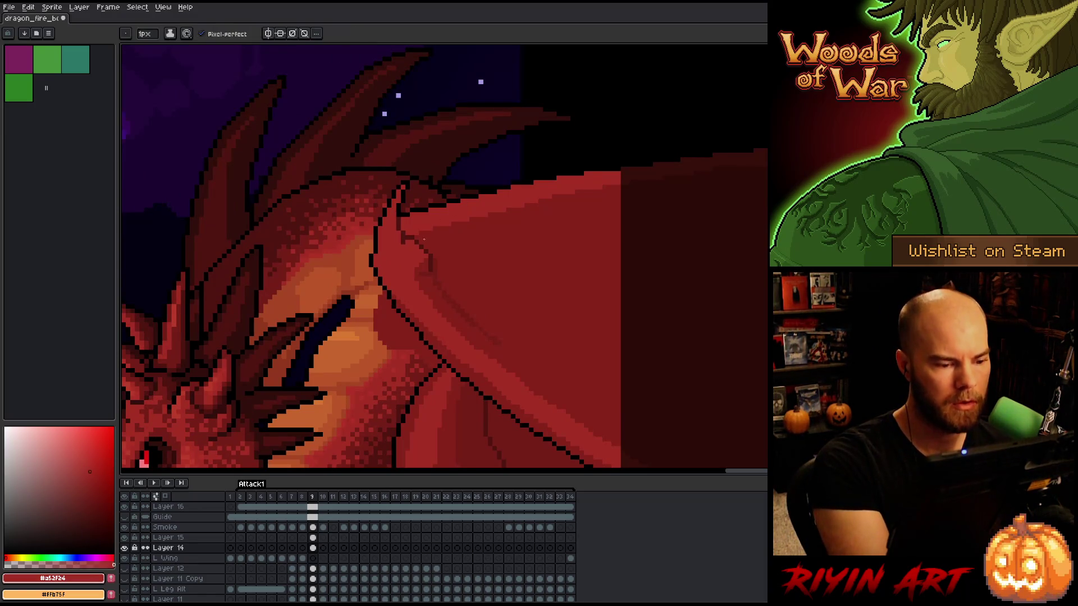
{"action": "key", "text": "Up"}
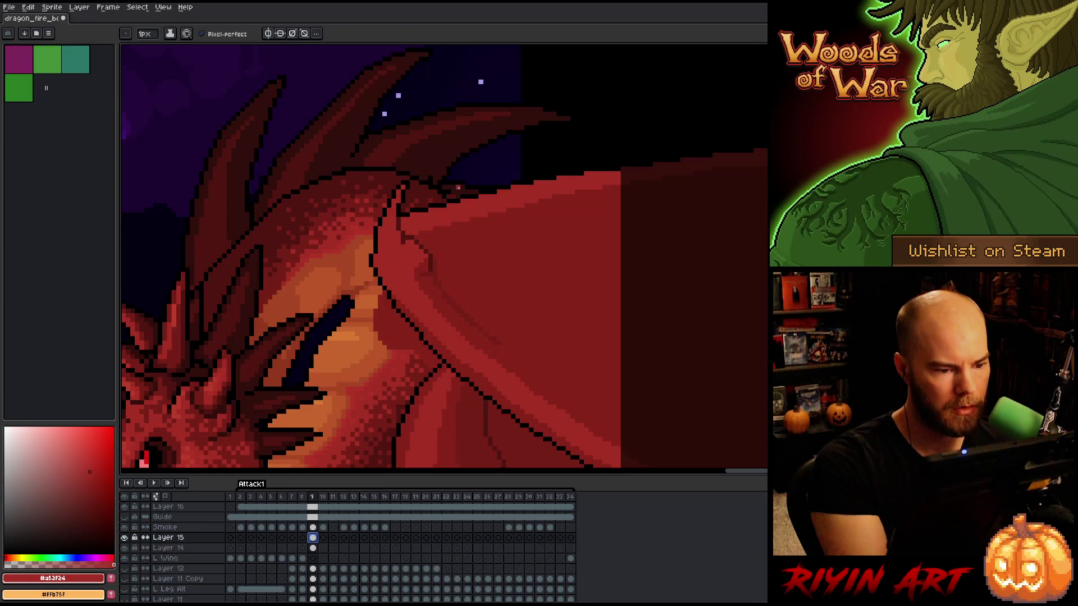
{"action": "key", "text": "ctrl+z"}
{"action": "key", "text": "alt"}
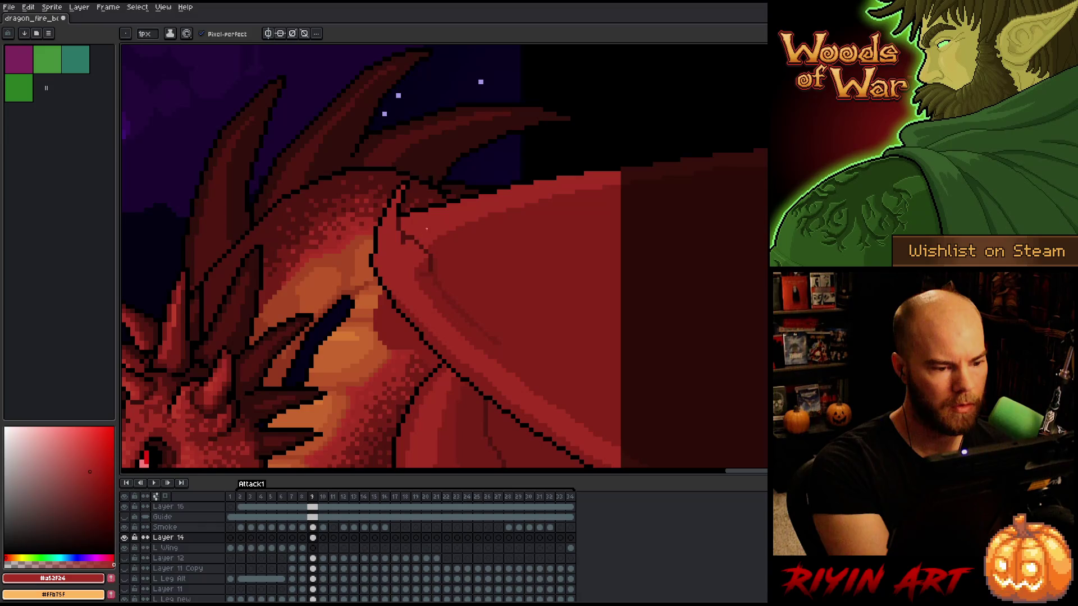
Erase the stray black outline pixels at the wing joint, then pick the body red #a52f24
{"action": "left_click", "coordinate": [442, 199], "text": "alt"}
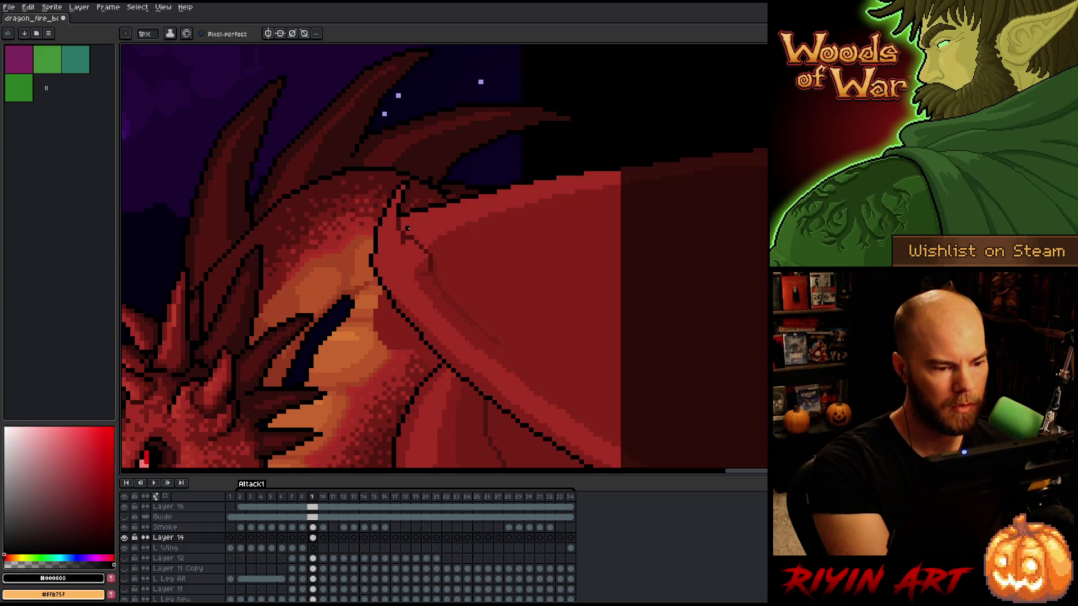
{"action": "key", "text": "ctrl+z"}
{"action": "key", "text": "e"}
{"action": "key", "text": "b"}
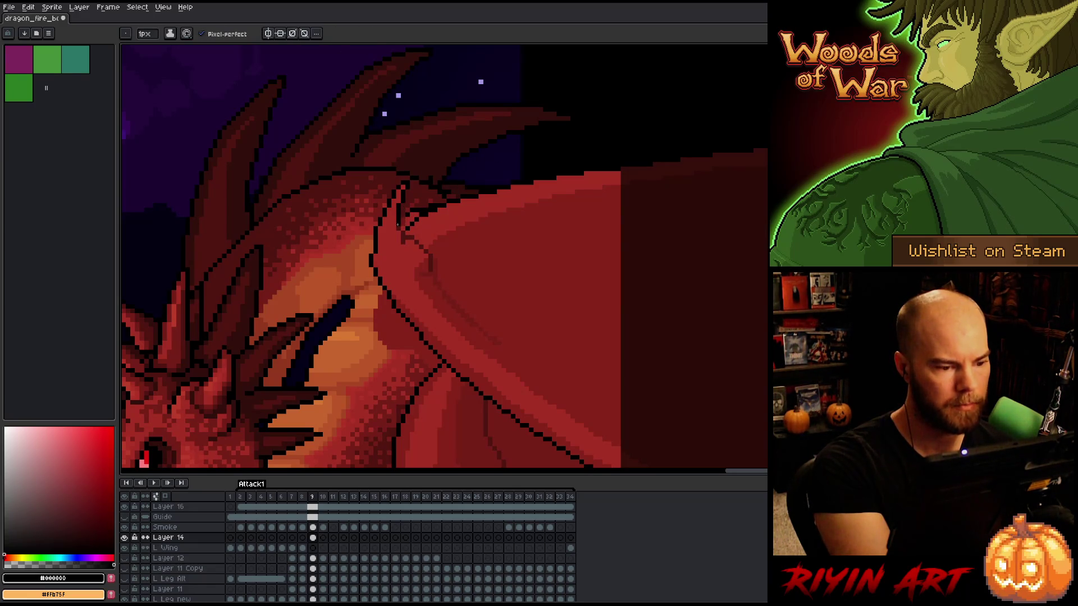
{"action": "key", "text": "e"}
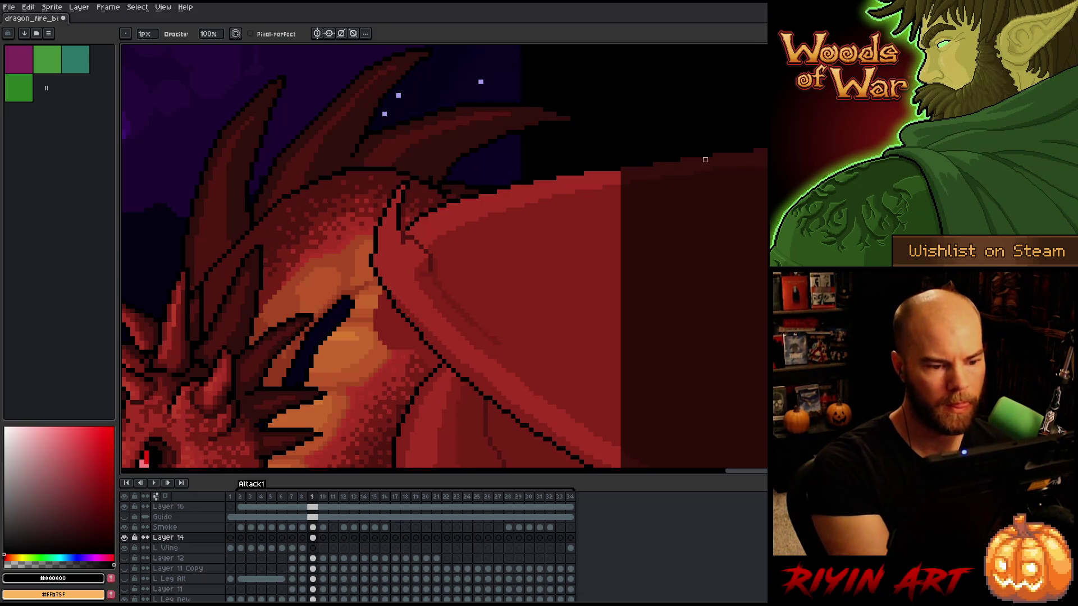
{"action": "key", "text": "b"}
{"action": "left_click", "coordinate": [474, 209], "text": "alt"}
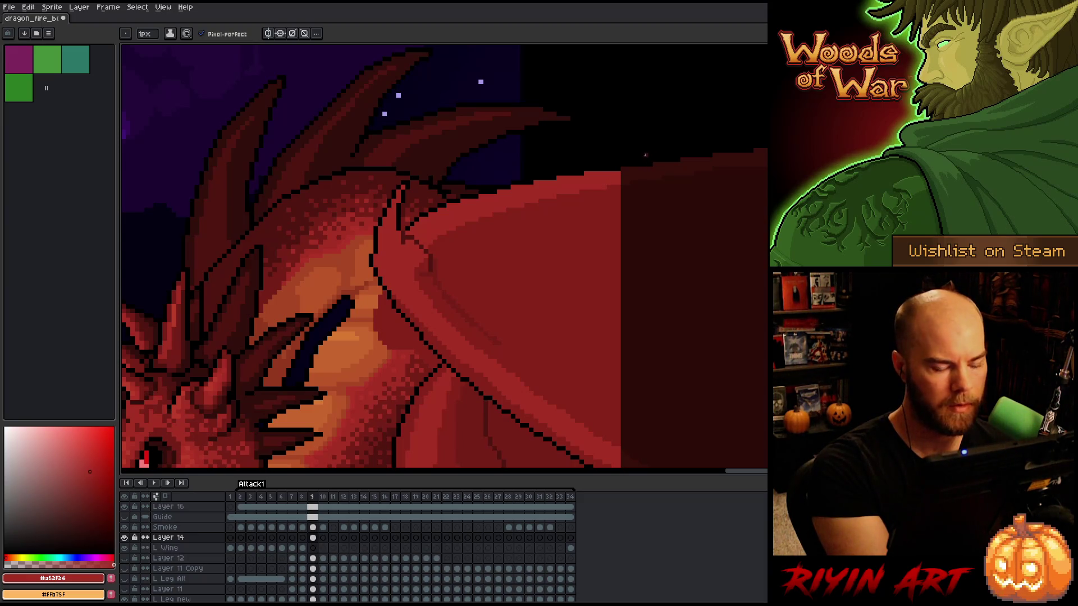
Pick darker membrane reds and save the file
{"action": "left_click", "coordinate": [470, 323], "text": "alt"}
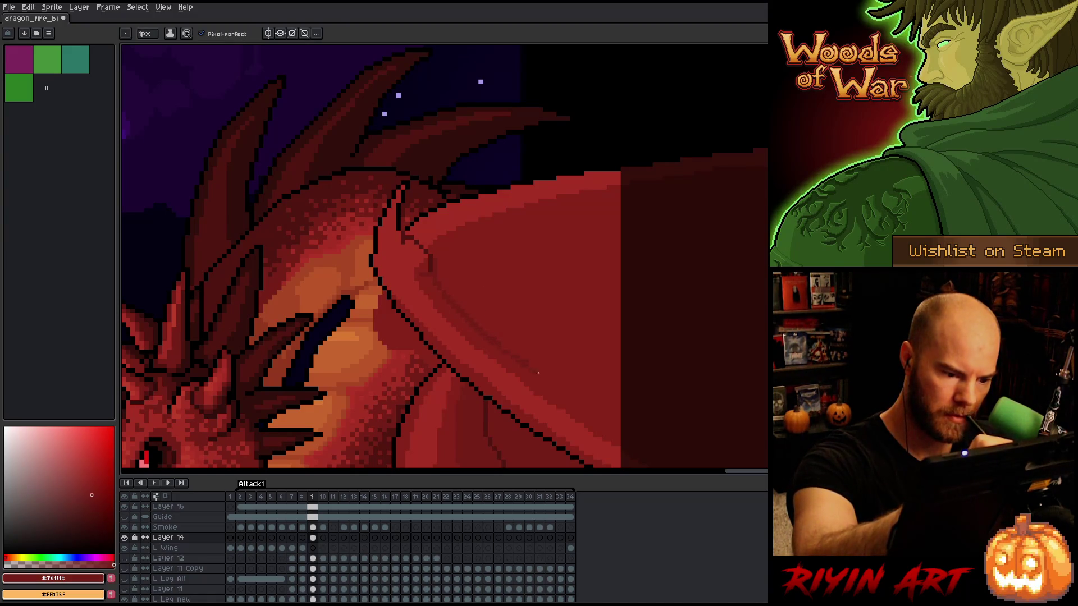
{"action": "left_click", "coordinate": [495, 323], "text": "alt"}
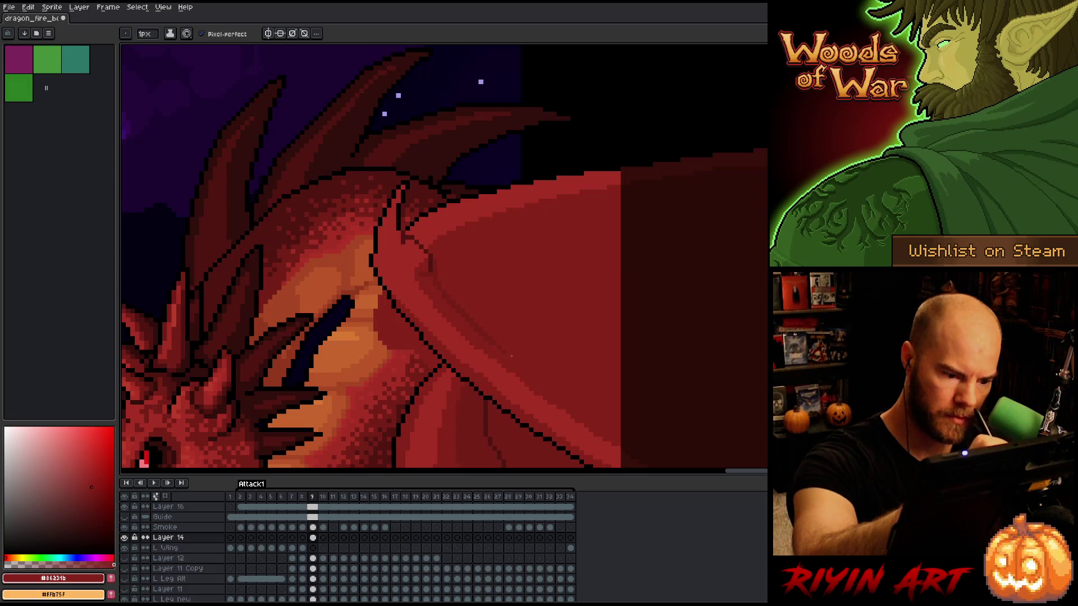
{"action": "key", "text": "ctrl+s"}
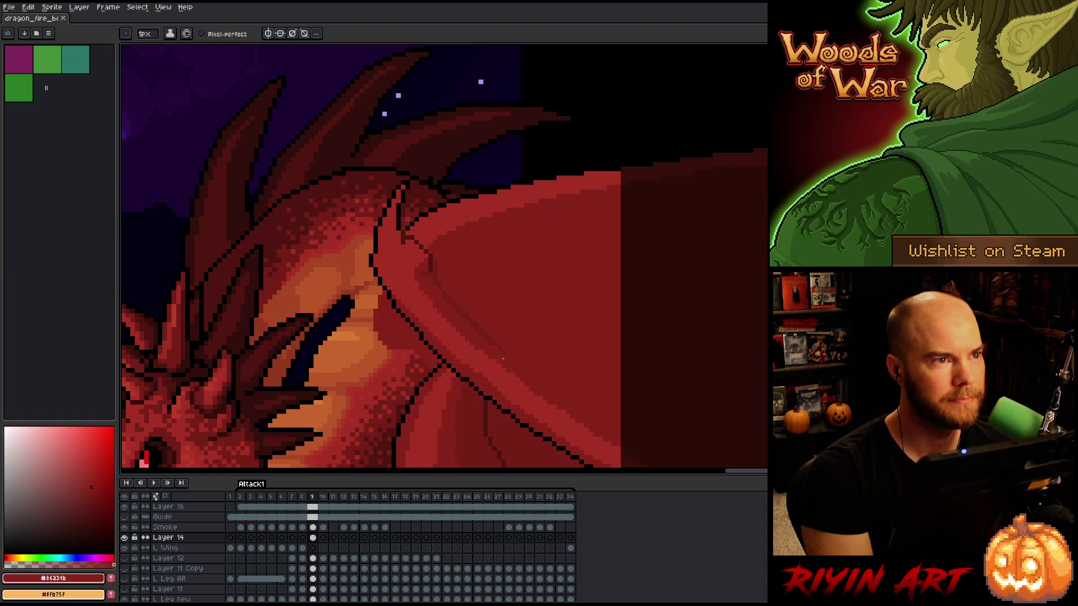
Shade the frame 9 wing membrane with darker and deeper red folds
{"action": "scroll", "coordinate": [469, 330], "scroll_direction": "down", "scroll_amount": 3}
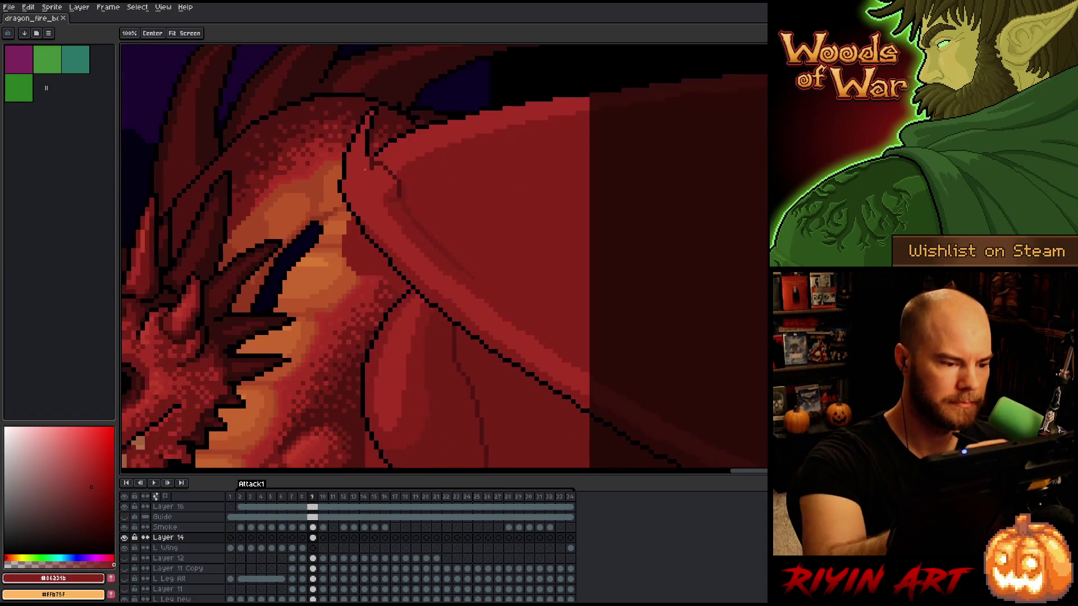
{"action": "left_click", "coordinate": [358, 217], "text": "alt"}
{"action": "left_click", "coordinate": [362, 226], "text": "alt"}
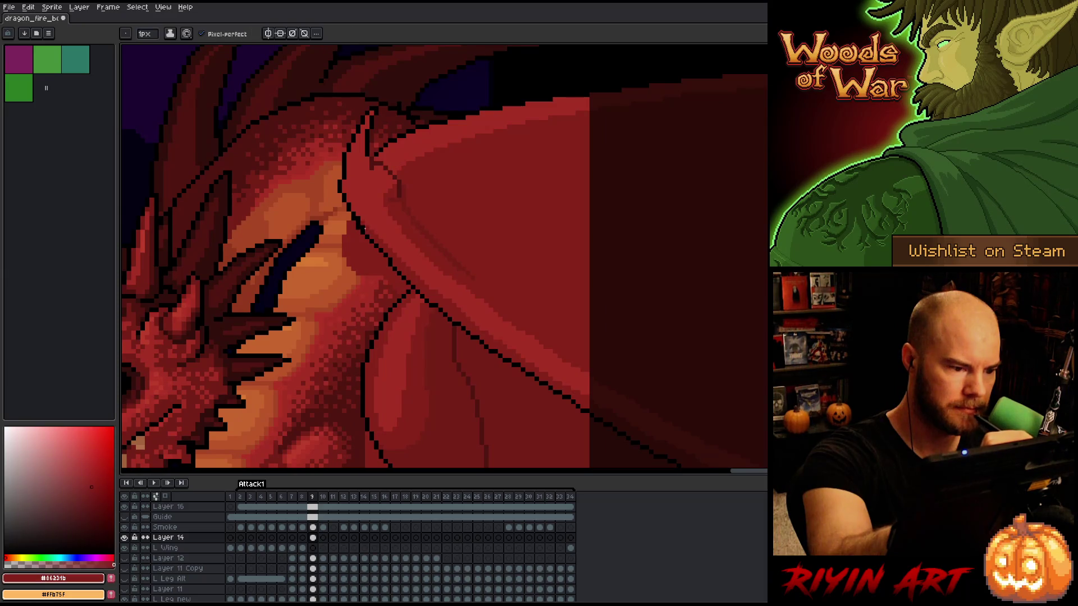
{"action": "left_click", "coordinate": [371, 223], "text": "alt"}
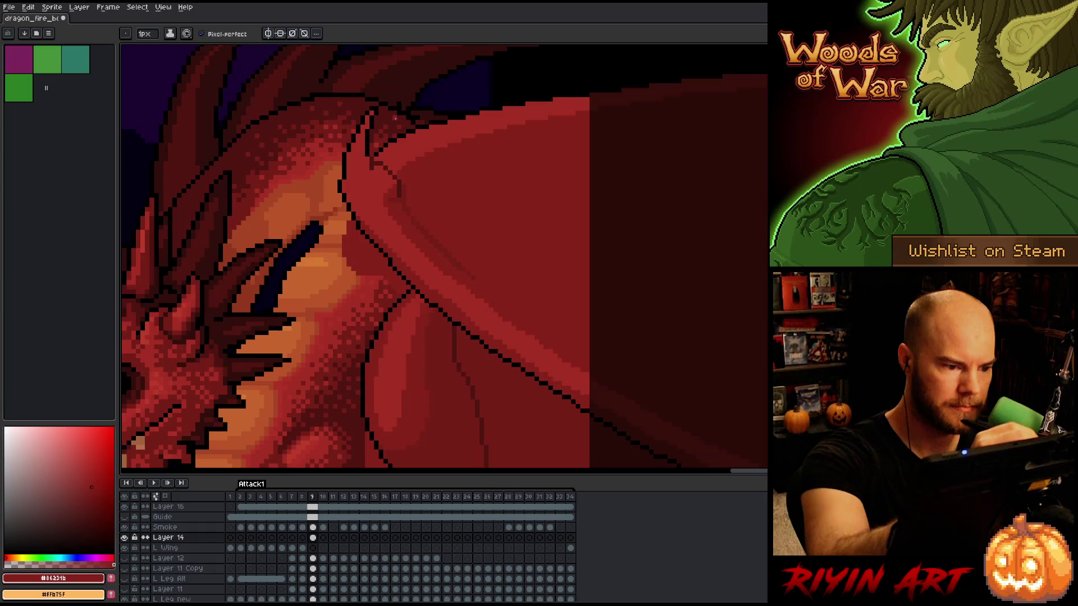
{"action": "left_click", "coordinate": [437, 291], "text": "alt"}
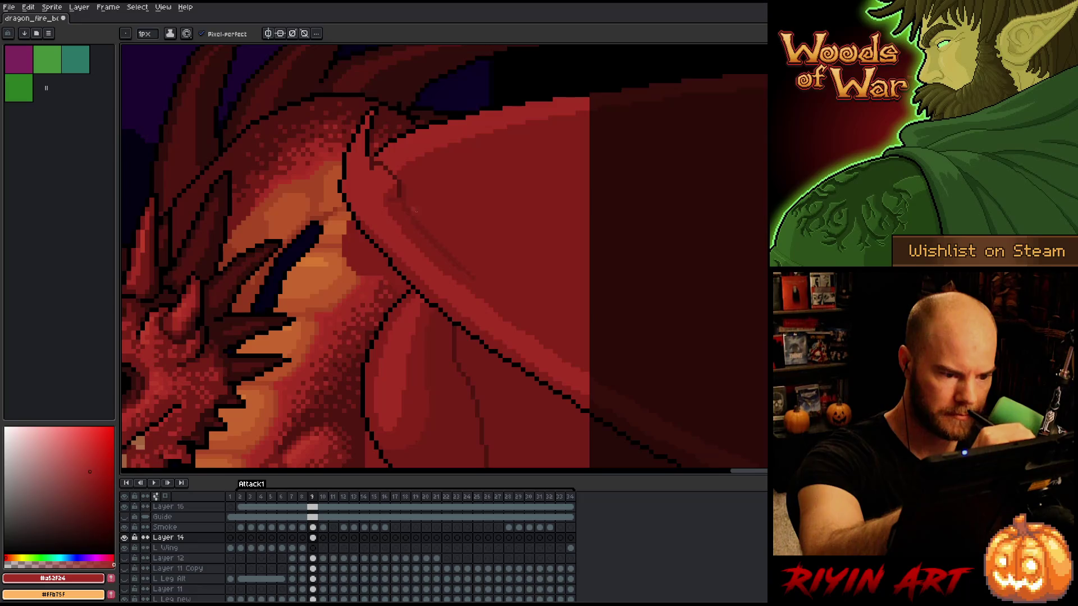
{"action": "left_click", "coordinate": [416, 217], "text": "alt"}
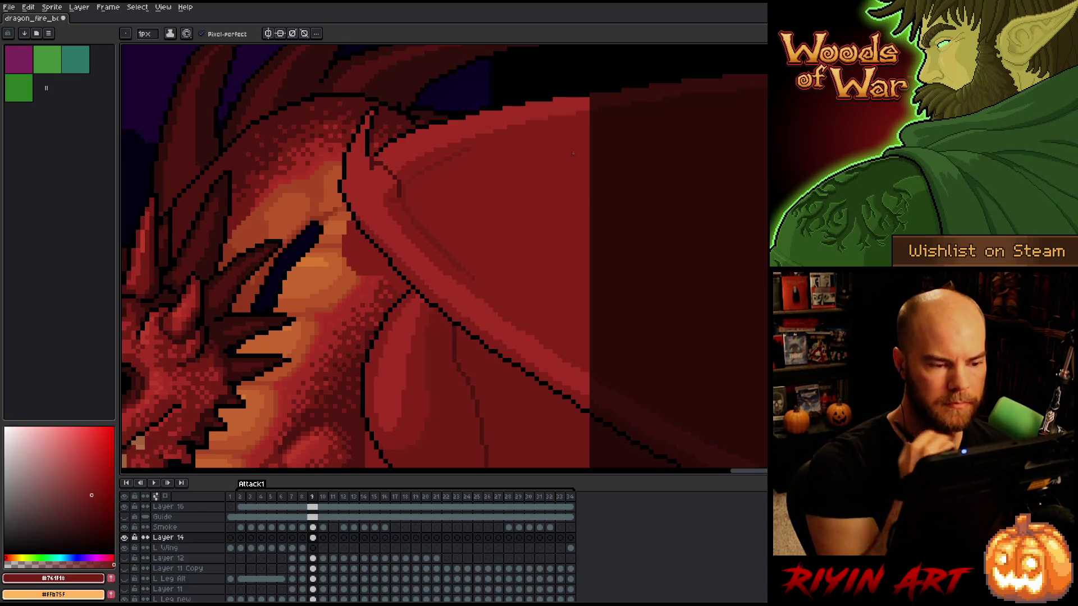
{"action": "key", "text": "Left"}
{"action": "left_click", "coordinate": [435, 102], "text": "alt"}
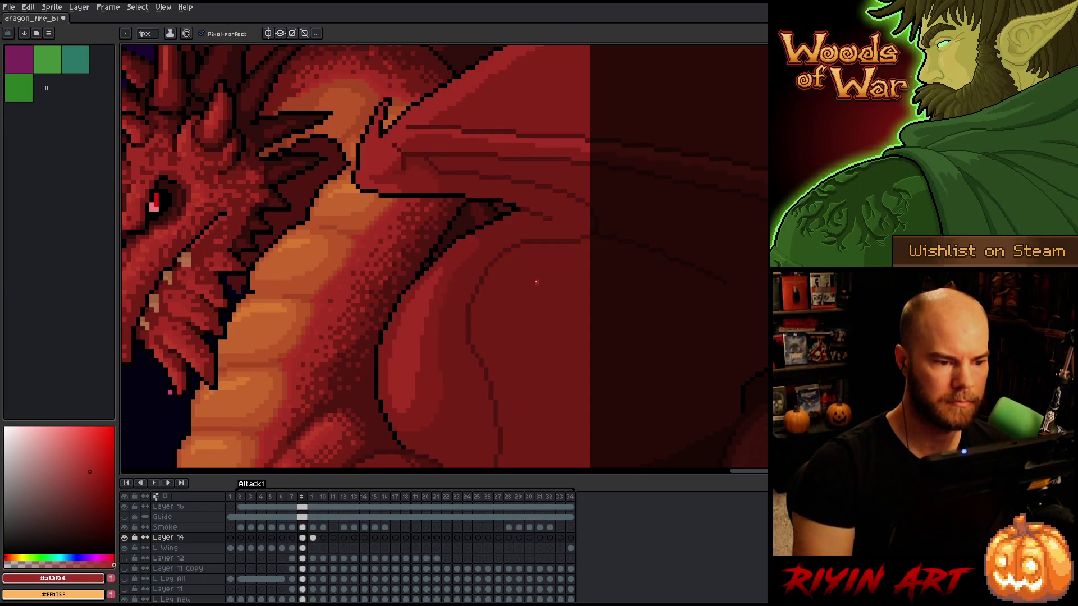
Flip between frames 8 and 9 to compare the membrane shading
{"action": "key", "text": "alt"}
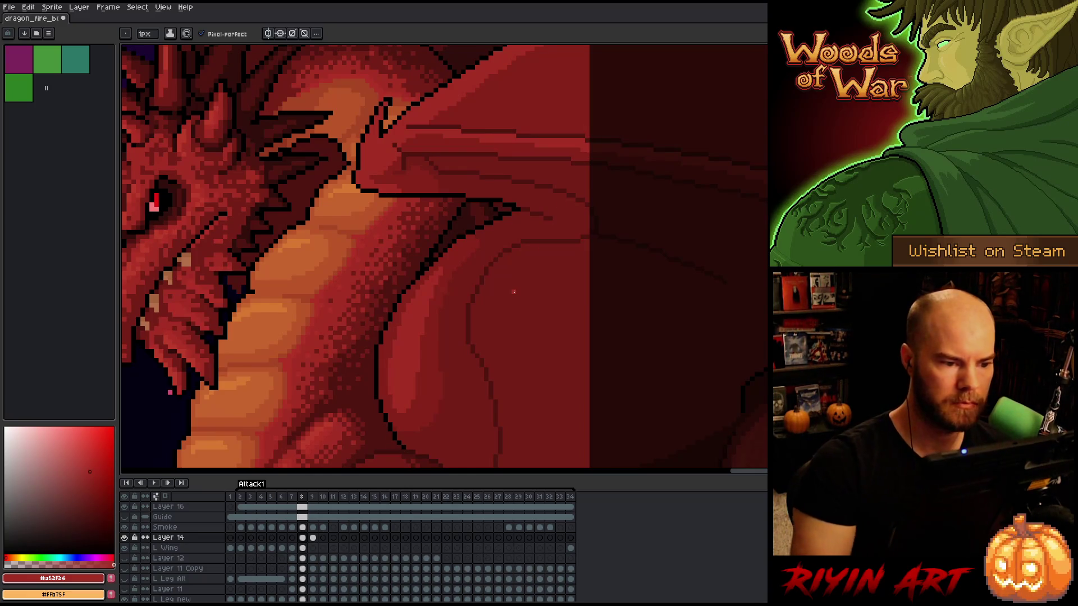
{"action": "key", "text": "Right"}
{"action": "key", "text": "Left"}
{"action": "key", "text": "Right"}
{"action": "key", "text": "Left"}
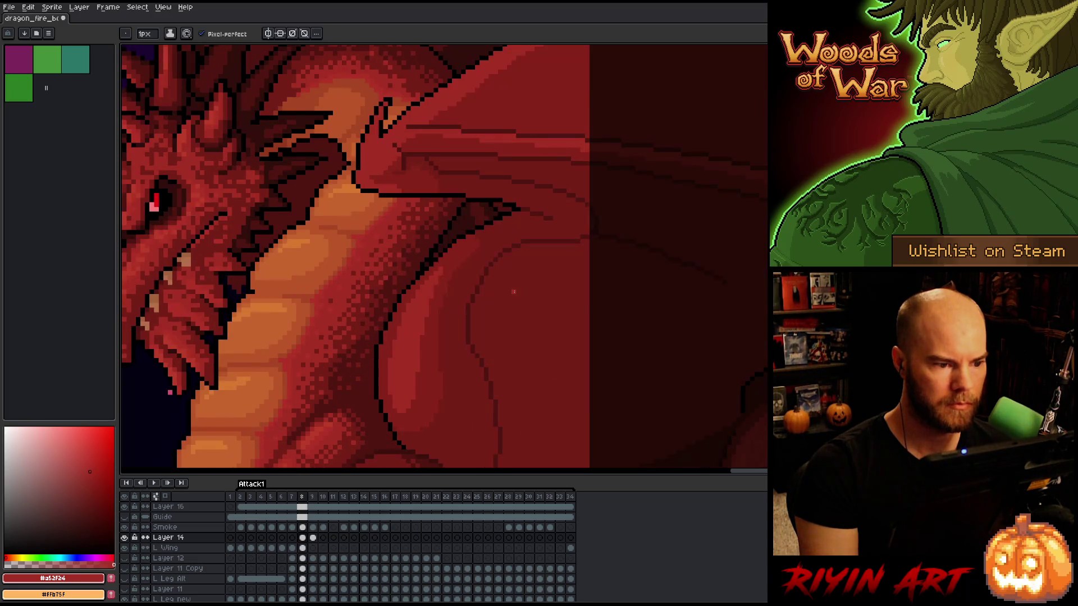
{"action": "key", "text": "Right"}
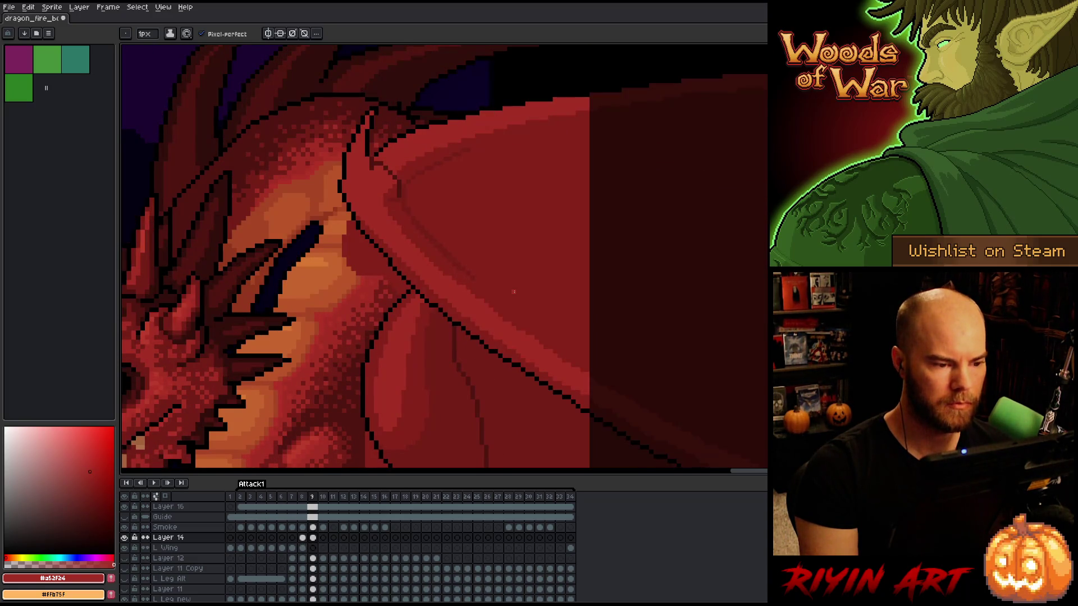
{"action": "key", "text": "Left"}
{"action": "key", "text": "Right"}
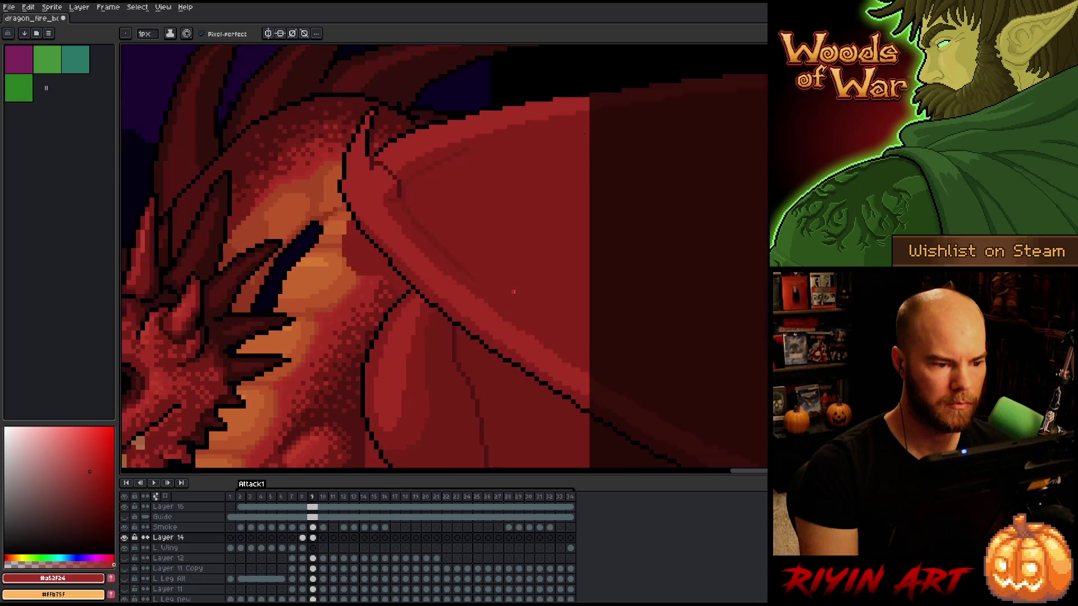
{"action": "key", "text": "Left"}
{"action": "key", "text": "Right"}
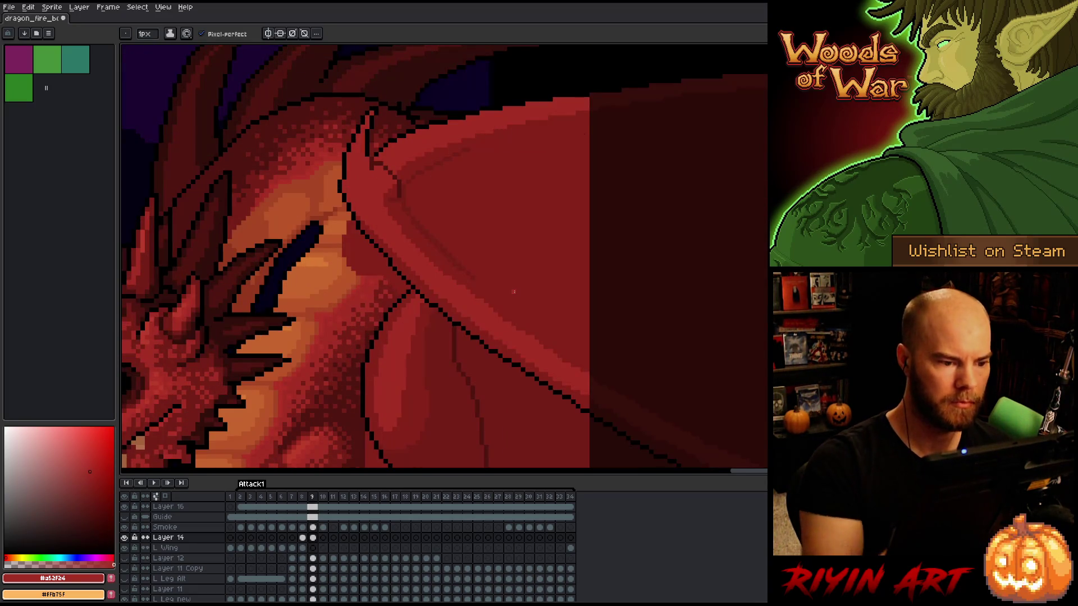
{"action": "key", "text": "alt"}
Add lighter red shading along the wing's leading edge and recheck it against frame 8
{"action": "left_click", "coordinate": [402, 174], "text": "alt"}
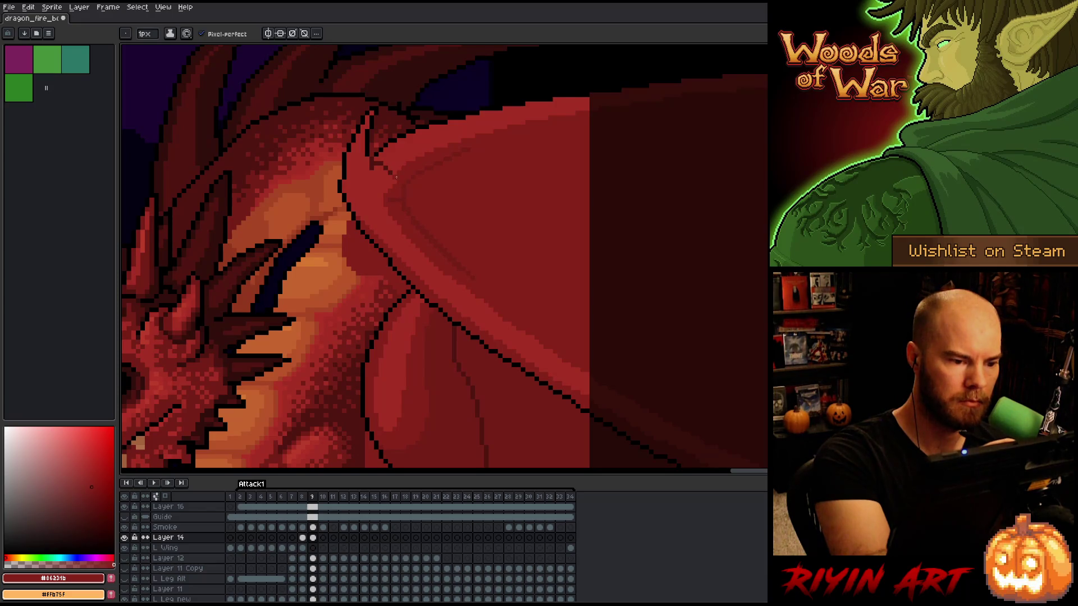
{"action": "left_click", "coordinate": [393, 151], "text": "alt"}
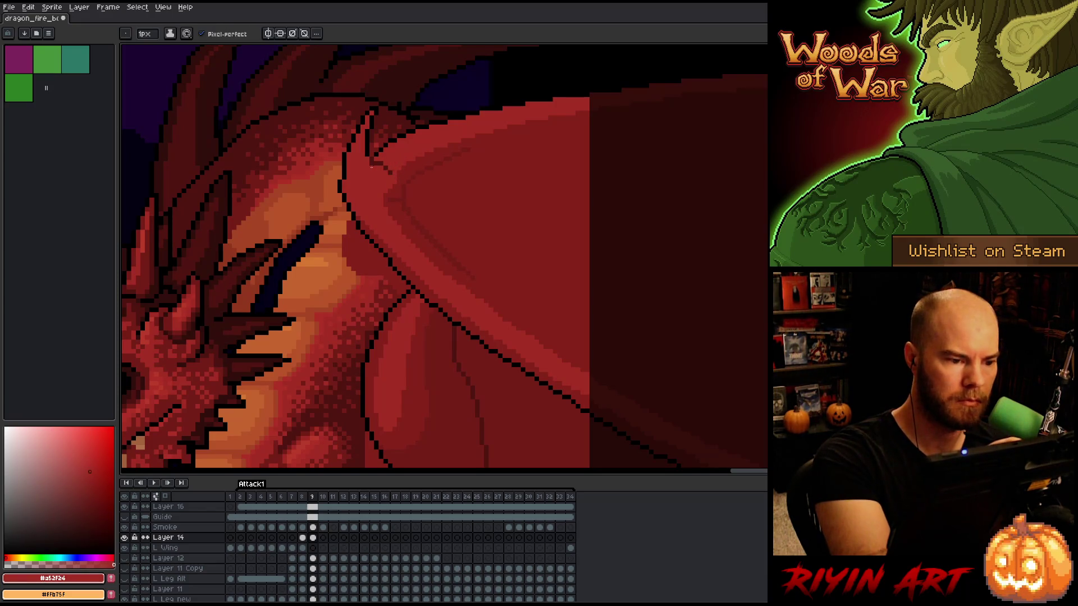
{"action": "key", "text": "Left"}
{"action": "key", "text": "Right"}
{"action": "key", "text": "Left"}
{"action": "key", "text": "Right"}
{"action": "key", "text": "Left"}
{"action": "key", "text": "Right"}
Lasso the area around the horn, then cancel the transform and deselect
{"action": "key", "text": "q"}
{"action": "mouse_move", "coordinate": [395, 89]}
{"action": "left_mouse_down"}
{"action": "mouse_move", "coordinate": [365, 146]}
{"action": "mouse_move", "coordinate": [356, 71]}
{"action": "left_mouse_up"}
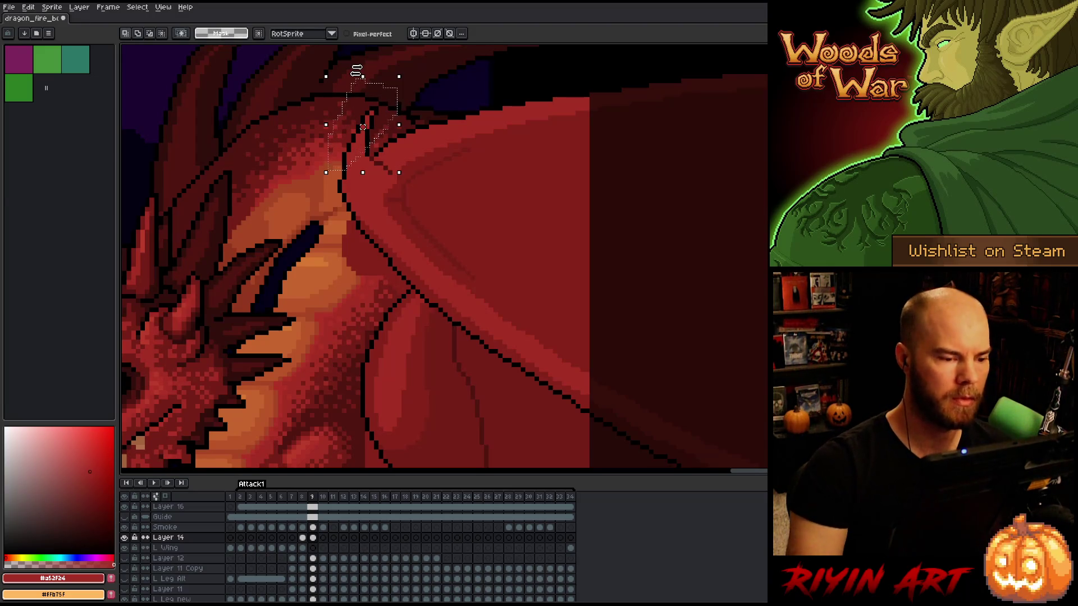
{"action": "key", "text": "ctrl+t"}
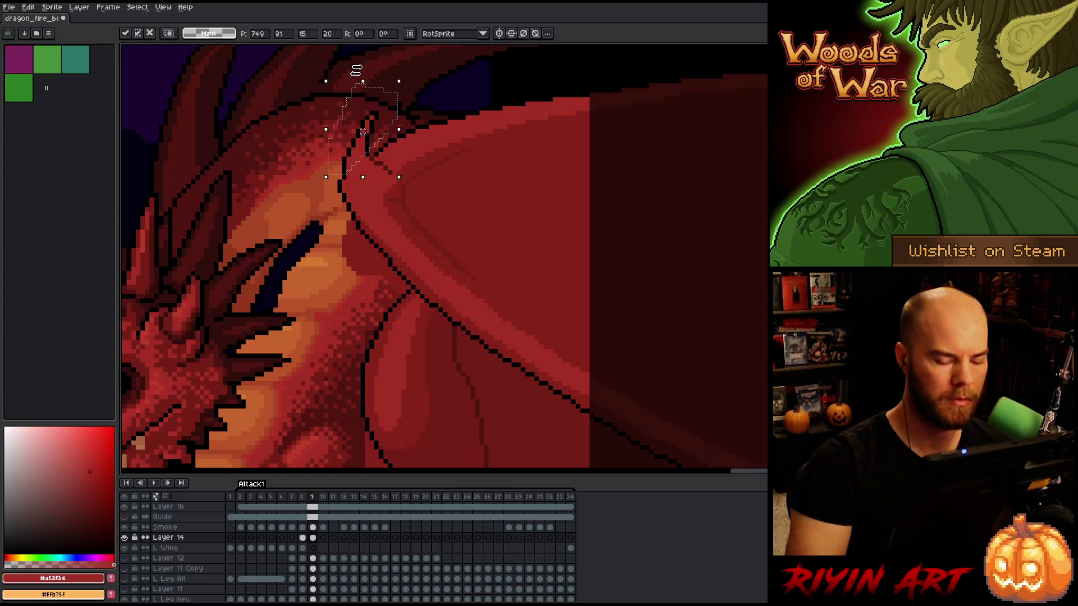
{"action": "key", "text": "ctrl+d"}
Flip between frames 8 and 9 to compare the wing poses
{"action": "key", "text": "Left"}
{"action": "key", "text": "Right"}
{"action": "key", "text": "Left"}
{"action": "key", "text": "Right"}
{"action": "scroll", "coordinate": [357, 287], "scroll_direction": "down", "scroll_amount": 4}
{"action": "key", "text": "Left"}
{"action": "key", "text": "Right"}
{"action": "key", "text": "Left"}
{"action": "key", "text": "Left"}
{"action": "key", "text": "Right"}
{"action": "key", "text": "Right"}
{"action": "key", "text": "Left"}
{"action": "key", "text": "Right"}
{"action": "key", "text": "Left"}
{"action": "key", "text": "Right"}
Toggle Layer 14's visibility on frame 9, then start a lasso around the wing membrane
{"action": "left_click", "coordinate": [313, 537]}
{"action": "left_click", "coordinate": [126, 538]}
{"action": "left_click", "coordinate": [126, 538]}
{"action": "left_click", "coordinate": [126, 538]}
{"action": "left_click", "coordinate": [126, 538]}
{"action": "left_click", "coordinate": [125, 538]}
{"action": "left_click", "coordinate": [126, 538]}
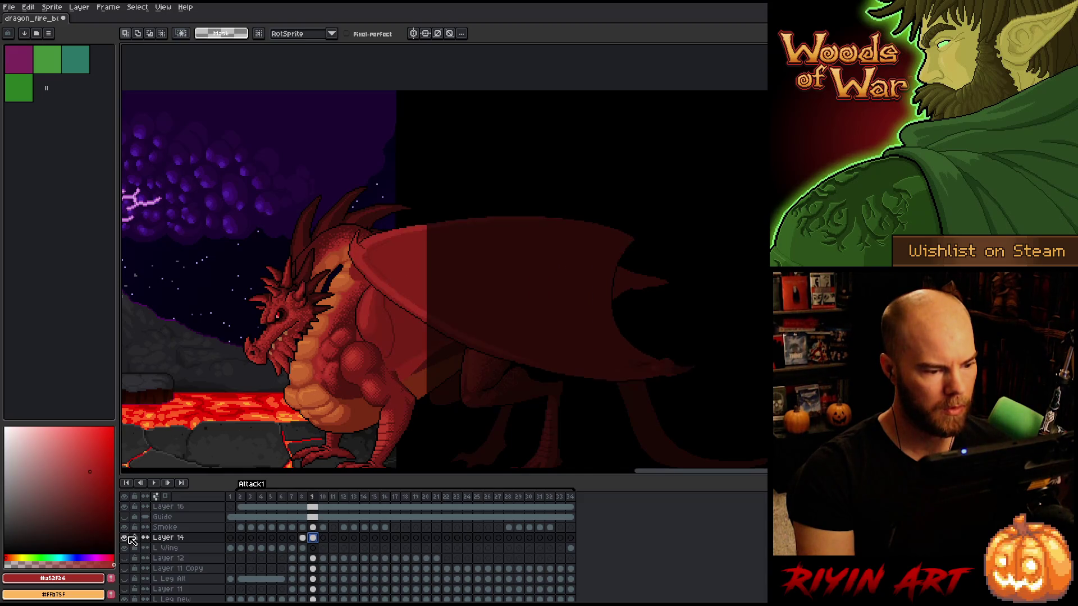
{"action": "left_click", "coordinate": [126, 538]}
{"action": "left_click", "coordinate": [126, 538]}
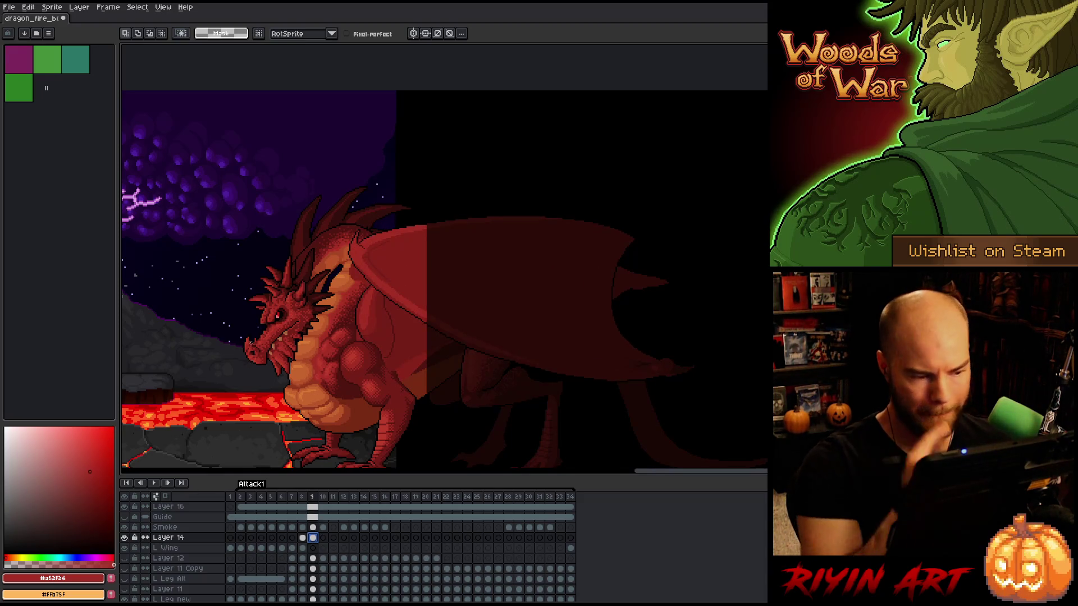
{"action": "mouse_move", "coordinate": [665, 198]}
{"action": "left_mouse_down"}
{"action": "mouse_move", "coordinate": [669, 413]}
{"action": "mouse_move", "coordinate": [464, 359]}
{"action": "mouse_move", "coordinate": [379, 304]}
{"action": "mouse_move", "coordinate": [446, 171]}
{"action": "mouse_move", "coordinate": [527, 162]}
{"action": "left_mouse_up"}
{"action": "scroll", "coordinate": [404, 301], "scroll_direction": "up", "scroll_amount": 3}
Magic-wand the wing region beside the claw and pencil a curved line along the wing edge
{"action": "key", "text": "w"}
{"action": "left_click", "coordinate": [331, 306]}
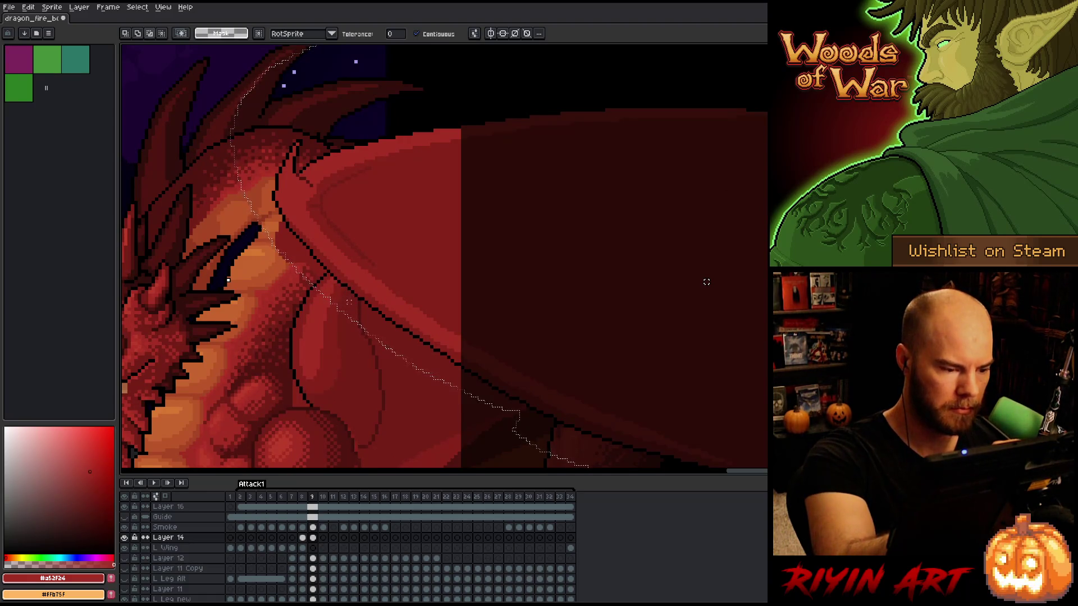
{"action": "left_click", "coordinate": [336, 293]}
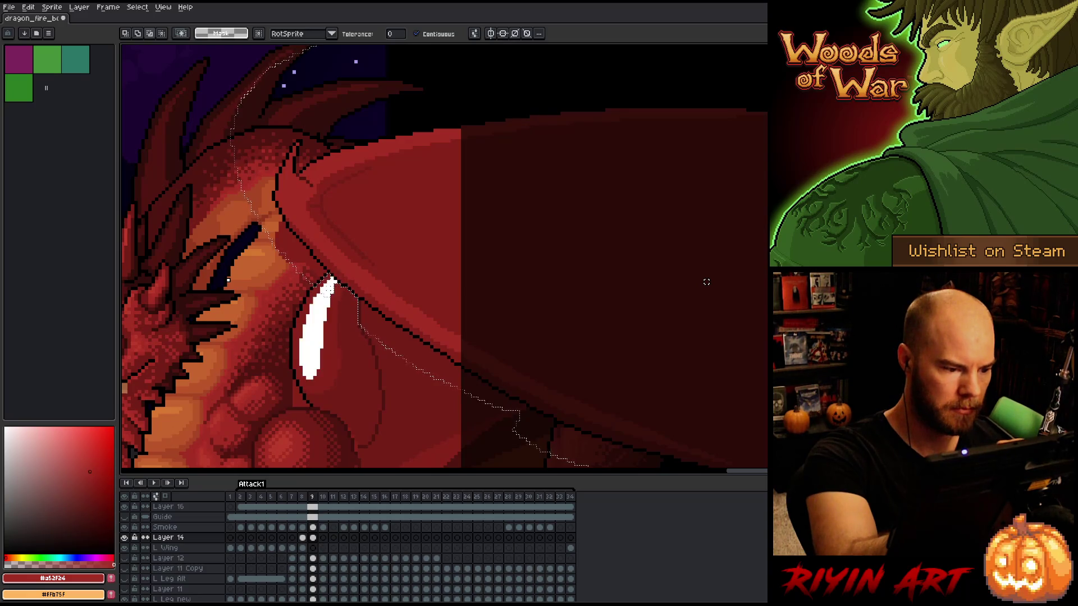
{"action": "left_click", "coordinate": [394, 365]}
{"action": "key", "text": "b"}
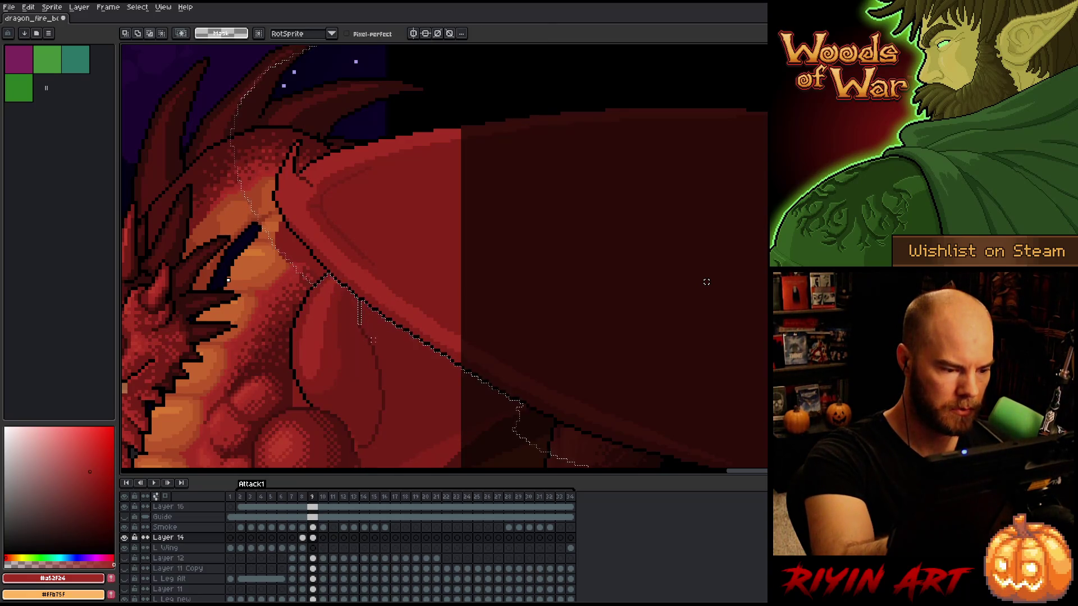
{"action": "left_click_drag", "start_coordinate": [332, 273], "coordinate": [292, 337]}
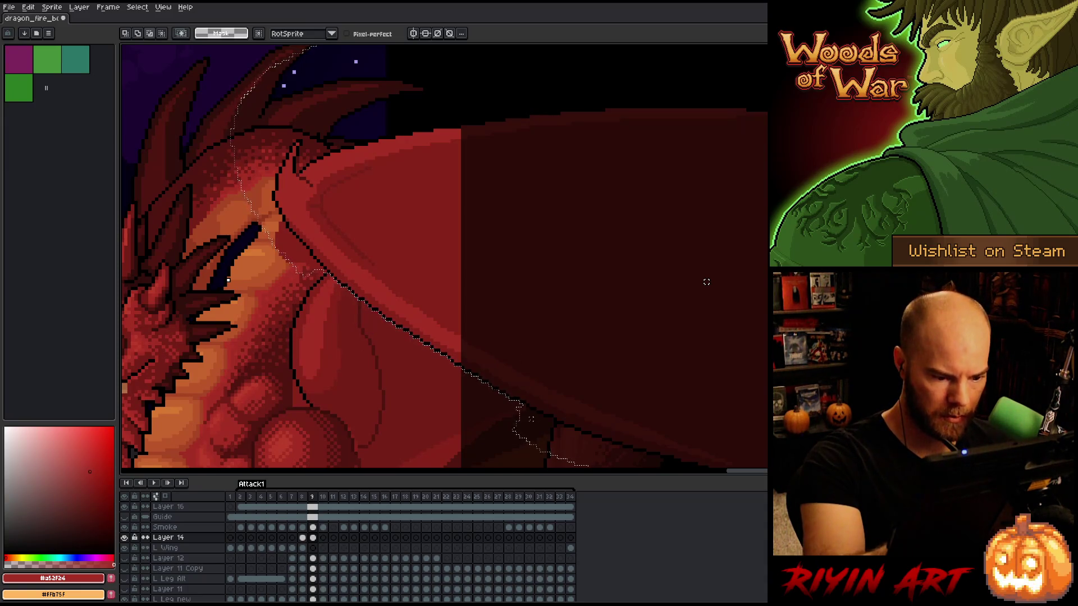
Move the selected wing down about 39 px, commit, and check it against the neighbouring frame
{"action": "scroll", "coordinate": [706, 281], "scroll_direction": "down", "scroll_amount": 2}
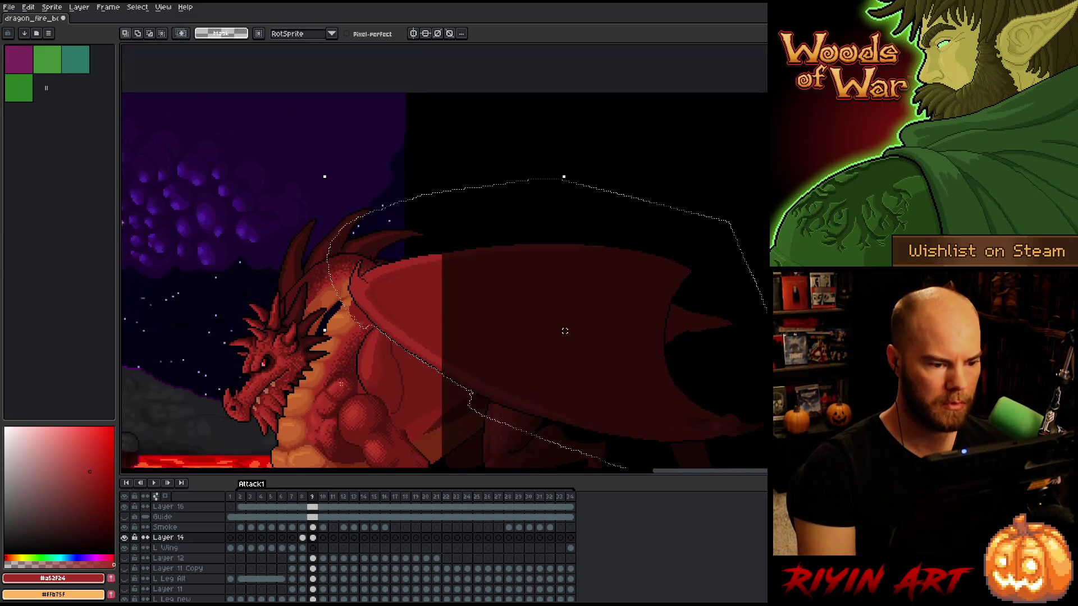
{"action": "mouse_move", "coordinate": [412, 308]}
{"action": "left_mouse_down"}
{"action": "mouse_move", "coordinate": [411, 337]}
{"action": "mouse_move", "coordinate": [415, 325]}
{"action": "left_mouse_up"}
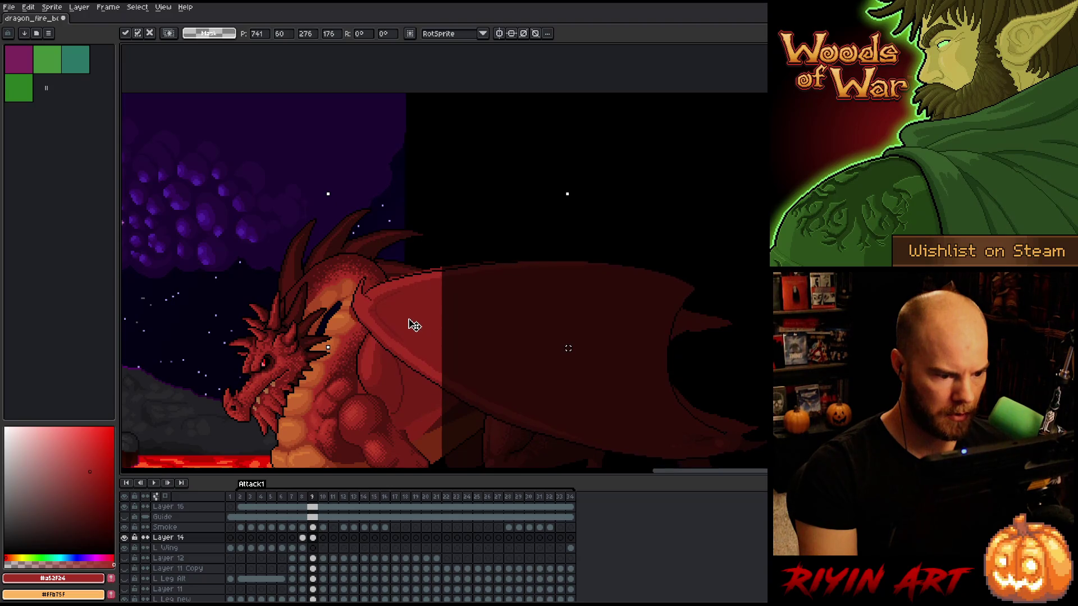
{"action": "key", "text": "Return"}
{"action": "key", "text": "Left"}
{"action": "key", "text": "Right"}
{"action": "key", "text": "Left"}
{"action": "key", "text": "Right"}
{"action": "key", "text": "Right"}
{"action": "key", "text": "Left"}
{"action": "key", "text": "ctrl+d"}
{"action": "left_click_drag", "start_coordinate": [300, 312], "coordinate": [430, 203]}
Step through frames 8 to 10 to compare the head and wing poses
{"action": "key", "text": "m"}
{"action": "key", "text": "Left"}
{"action": "key", "text": "Right"}
{"action": "key", "text": "Left"}
{"action": "key", "text": "Right"}
{"action": "key", "text": "Left"}
{"action": "key", "text": "Right"}
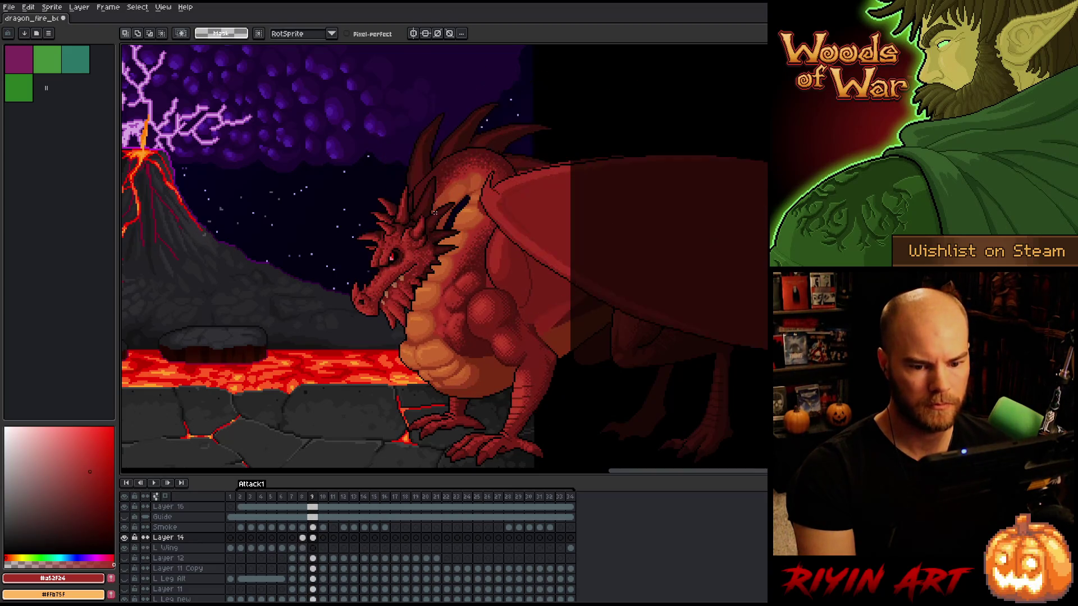
{"action": "key", "text": "Left"}
{"action": "key", "text": "Right"}
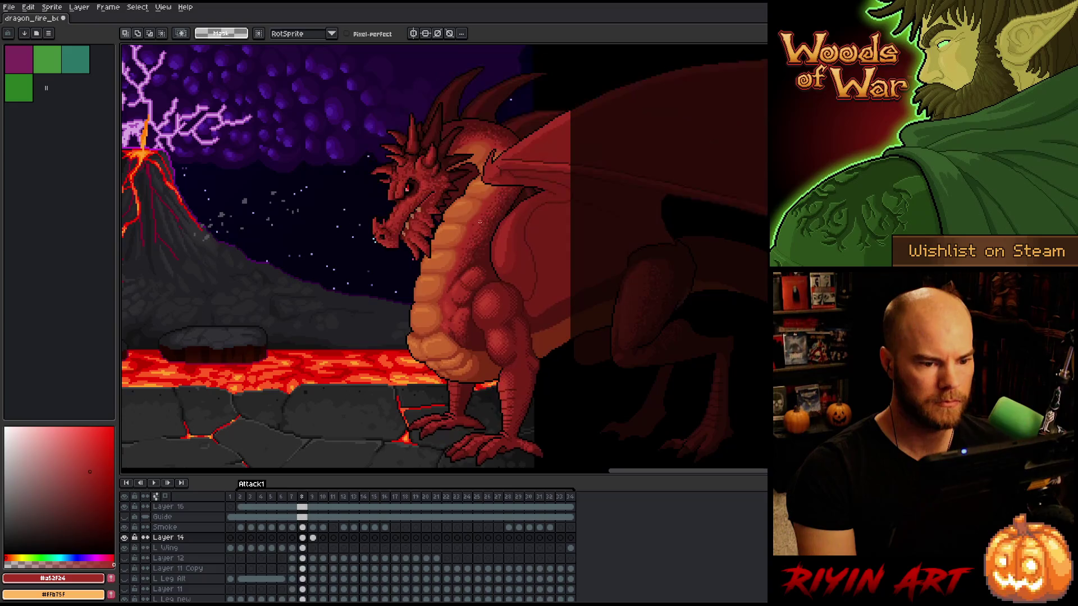
{"action": "key", "text": "Right"}
{"action": "key", "text": "Left"}
{"action": "key", "text": "Right"}
{"action": "key", "text": "Left"}
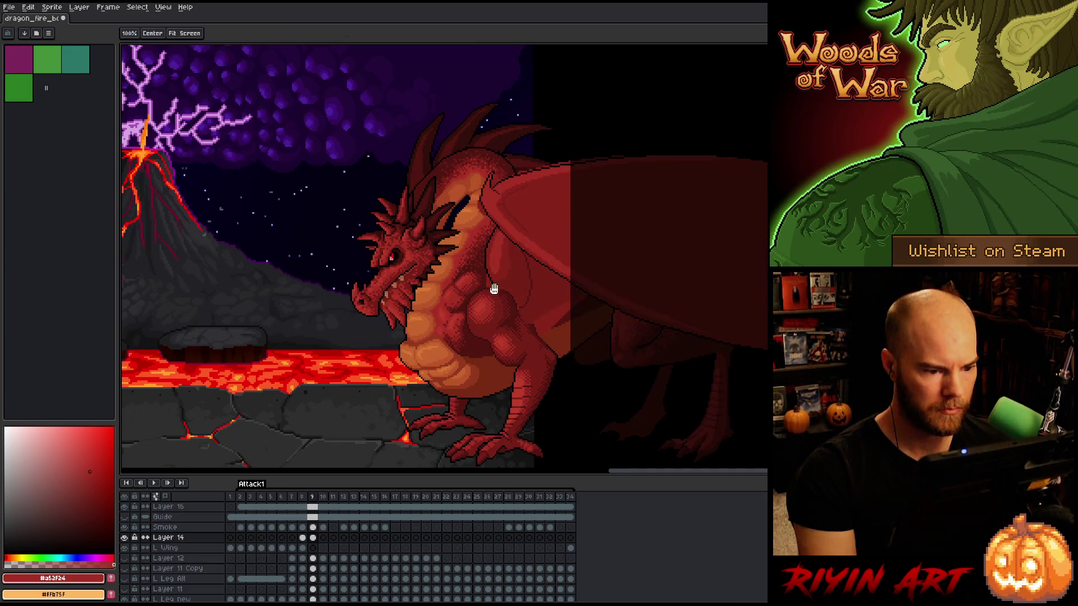
{"action": "scroll", "coordinate": [416, 308], "scroll_direction": "up", "scroll_amount": 5}
Repaint the chest outline segment in dark red #86231b and redraw the black outline, closing the gap
{"action": "key", "text": "b"}
{"action": "left_click", "coordinate": [410, 247], "text": "alt"}
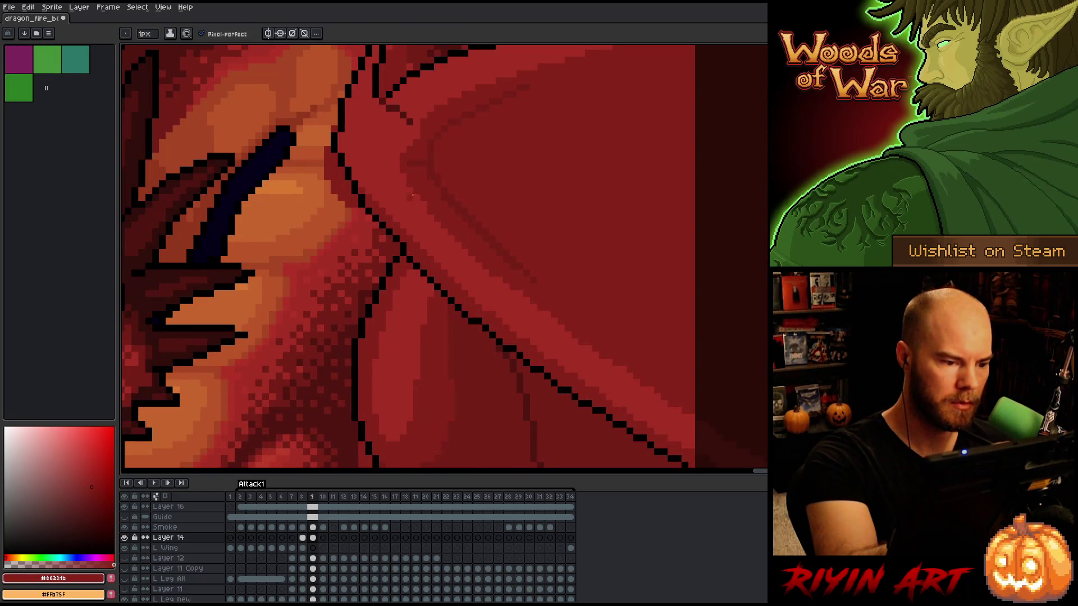
{"action": "left_click_drag", "start_coordinate": [372, 216], "coordinate": [398, 247]}
{"action": "left_click", "coordinate": [403, 251], "text": "alt"}
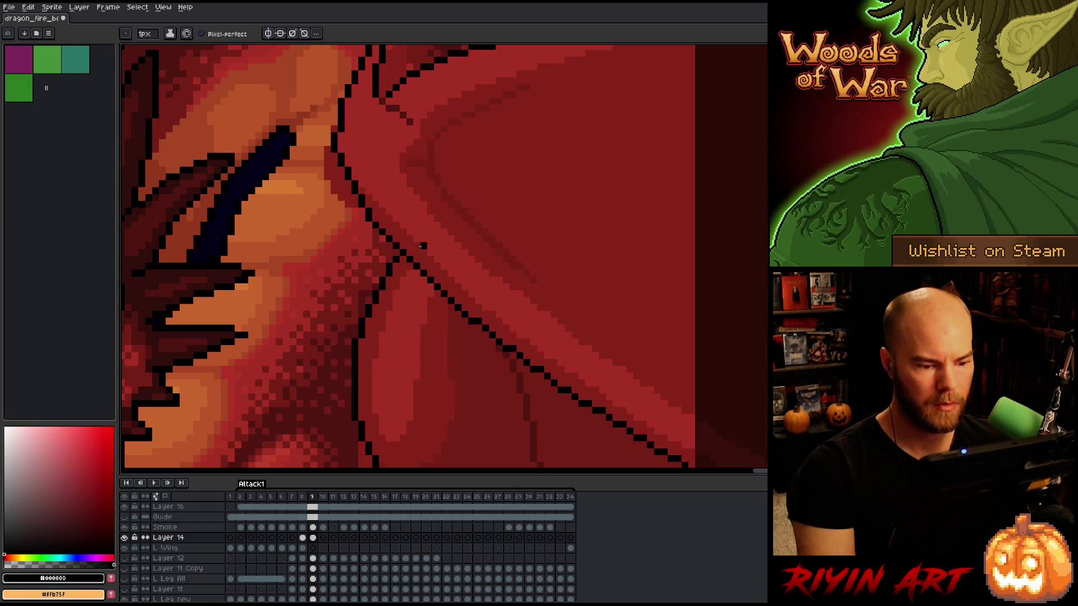
{"action": "scroll", "coordinate": [424, 266], "scroll_direction": "down", "scroll_amount": 1}
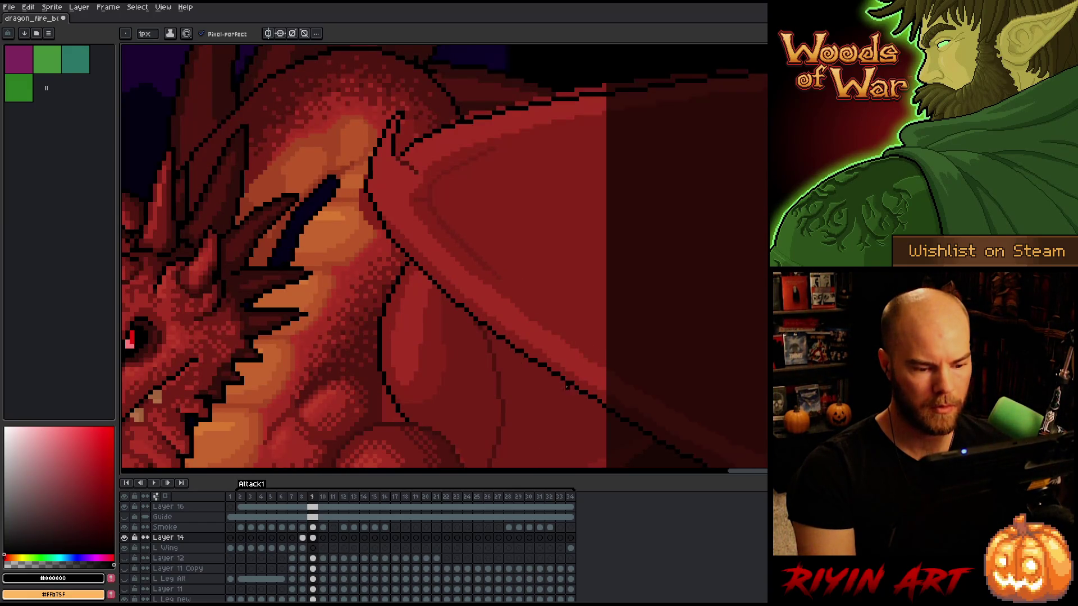
{"action": "scroll", "coordinate": [523, 371], "scroll_direction": "down", "scroll_amount": 4}
{"action": "key", "text": "m"}
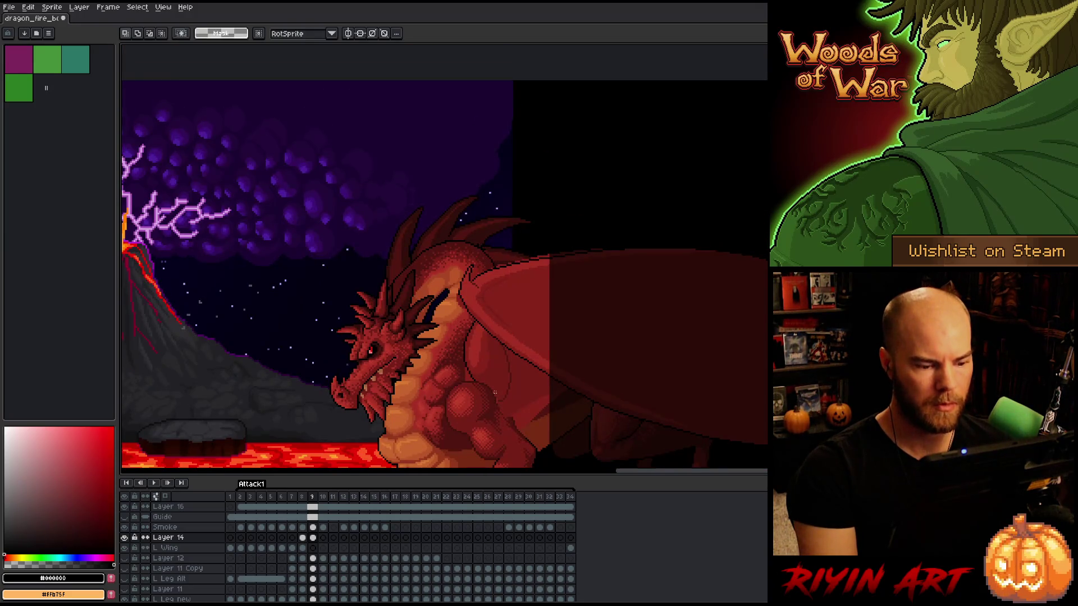
{"action": "key", "text": "Right"}
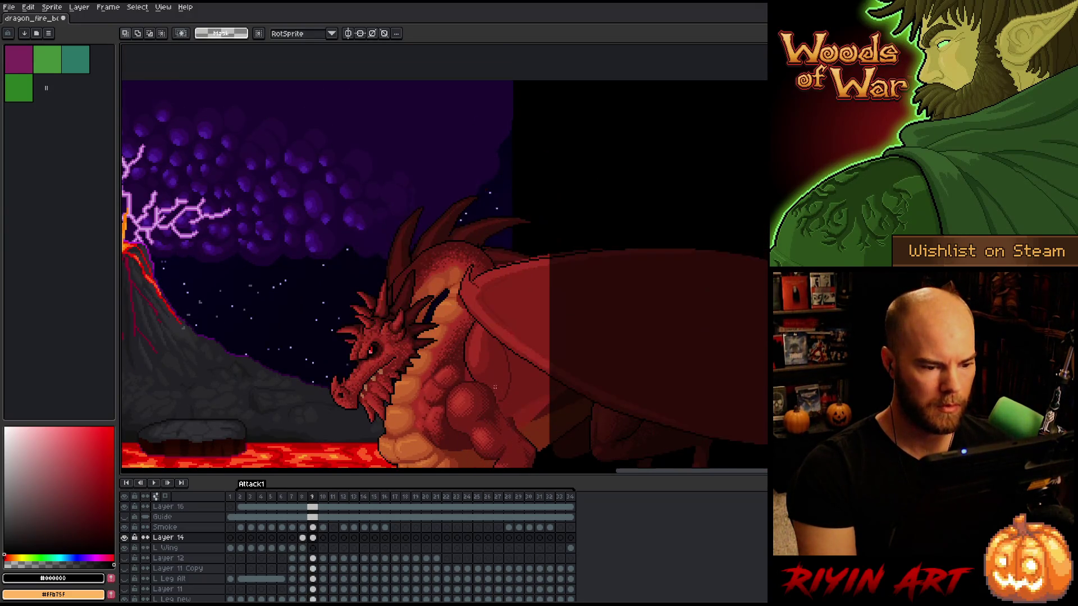
{"action": "scroll", "coordinate": [426, 193], "scroll_direction": "up", "scroll_amount": 2}
{"action": "left_click", "coordinate": [312, 538]}
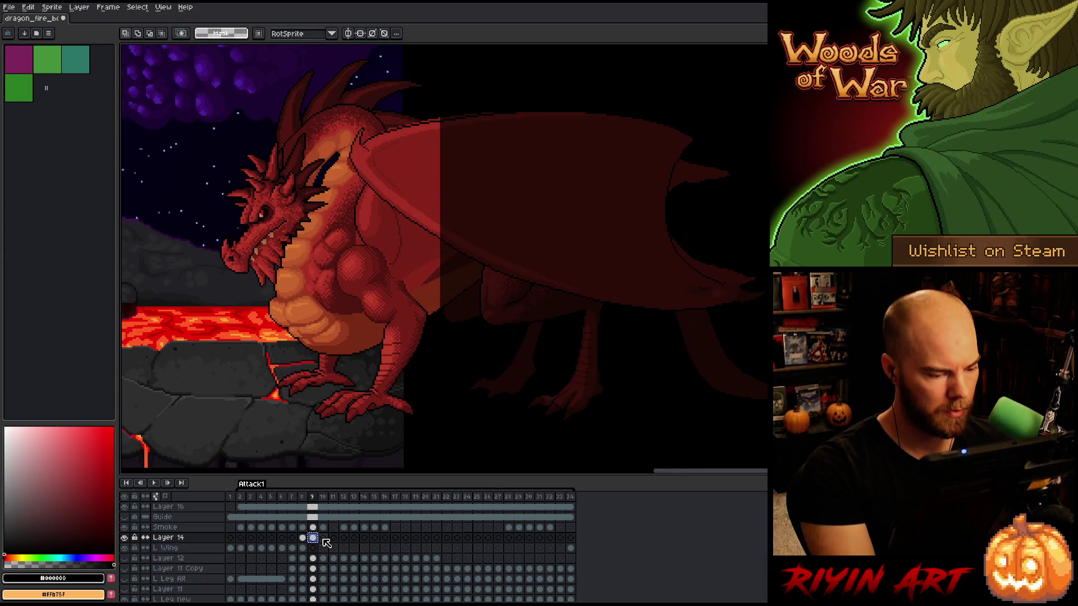
Nudge the Layer 14 wing on frame 10 slightly left and down
{"action": "left_click", "coordinate": [324, 539]}
{"action": "key", "text": "ctrl+t"}
{"action": "left_click_drag", "start_coordinate": [383, 217], "coordinate": [376, 221]}
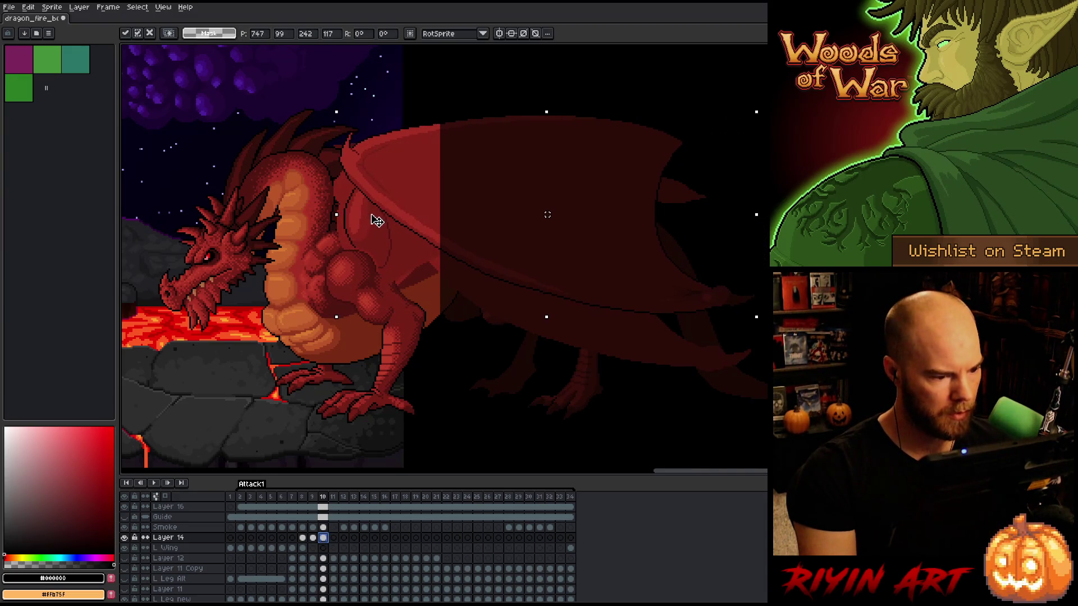
{"action": "key", "text": "Return"}
On frame 9, refine the dark chest outline pixels using dark red #761f1f
{"action": "key", "text": "comma"}
{"action": "scroll", "coordinate": [400, 275], "scroll_direction": "up", "scroll_amount": 3}
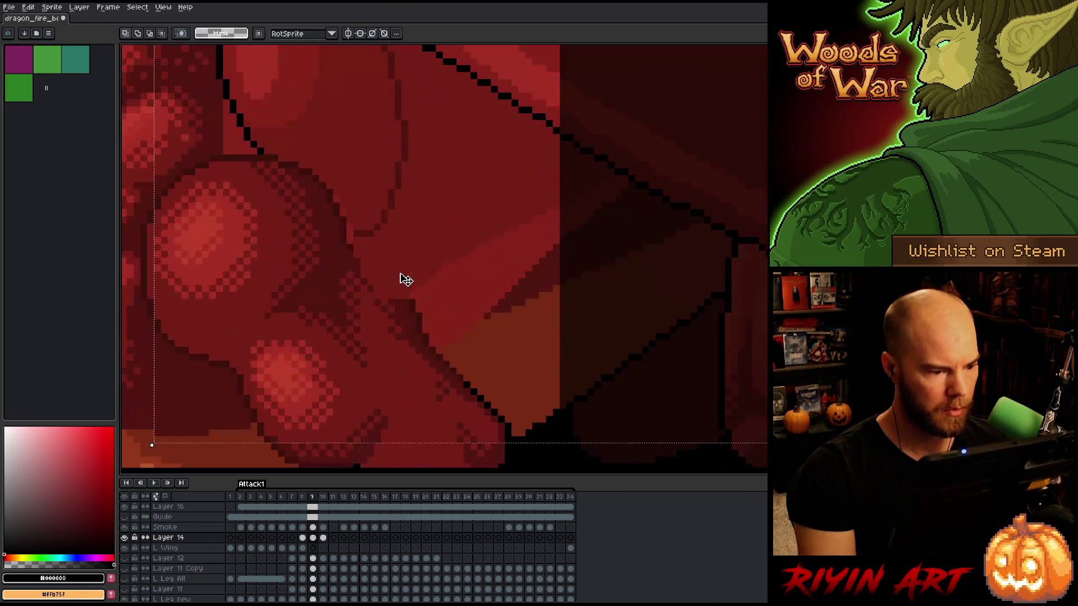
{"action": "key", "text": "ctrl+d"}
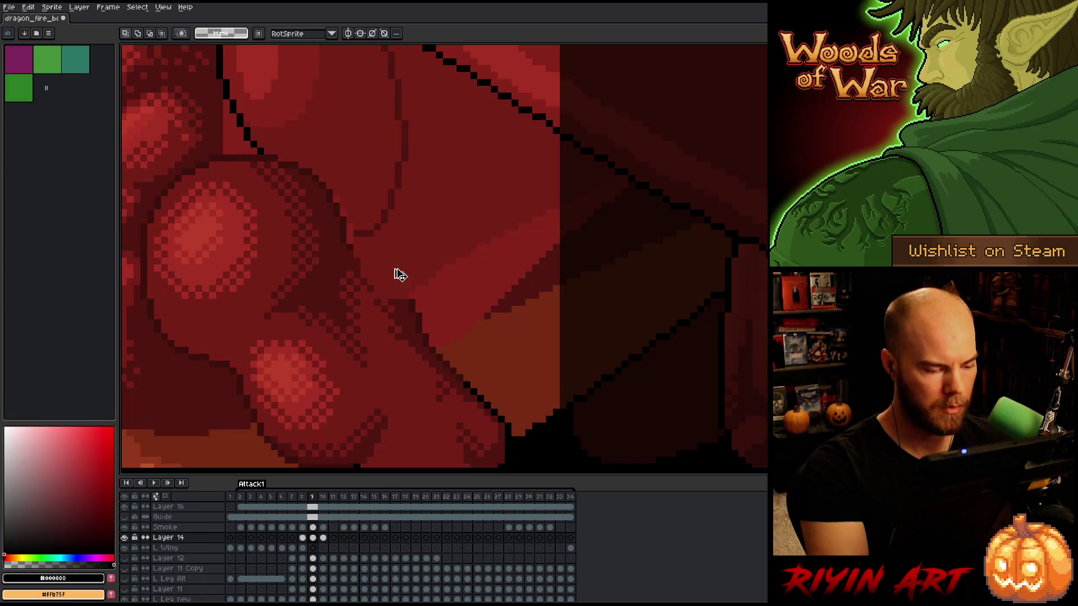
{"action": "key", "text": "b"}
{"action": "left_click_drag", "start_coordinate": [384, 274], "coordinate": [391, 295]}
{"action": "left_click", "coordinate": [404, 313], "text": "alt"}
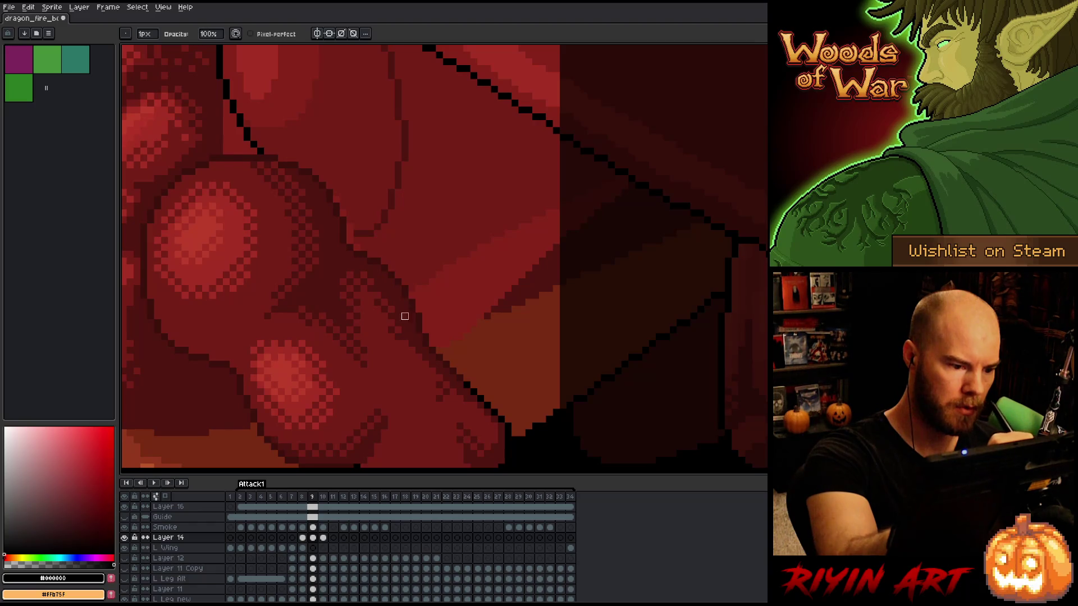
{"action": "key", "text": "e"}
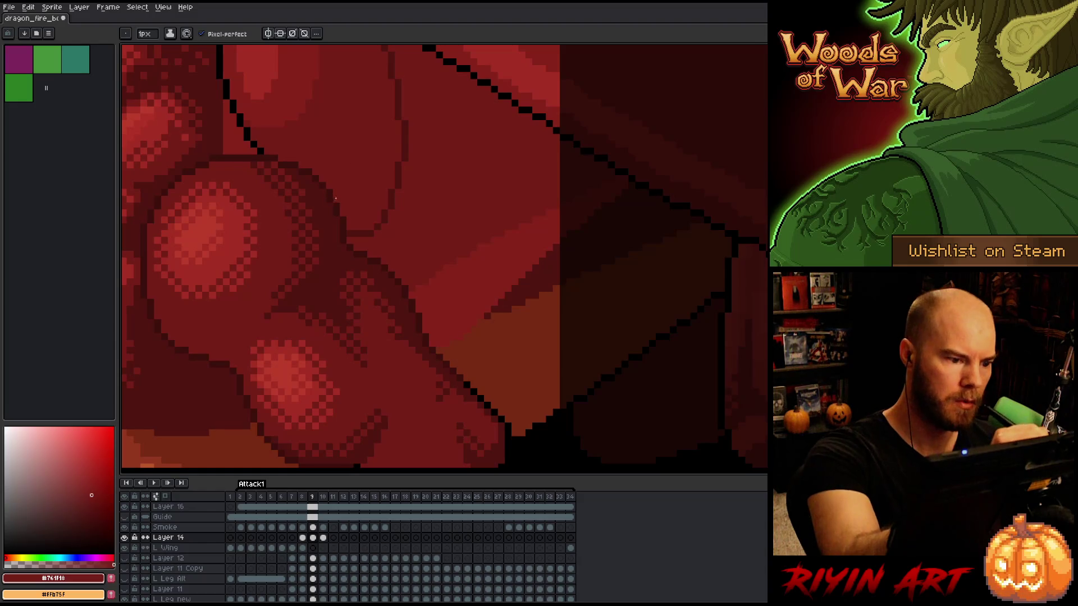
On frame 10, draw a dark #761f18 line beneath the wing edge
{"action": "key", "text": "comma"}
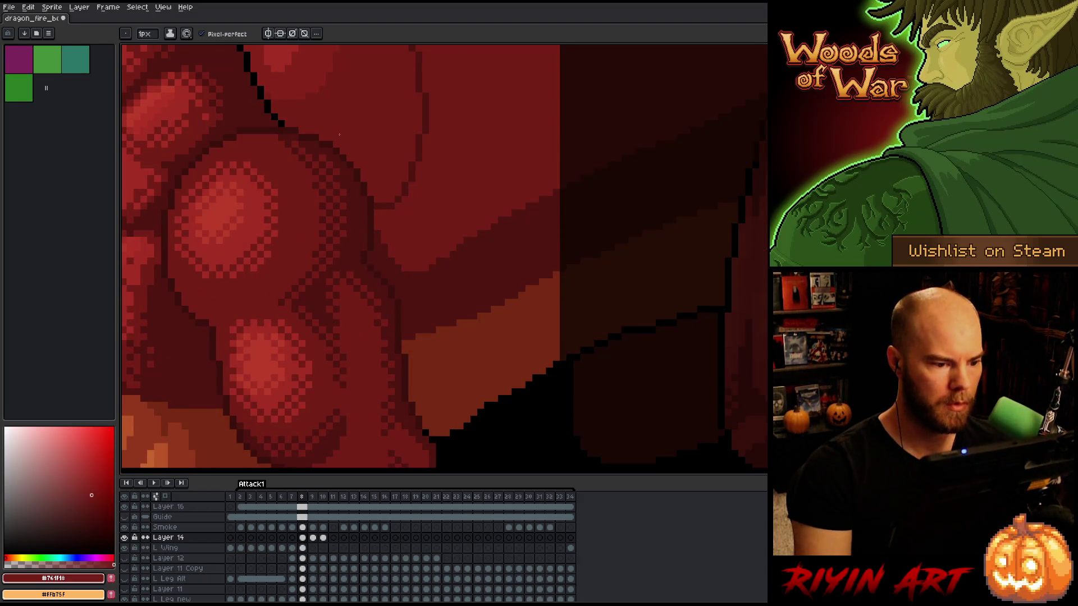
{"action": "scroll", "coordinate": [339, 135], "scroll_direction": "down", "scroll_amount": 3}
{"action": "scroll", "coordinate": [321, 171], "scroll_direction": "up", "scroll_amount": 3}
{"action": "key", "text": "period"}
{"action": "key", "text": "period"}
{"action": "key", "text": "i"}
{"action": "key", "text": "b"}
{"action": "left_click", "coordinate": [321, 205], "text": "alt"}
{"action": "left_click", "coordinate": [324, 213], "text": "alt"}
{"action": "left_click", "coordinate": [362, 244], "text": "shift"}
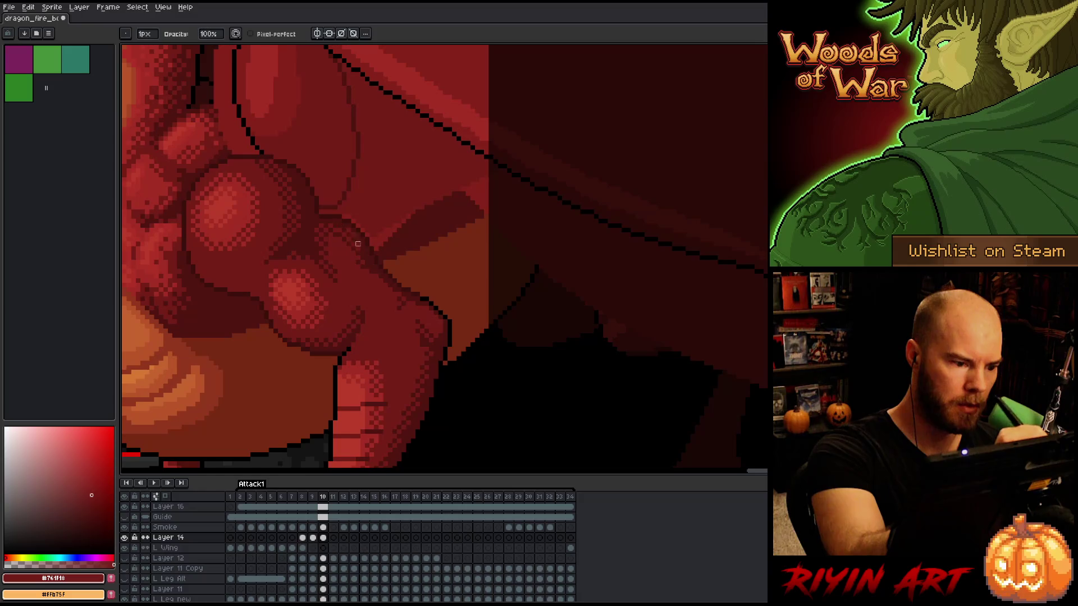
Flip between frames 9 and 10 to compare the wing, ending on frame 10
{"action": "key", "text": "b"}
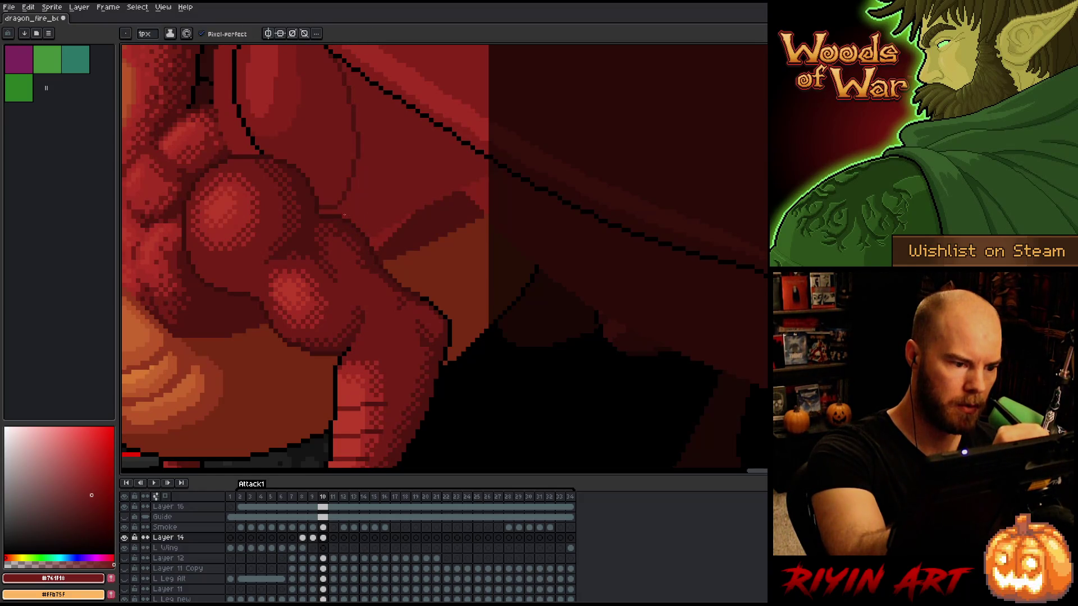
{"action": "scroll", "coordinate": [344, 215], "scroll_direction": "down", "scroll_amount": 4}
{"action": "left_click_drag", "start_coordinate": [468, 150], "coordinate": [467, 269]}
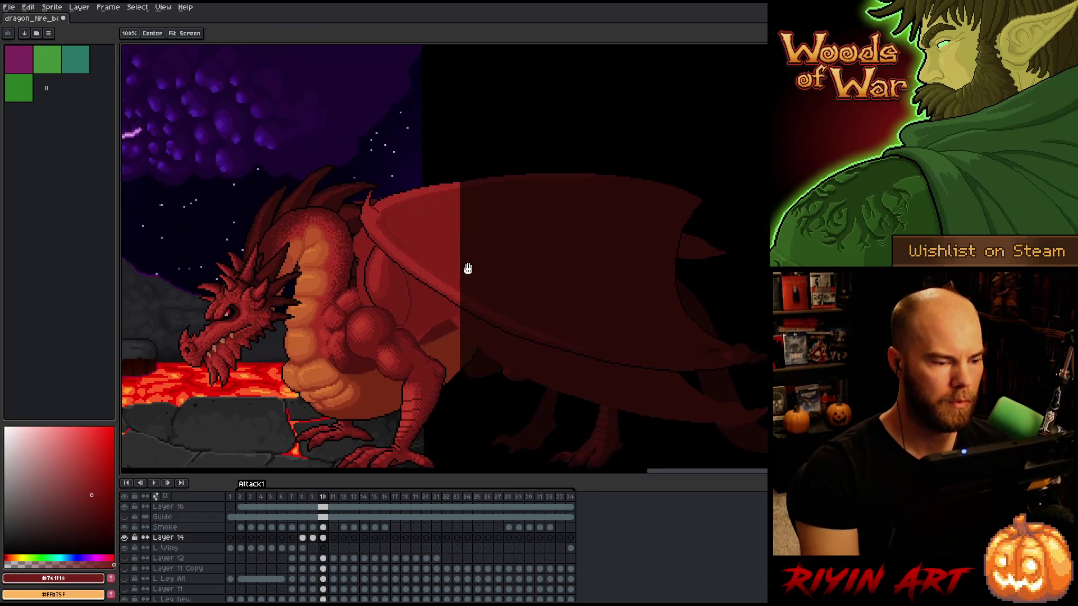
{"action": "key", "text": "comma"}
{"action": "key", "text": "period"}
{"action": "key", "text": "comma"}
{"action": "key", "text": "period"}
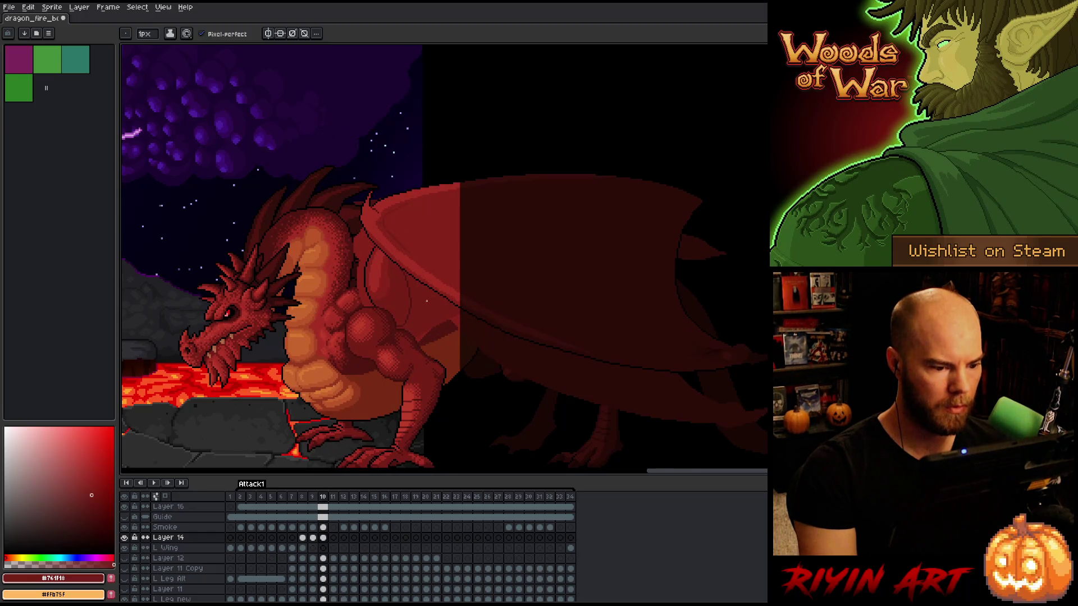
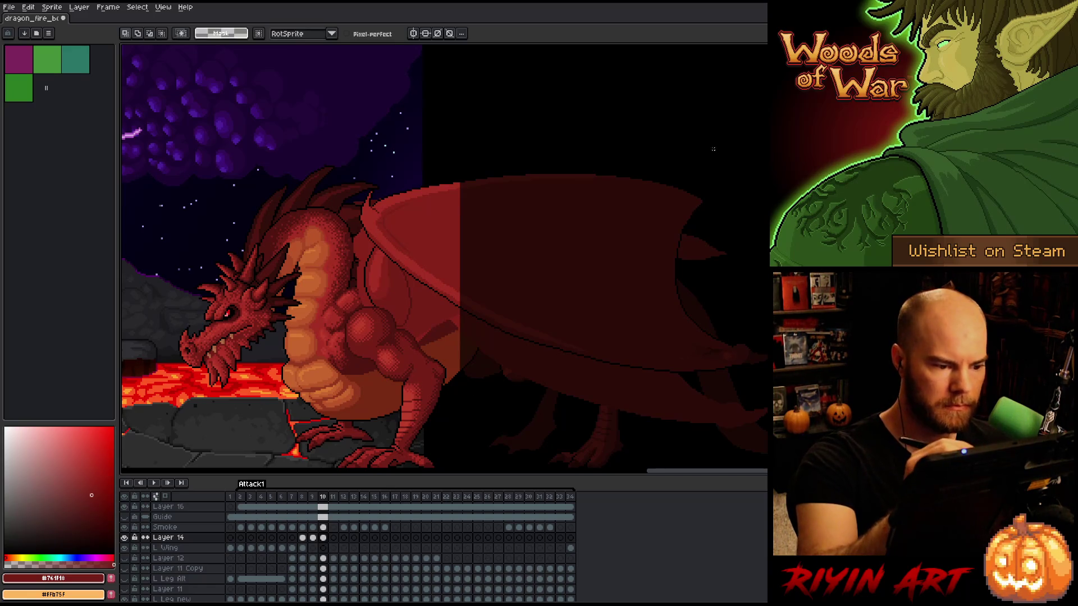
Select the upper wing area using the Lasso and Magic Wand along the black outline
{"action": "key", "text": "q"}
{"action": "mouse_move", "coordinate": [742, 163]}
{"action": "left_mouse_down"}
{"action": "mouse_move", "coordinate": [767, 247]}
{"action": "mouse_move", "coordinate": [606, 393]}
{"action": "mouse_move", "coordinate": [442, 315]}
{"action": "mouse_move", "coordinate": [349, 204]}
{"action": "mouse_move", "coordinate": [573, 120]}
{"action": "mouse_move", "coordinate": [741, 135]}
{"action": "left_mouse_up"}
{"action": "scroll", "coordinate": [381, 260], "scroll_direction": "up", "scroll_amount": 3}
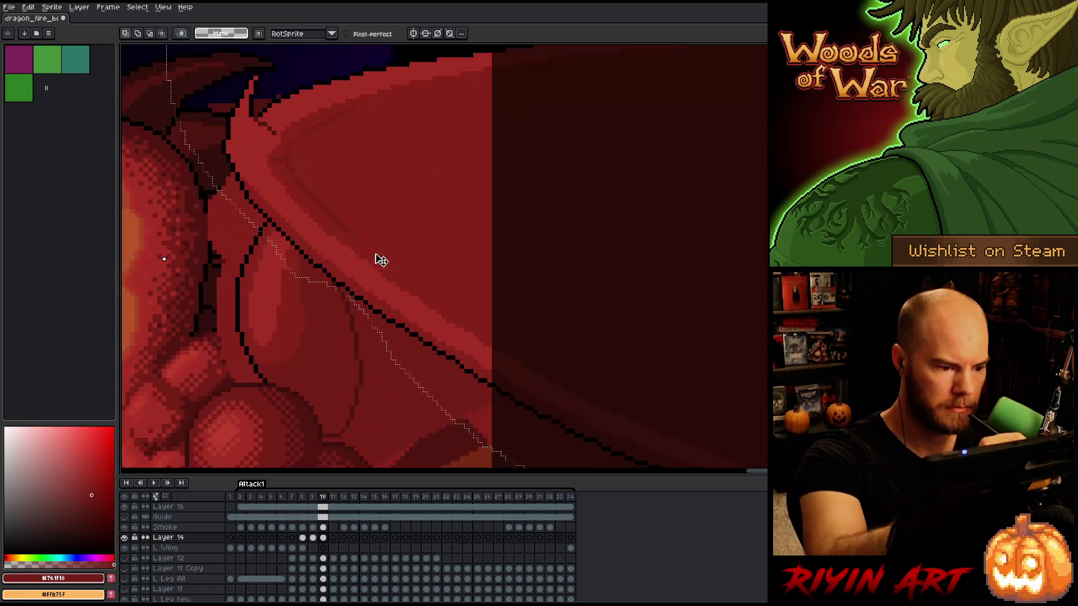
{"action": "key", "text": "w"}
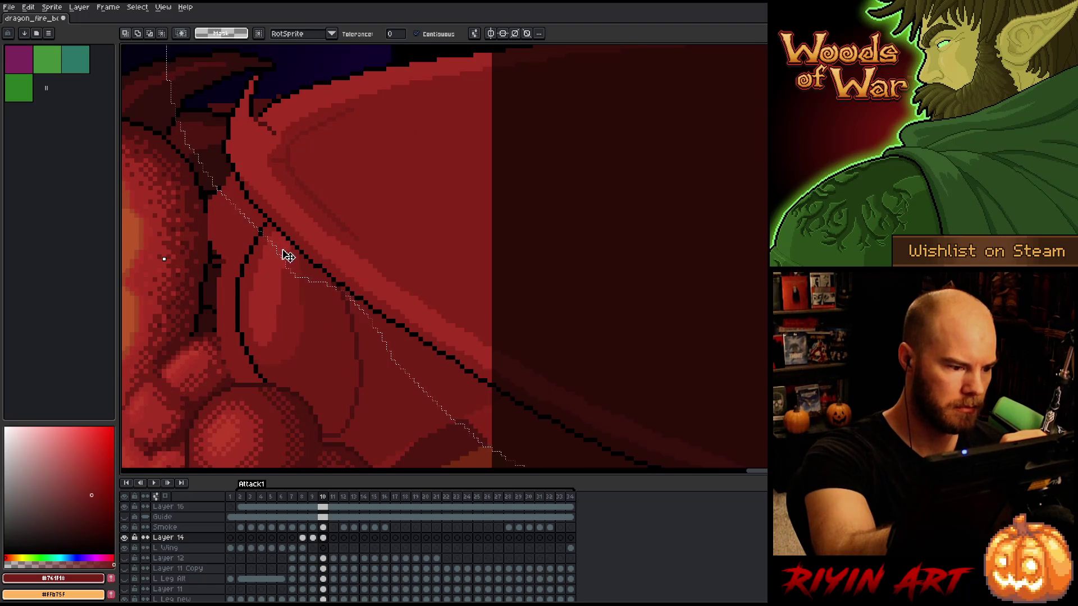
{"action": "left_click", "coordinate": [272, 234], "text": "shift"}
{"action": "left_click", "coordinate": [344, 294], "text": "shift"}
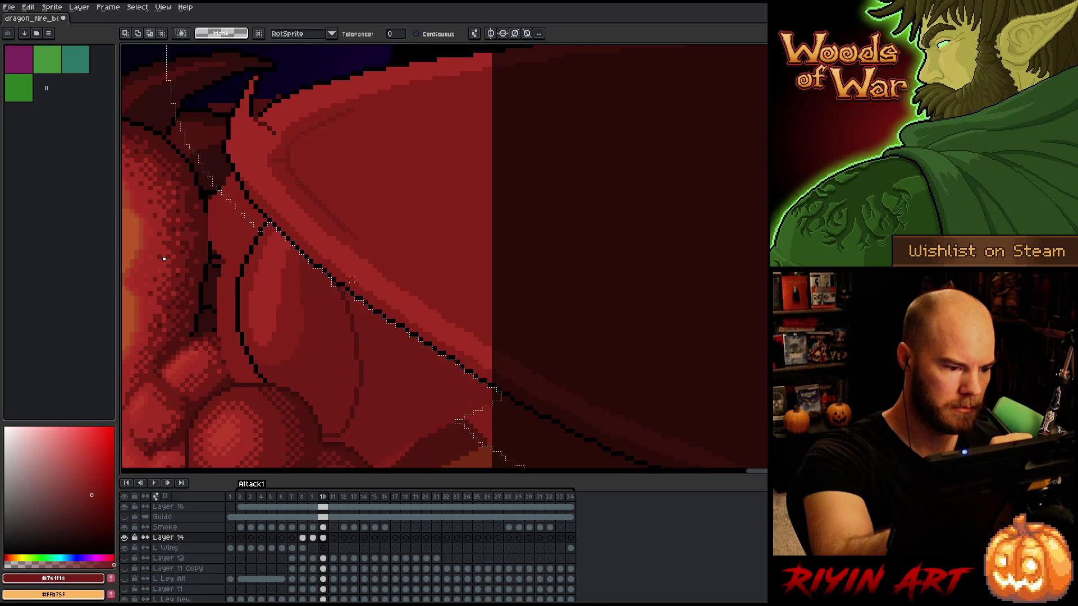
Trim the selection near the wing tip, shift the wing part into place and commit
{"action": "key", "text": "b"}
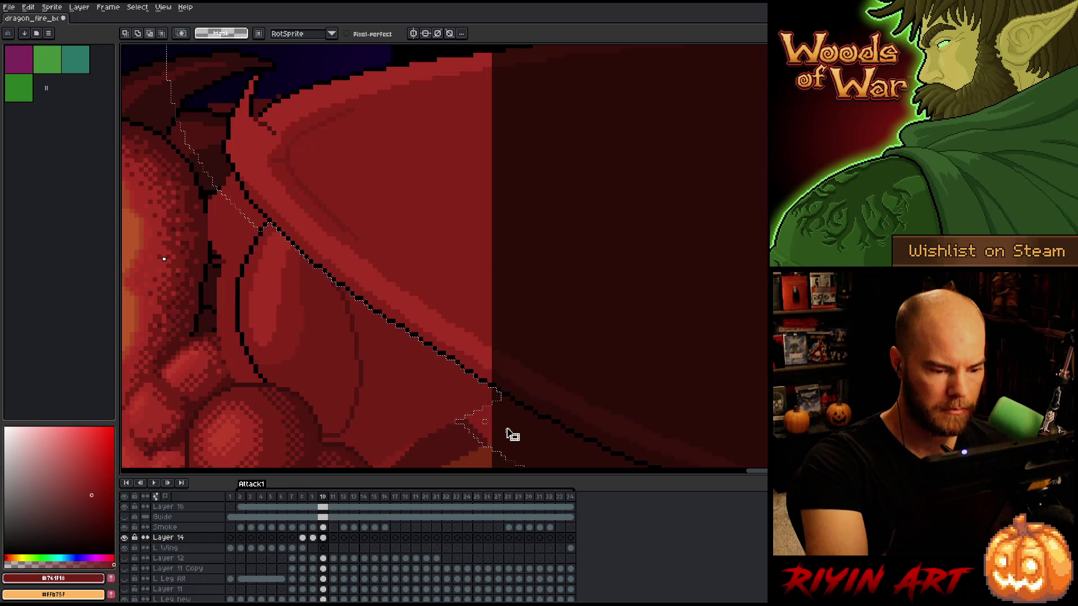
{"action": "left_click_drag", "start_coordinate": [508, 441], "coordinate": [509, 444]}
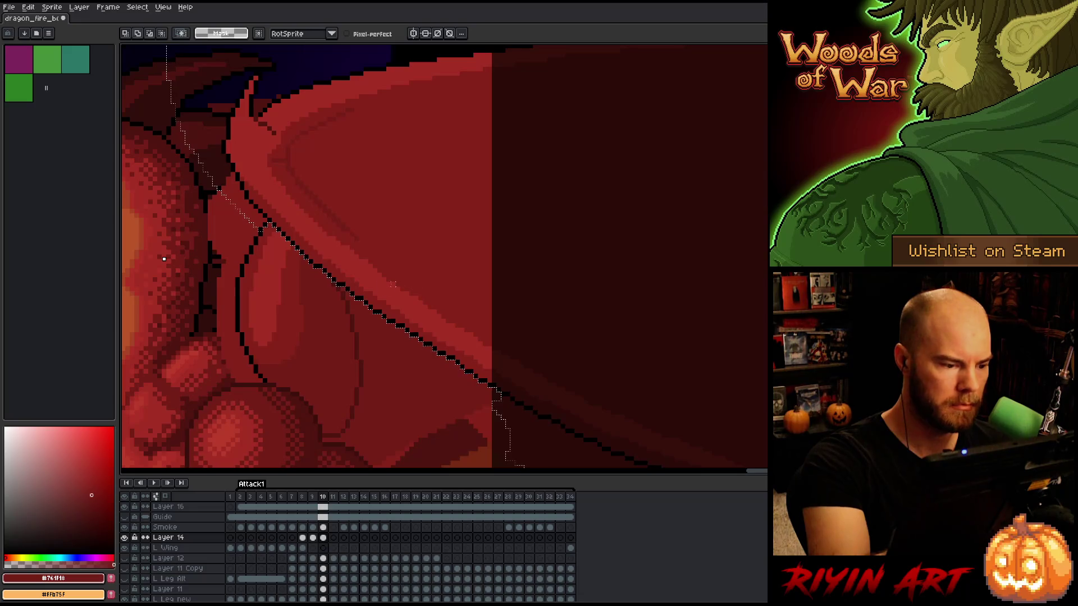
{"action": "mouse_move", "coordinate": [250, 222]}
{"action": "left_mouse_down"}
{"action": "mouse_move", "coordinate": [263, 229]}
{"action": "mouse_move", "coordinate": [262, 220]}
{"action": "left_mouse_up"}
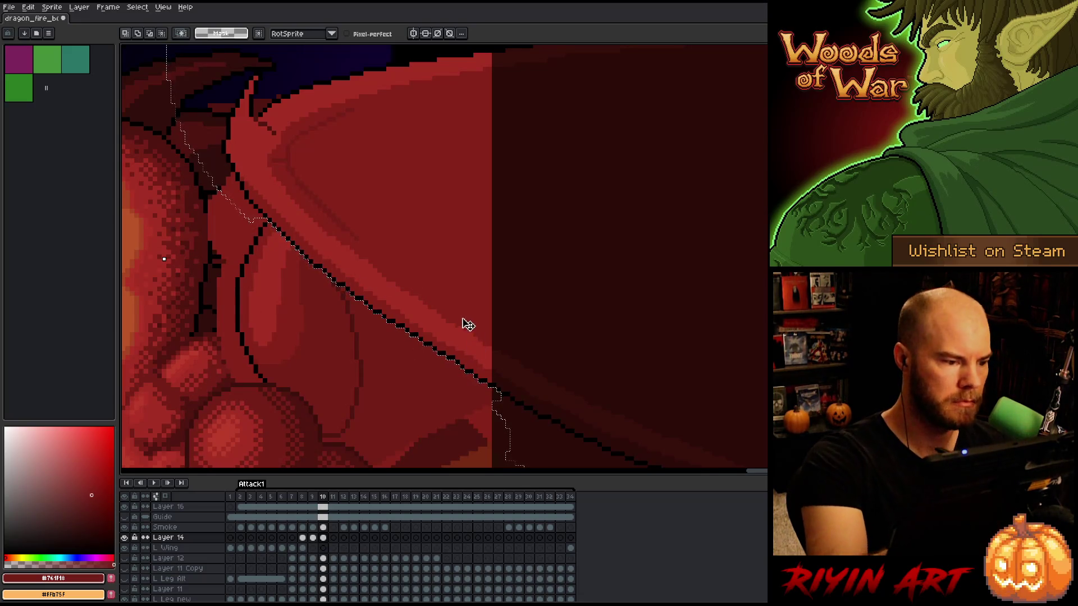
{"action": "scroll", "coordinate": [469, 325], "scroll_direction": "down", "scroll_amount": 3}
{"action": "mouse_move", "coordinate": [431, 250]}
{"action": "left_mouse_down"}
{"action": "mouse_move", "coordinate": [424, 332]}
{"action": "mouse_move", "coordinate": [418, 307]}
{"action": "mouse_move", "coordinate": [426, 291]}
{"action": "mouse_move", "coordinate": [440, 390]}
{"action": "mouse_move", "coordinate": [423, 290]}
{"action": "left_mouse_up"}
{"action": "key", "text": "Return"}
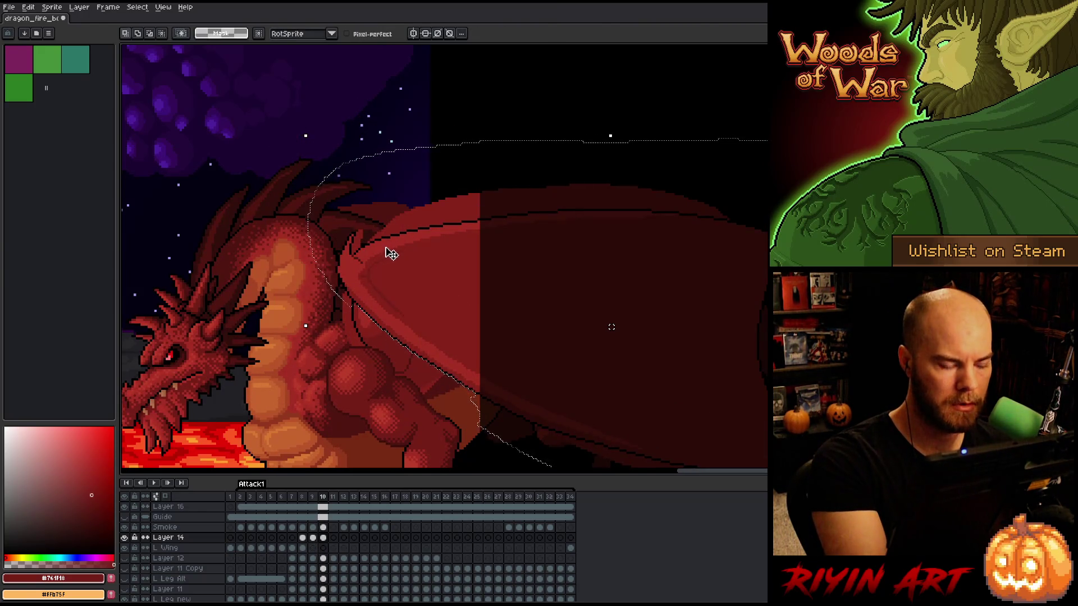
Recolour the wing's inner black line from #000000 to dark red #501612 using Replace Color
{"action": "mouse_move", "coordinate": [767, 259]}
{"action": "left_mouse_down"}
{"action": "mouse_move", "coordinate": [365, 253]}
{"action": "mouse_move", "coordinate": [486, 152]}
{"action": "left_mouse_up"}
{"action": "key", "text": "shift+r"}
{"action": "left_click", "coordinate": [433, 220]}
{"action": "left_click", "coordinate": [434, 220]}
{"action": "right_click", "coordinate": [408, 296]}
{"action": "right_click", "coordinate": [414, 356]}
{"action": "left_click", "coordinate": [600, 105]}
{"action": "key", "text": "ctrl+d"}
Draw a black line along the wing's top edge with the Pencil
{"action": "key", "text": "b"}
{"action": "left_click", "coordinate": [355, 242], "text": "alt"}
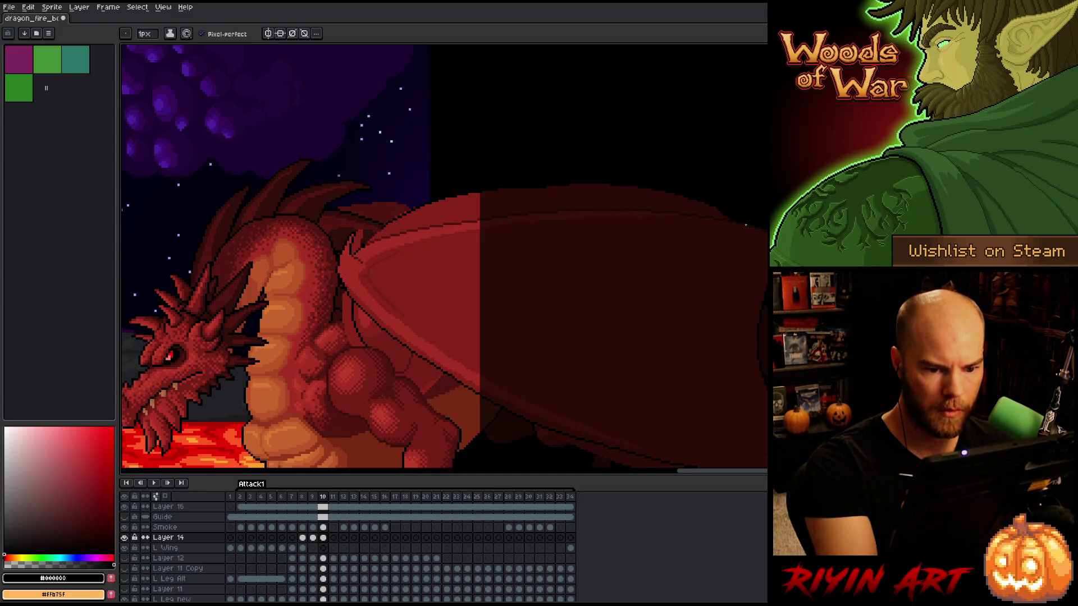
{"action": "key", "text": "g"}
{"action": "left_click", "coordinate": [395, 225], "text": "alt"}
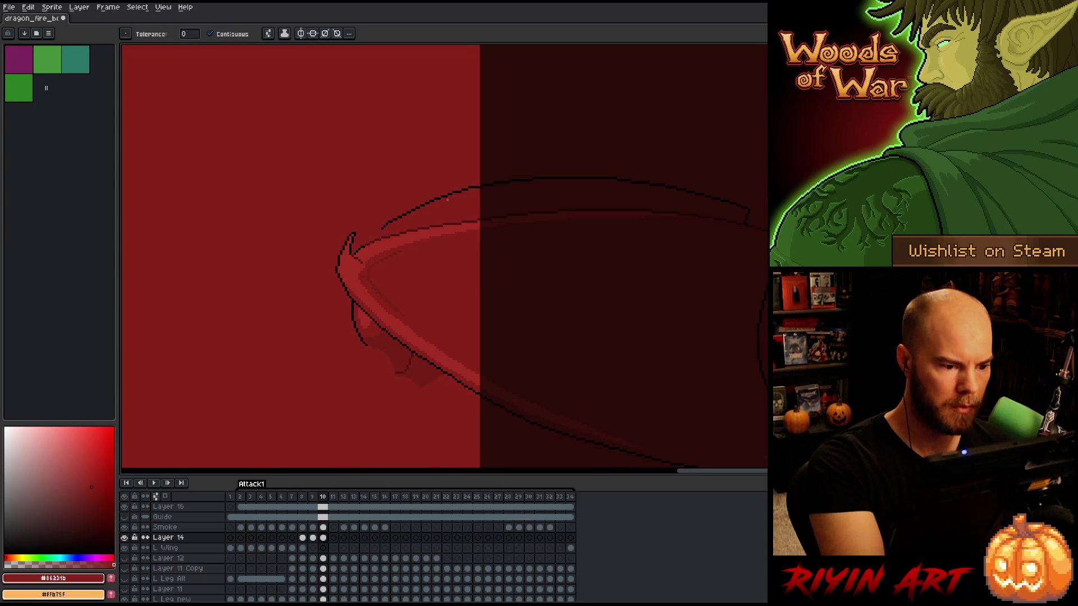
{"action": "scroll", "coordinate": [395, 224], "scroll_direction": "up", "scroll_amount": 5}
{"action": "left_click", "coordinate": [464, 169], "text": "alt"}
{"action": "key", "text": "b"}
{"action": "left_click_drag", "start_coordinate": [450, 183], "coordinate": [380, 238]}
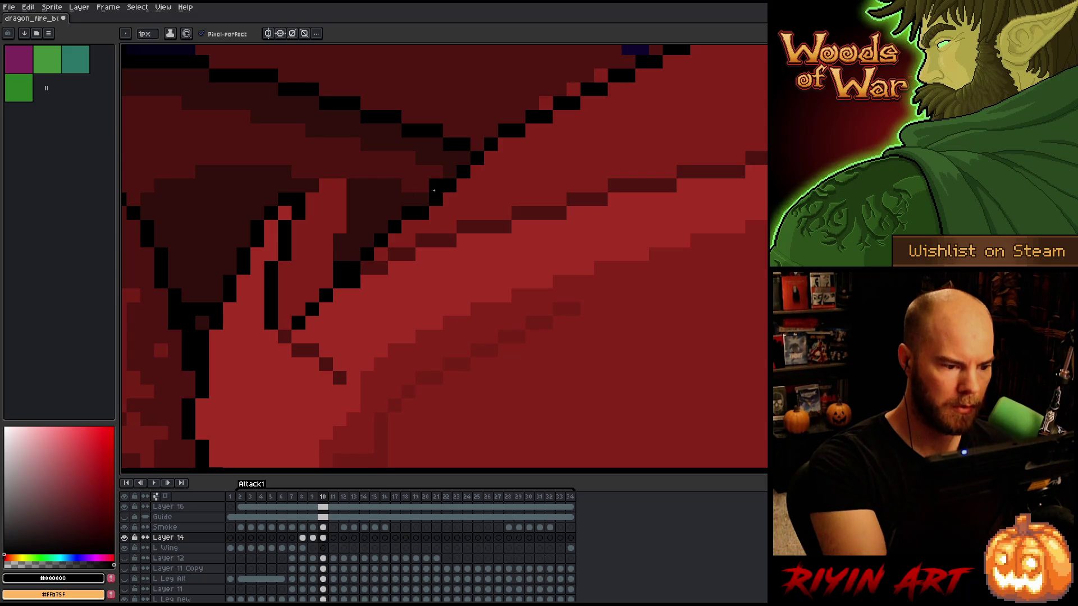
Fix stray pixels on the wing outline, adding black and repainting strays in wing red
{"action": "left_click", "coordinate": [373, 268], "text": "alt"}
{"action": "left_click", "coordinate": [346, 282]}
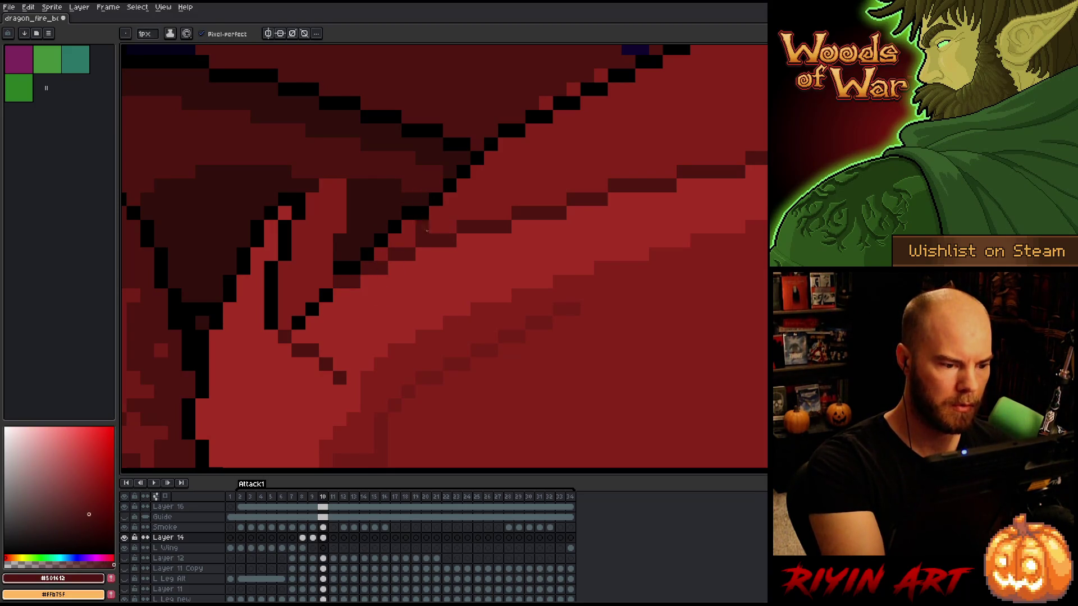
{"action": "key", "text": "ctrl+z"}
{"action": "key", "text": "e"}
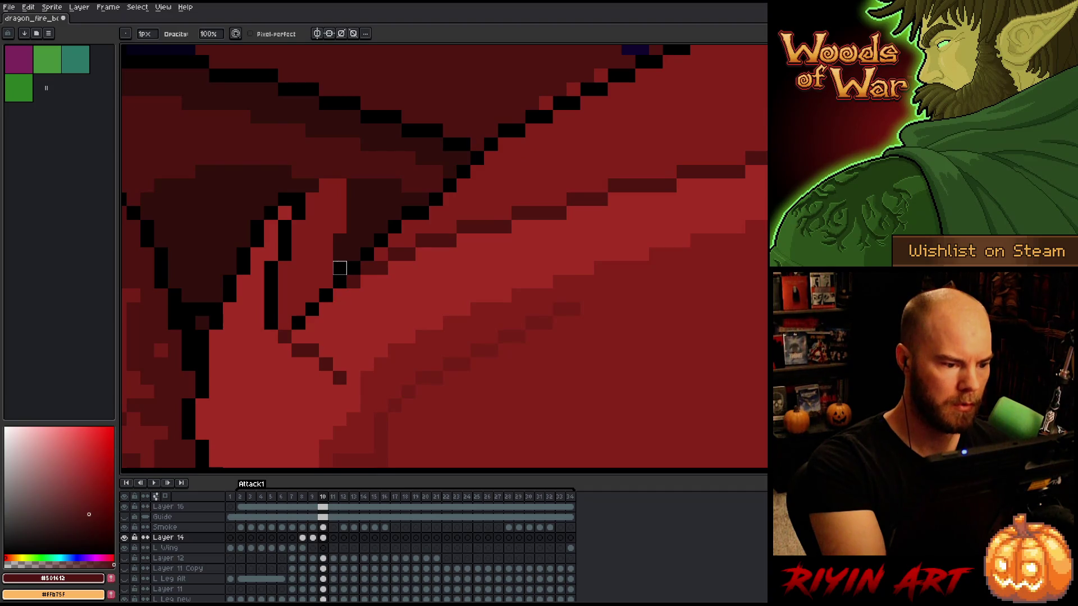
{"action": "left_click", "coordinate": [450, 144], "text": "alt"}
{"action": "key", "text": "b"}
{"action": "left_click", "coordinate": [422, 201]}
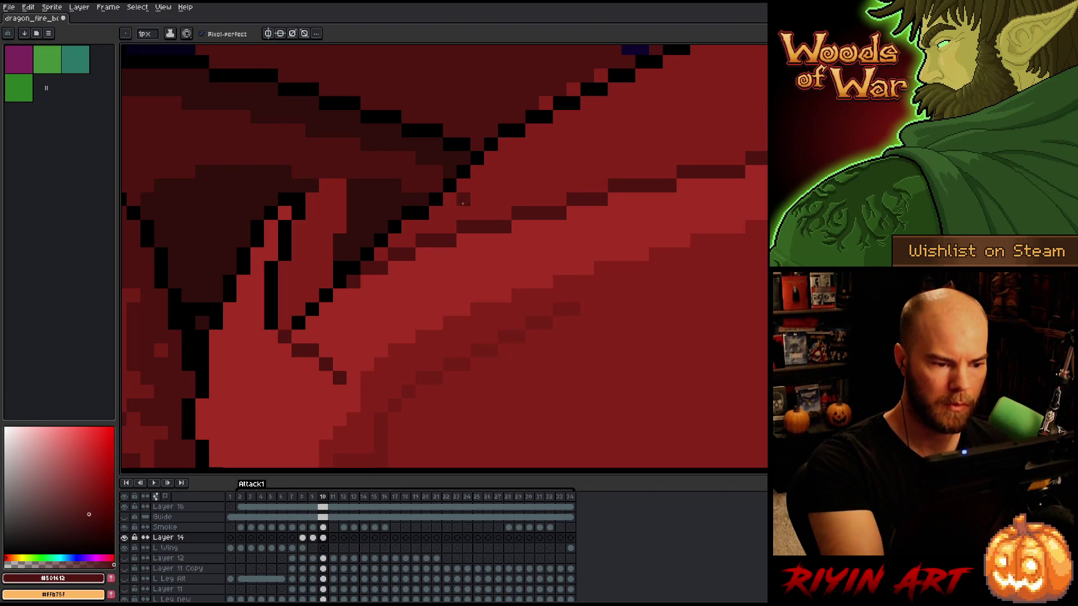
{"action": "left_click", "coordinate": [436, 214], "text": "alt"}
{"action": "left_click", "coordinate": [425, 209]}
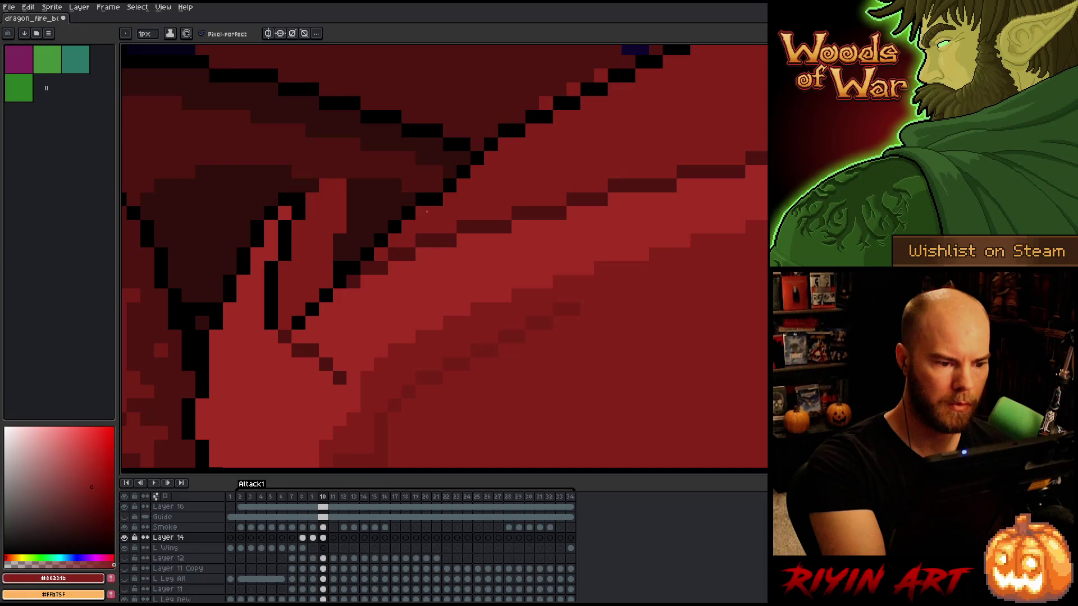
Smooth the diagonal black outline and select the lighter red band beneath it
{"action": "mouse_move", "coordinate": [464, 159]}
{"action": "left_mouse_down"}
{"action": "mouse_move", "coordinate": [433, 188]}
{"action": "mouse_move", "coordinate": [478, 158]}
{"action": "left_mouse_up"}
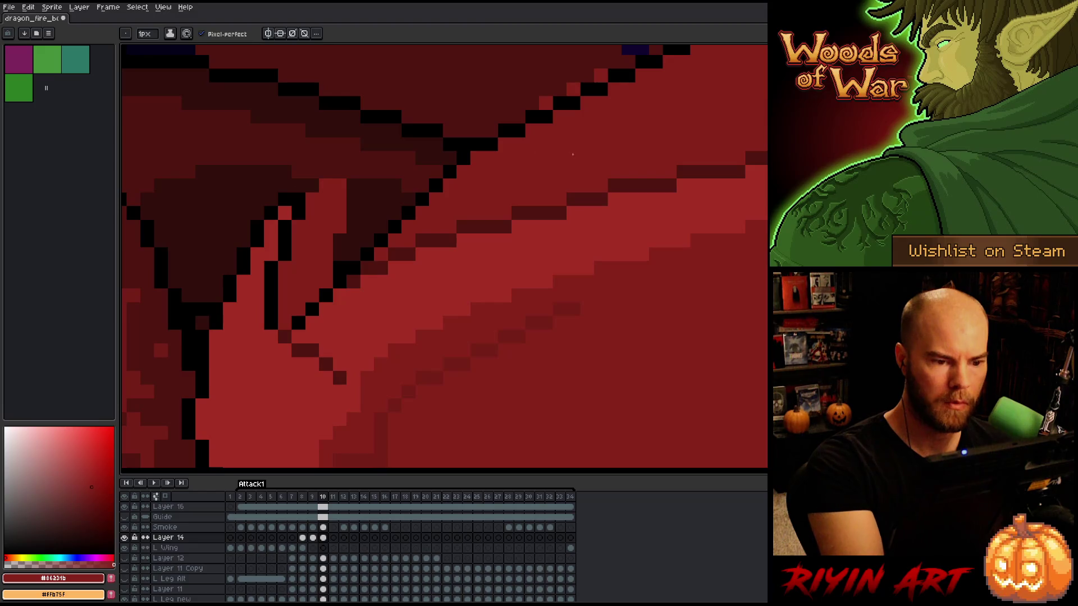
{"action": "left_click", "coordinate": [573, 167], "text": "alt"}
{"action": "key", "text": "w"}
{"action": "left_click", "coordinate": [545, 158]}
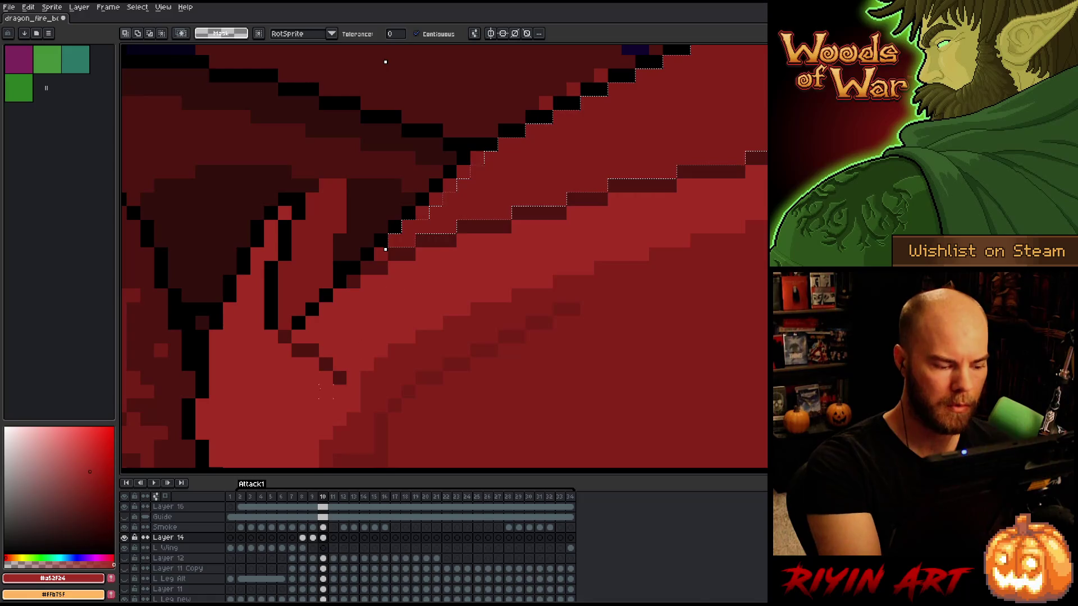
Solo Layer 14 and fill the transparent gaps along the wing's upper edge with dark red
{"action": "left_click", "coordinate": [124, 537], "text": "alt"}
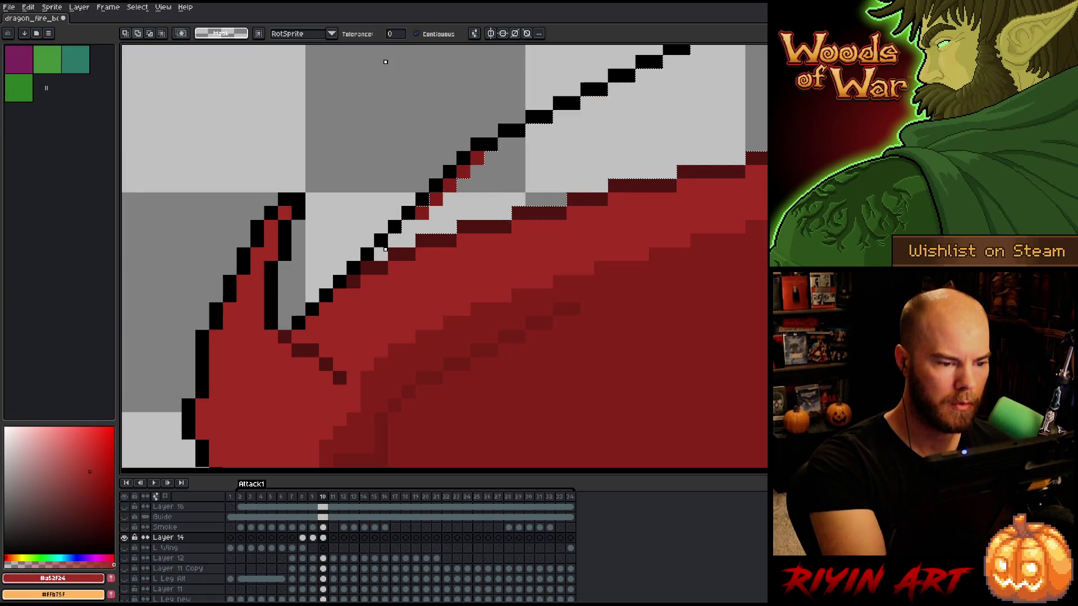
{"action": "key", "text": "g"}
{"action": "left_click", "coordinate": [597, 385], "text": "alt"}
{"action": "left_click", "coordinate": [576, 158]}
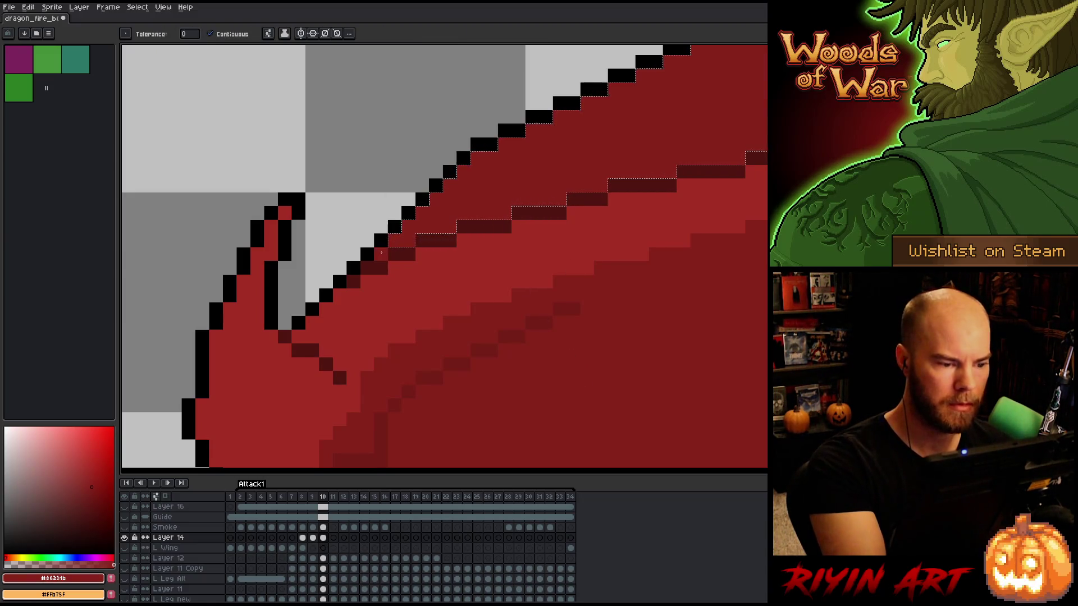
{"action": "key", "text": "b"}
{"action": "left_click", "coordinate": [381, 254]}
Paint a lighter #a52f24 highlight staircase beneath the wing outline
{"action": "left_click", "coordinate": [445, 279], "text": "alt"}
{"action": "key", "text": "b"}
{"action": "left_click_drag", "start_coordinate": [630, 184], "coordinate": [419, 320]}
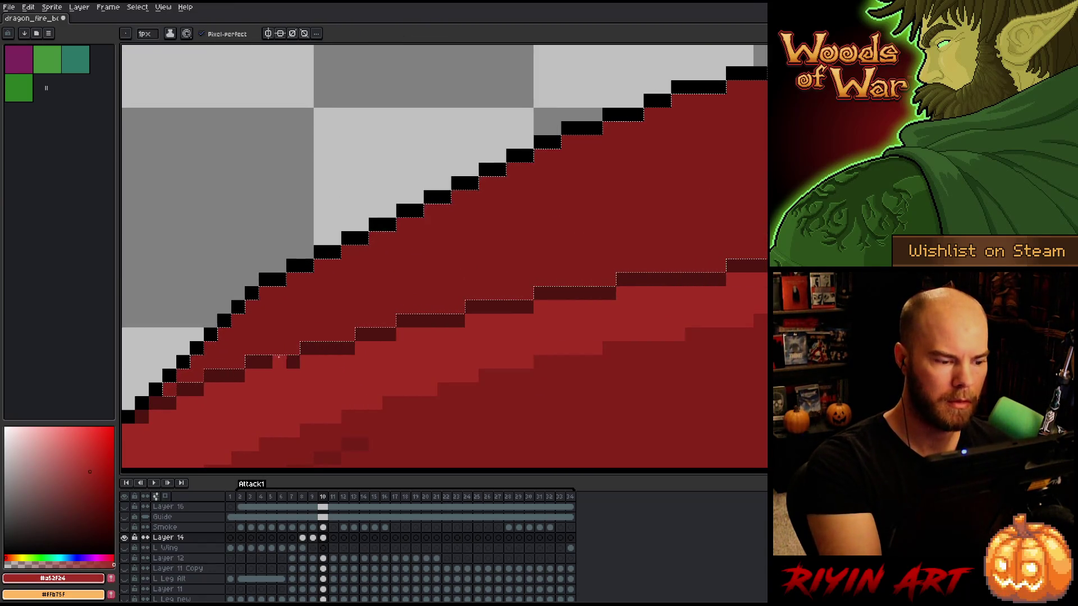
{"action": "left_click_drag", "start_coordinate": [327, 306], "coordinate": [520, 197]}
{"action": "left_click_drag", "start_coordinate": [332, 301], "coordinate": [265, 349]}
{"action": "scroll", "coordinate": [565, 213], "scroll_direction": "down", "scroll_amount": 3}
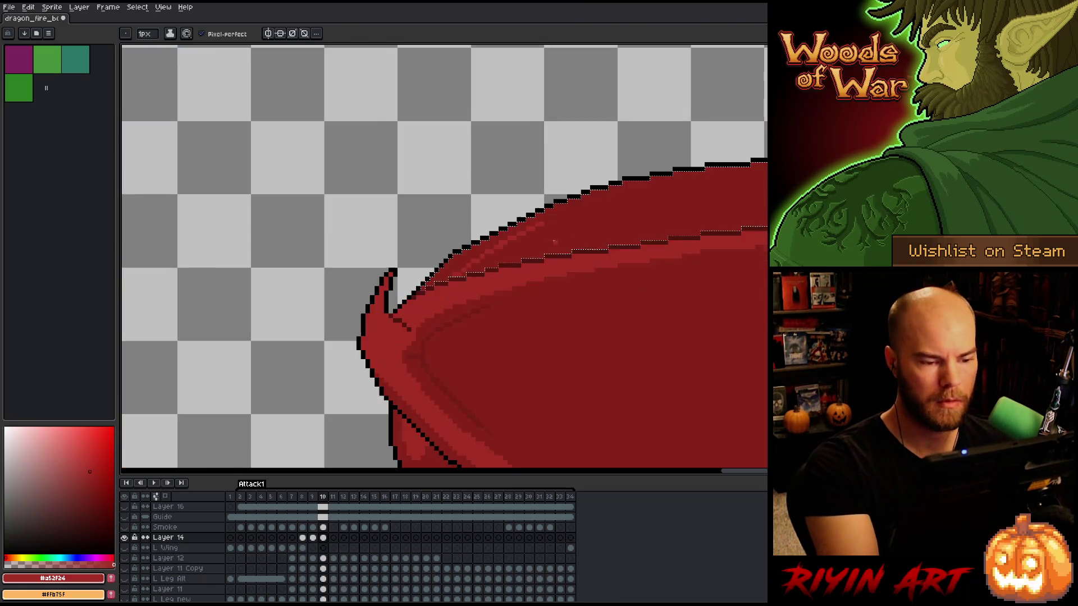
{"action": "scroll", "coordinate": [527, 238], "scroll_direction": "up", "scroll_amount": 1}
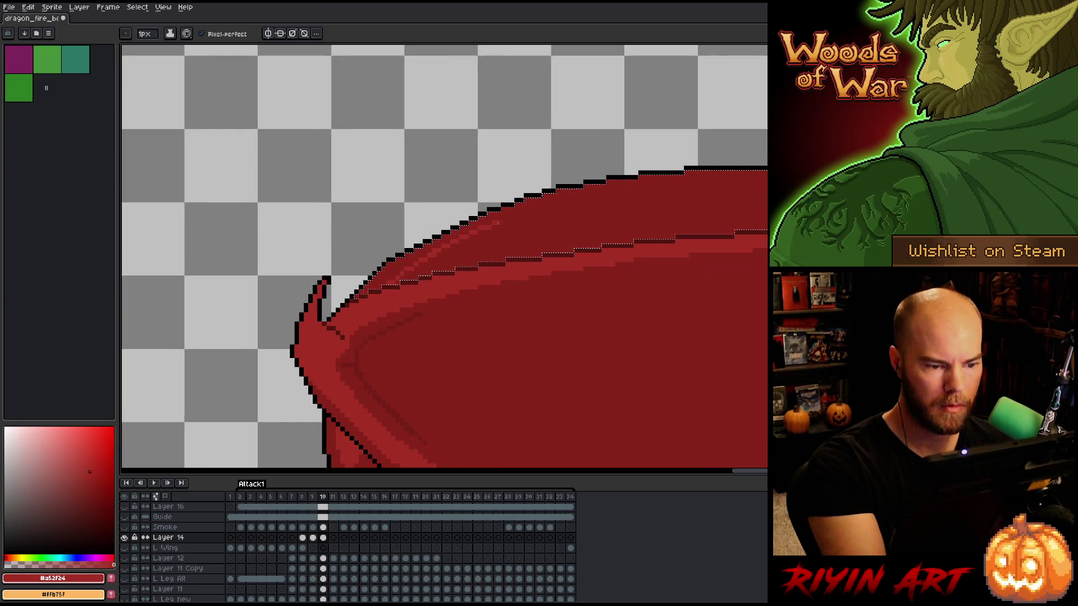
Centre the whole wing in view and show all layers again
{"action": "key", "text": "g"}
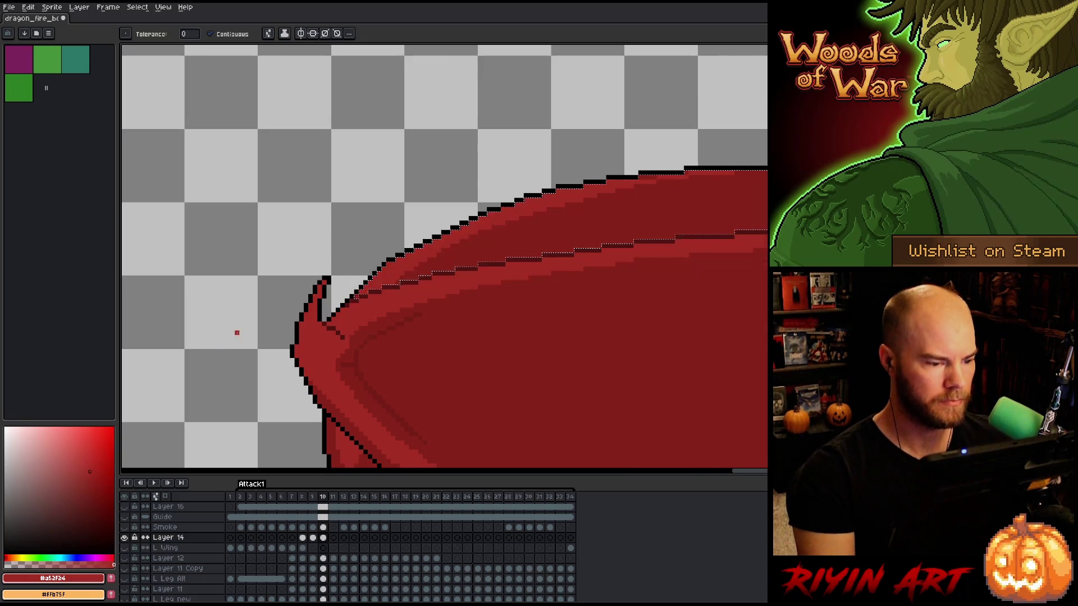
{"action": "scroll", "coordinate": [242, 328], "scroll_direction": "down", "scroll_amount": 2}
{"action": "mouse_move", "coordinate": [259, 320]}
{"action": "left_mouse_down"}
{"action": "mouse_move", "coordinate": [302, 305]}
{"action": "mouse_move", "coordinate": [343, 268]}
{"action": "left_mouse_up"}
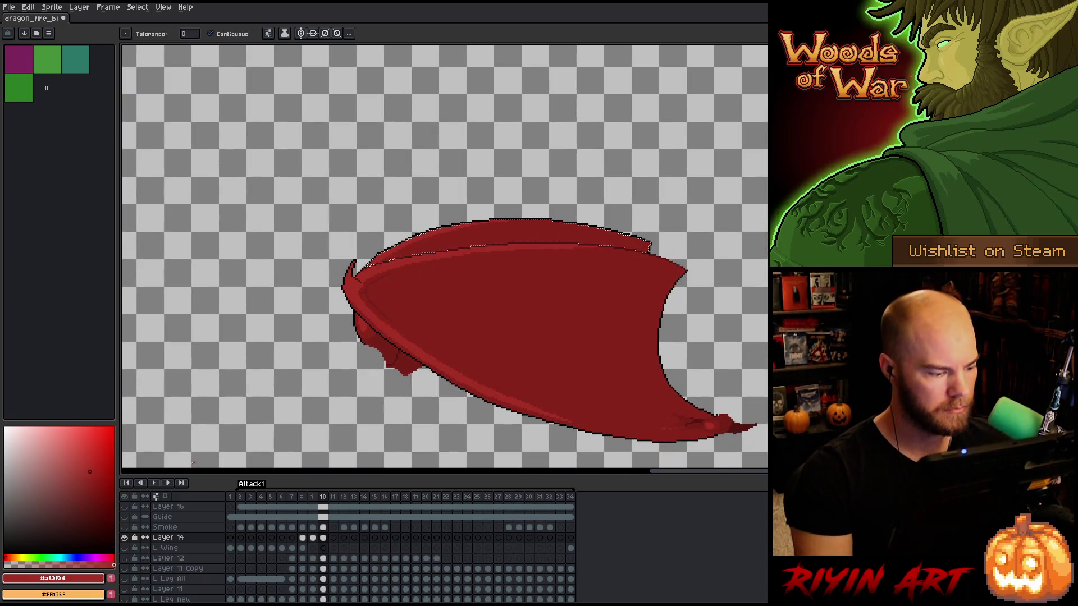
{"action": "left_click", "coordinate": [124, 538], "text": "alt"}
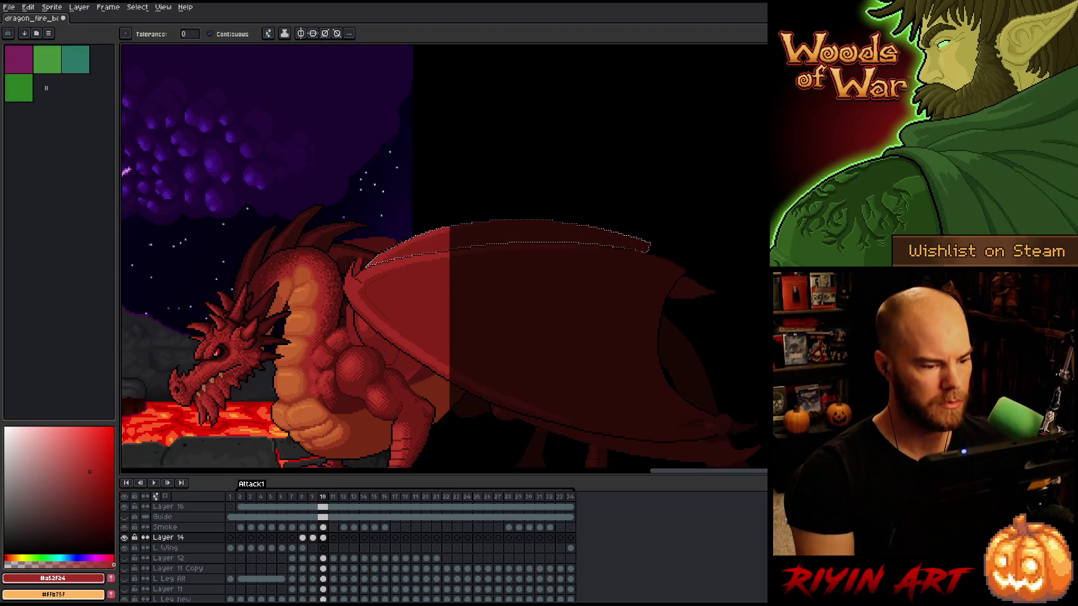
Flip between frames 9 and 10 to compare the reshaped wing
{"action": "key", "text": "Left"}
{"action": "key", "text": "Left"}
{"action": "key", "text": "Right"}
{"action": "key", "text": "Right"}
{"action": "key", "text": "Left"}
{"action": "key", "text": "Left"}
{"action": "key", "text": "Right"}
{"action": "key", "text": "Right"}
{"action": "mouse_move", "coordinate": [335, 258]}
{"action": "left_mouse_down"}
{"action": "mouse_move", "coordinate": [416, 186]}
{"action": "mouse_move", "coordinate": [410, 198]}
{"action": "left_mouse_up"}
{"action": "key", "text": "Left"}
{"action": "key", "text": "Right"}
{"action": "key", "text": "Left"}
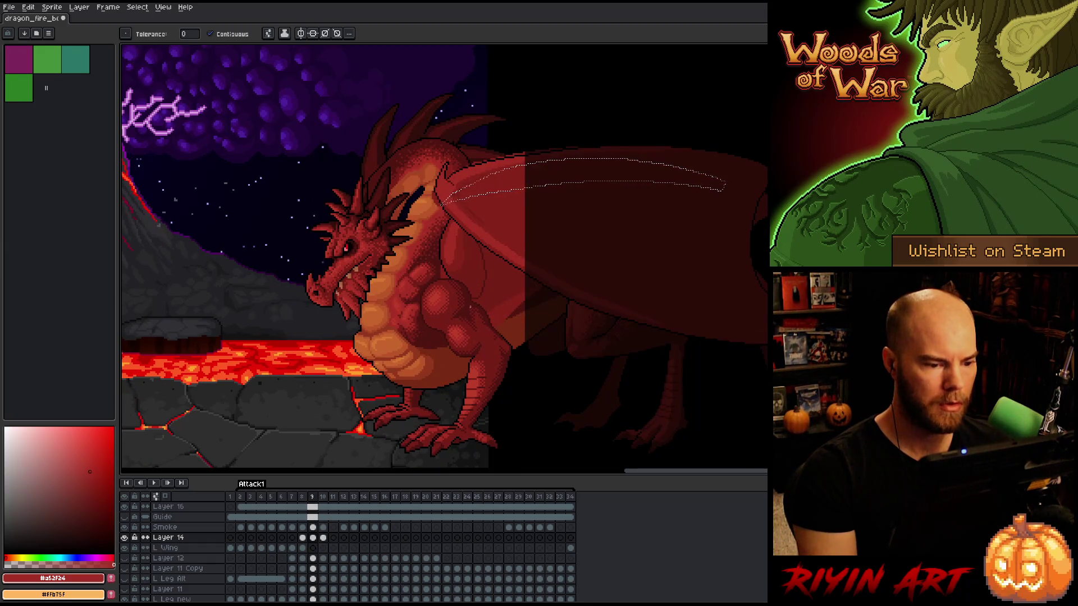
{"action": "key", "text": "Right"}
{"action": "scroll", "coordinate": [465, 297], "scroll_direction": "up", "scroll_amount": 5}
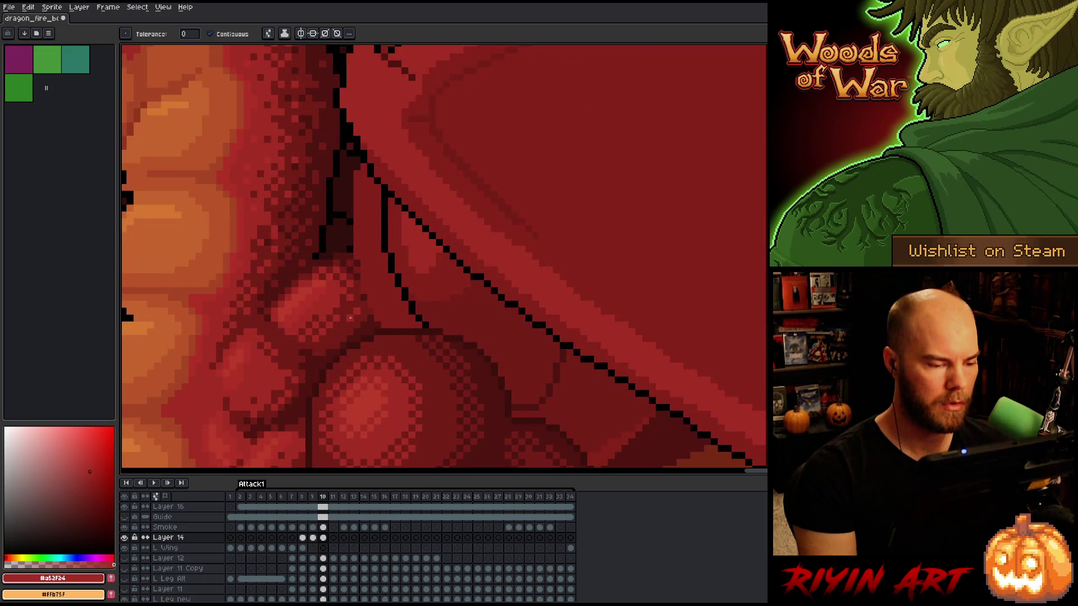
Extend the black shoulder line downward and paint over the short inner line in dark red
{"action": "key", "text": "v"}
{"action": "key", "text": "b"}
{"action": "left_click", "coordinate": [386, 216], "text": "alt"}
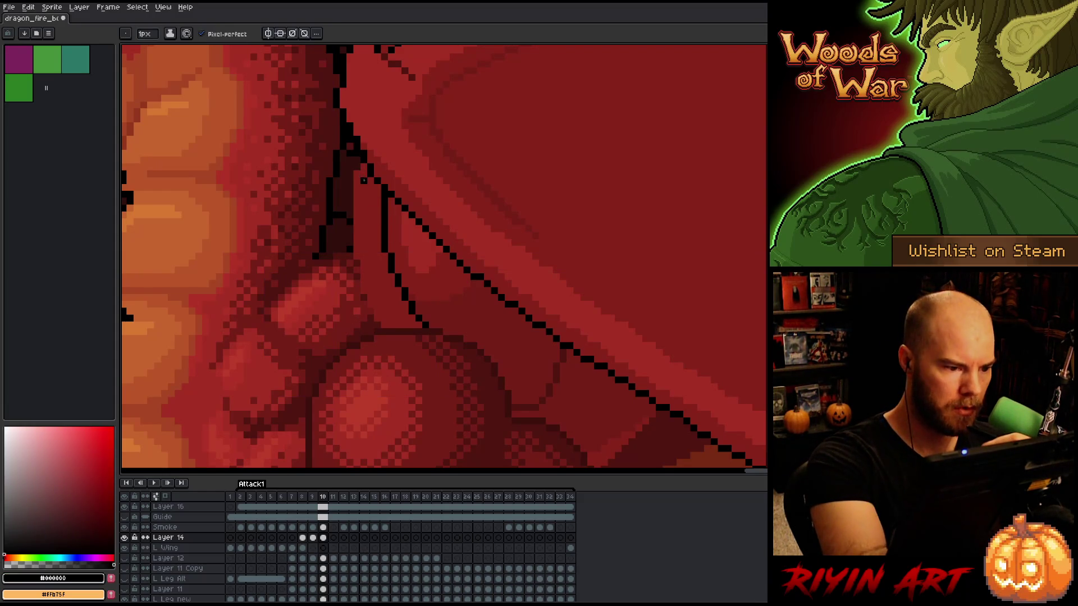
{"action": "left_click_drag", "start_coordinate": [364, 224], "coordinate": [367, 260]}
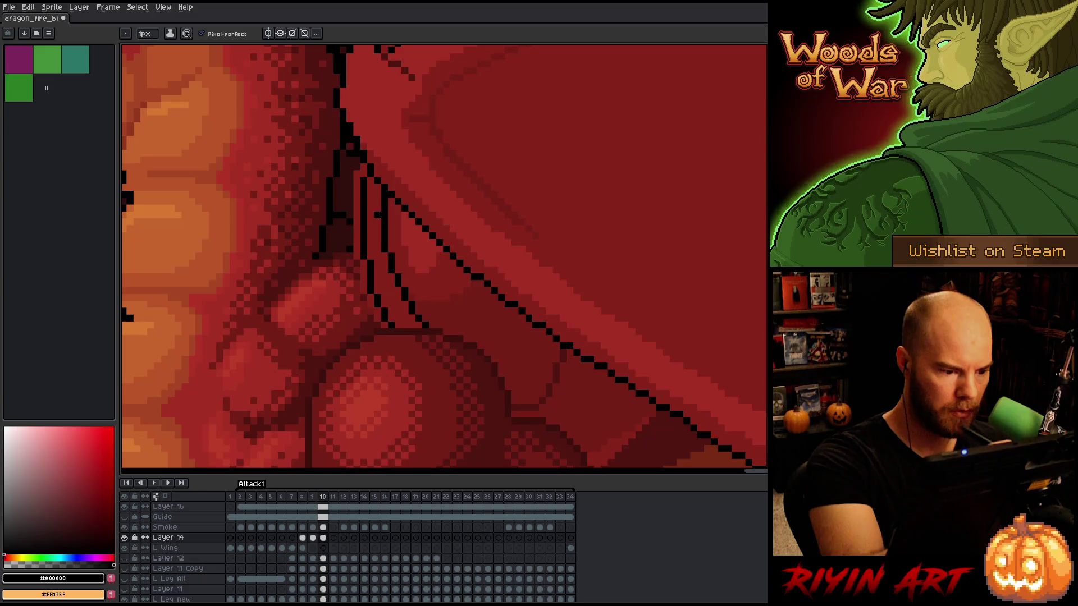
{"action": "left_click", "coordinate": [424, 319], "text": "alt"}
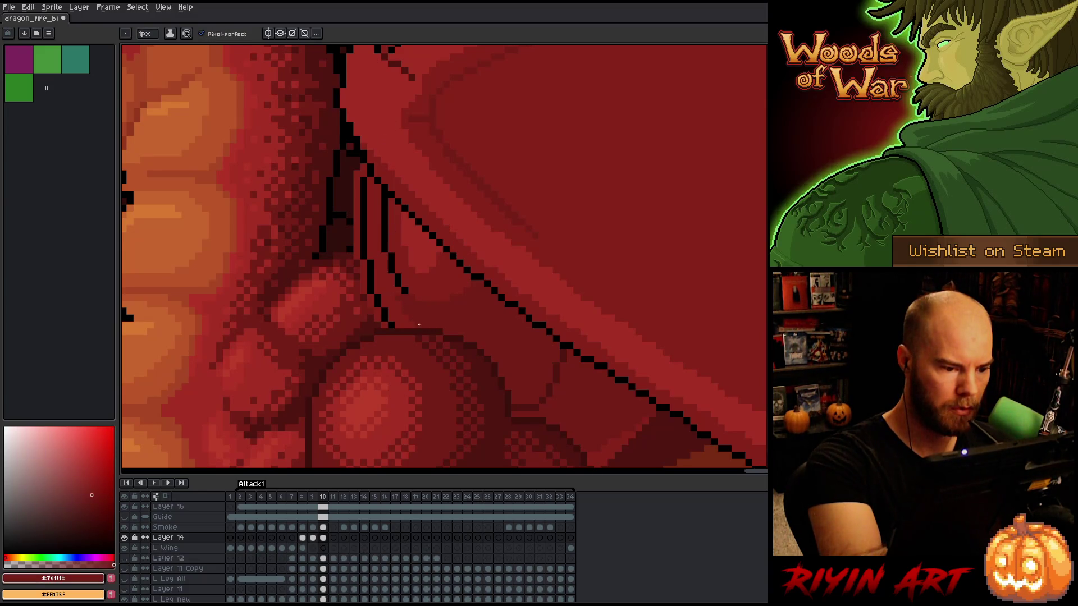
{"action": "key", "text": "ctrl+z"}
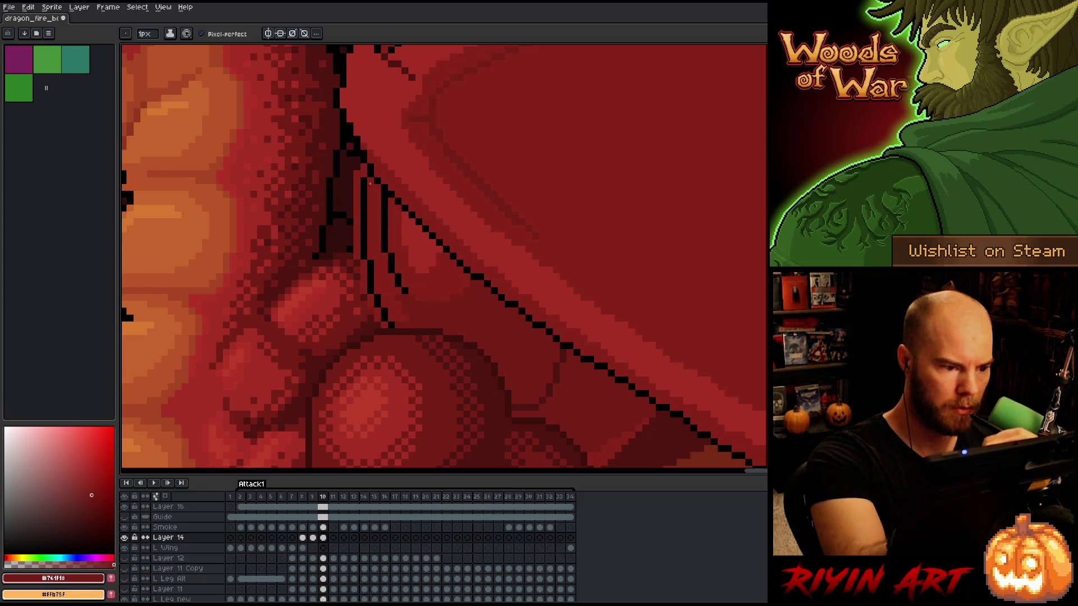
{"action": "left_click_drag", "start_coordinate": [385, 194], "coordinate": [401, 289]}
Lasso the shoulder shading patch along the wing line and shift it left
{"action": "left_click", "coordinate": [381, 196], "text": "alt"}
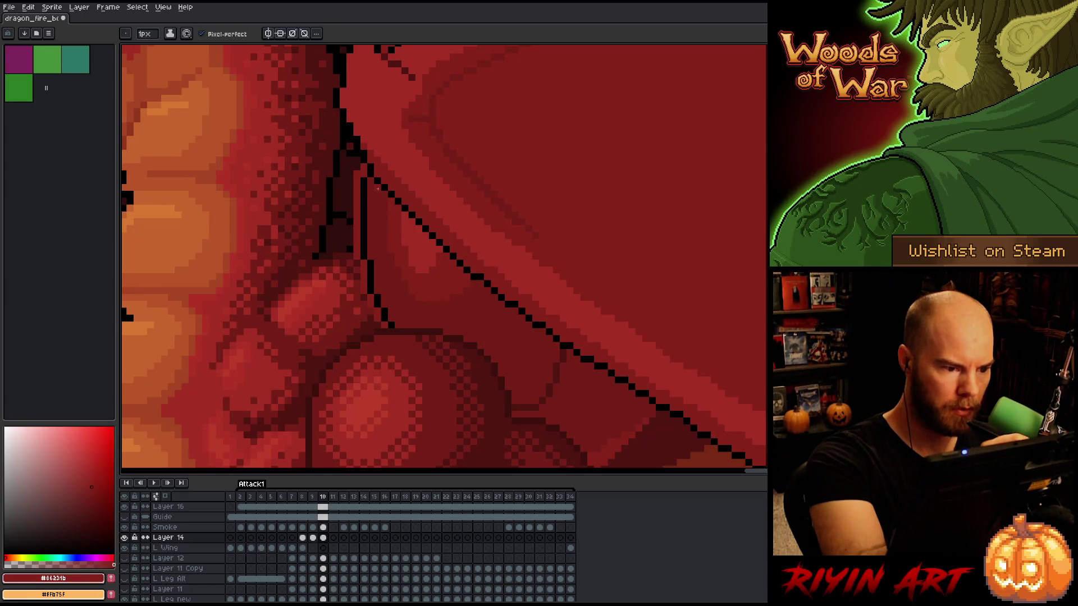
{"action": "key", "text": "q"}
{"action": "mouse_move", "coordinate": [374, 200]}
{"action": "left_mouse_down"}
{"action": "mouse_move", "coordinate": [467, 282]}
{"action": "mouse_move", "coordinate": [440, 308]}
{"action": "mouse_move", "coordinate": [387, 264]}
{"action": "left_mouse_up"}
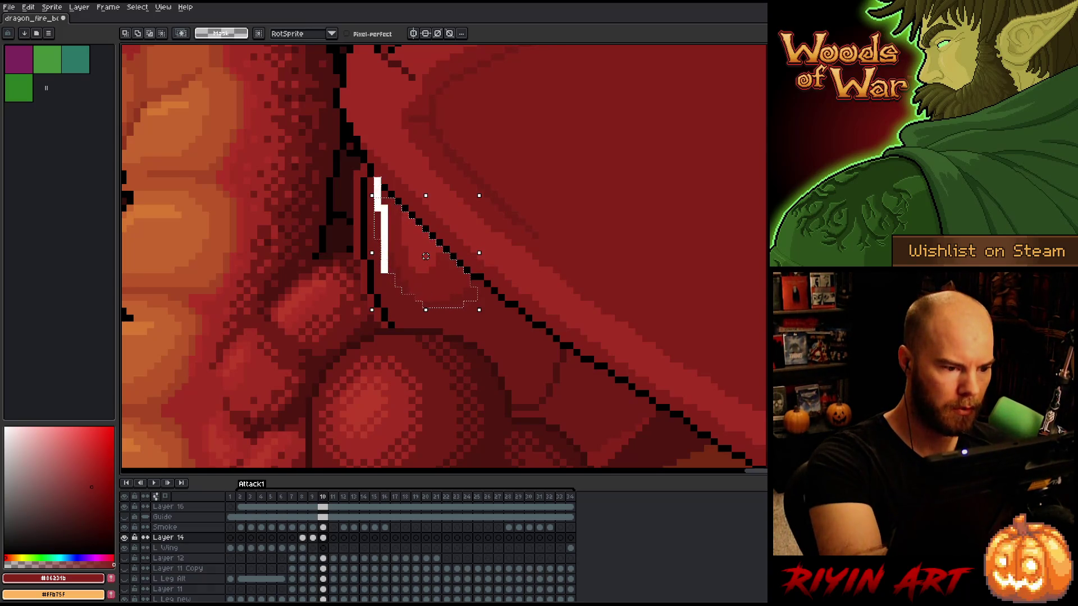
{"action": "left_click_drag", "start_coordinate": [426, 256], "coordinate": [418, 256]}
{"action": "key", "text": "ctrl+d"}
Sample the shoulder reds and toggle between frames 9 and 10 to compare the shading
{"action": "key", "text": "b"}
{"action": "left_click", "coordinate": [460, 297], "text": "alt"}
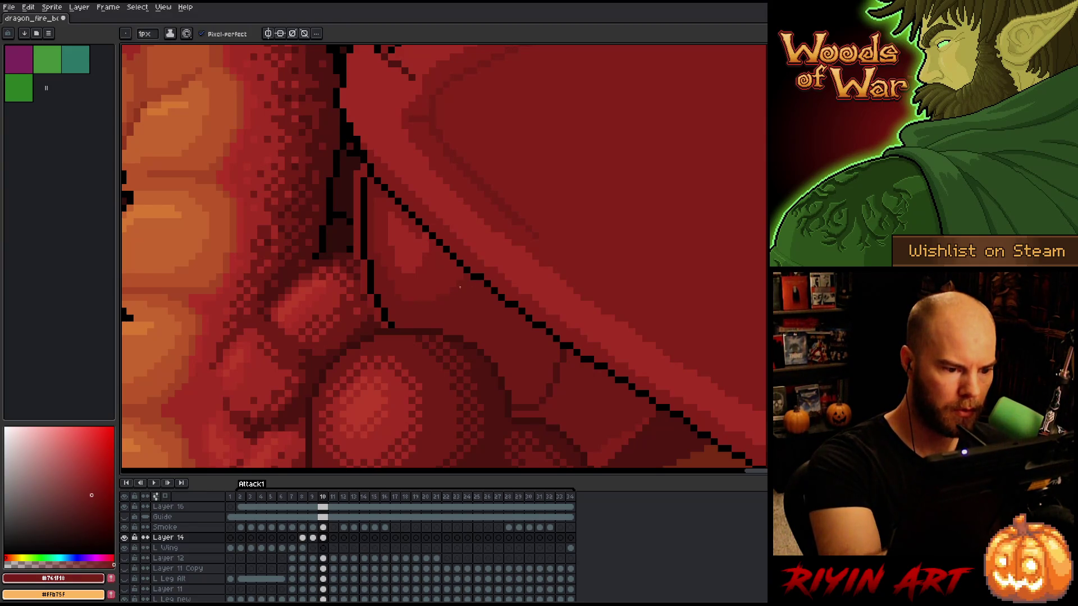
{"action": "left_click", "coordinate": [420, 239], "text": "alt"}
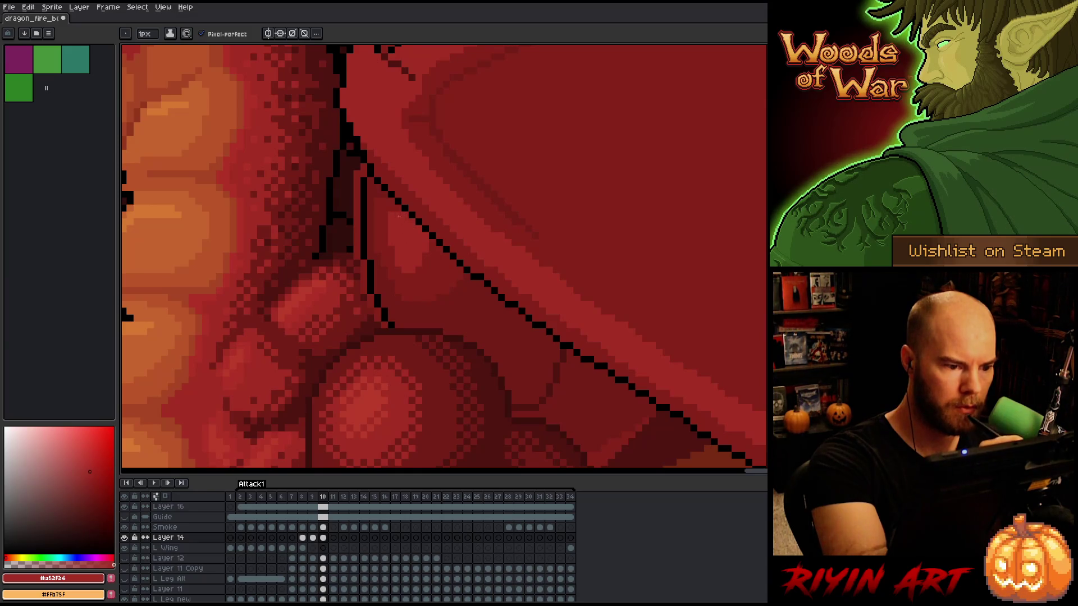
{"action": "left_click", "coordinate": [383, 199], "text": "alt"}
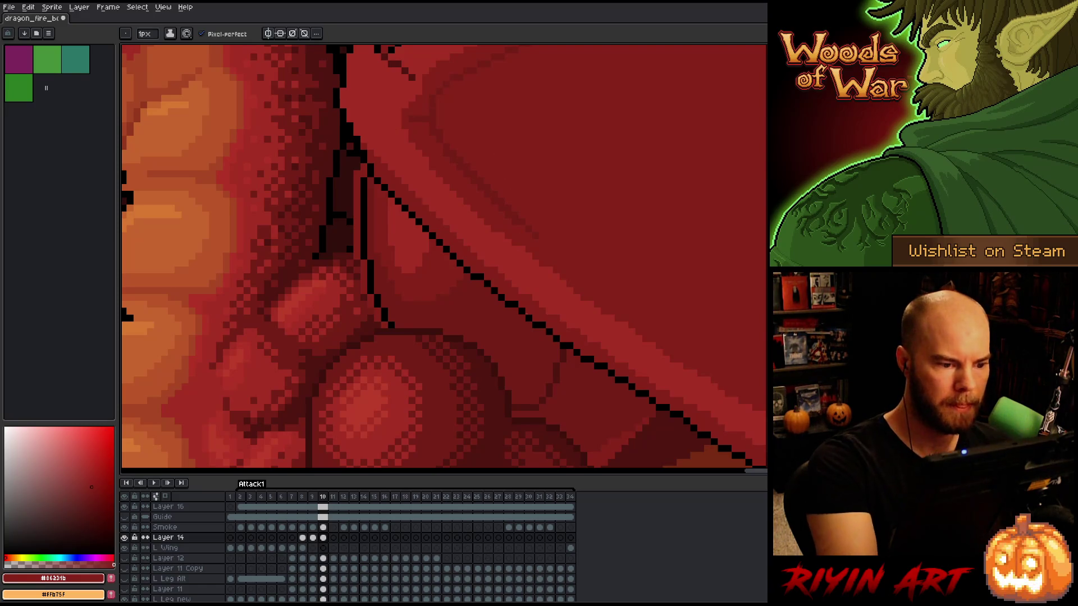
{"action": "key", "text": "Left"}
{"action": "key", "text": "Right"}
{"action": "key", "text": "Left"}
{"action": "key", "text": "Right"}
{"action": "key", "text": "Left"}
{"action": "key", "text": "Right"}
{"action": "key", "text": "Left"}
{"action": "key", "text": "Right"}
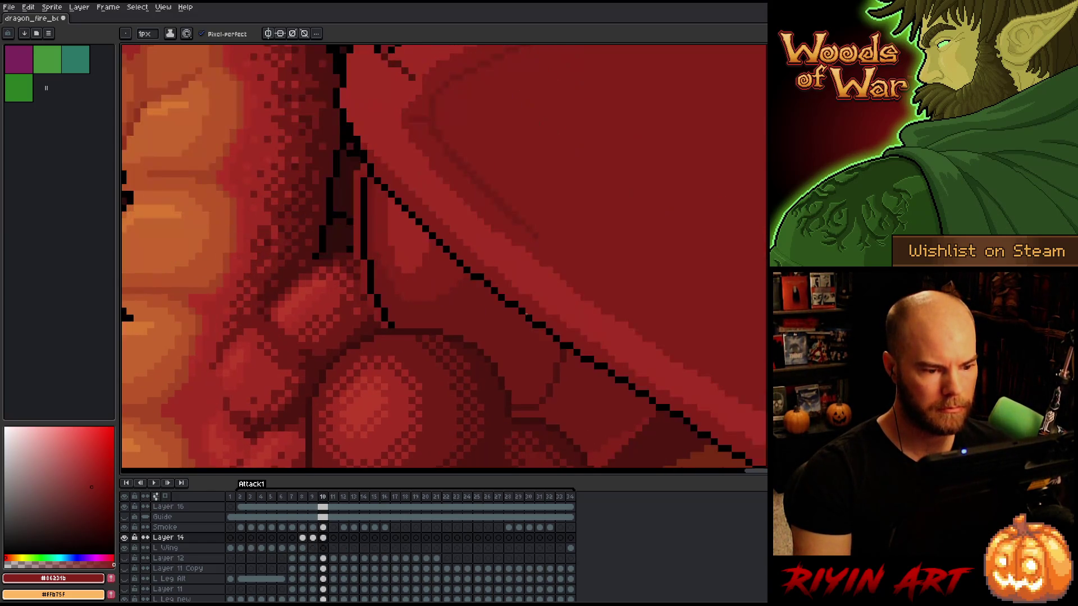
Flip back and forth through frames 9, 10 and 11 to review the attack motion
{"action": "scroll", "coordinate": [526, 314], "scroll_direction": "down", "scroll_amount": 4}
{"action": "key", "text": "Left"}
{"action": "key", "text": "Right"}
{"action": "key", "text": "Left"}
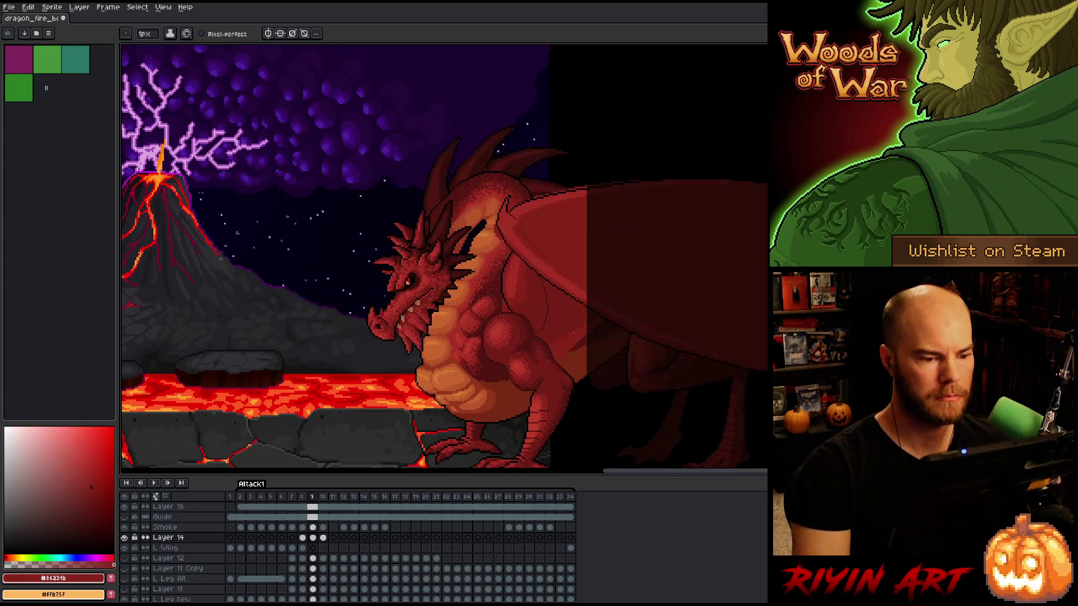
{"action": "key", "text": "Left"}
{"action": "key", "text": "Right"}
{"action": "key", "text": "Right"}
{"action": "key", "text": "Left"}
{"action": "key", "text": "Left"}
{"action": "key", "text": "Right"}
{"action": "key", "text": "Right"}
{"action": "key", "text": "Left"}
{"action": "key", "text": "Left"}
{"action": "key", "text": "Right"}
{"action": "key", "text": "Right"}
{"action": "scroll", "coordinate": [566, 316], "scroll_direction": "down", "scroll_amount": 1}
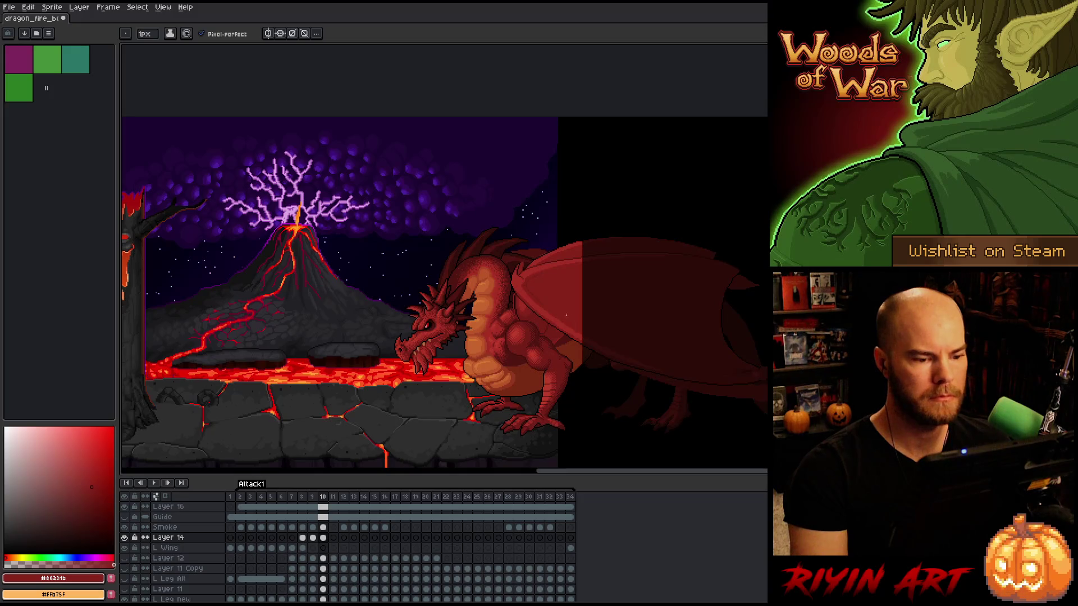
{"action": "key", "text": "Left"}
{"action": "key", "text": "Right"}
{"action": "key", "text": "Right"}
{"action": "key", "text": "Left"}
{"action": "key", "text": "Left"}
{"action": "key", "text": "Right"}
{"action": "key", "text": "Left"}
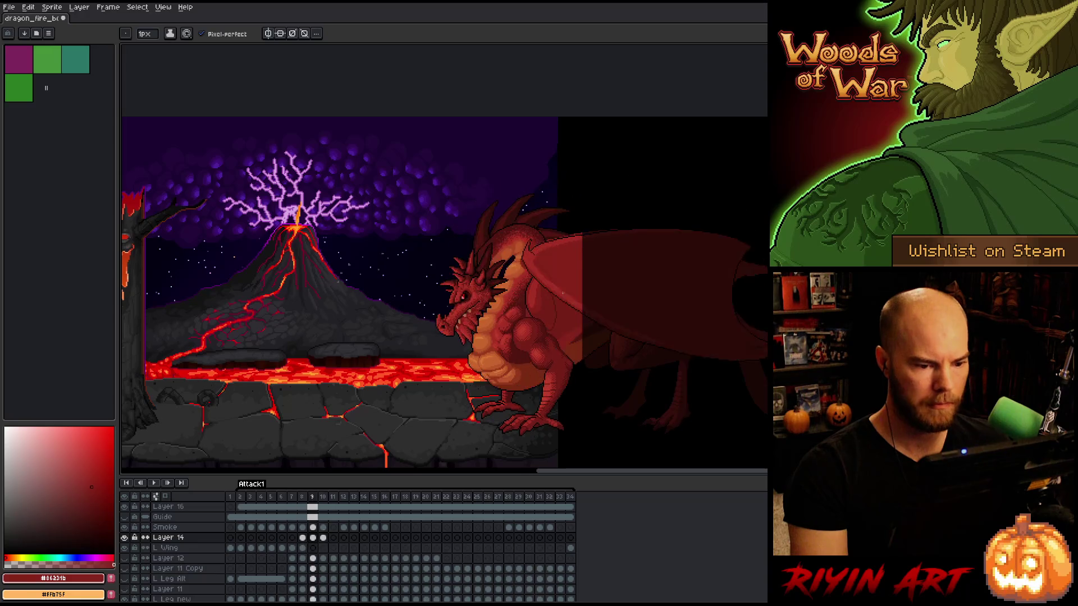
{"action": "key", "text": "Right"}
{"action": "key", "text": "Right"}
{"action": "key", "text": "Right"}
{"action": "key", "text": "Left"}
{"action": "key", "text": "Left"}
{"action": "key", "text": "Right"}
{"action": "key", "text": "Left"}
{"action": "key", "text": "Right"}
{"action": "key", "text": "Left"}
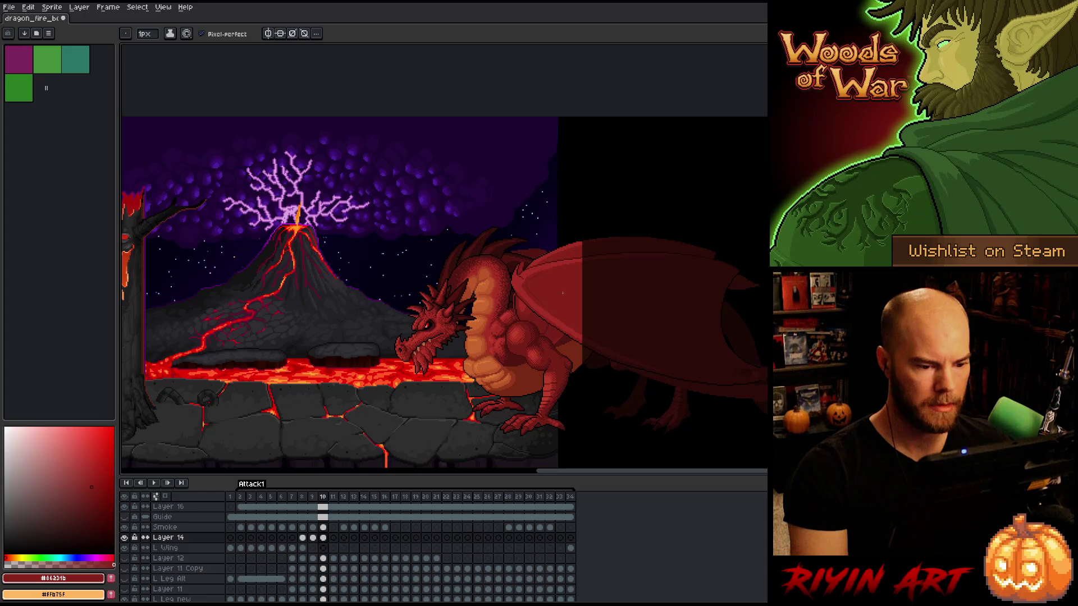
{"action": "key", "text": "Right"}
{"action": "key", "text": "Left"}
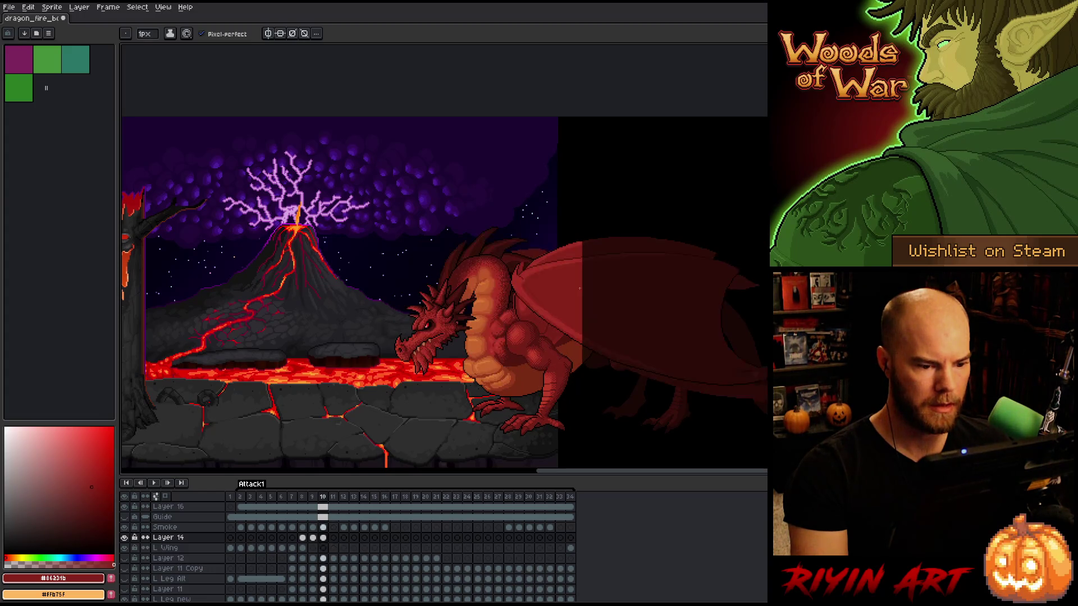
{"action": "key", "text": "Right"}
{"action": "key", "text": "Left"}
{"action": "key", "text": "Right"}
Select a rectangle over the dragon's neck on frame 10, then view frames 8 and 11
{"action": "left_click", "coordinate": [324, 538]}
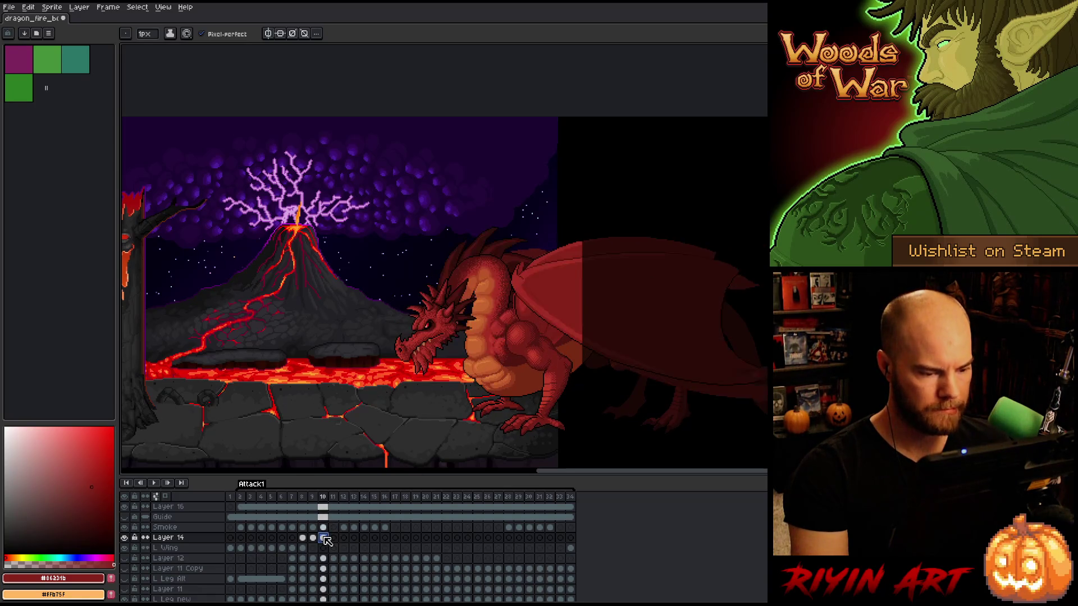
{"action": "scroll", "coordinate": [506, 258], "scroll_direction": "up", "scroll_amount": 1}
{"action": "key", "text": "m"}
{"action": "mouse_move", "coordinate": [495, 257]}
{"action": "left_mouse_down"}
{"action": "mouse_move", "coordinate": [512, 294]}
{"action": "mouse_move", "coordinate": [537, 309]}
{"action": "left_mouse_up"}
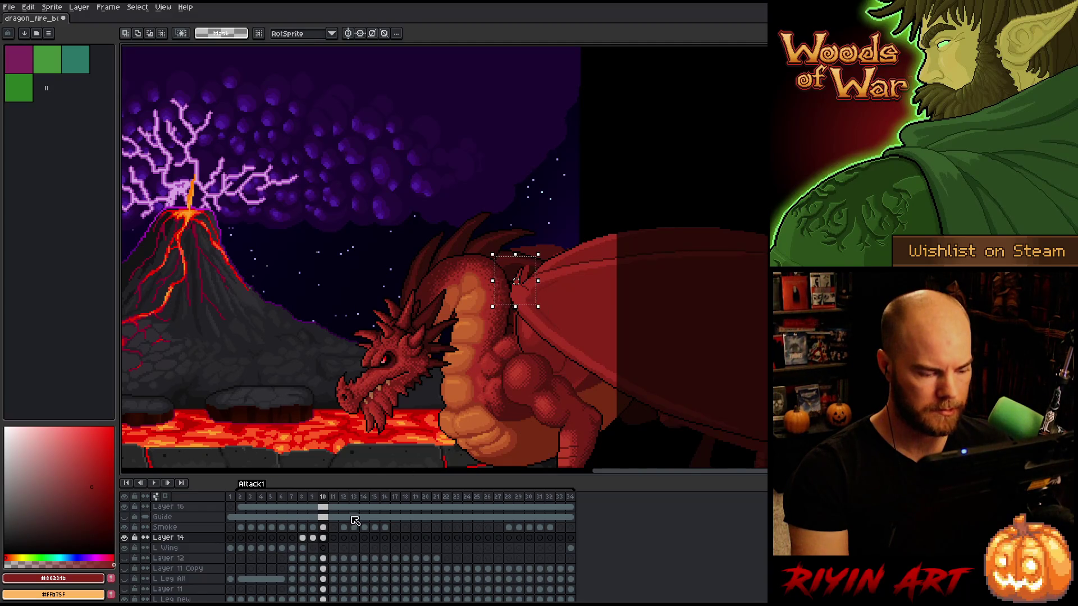
{"action": "left_click", "coordinate": [303, 538]}
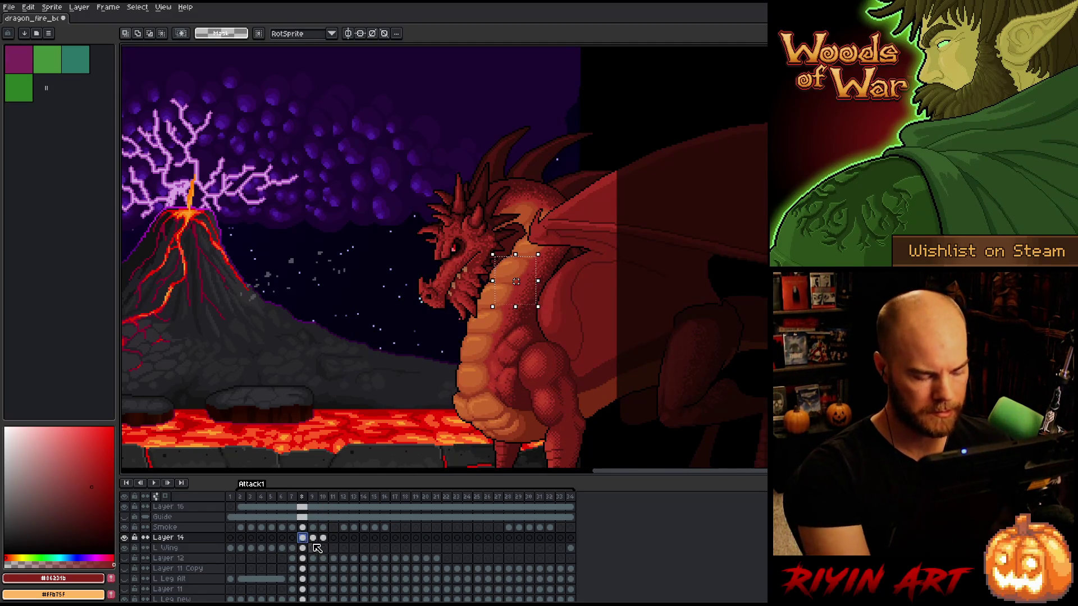
{"action": "left_click", "coordinate": [333, 537]}
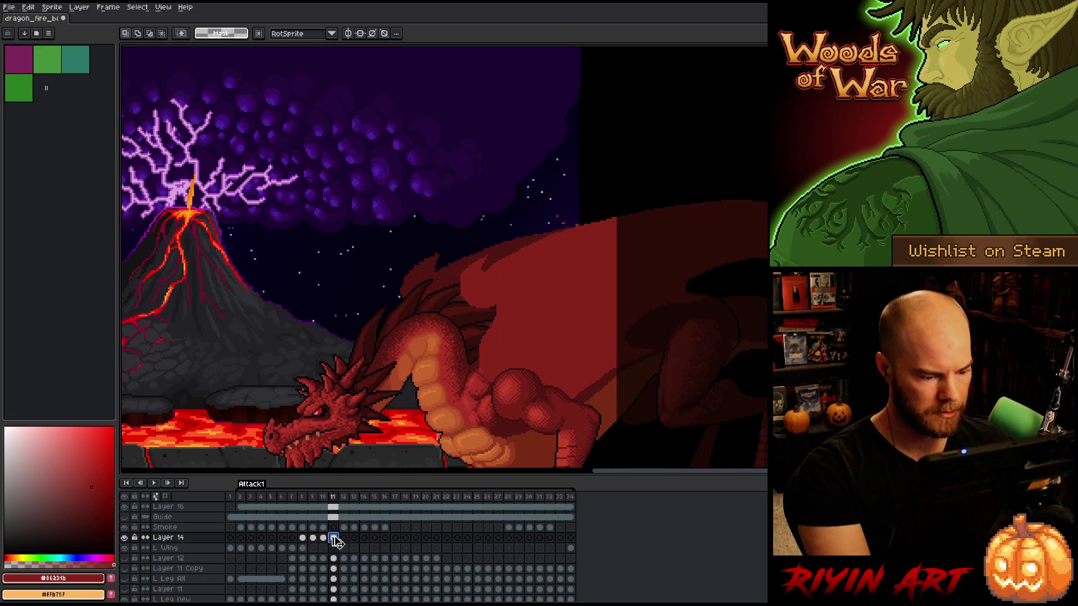
Delete Layer 14 and add a new Layer 17 above L Wing, viewing frame 11
{"action": "left_click", "coordinate": [187, 537]}
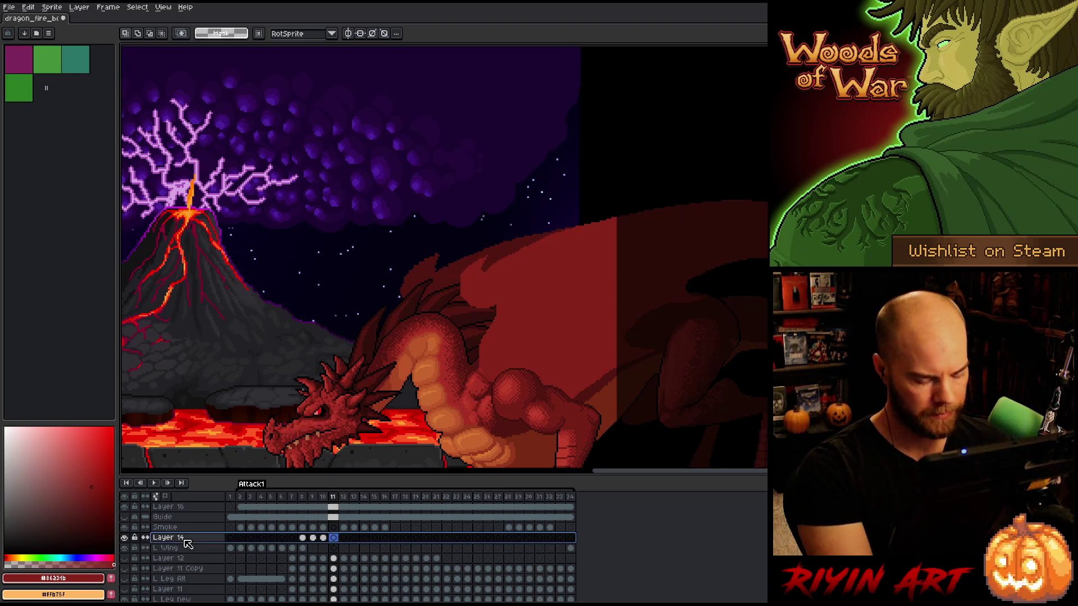
{"action": "key", "text": "Delete"}
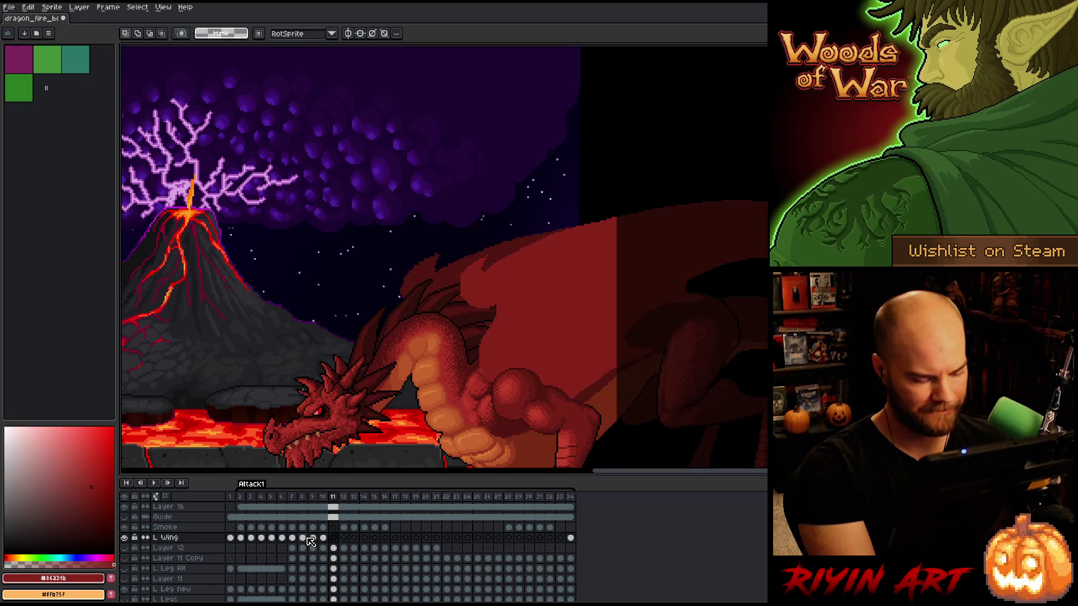
{"action": "key", "text": "shift+n"}
{"action": "left_click", "coordinate": [303, 548]}
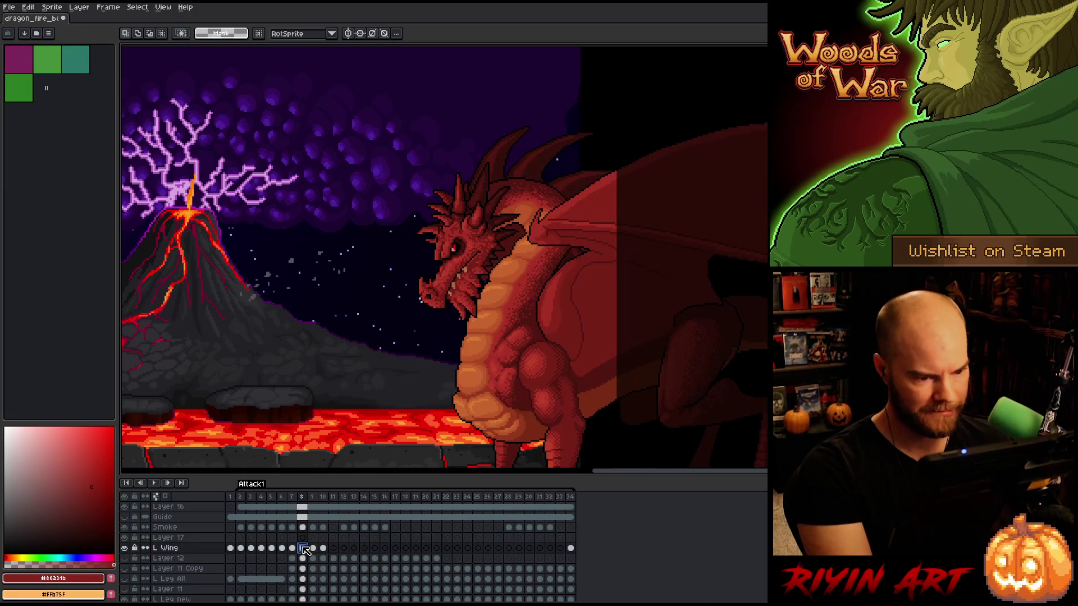
{"action": "left_click", "coordinate": [333, 539]}
{"action": "left_click_drag", "start_coordinate": [575, 321], "coordinate": [450, 326]}
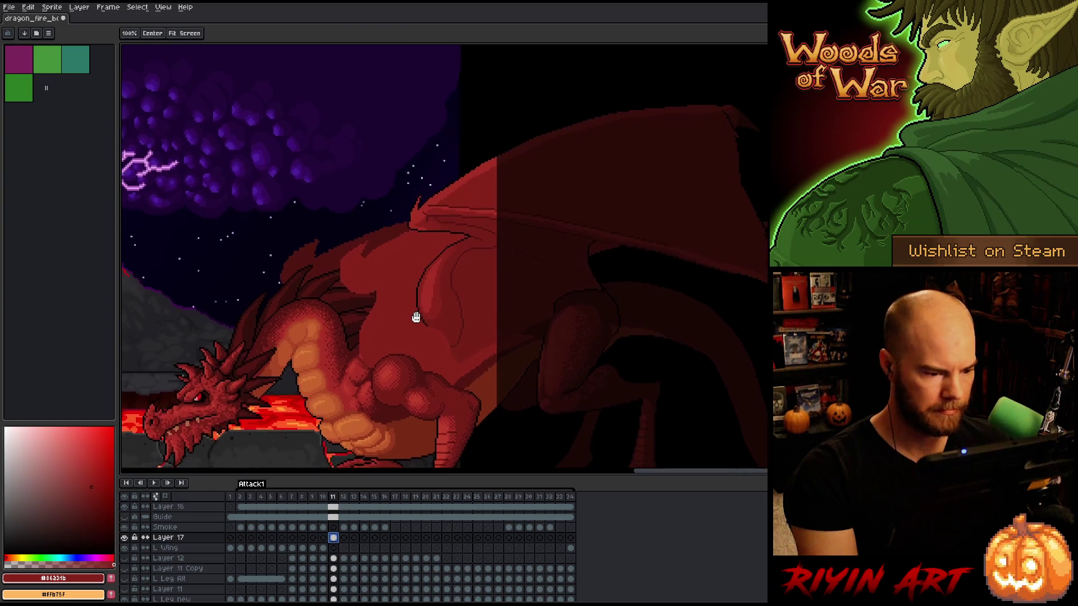
Pick black and draw a 1px outline across the wing's underside on the L Wing layer
{"action": "scroll", "coordinate": [411, 314], "scroll_direction": "up", "scroll_amount": 3}
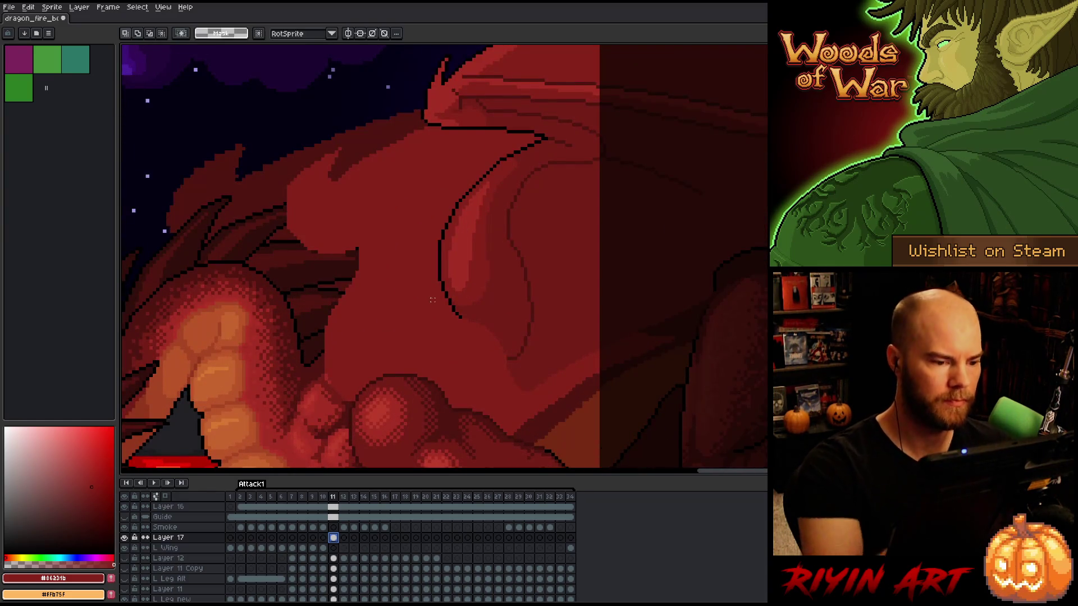
{"action": "left_click", "coordinate": [440, 247], "text": "alt"}
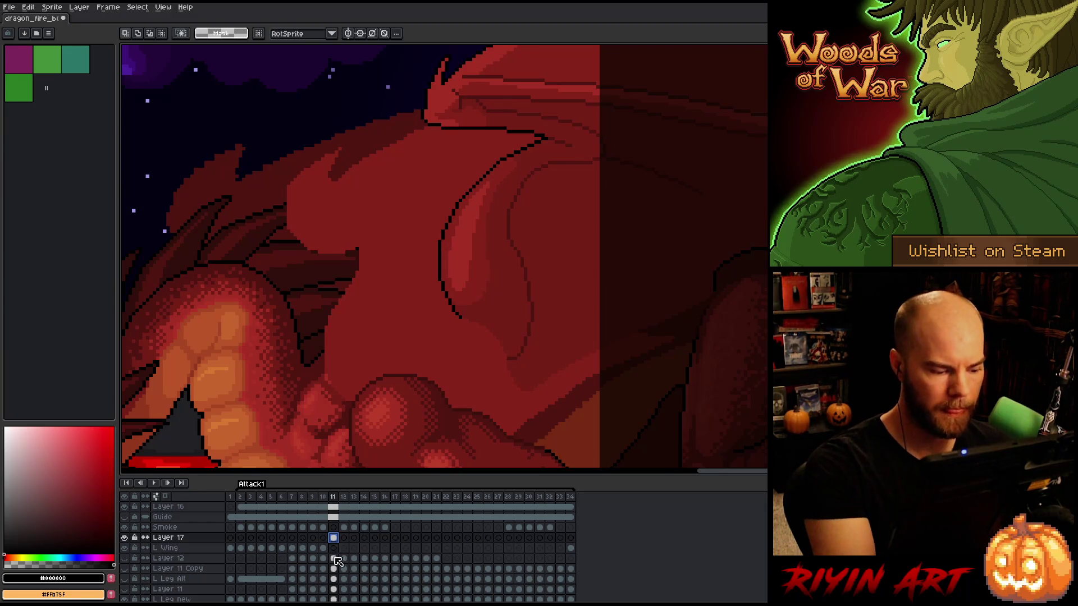
{"action": "key", "text": "Down"}
{"action": "key", "text": "b"}
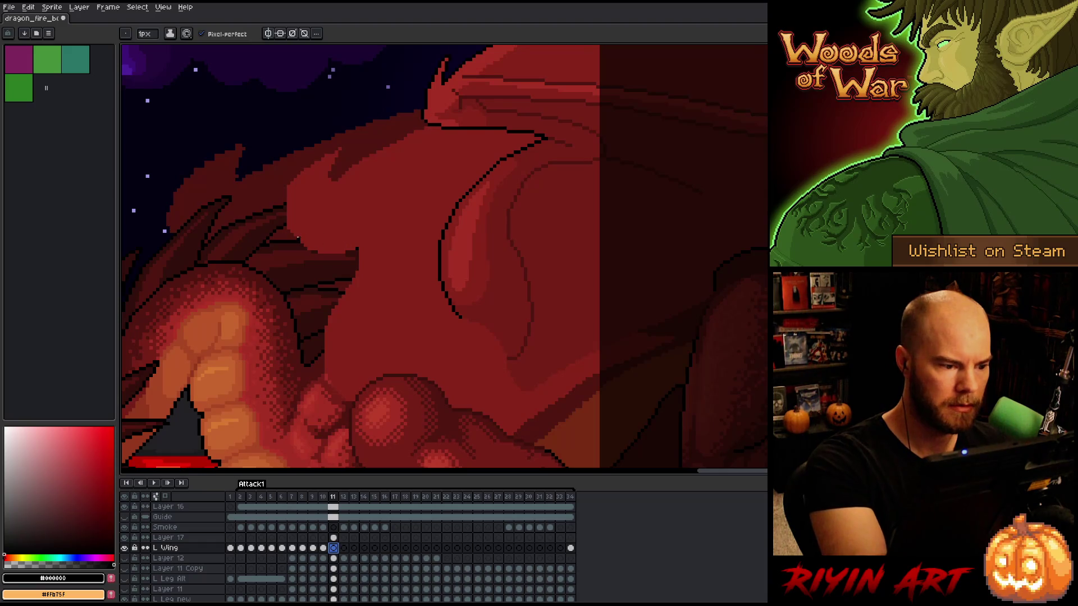
{"action": "mouse_move", "coordinate": [299, 240]}
{"action": "left_mouse_down"}
{"action": "mouse_move", "coordinate": [338, 249]}
{"action": "mouse_move", "coordinate": [416, 213]}
{"action": "left_mouse_up"}
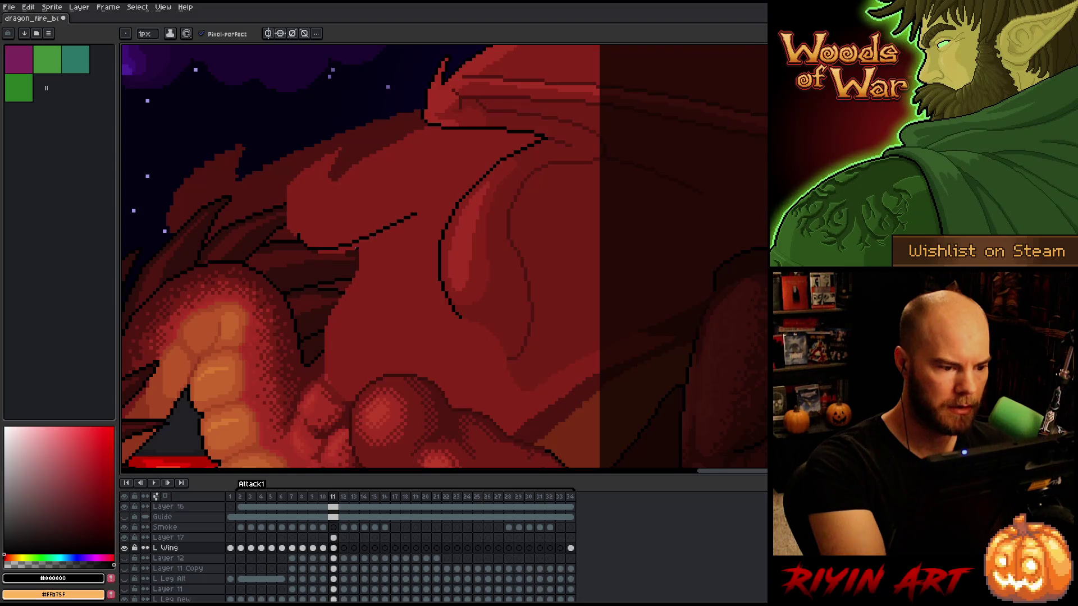
{"action": "key", "text": "ctrl+z"}
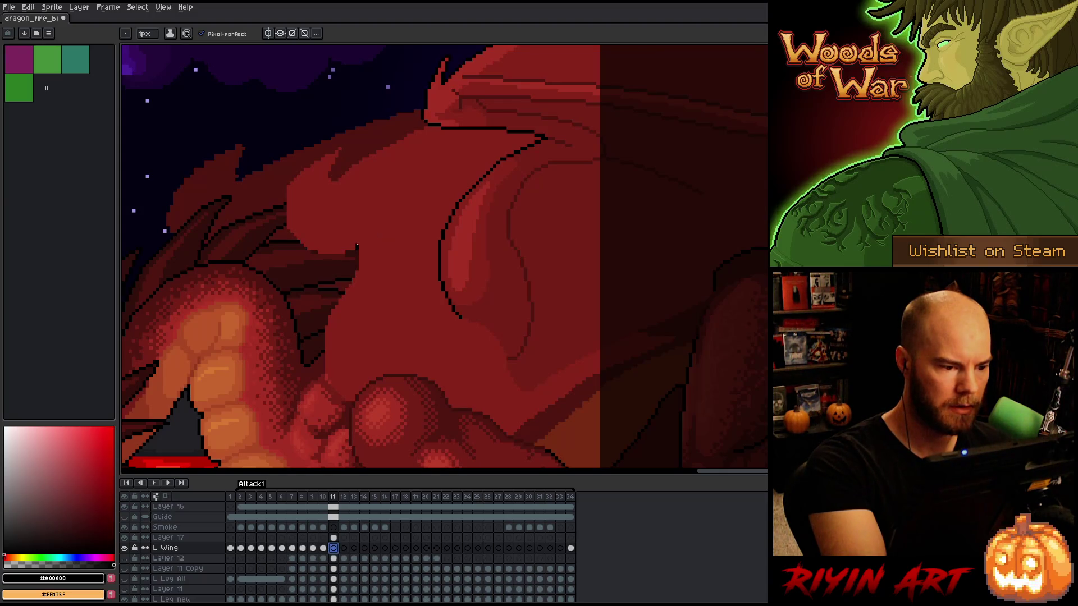
{"action": "key", "text": "ctrl+y"}
{"action": "key", "text": "e"}
{"action": "key", "text": "b"}
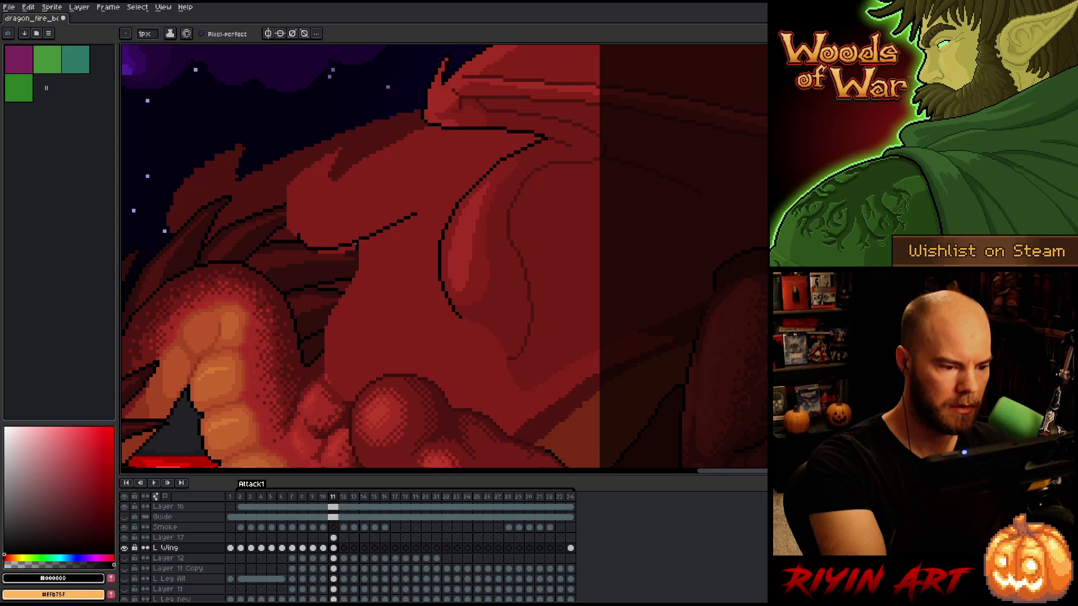
Add black outline lines down the shoulder edge, tidying stray pixels with the eraser
{"action": "left_click_drag", "start_coordinate": [368, 243], "coordinate": [375, 263]}
{"action": "key", "text": "ctrl+z"}
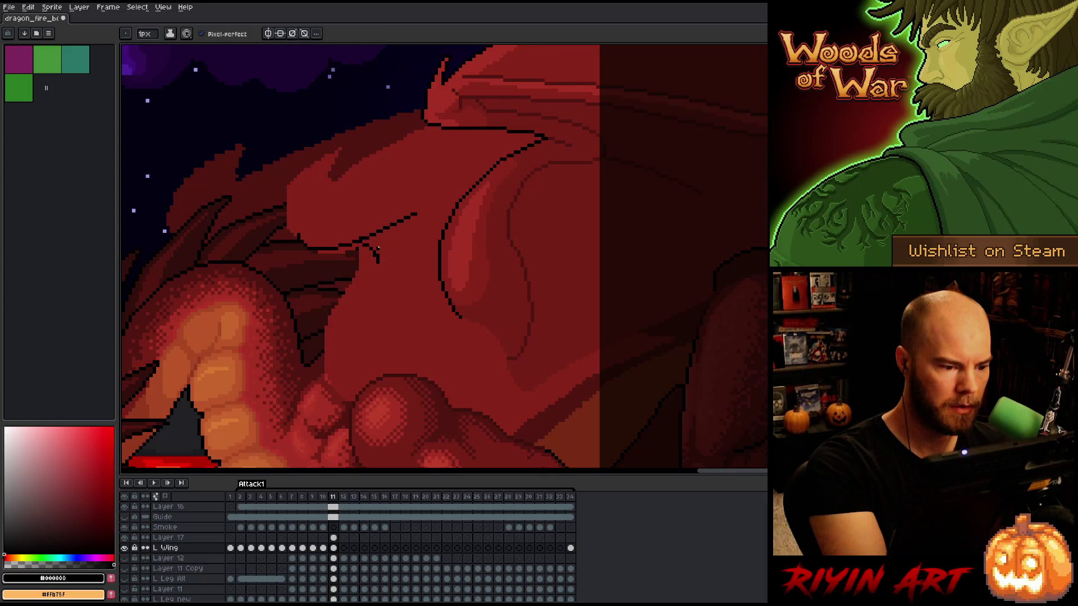
{"action": "mouse_move", "coordinate": [365, 273]}
{"action": "left_mouse_down"}
{"action": "mouse_move", "coordinate": [345, 293]}
{"action": "mouse_move", "coordinate": [322, 364]}
{"action": "mouse_move", "coordinate": [351, 393]}
{"action": "left_mouse_up"}
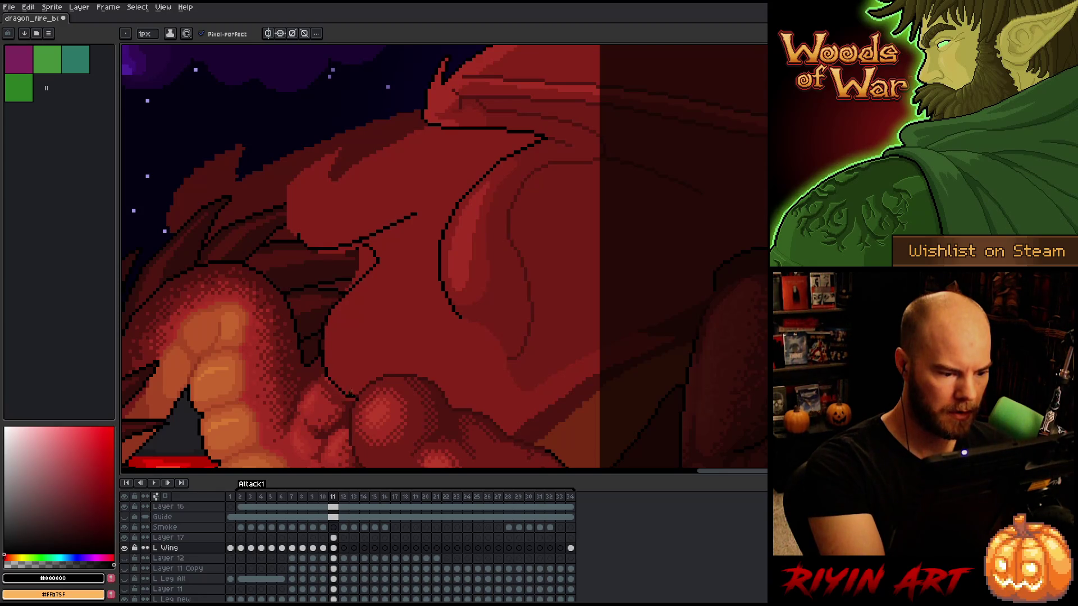
{"action": "key", "text": "e"}
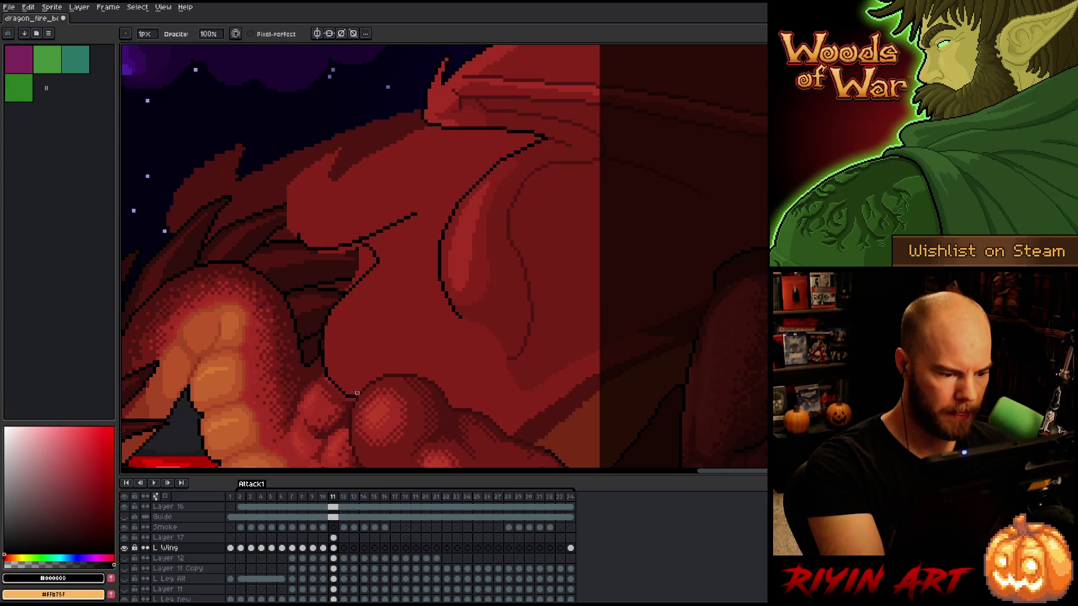
{"action": "key", "text": "b"}
{"action": "key", "text": "e"}
{"action": "key", "text": "b"}
{"action": "key", "text": "e"}
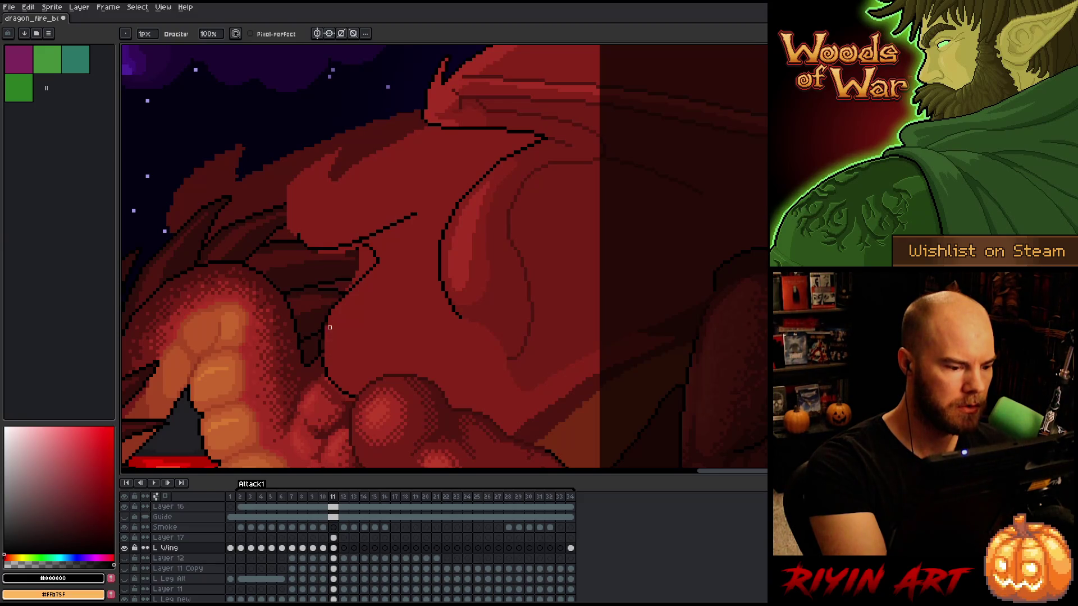
{"action": "key", "text": "b"}
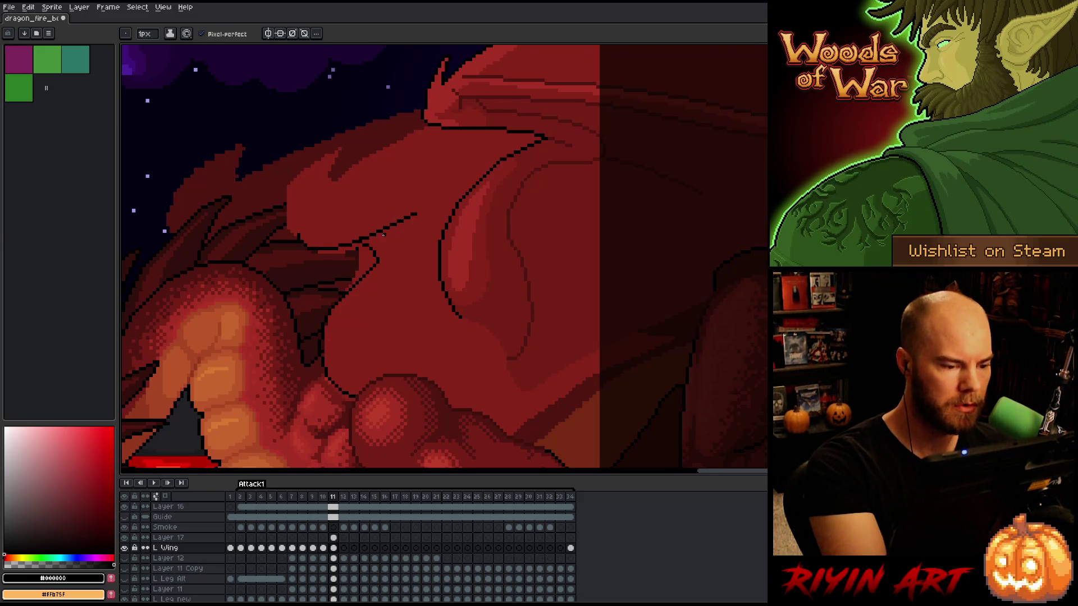
{"action": "key", "text": "e"}
{"action": "key", "text": "b"}
{"action": "key", "text": "e"}
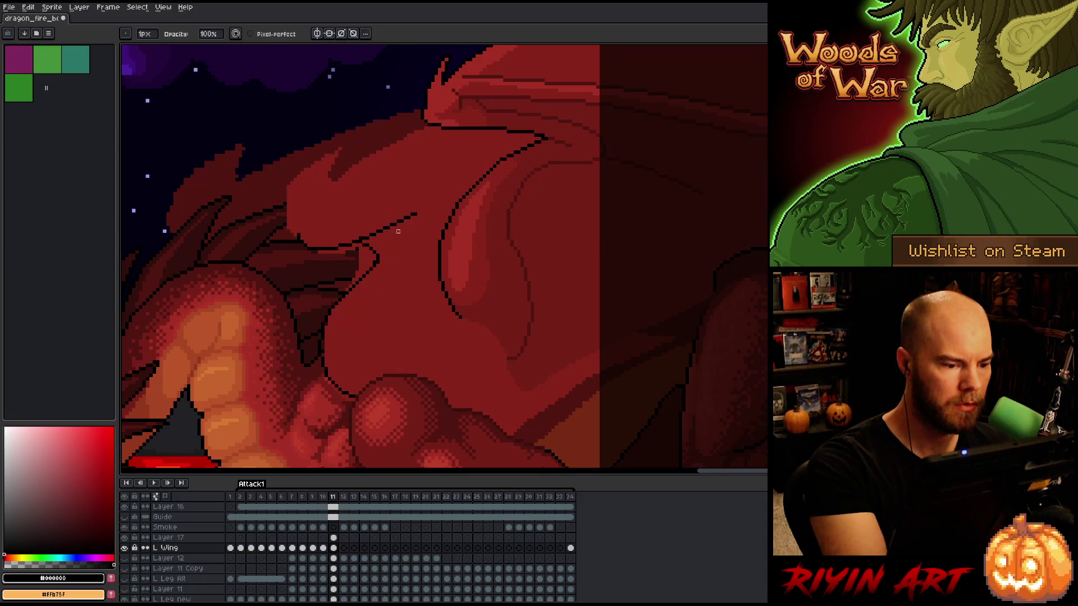
{"action": "key", "text": "b"}
{"action": "key", "text": "e"}
{"action": "key", "text": "b"}
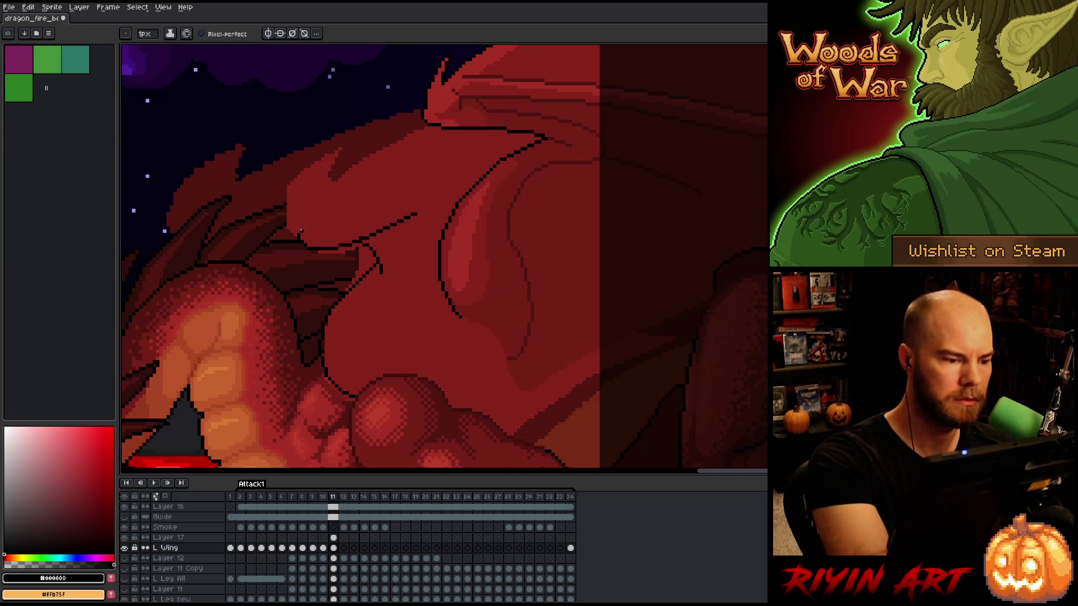
{"action": "left_click_drag", "start_coordinate": [464, 193], "coordinate": [500, 244]}
{"action": "left_click", "coordinate": [333, 537]}
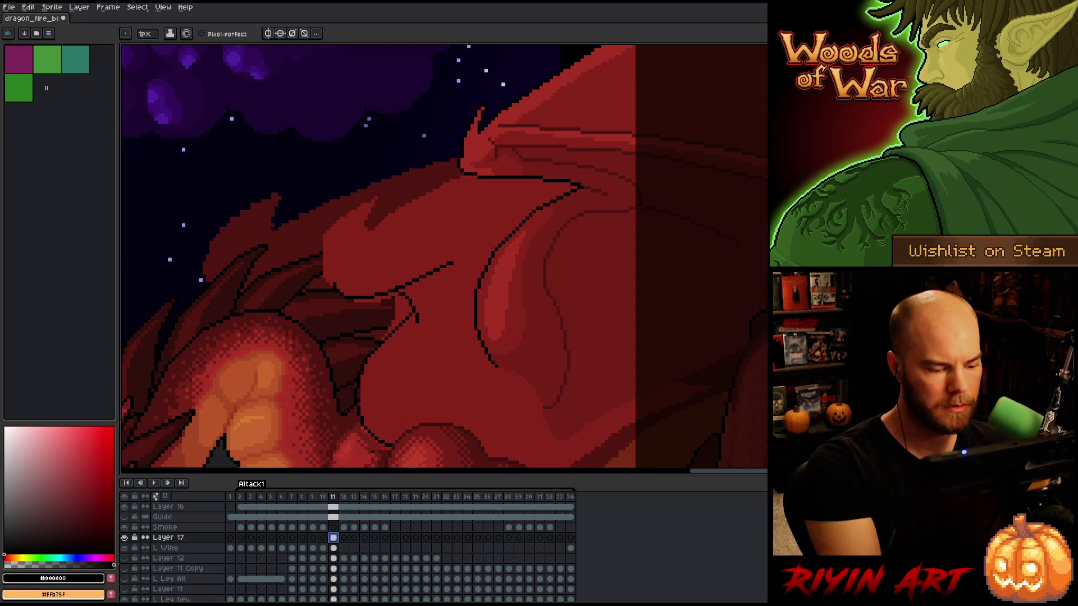
Move the horn-shaped spike on L Wing down and left onto the dragon's head
{"action": "key", "text": "m"}
{"action": "mouse_move", "coordinate": [458, 84]}
{"action": "left_mouse_down"}
{"action": "mouse_move", "coordinate": [510, 85]}
{"action": "mouse_move", "coordinate": [543, 138]}
{"action": "mouse_move", "coordinate": [460, 169]}
{"action": "mouse_move", "coordinate": [447, 98]}
{"action": "left_mouse_up"}
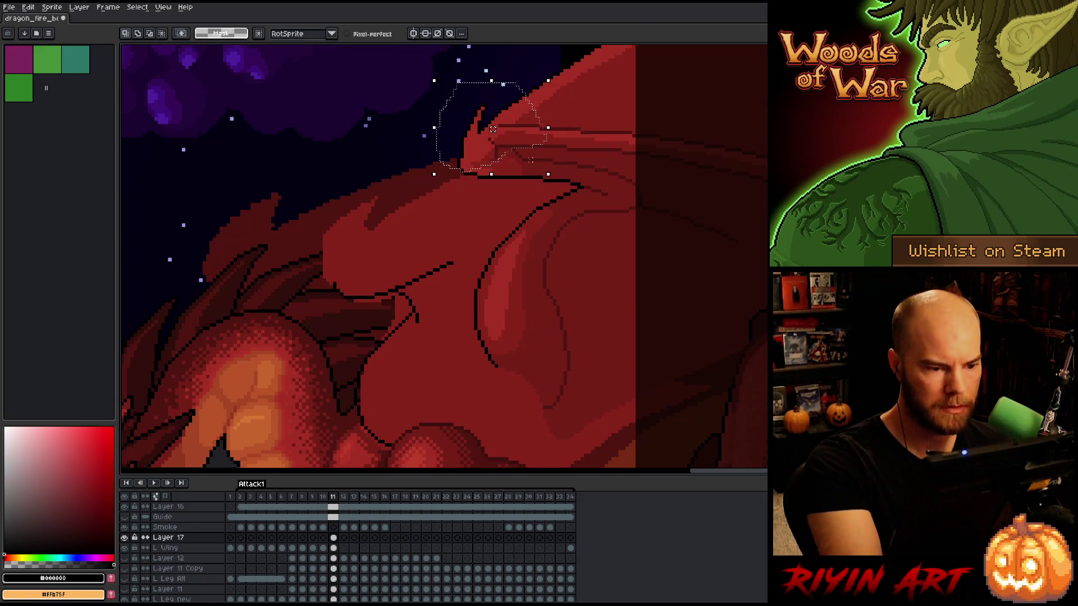
{"action": "left_click", "coordinate": [334, 548]}
{"action": "mouse_move", "coordinate": [489, 151]}
{"action": "left_mouse_down"}
{"action": "mouse_move", "coordinate": [349, 265]}
{"action": "mouse_move", "coordinate": [366, 264]}
{"action": "left_mouse_up"}
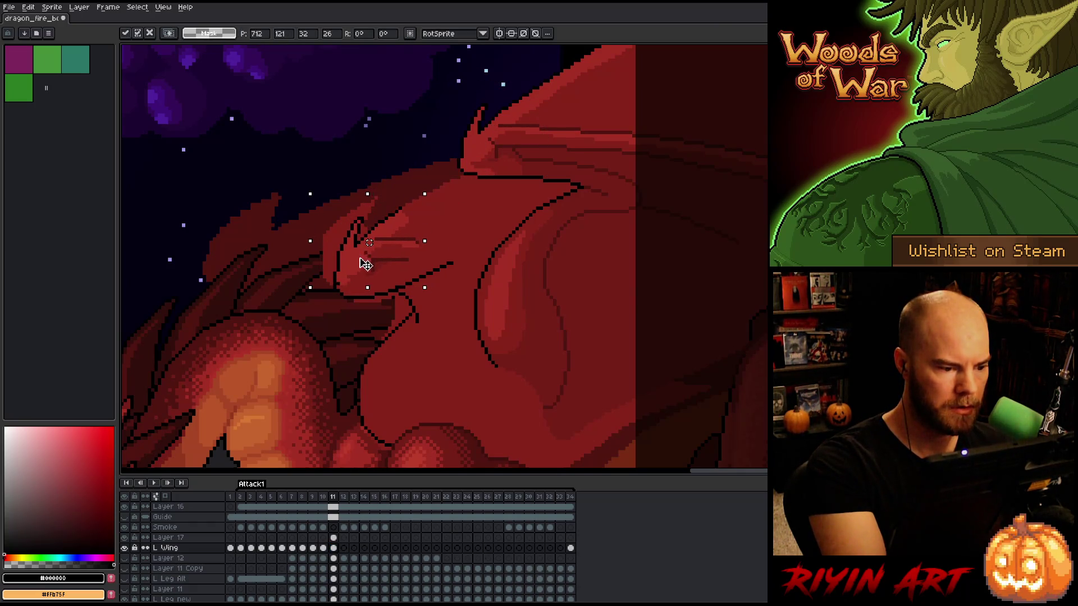
{"action": "key", "text": "ctrl+d"}
Sample the dragon's reds and paint lighter red highlight strokes on the head
{"action": "key", "text": "b"}
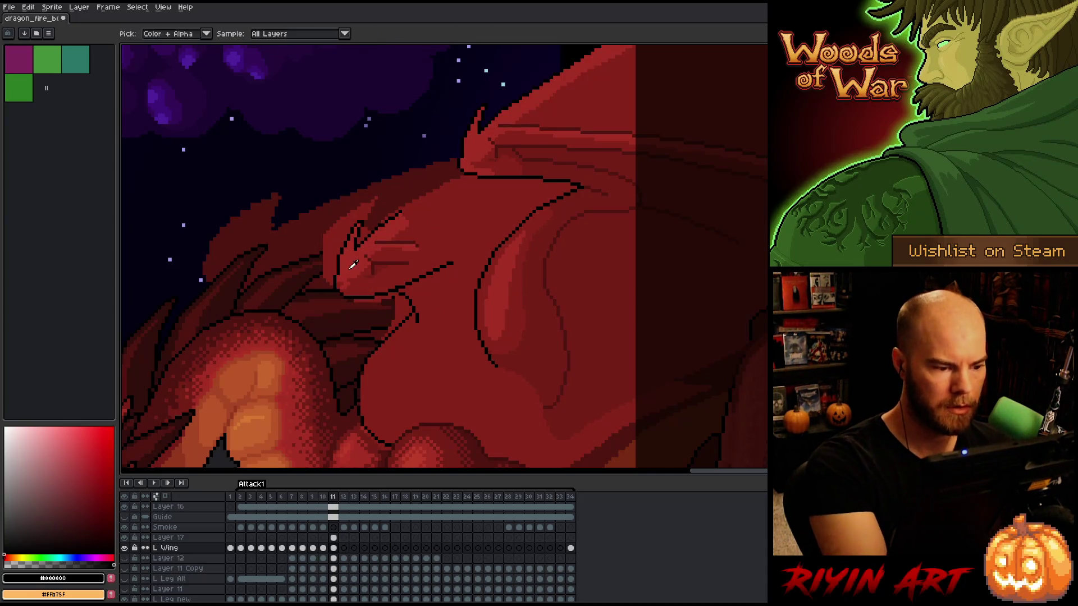
{"action": "left_click", "coordinate": [350, 277], "text": "alt"}
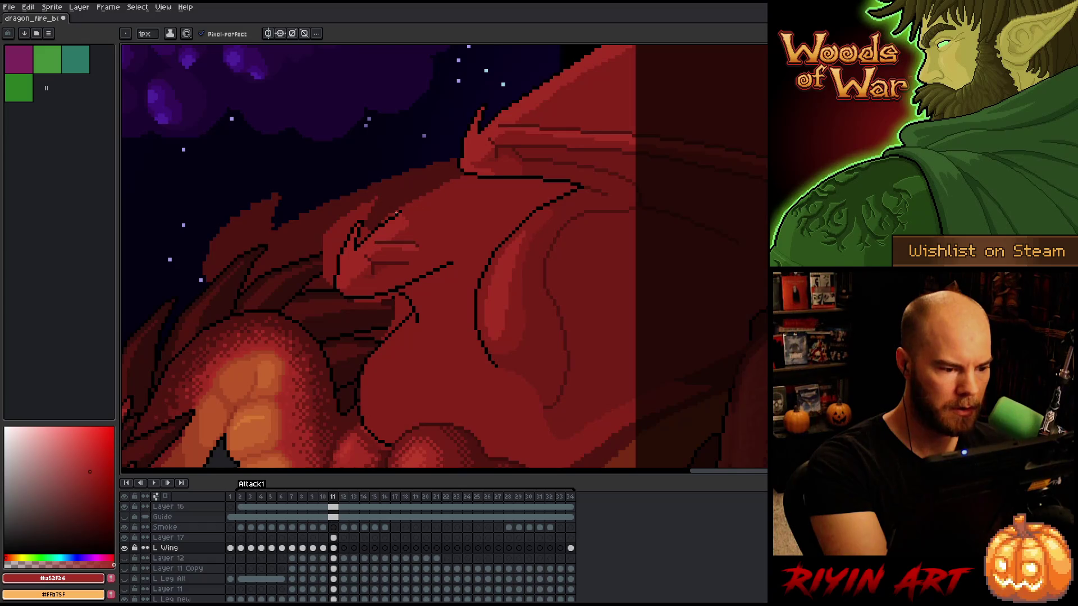
{"action": "key", "text": "alt"}
{"action": "left_click", "coordinate": [374, 264], "text": "alt"}
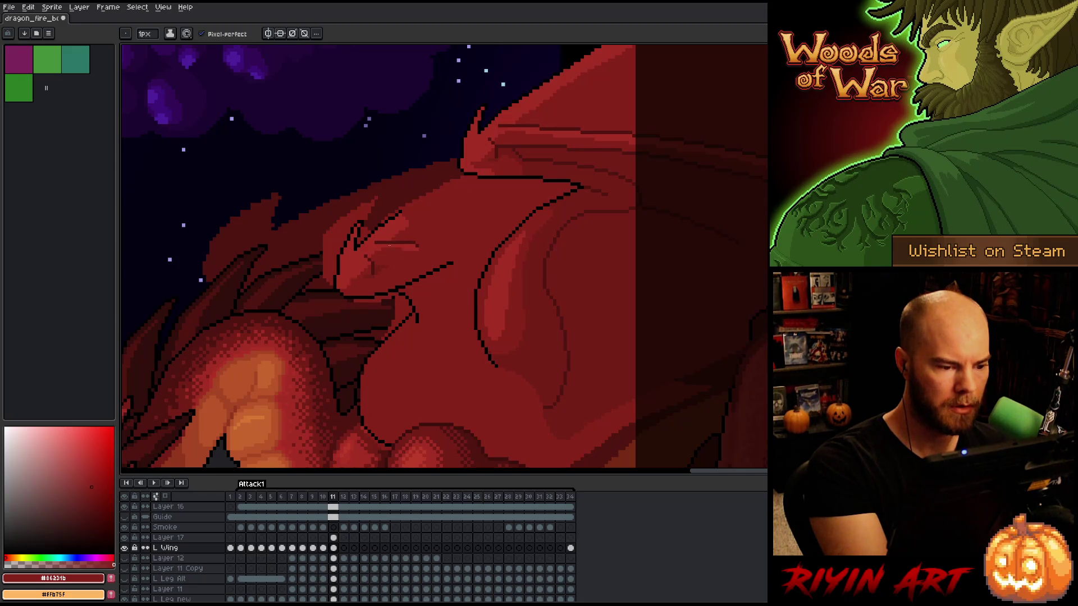
{"action": "left_click", "coordinate": [382, 237], "text": "alt"}
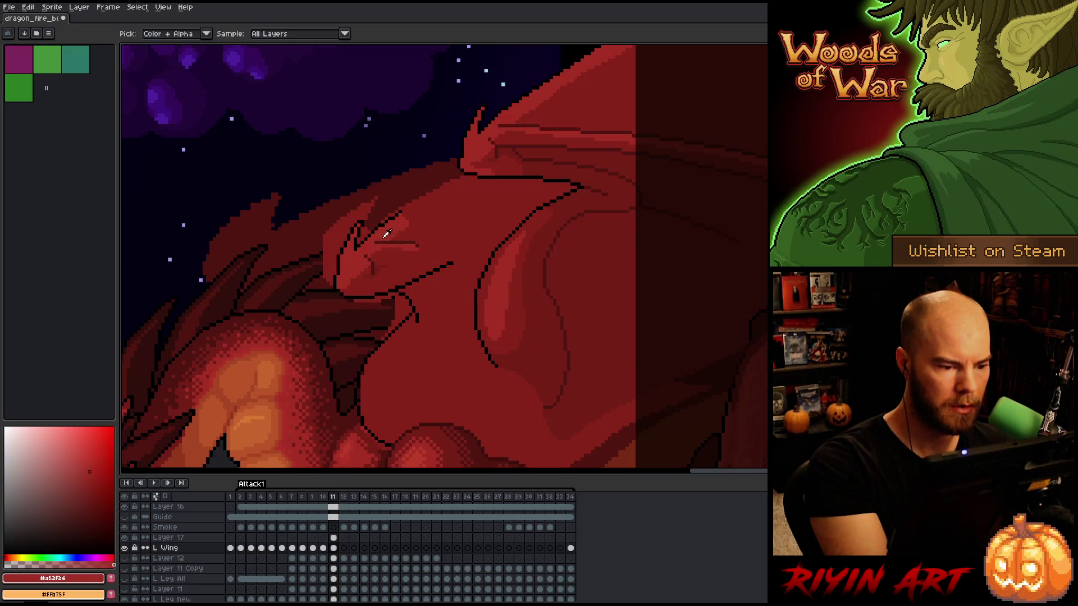
{"action": "left_click", "coordinate": [382, 243], "text": "alt"}
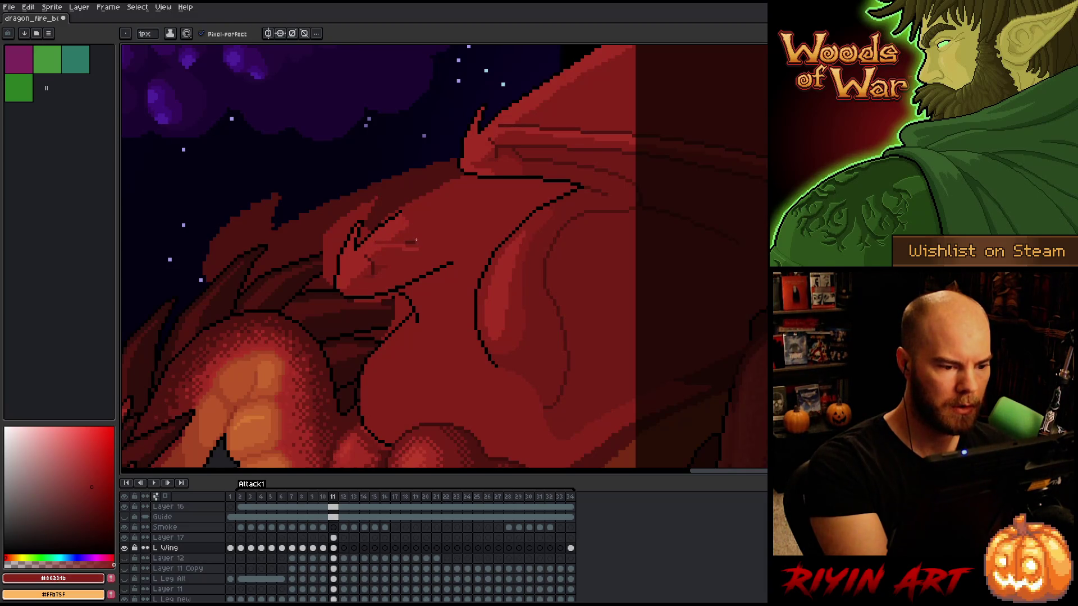
{"action": "left_click", "coordinate": [377, 244], "text": "alt"}
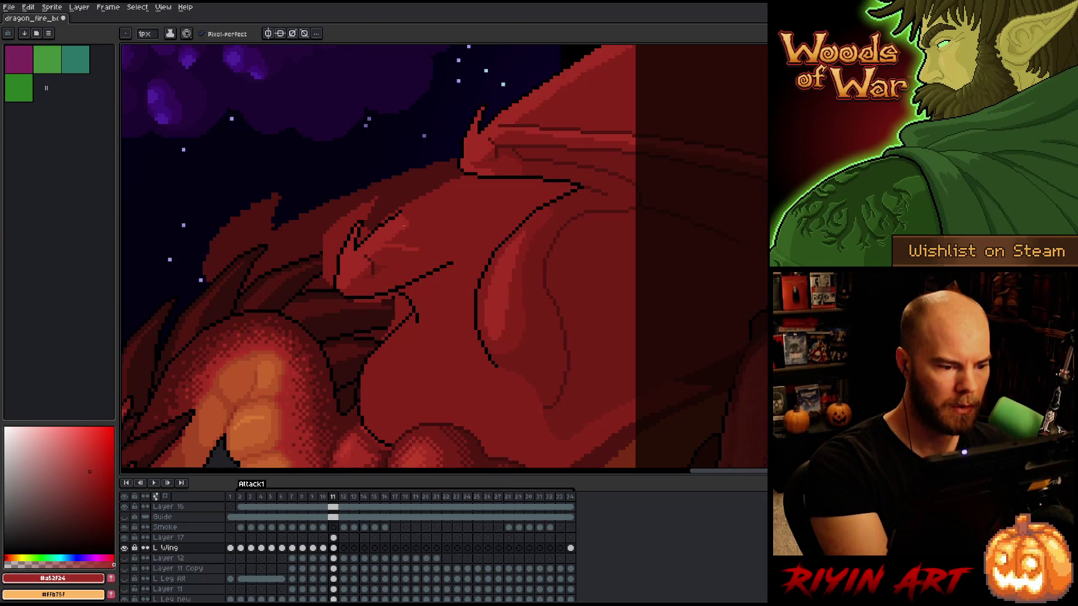
{"action": "left_click", "coordinate": [391, 242], "text": "alt"}
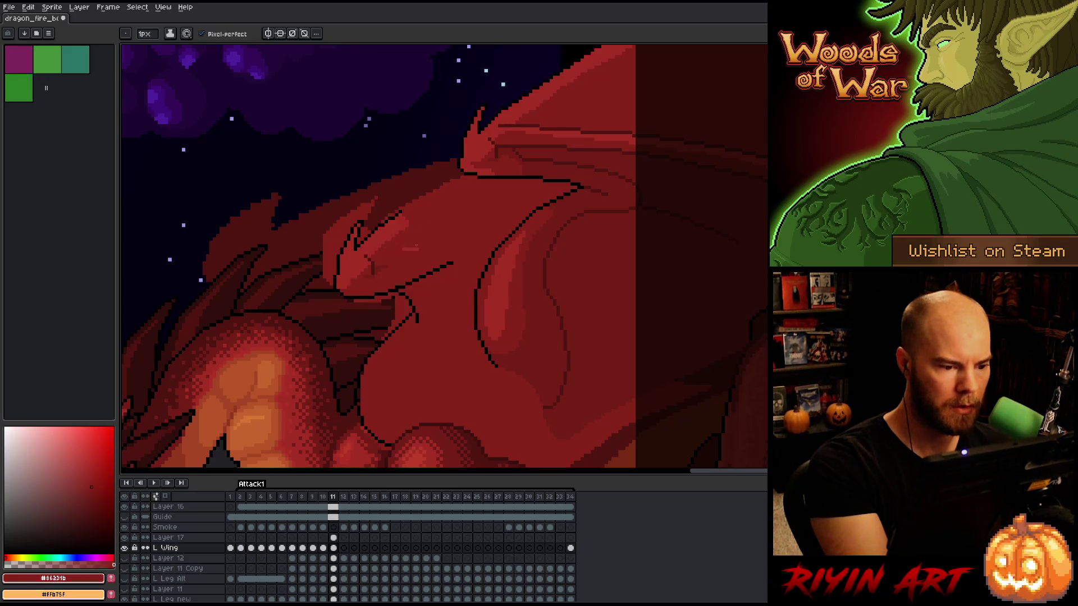
{"action": "left_click", "coordinate": [387, 270], "text": "alt"}
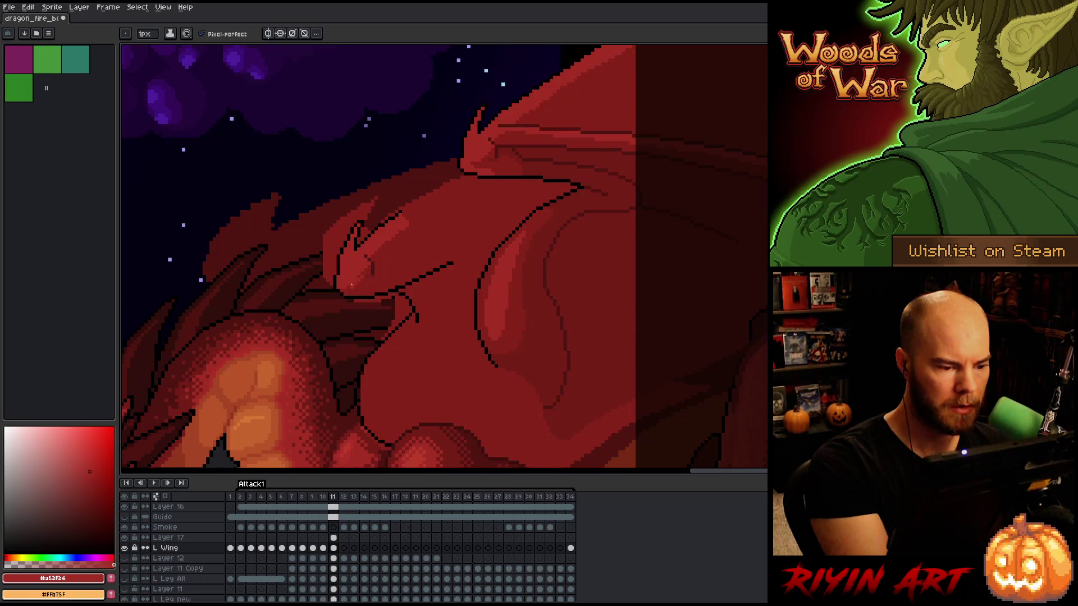
{"action": "left_click_drag", "start_coordinate": [362, 284], "coordinate": [436, 253]}
{"action": "mouse_move", "coordinate": [365, 277]}
{"action": "left_mouse_down"}
{"action": "mouse_move", "coordinate": [401, 262]}
{"action": "mouse_move", "coordinate": [395, 269]}
{"action": "left_mouse_up"}
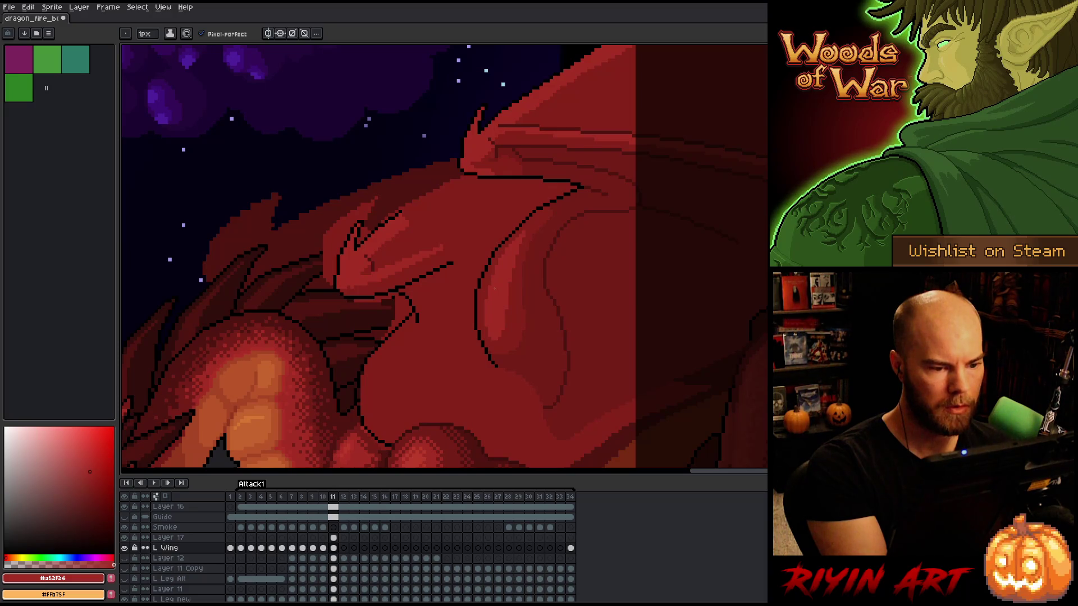
Hide Layer 17 and draw a long black line from the shoulder to the canvas's right edge
{"action": "left_click", "coordinate": [124, 538]}
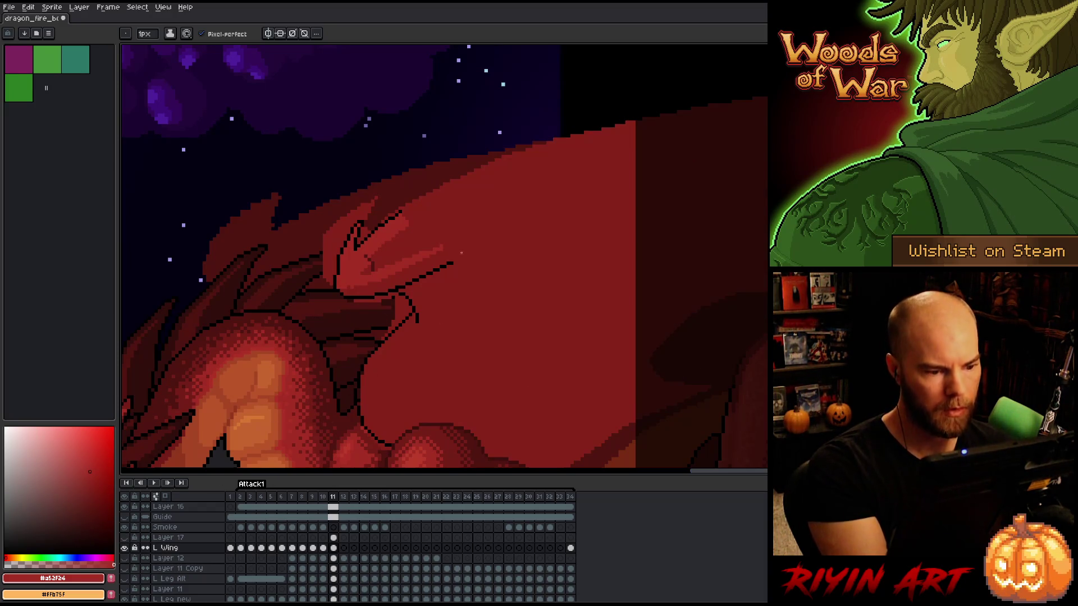
{"action": "left_click", "coordinate": [462, 259], "text": "alt"}
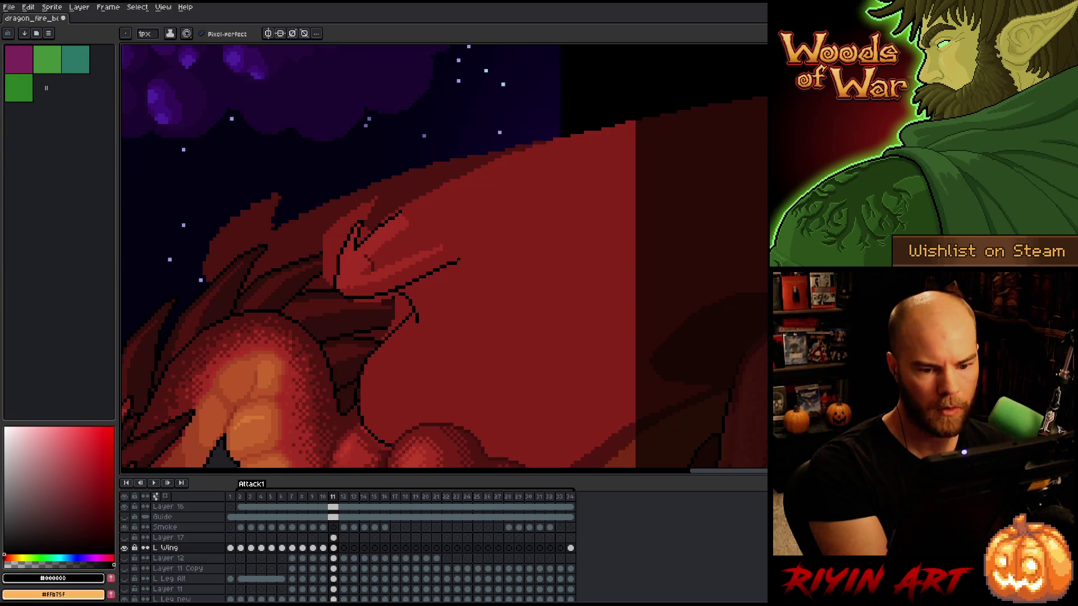
{"action": "left_click_drag", "start_coordinate": [458, 261], "coordinate": [766, 205]}
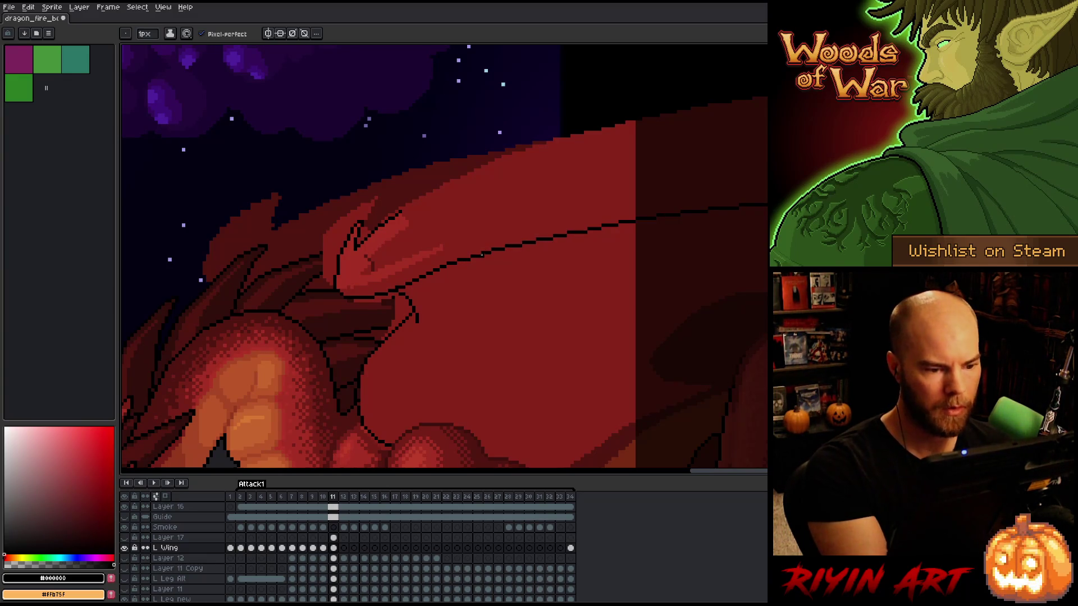
{"action": "key", "text": "e"}
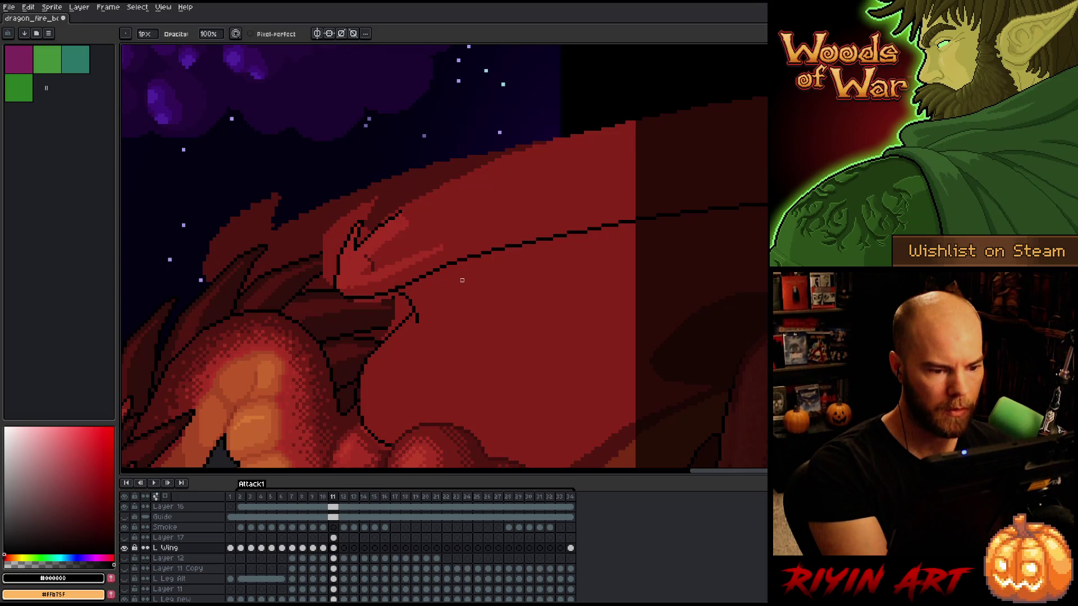
{"action": "key", "text": "b"}
{"action": "key", "text": "e"}
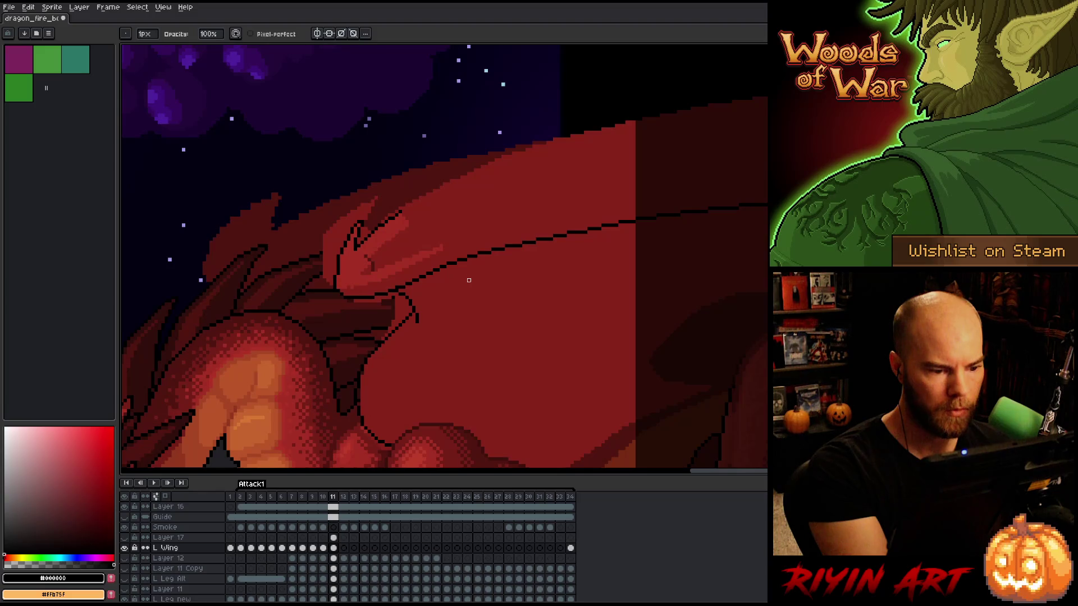
{"action": "key", "text": "b"}
Resample dark red and black and switch between Line, Pencil and Eraser to refine the line
{"action": "left_click", "coordinate": [396, 287], "text": "alt"}
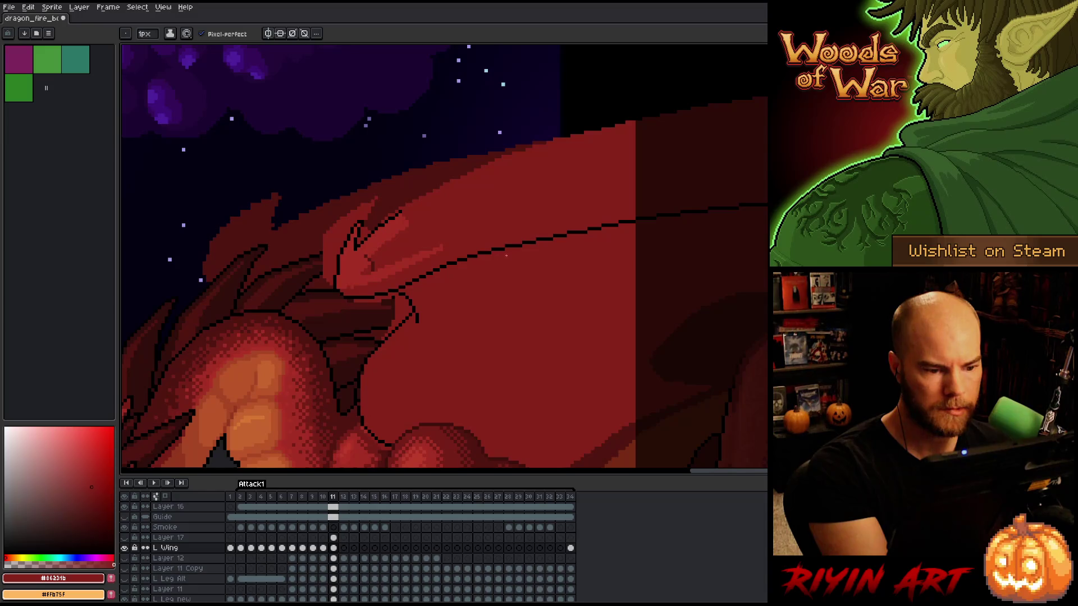
{"action": "left_click", "coordinate": [526, 240], "text": "alt"}
{"action": "key", "text": "l"}
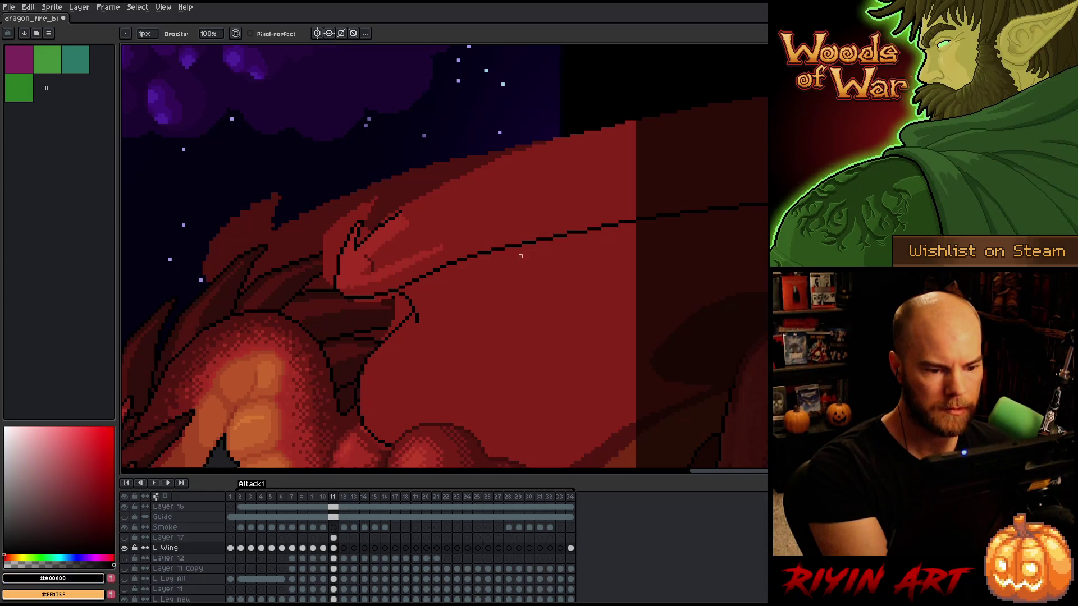
{"action": "key", "text": "b"}
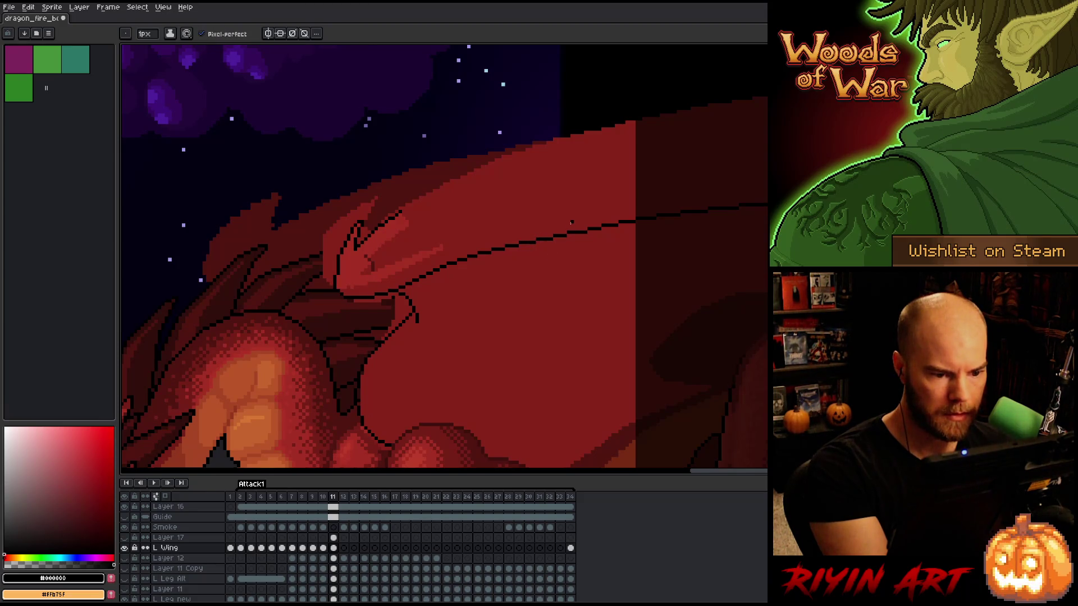
{"action": "key", "text": "l"}
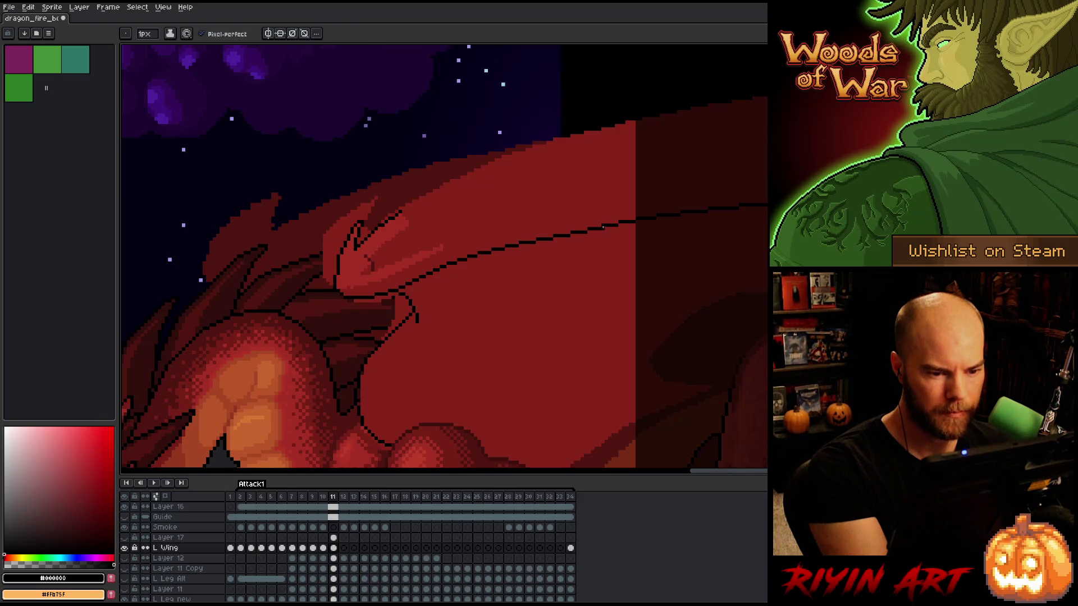
{"action": "key", "text": "e"}
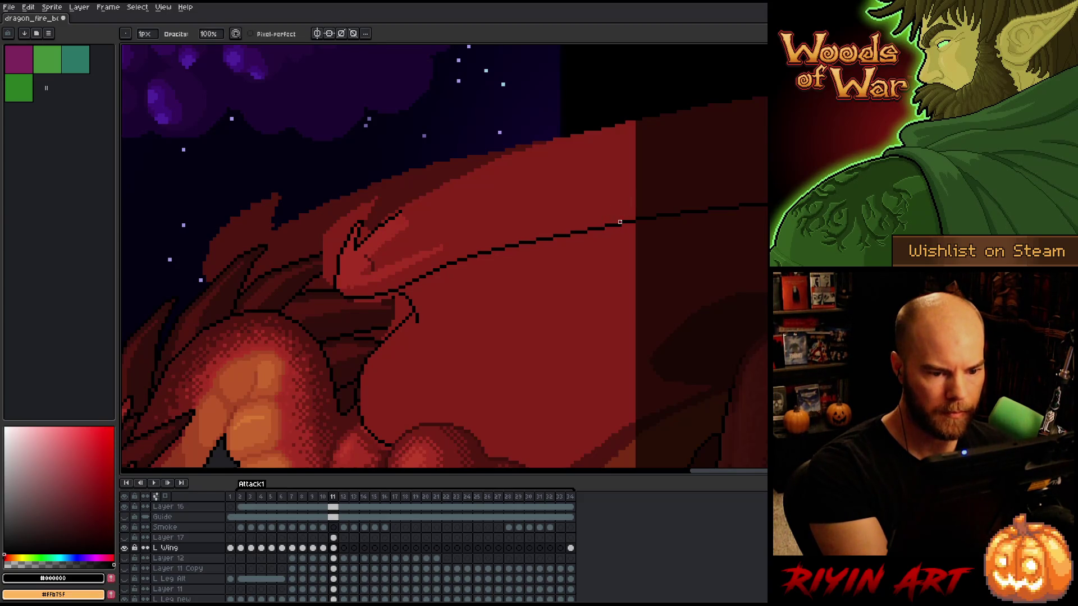
Paint a lighter red highlight band along the wing's upper edge
{"action": "key", "text": "b"}
{"action": "left_click", "coordinate": [432, 250], "text": "alt"}
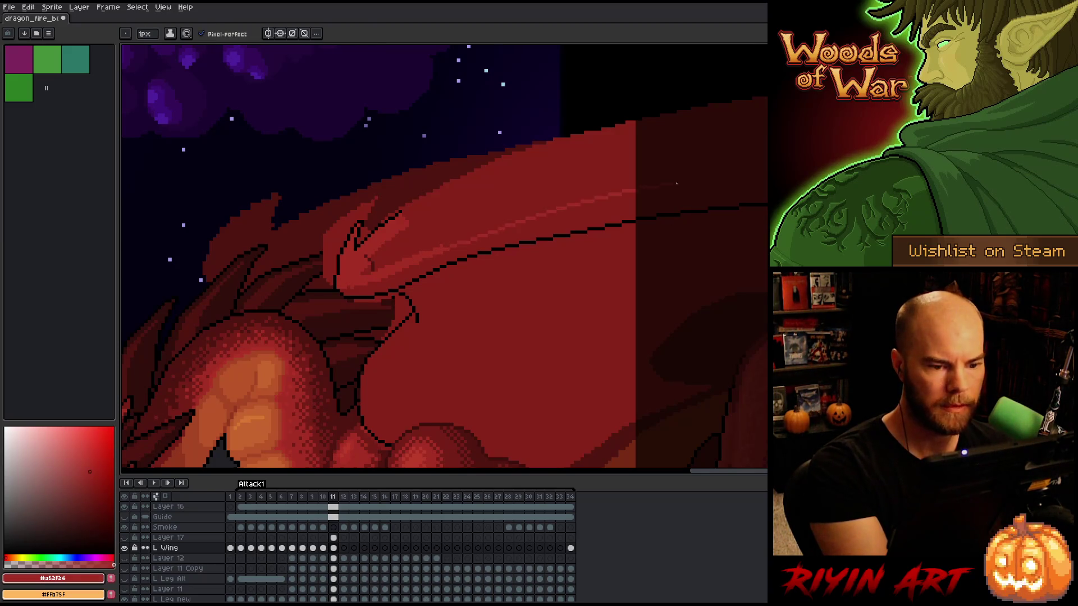
{"action": "left_click_drag", "start_coordinate": [454, 246], "coordinate": [693, 196]}
{"action": "left_click_drag", "start_coordinate": [429, 253], "coordinate": [631, 201]}
{"action": "left_click_drag", "start_coordinate": [435, 255], "coordinate": [635, 196]}
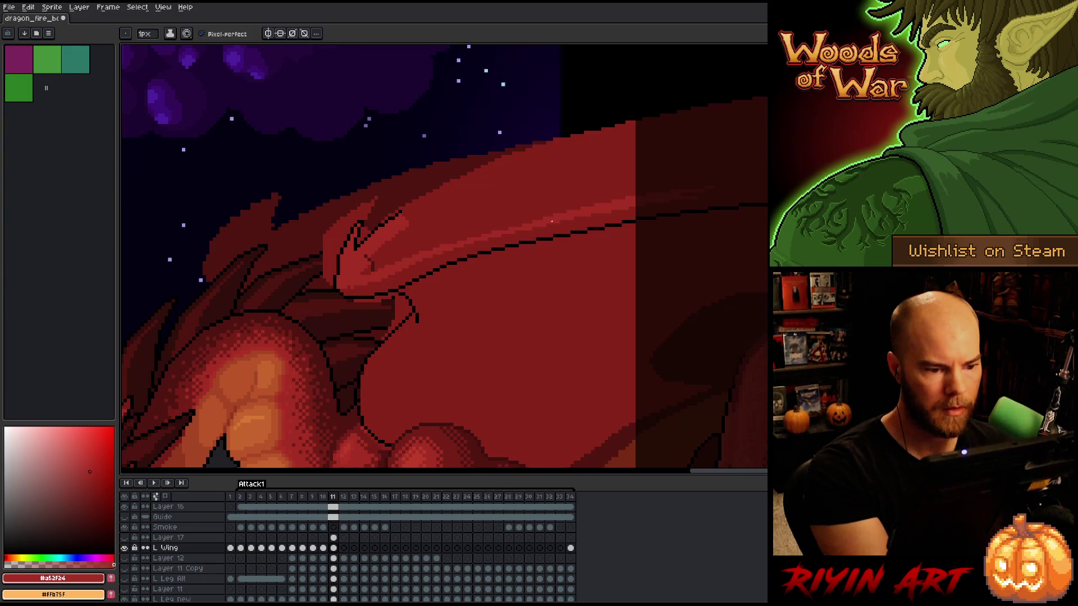
{"action": "left_click_drag", "start_coordinate": [449, 248], "coordinate": [587, 206]}
{"action": "key", "text": "ctrl+z"}
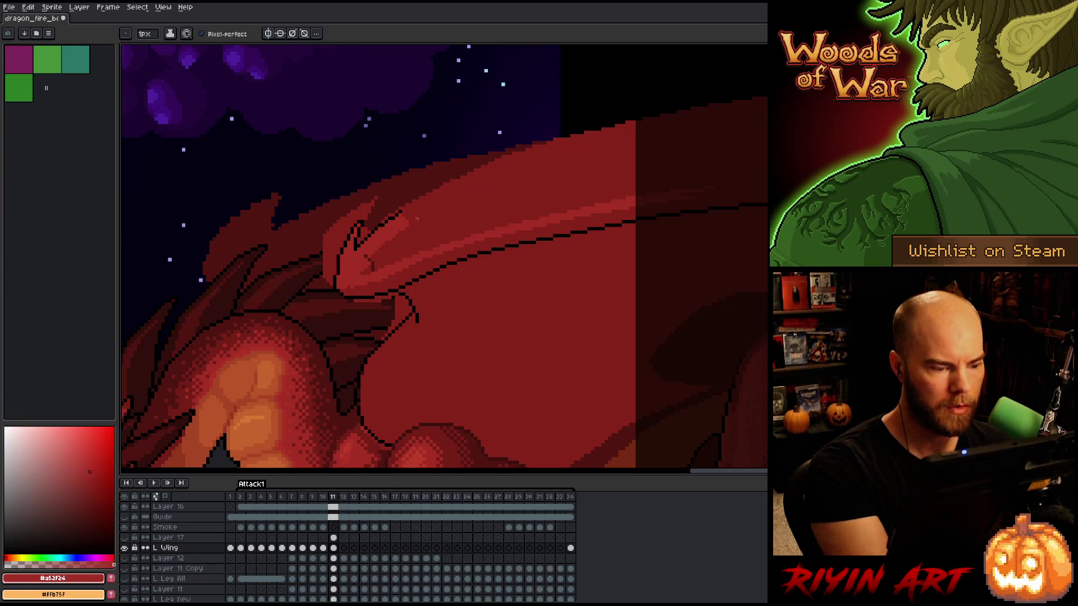
Draw a stepped black outline along the wing's top edge toward the upper right
{"action": "left_click", "coordinate": [401, 213], "text": "alt"}
{"action": "left_click_drag", "start_coordinate": [401, 213], "coordinate": [640, 121]}
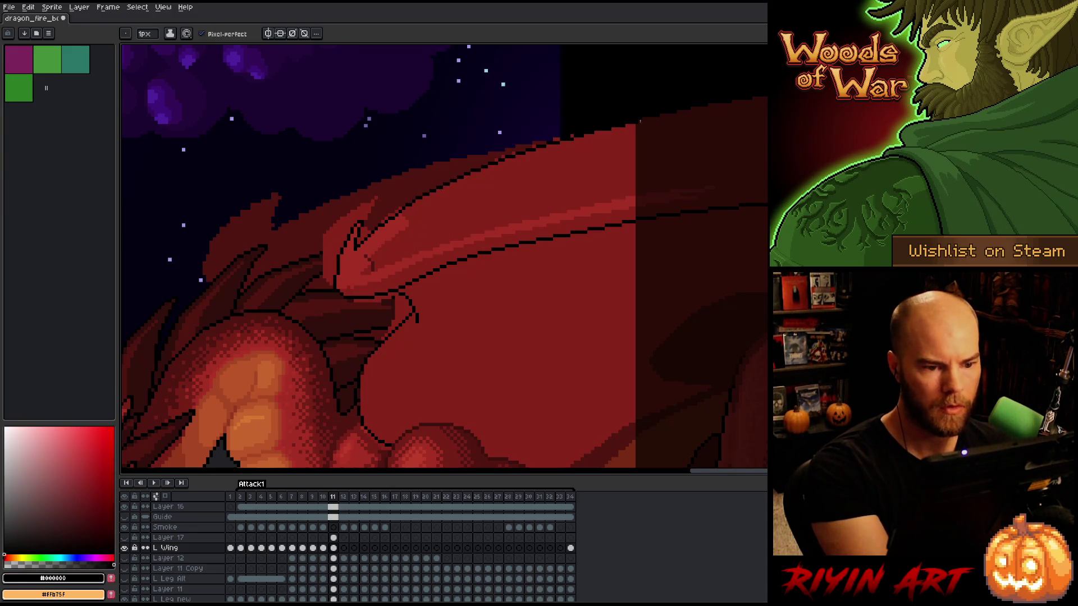
{"action": "key", "text": "ctrl+z"}
{"action": "mouse_move", "coordinate": [401, 213]}
{"action": "left_mouse_down"}
{"action": "mouse_move", "coordinate": [441, 188]}
{"action": "mouse_move", "coordinate": [403, 208]}
{"action": "left_mouse_up"}
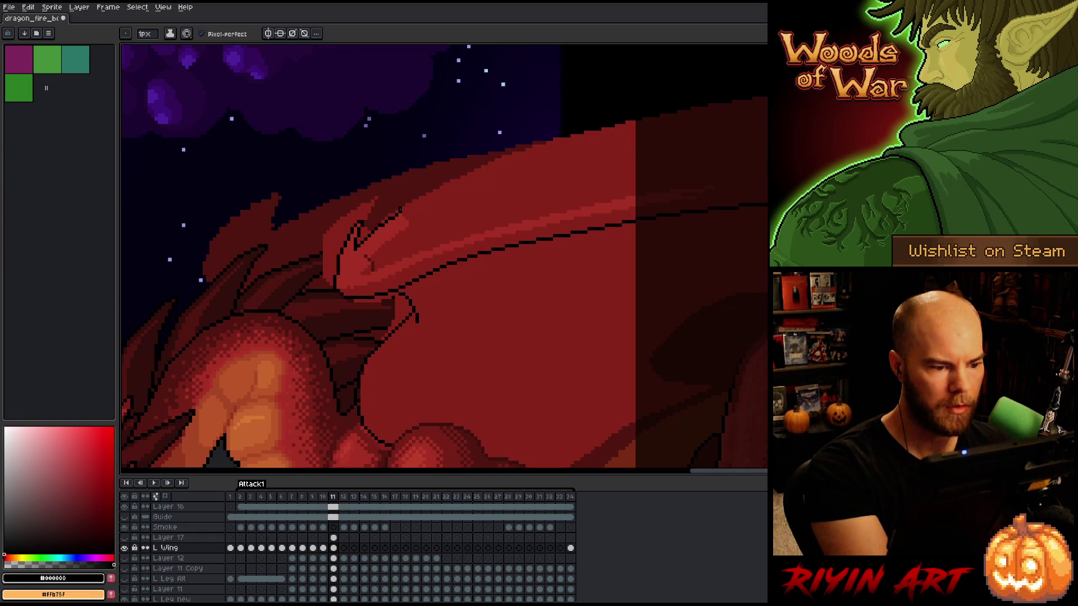
{"action": "mouse_move", "coordinate": [409, 204]}
{"action": "left_mouse_down"}
{"action": "mouse_move", "coordinate": [667, 118]}
{"action": "mouse_move", "coordinate": [764, 100]}
{"action": "left_mouse_up"}
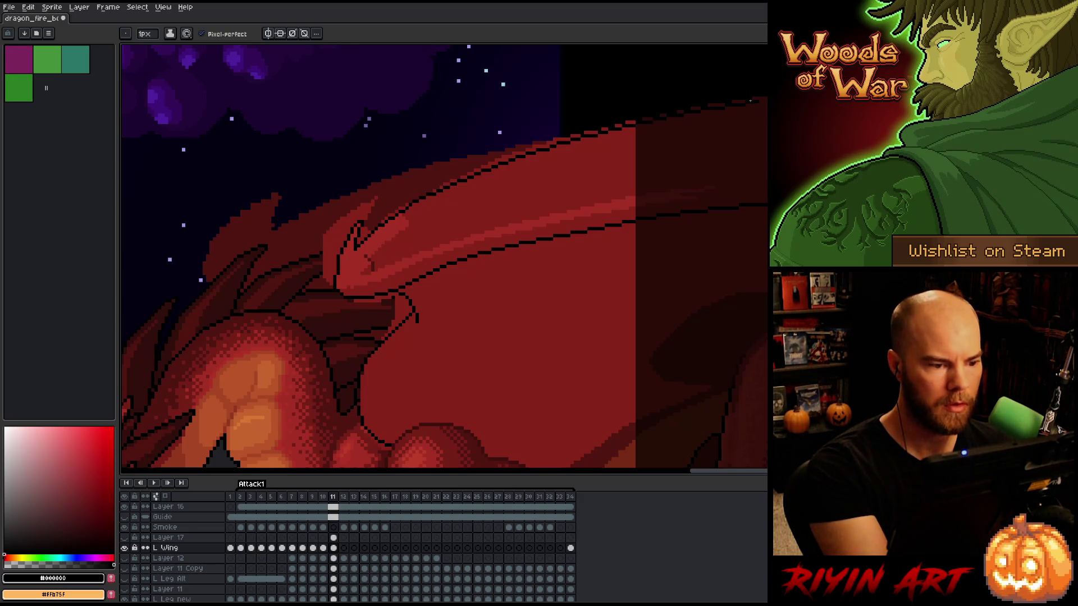
{"action": "key", "text": "ctrl+z"}
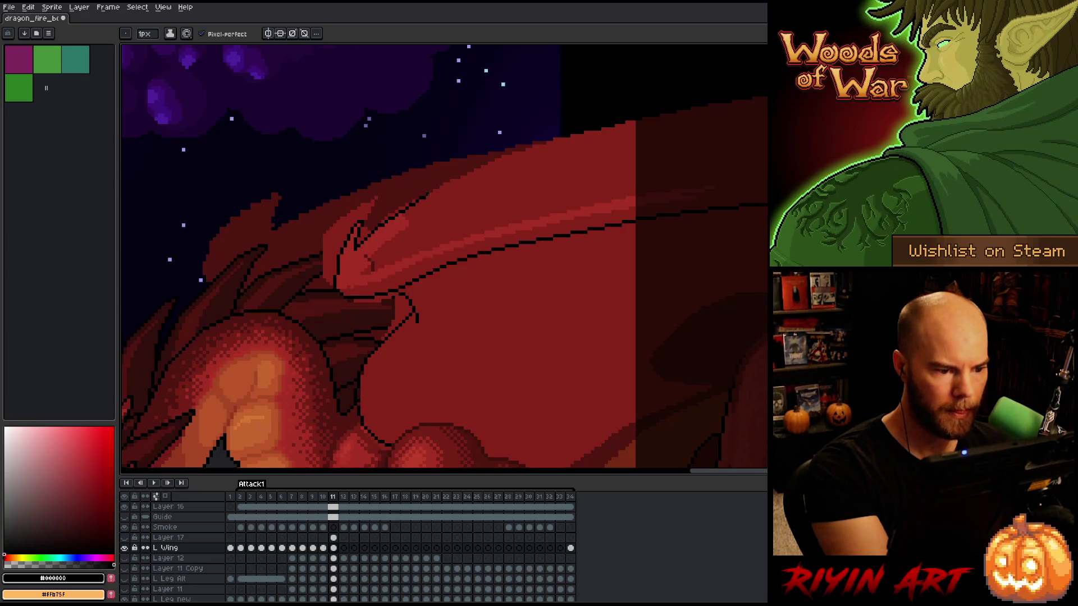
{"action": "left_click", "coordinate": [508, 155], "text": "shift"}
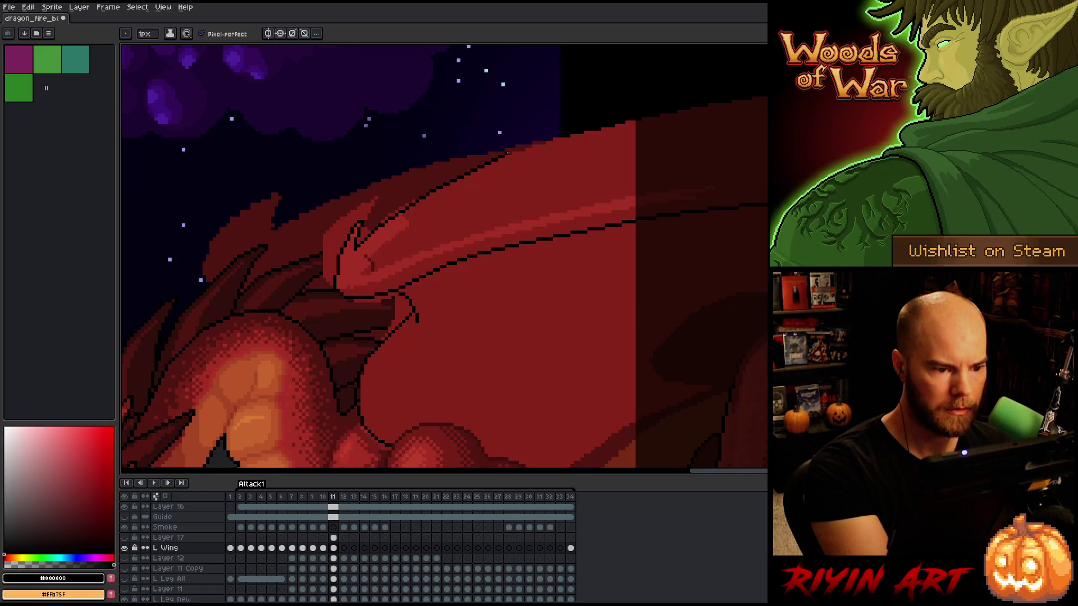
{"action": "left_click", "coordinate": [520, 151], "text": "shift"}
{"action": "left_click", "coordinate": [626, 122], "text": "shift"}
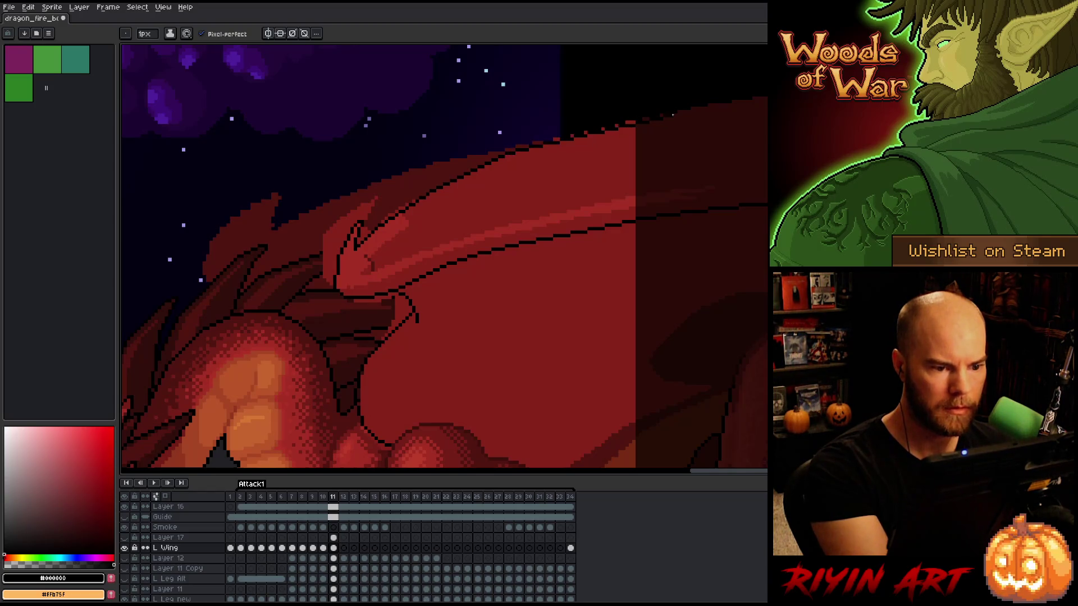
{"action": "key", "text": "ctrl+z"}
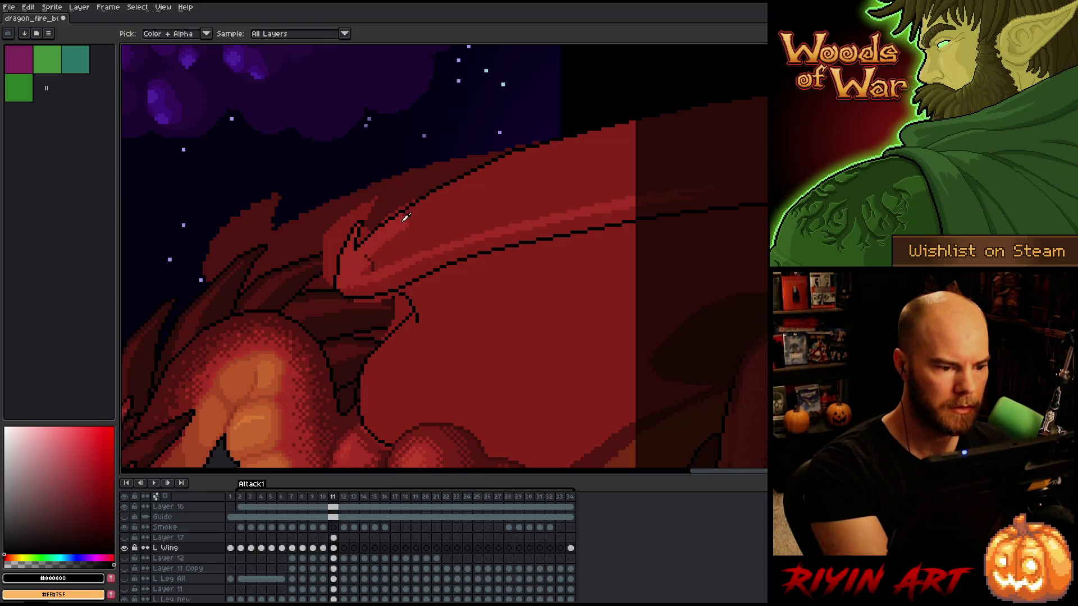
{"action": "left_click", "coordinate": [396, 234], "text": "alt"}
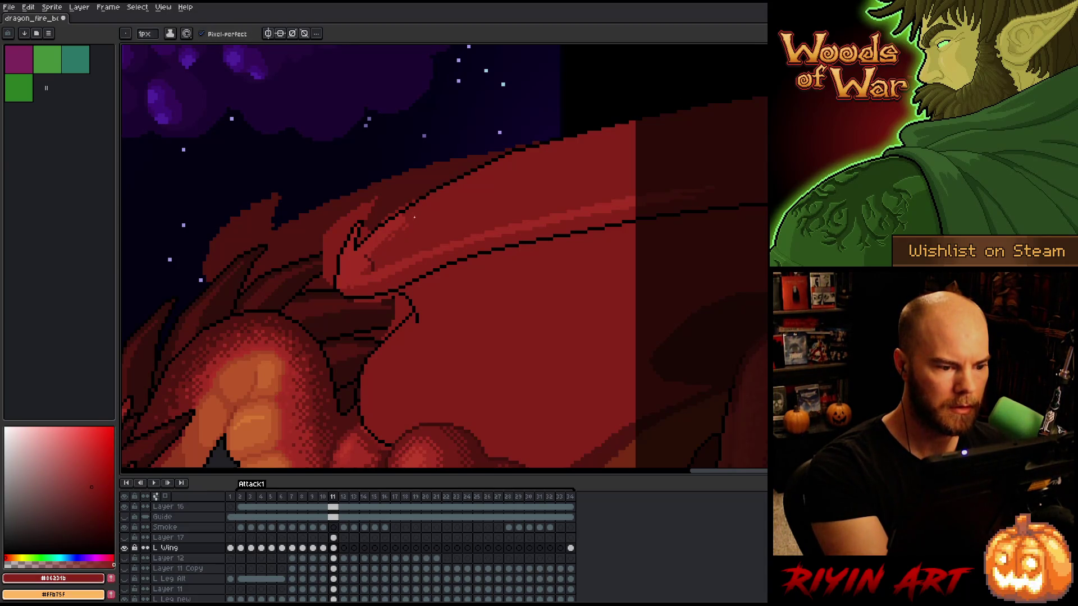
{"action": "key", "text": "alt"}
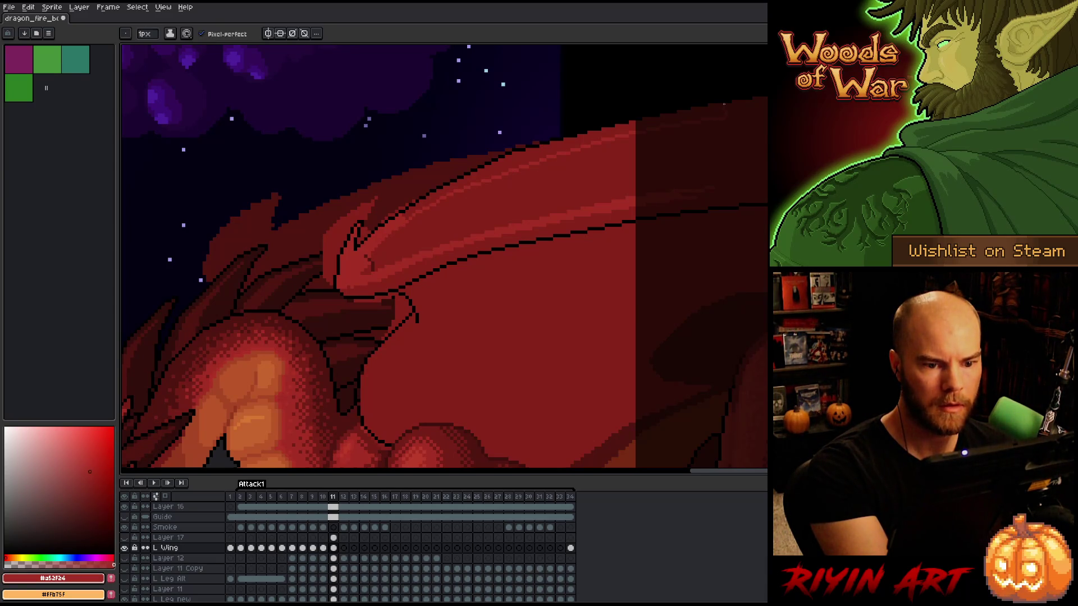
{"action": "key", "text": "ctrl"}
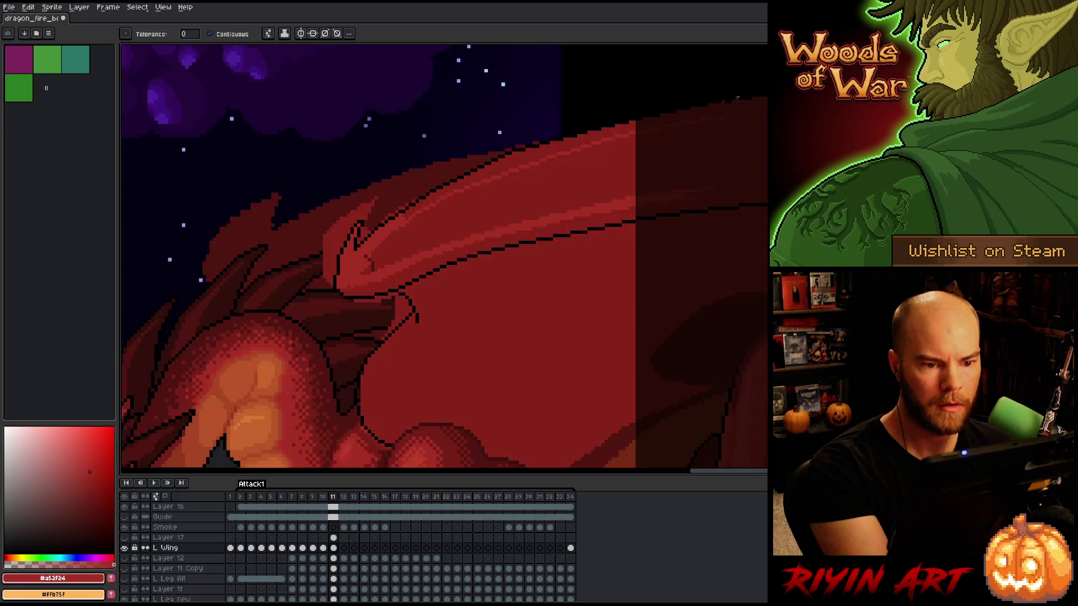
{"action": "key", "text": "g"}
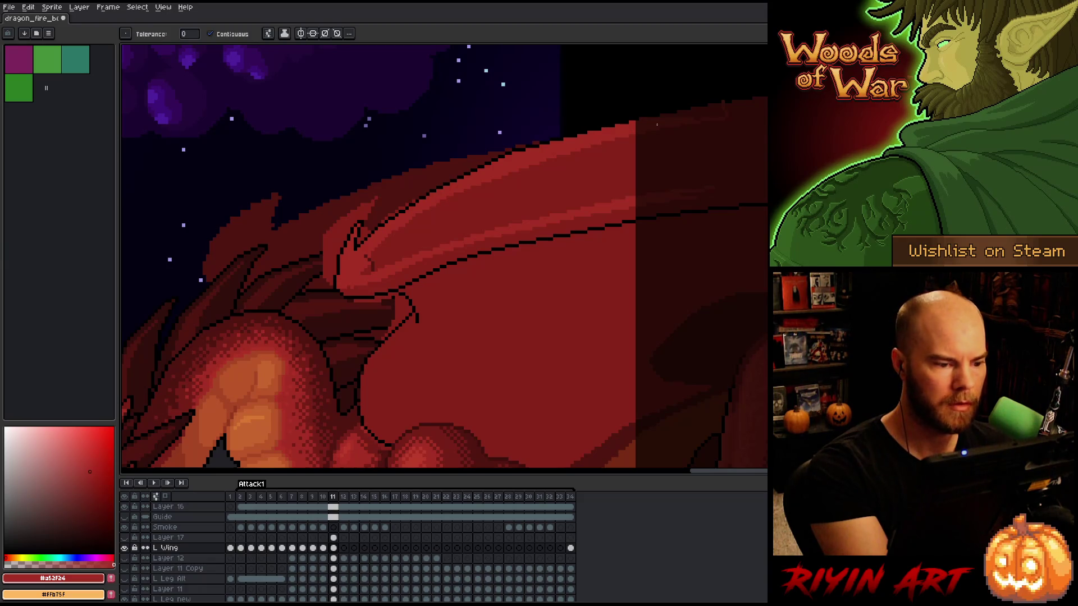
{"action": "left_click", "coordinate": [730, 99], "text": "alt"}
{"action": "key", "text": "b"}
{"action": "left_click", "coordinate": [571, 132], "text": "alt"}
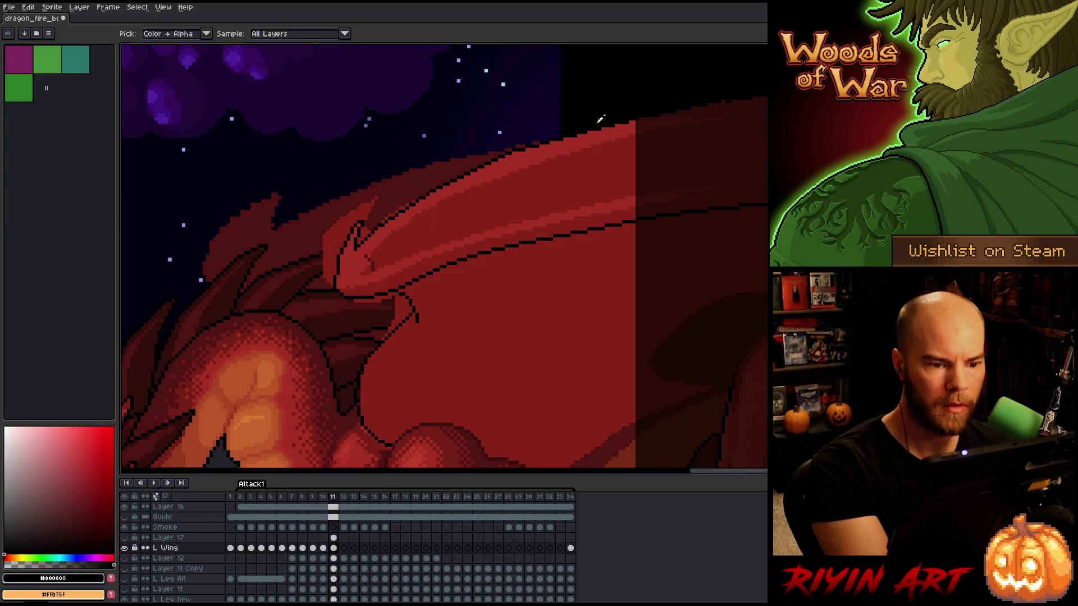
{"action": "left_click", "coordinate": [721, 114], "text": "alt"}
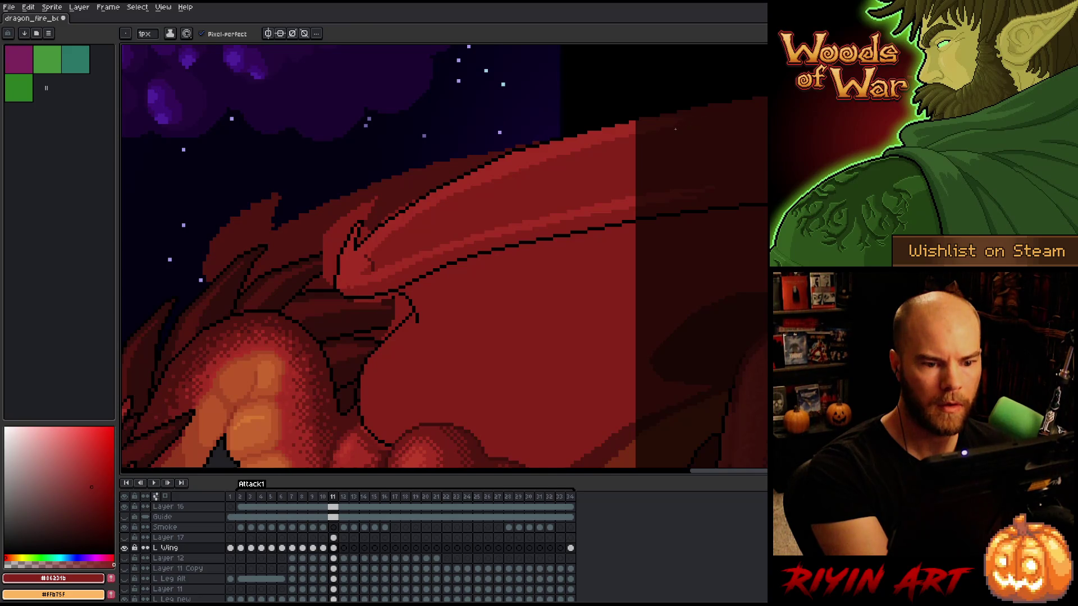
{"action": "left_click", "coordinate": [699, 181], "text": "alt"}
{"action": "left_click", "coordinate": [599, 203], "text": "alt"}
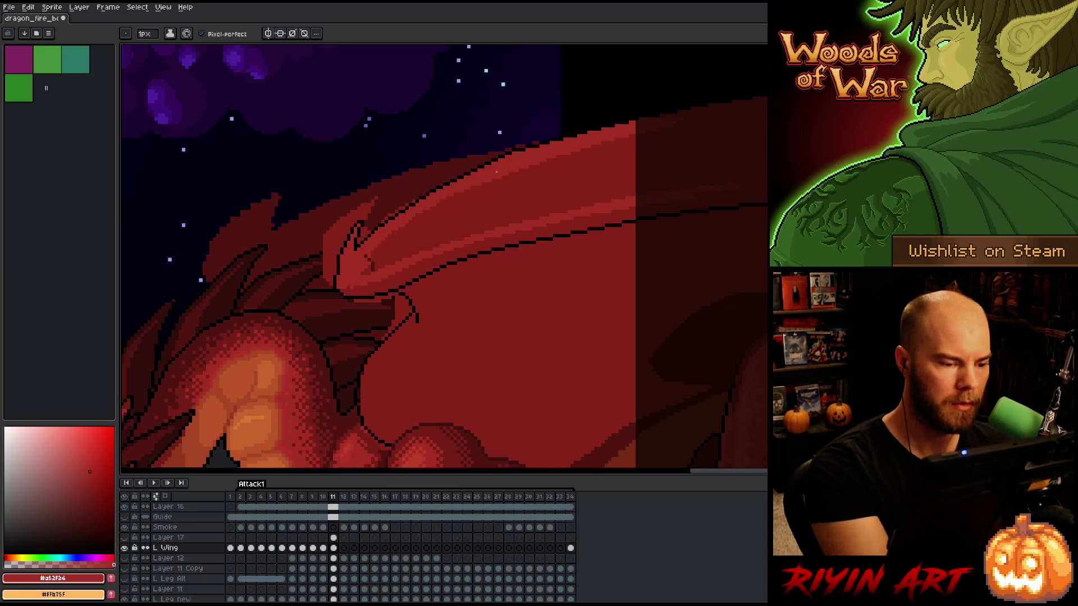
{"action": "scroll", "coordinate": [475, 298], "scroll_direction": "down", "scroll_amount": 3}
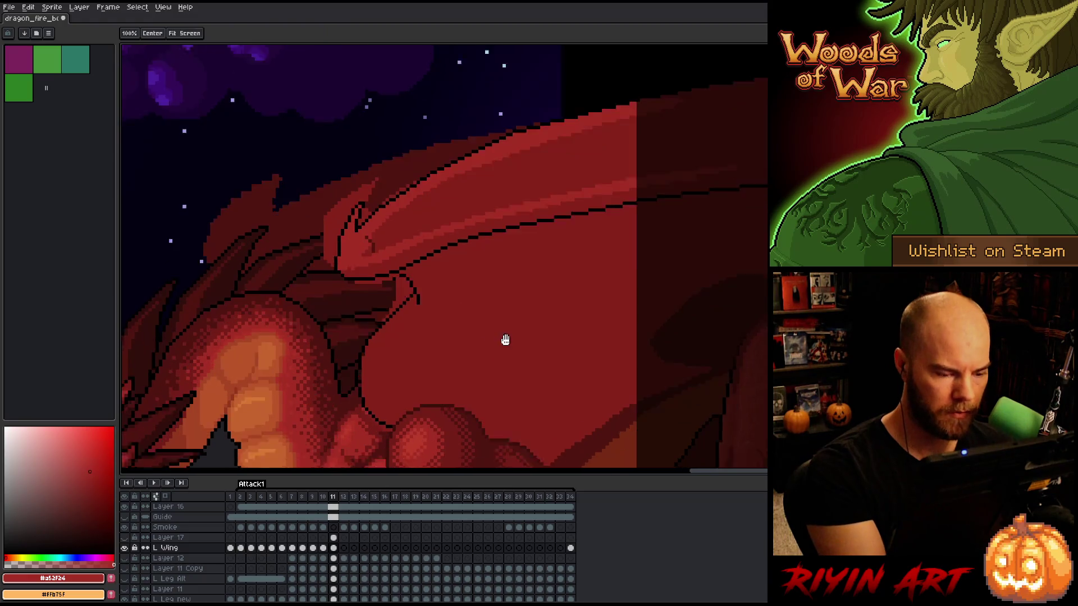
Lasso the black wing line and replace its colour with dark red #501612
{"action": "left_click", "coordinate": [415, 248], "text": "alt"}
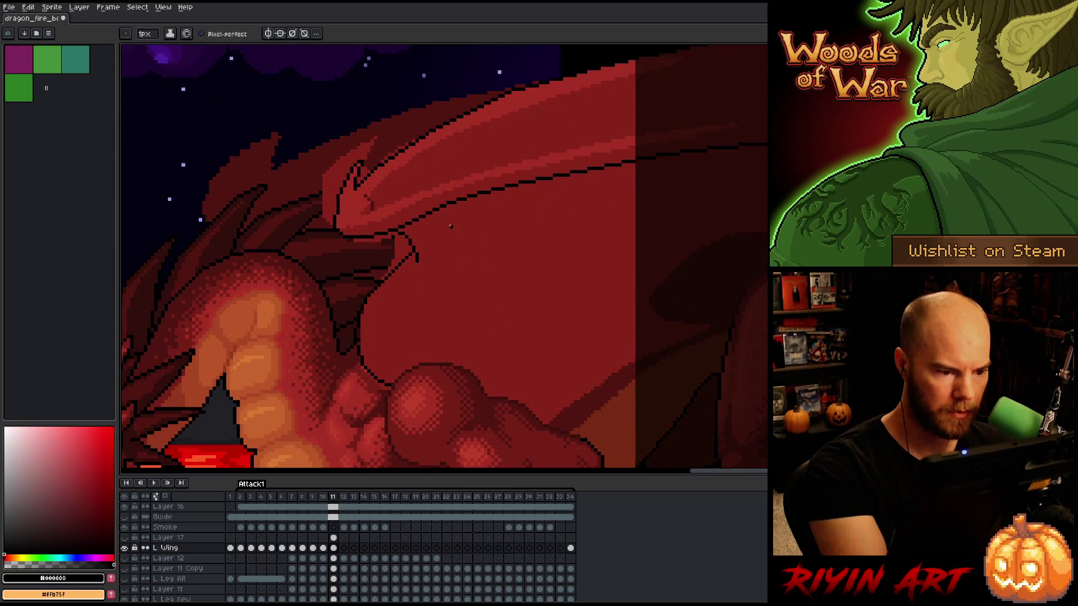
{"action": "key", "text": "q"}
{"action": "mouse_move", "coordinate": [411, 226]}
{"action": "left_mouse_down"}
{"action": "mouse_move", "coordinate": [389, 225]}
{"action": "mouse_move", "coordinate": [645, 156]}
{"action": "mouse_move", "coordinate": [767, 137]}
{"action": "mouse_move", "coordinate": [767, 168]}
{"action": "left_mouse_up"}
{"action": "mouse_move", "coordinate": [538, 278]}
{"action": "left_mouse_down"}
{"action": "mouse_move", "coordinate": [662, 132]}
{"action": "mouse_move", "coordinate": [398, 212]}
{"action": "mouse_move", "coordinate": [396, 226]}
{"action": "left_mouse_up"}
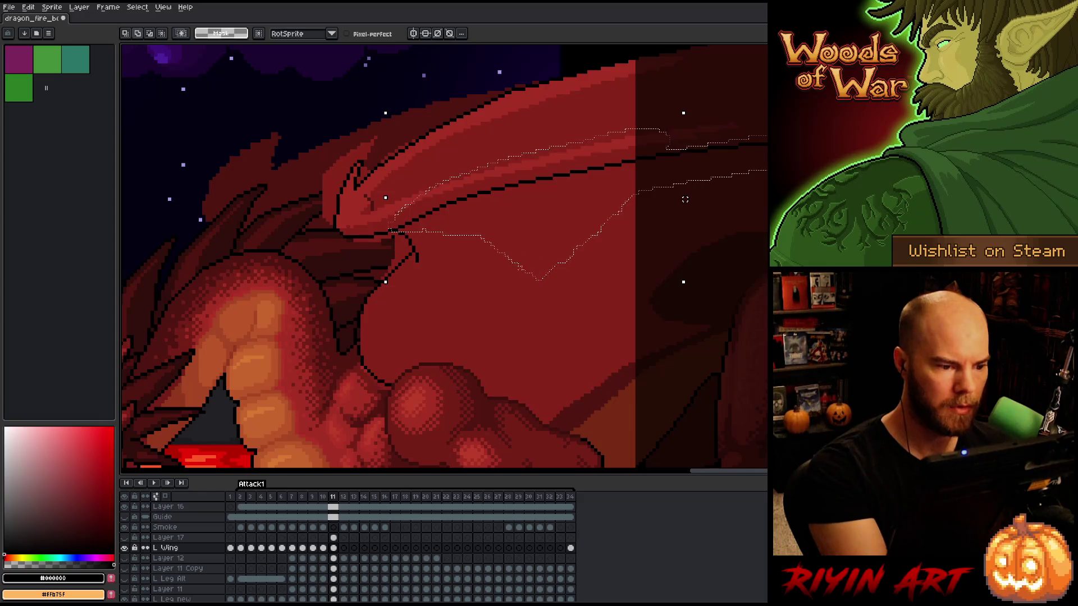
{"action": "key", "text": "shift+r"}
{"action": "left_click_drag", "start_coordinate": [552, 120], "coordinate": [378, 202]}
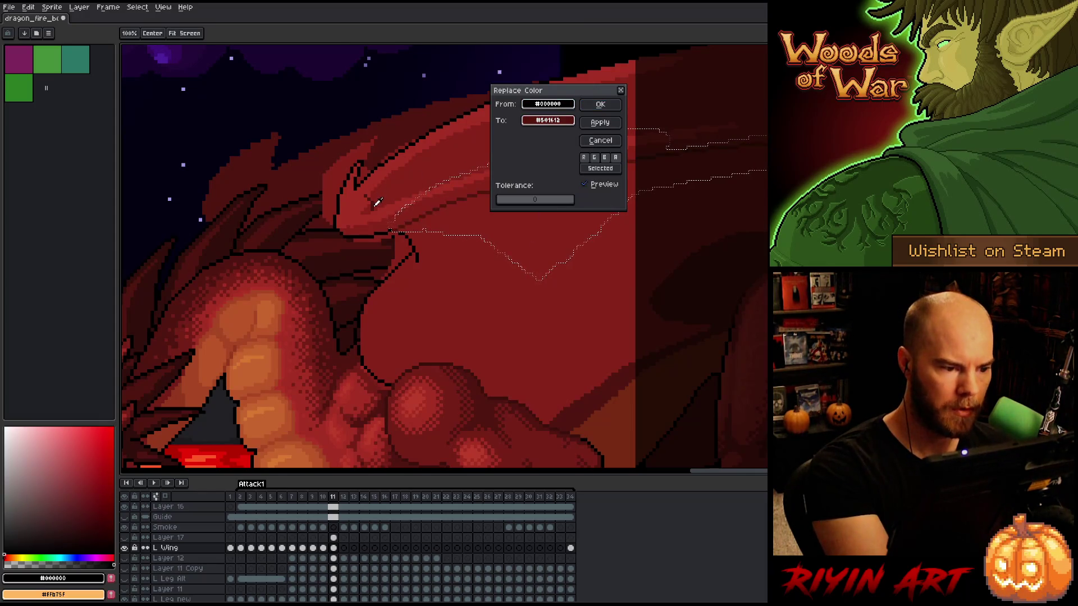
{"action": "left_click", "coordinate": [600, 104]}
{"action": "key", "text": "ctrl+d"}
Return to the Pencil and sample the wing reds #86231b and #501612
{"action": "key", "text": "b"}
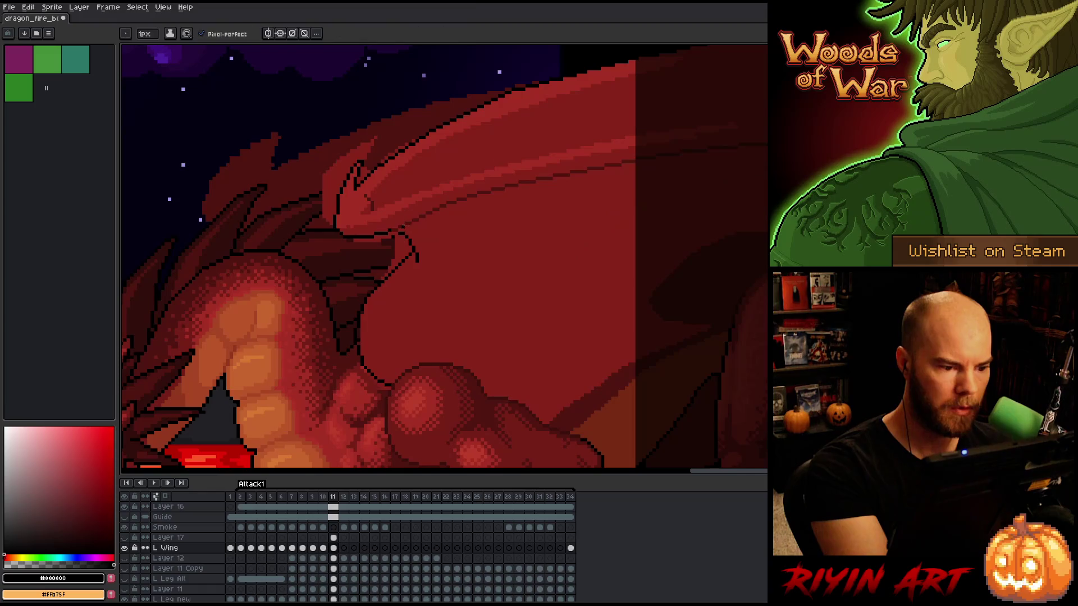
{"action": "left_click", "coordinate": [393, 231], "text": "alt"}
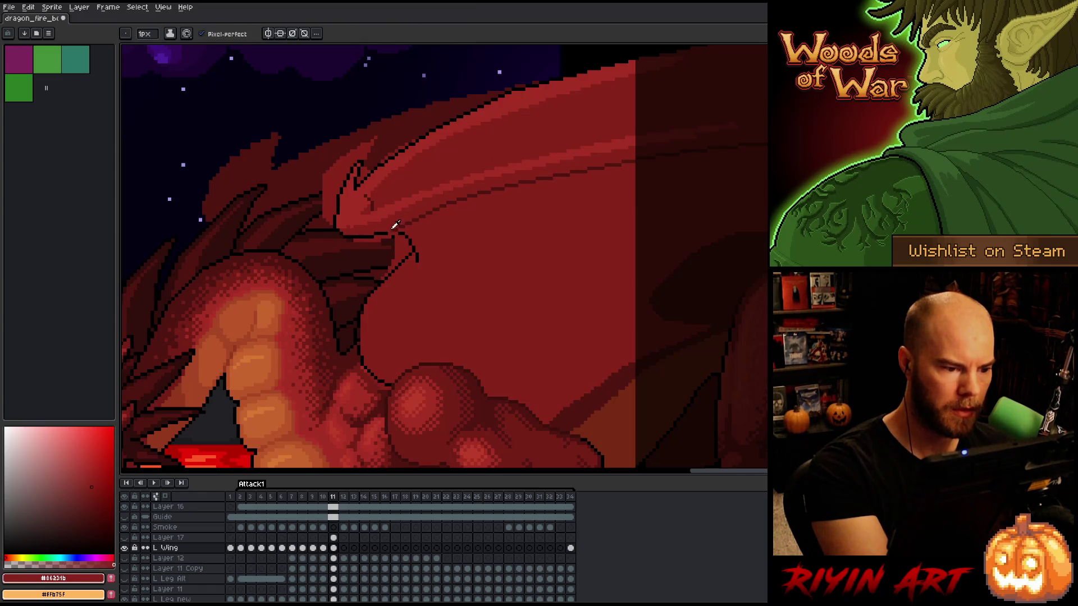
{"action": "left_click", "coordinate": [397, 226], "text": "alt"}
{"action": "left_click", "coordinate": [405, 222], "text": "alt"}
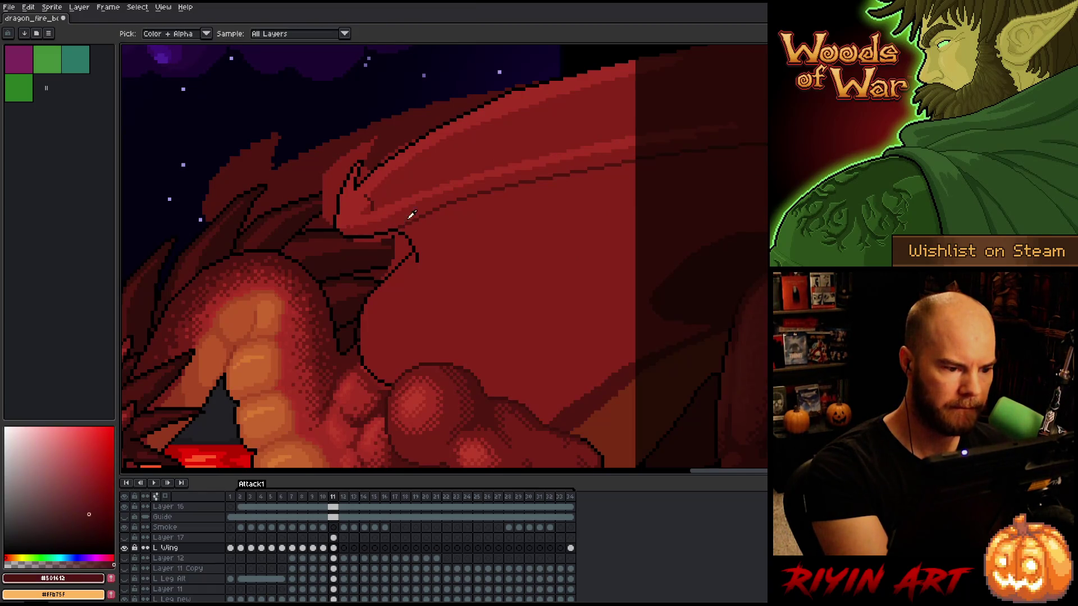
Draw a dark-red #501612 fold line curving down the wing, comparing against frame 10
{"action": "mouse_move", "coordinate": [427, 230]}
{"action": "left_mouse_down"}
{"action": "mouse_move", "coordinate": [447, 275]}
{"action": "mouse_move", "coordinate": [422, 286]}
{"action": "mouse_move", "coordinate": [454, 348]}
{"action": "left_mouse_up"}
{"action": "key", "text": "ctrl+z"}
{"action": "left_click_drag", "start_coordinate": [444, 286], "coordinate": [440, 360]}
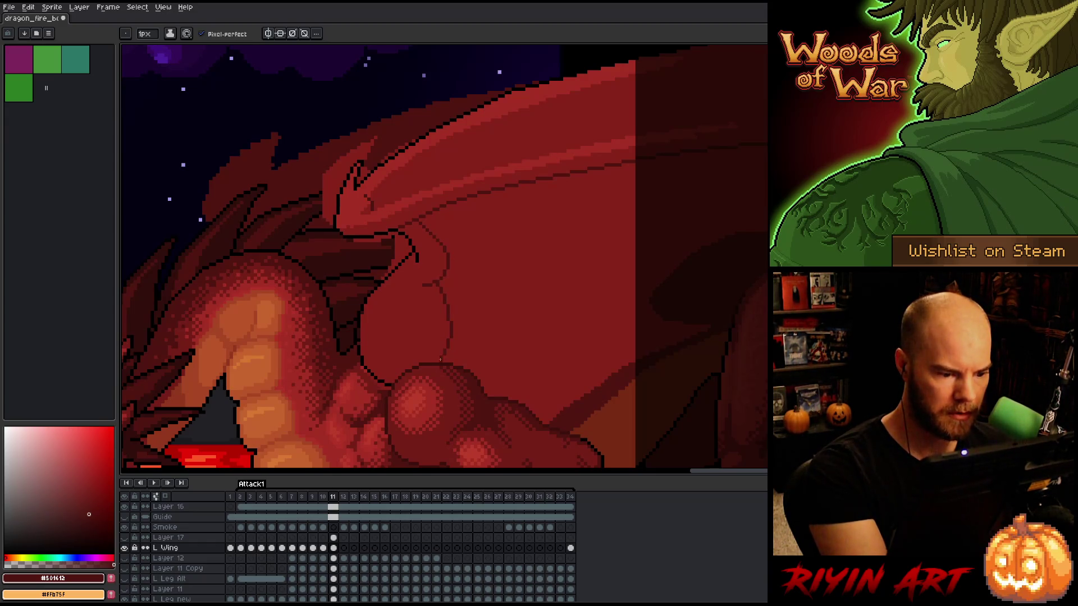
{"action": "key", "text": "Left"}
{"action": "key", "text": "Right"}
{"action": "key", "text": "Left"}
{"action": "key", "text": "Right"}
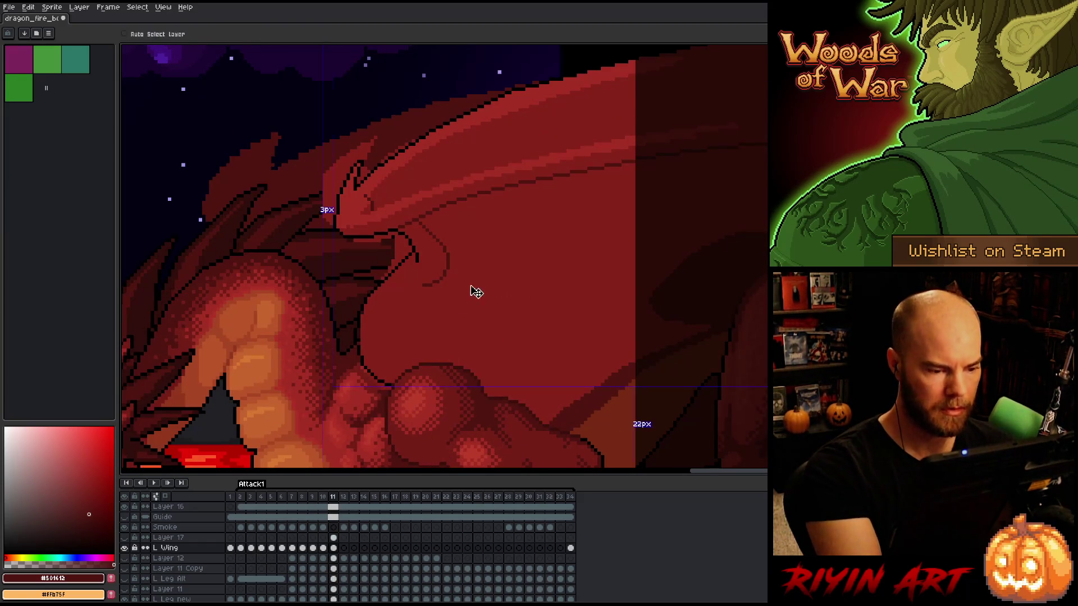
{"action": "left_click_drag", "start_coordinate": [444, 284], "coordinate": [489, 385]}
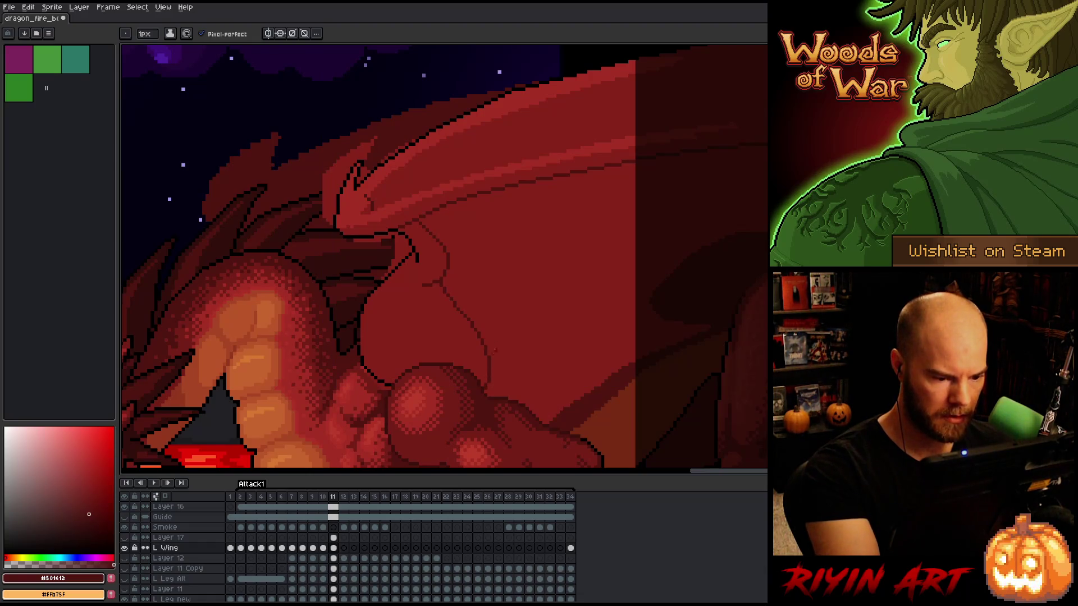
{"action": "key", "text": "Left"}
{"action": "key", "text": "Right"}
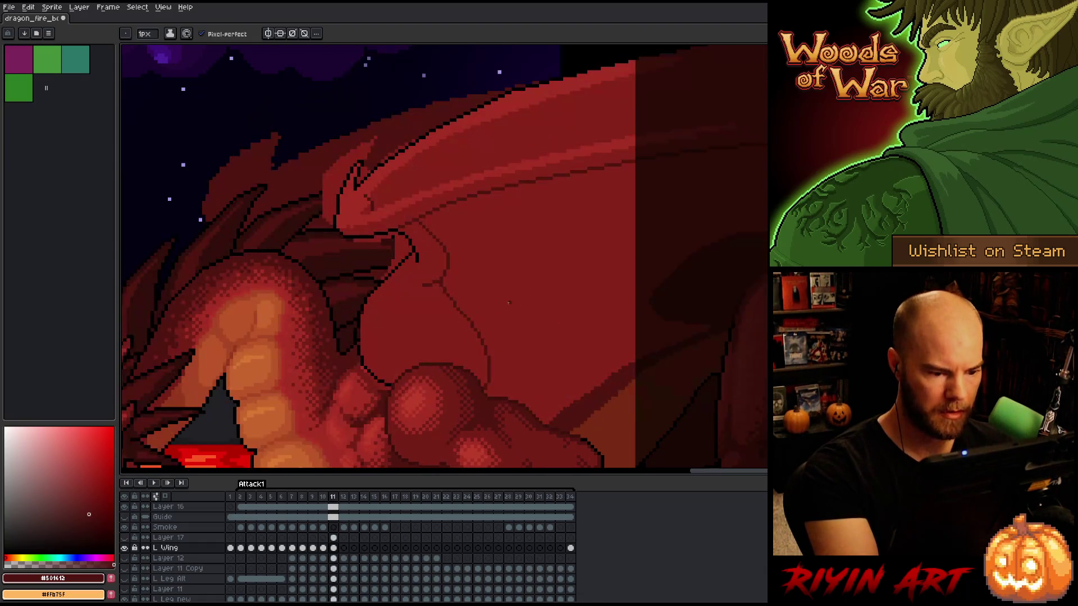
{"action": "left_click_drag", "start_coordinate": [443, 281], "coordinate": [506, 360]}
{"action": "key", "text": "ctrl+z"}
{"action": "mouse_move", "coordinate": [443, 288]}
{"action": "left_mouse_down"}
{"action": "mouse_move", "coordinate": [464, 310]}
{"action": "mouse_move", "coordinate": [481, 381]}
{"action": "left_mouse_up"}
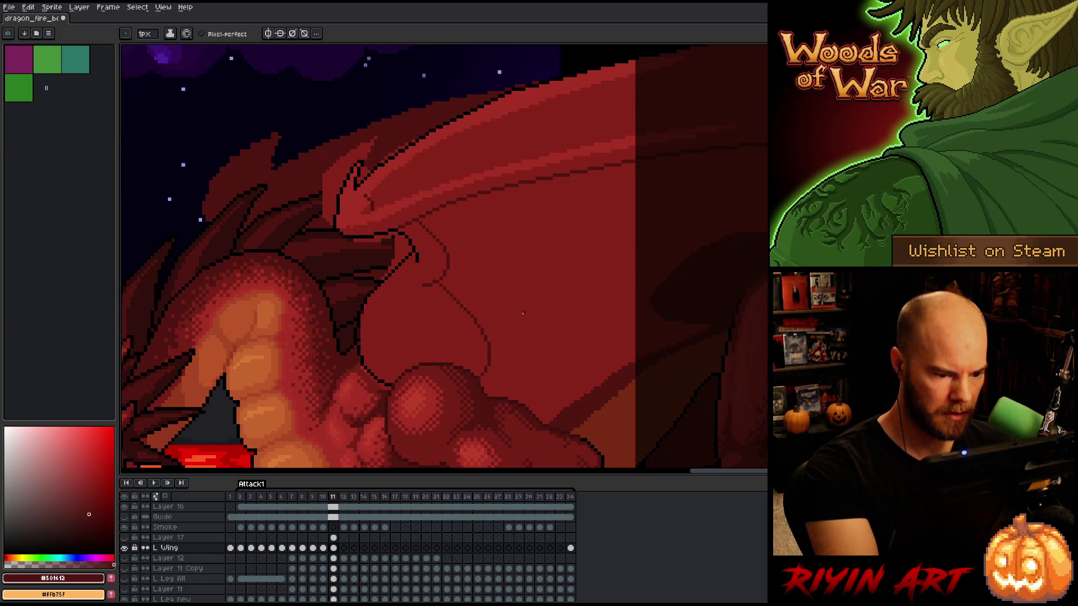
{"action": "key", "text": "Left"}
{"action": "key", "text": "Right"}
{"action": "key", "text": "Left"}
{"action": "key", "text": "Right"}
{"action": "key", "text": "Left"}
{"action": "key", "text": "Right"}
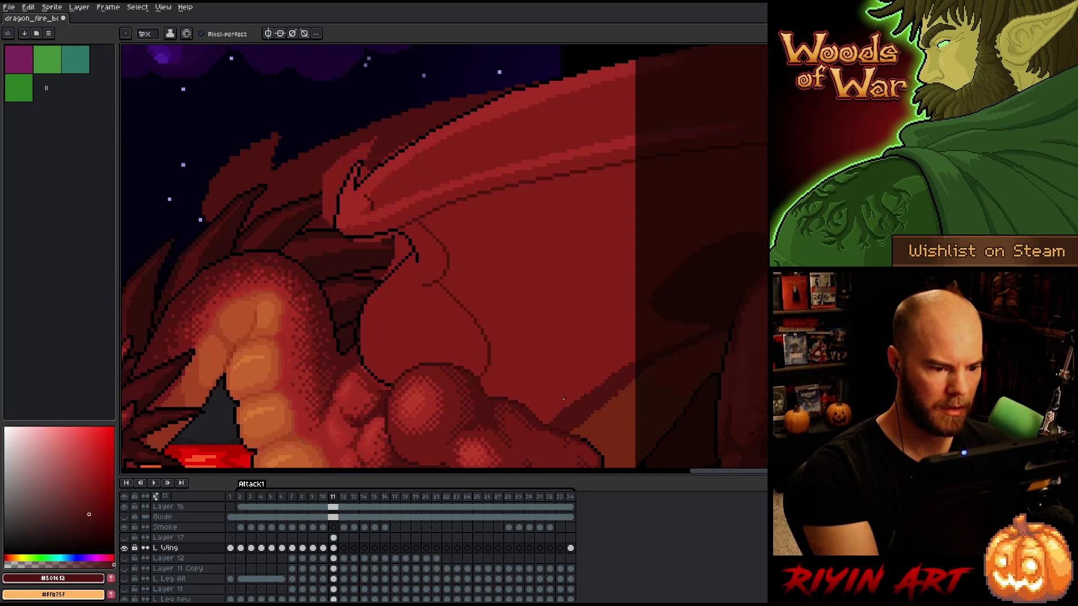
Redraw the membrane line further down toward the shoulder and sample reds #86231b and #761f18
{"action": "key", "text": "ctrl+z"}
{"action": "left_click_drag", "start_coordinate": [442, 280], "coordinate": [490, 382]}
{"action": "key", "text": "ctrl+z"}
{"action": "mouse_move", "coordinate": [430, 285]}
{"action": "left_mouse_down"}
{"action": "mouse_move", "coordinate": [496, 369]}
{"action": "mouse_move", "coordinate": [488, 386]}
{"action": "left_mouse_up"}
{"action": "key", "text": "Left"}
{"action": "key", "text": "Right"}
{"action": "key", "text": "Left"}
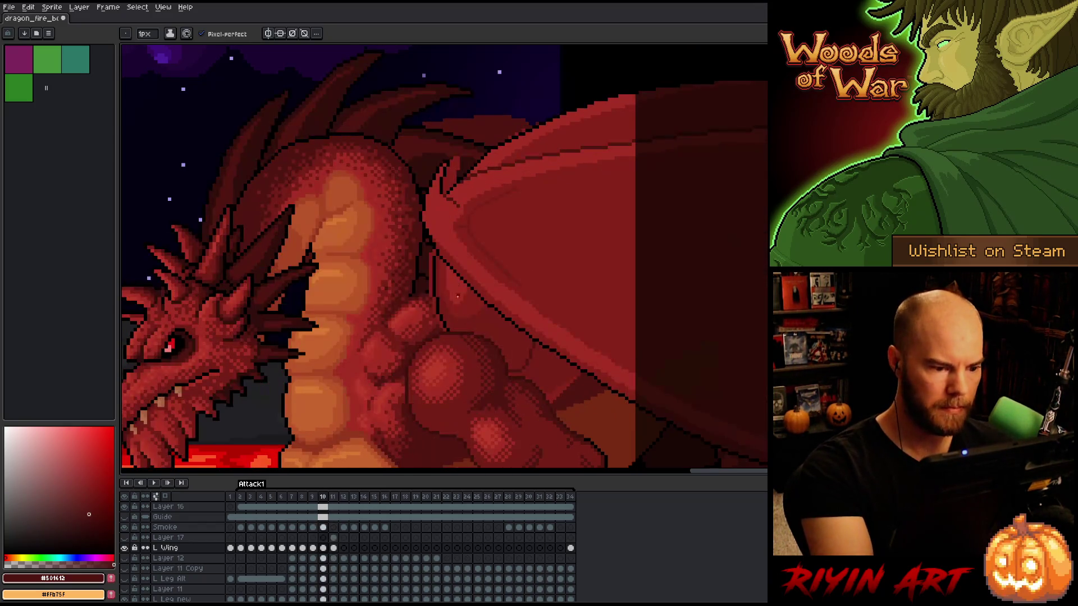
{"action": "left_click", "coordinate": [461, 304], "text": "alt"}
{"action": "key", "text": "Right"}
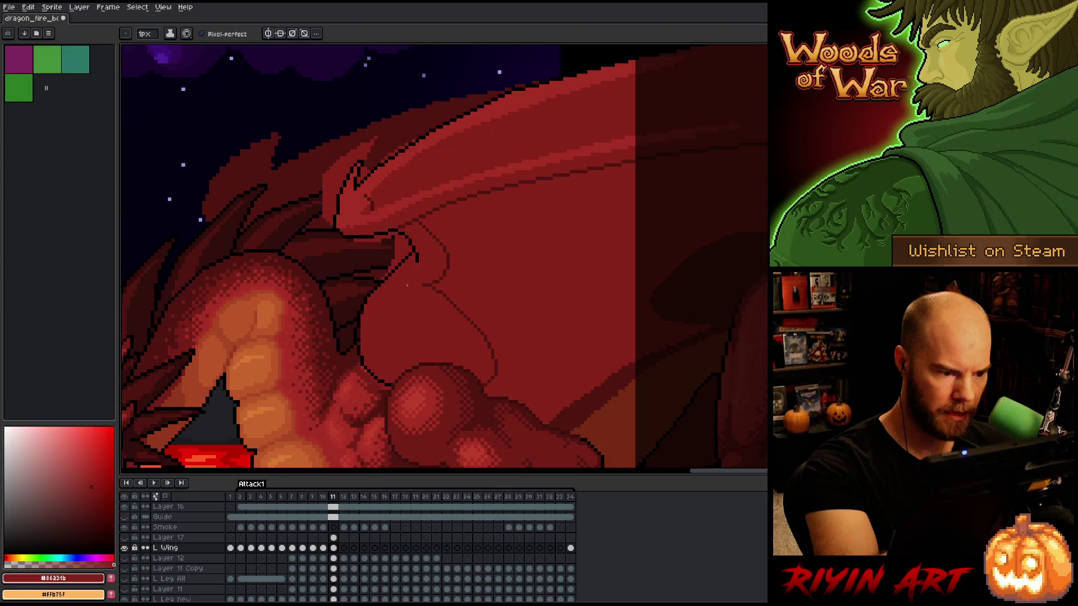
{"action": "key", "text": "Left"}
{"action": "left_click", "coordinate": [458, 295], "text": "alt"}
{"action": "key", "text": "Right"}
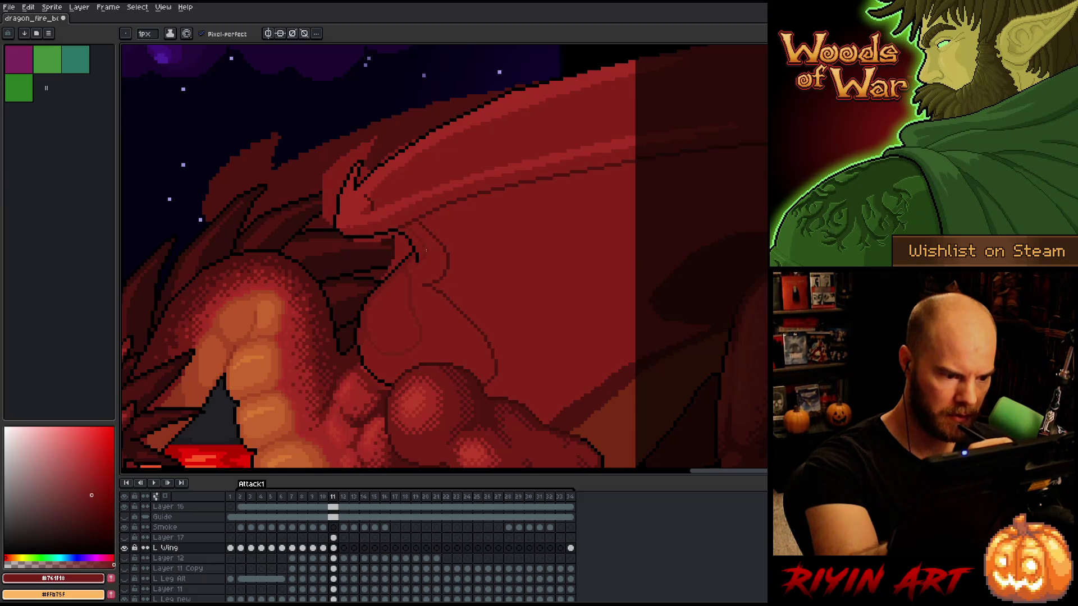
{"action": "key", "text": "g"}
{"action": "left_click", "coordinate": [436, 259]}
{"action": "key", "text": "ctrl+z"}
{"action": "key", "text": "b"}
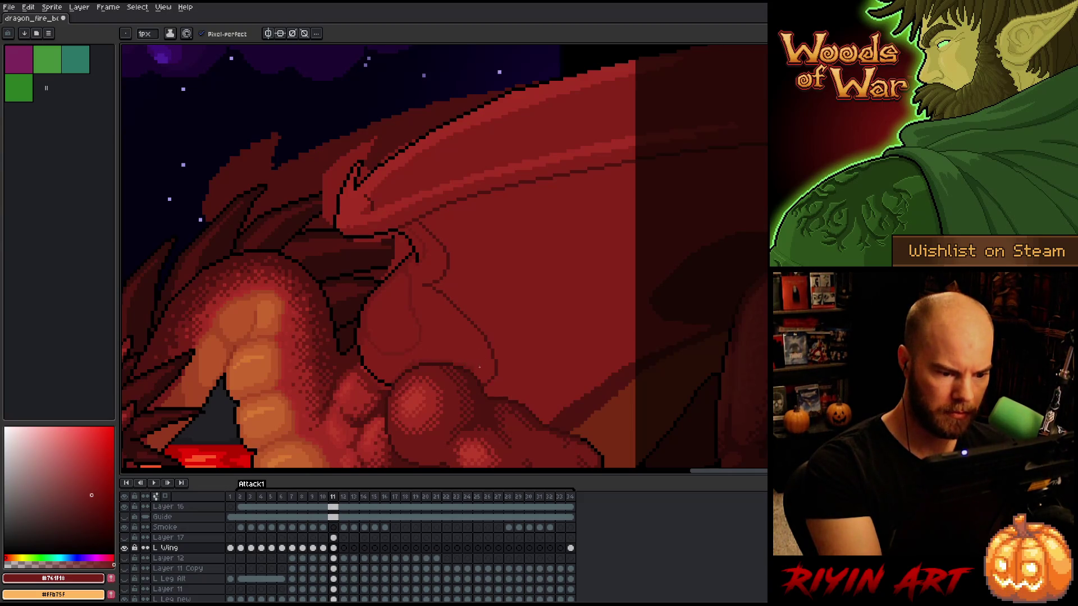
{"action": "key", "text": "g"}
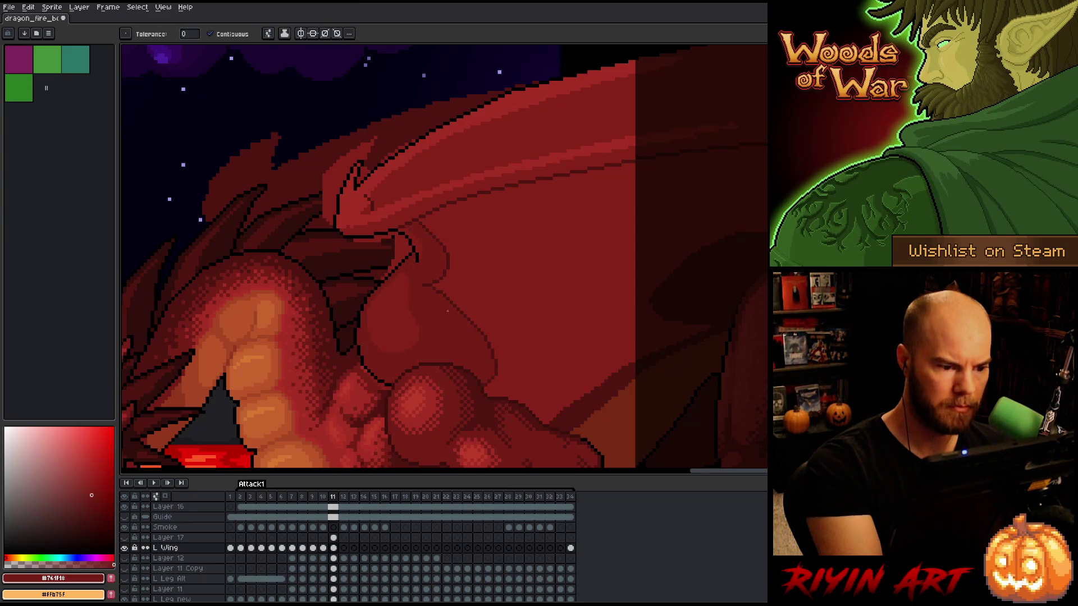
{"action": "key", "text": "comma"}
{"action": "key", "text": "b"}
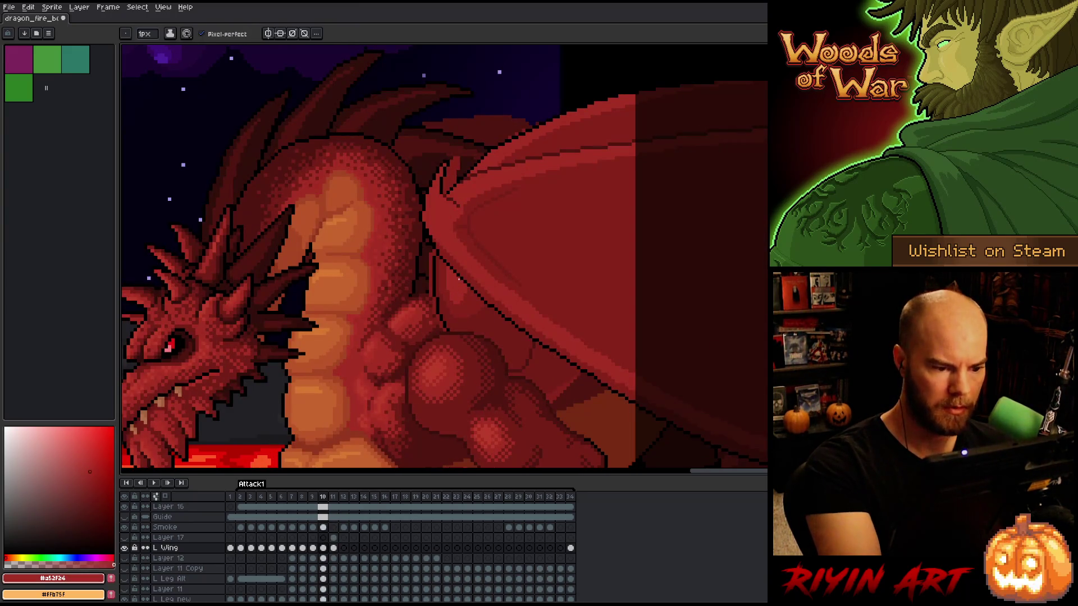
Outline a rounded shape on the wing behind the shoulder and bucket-fill it bright red
{"action": "key", "text": "period"}
{"action": "mouse_move", "coordinate": [396, 293]}
{"action": "left_mouse_down"}
{"action": "mouse_move", "coordinate": [393, 334]}
{"action": "mouse_move", "coordinate": [381, 303]}
{"action": "left_mouse_up"}
{"action": "key", "text": "g"}
{"action": "left_click", "coordinate": [393, 311]}
{"action": "key", "text": "b"}
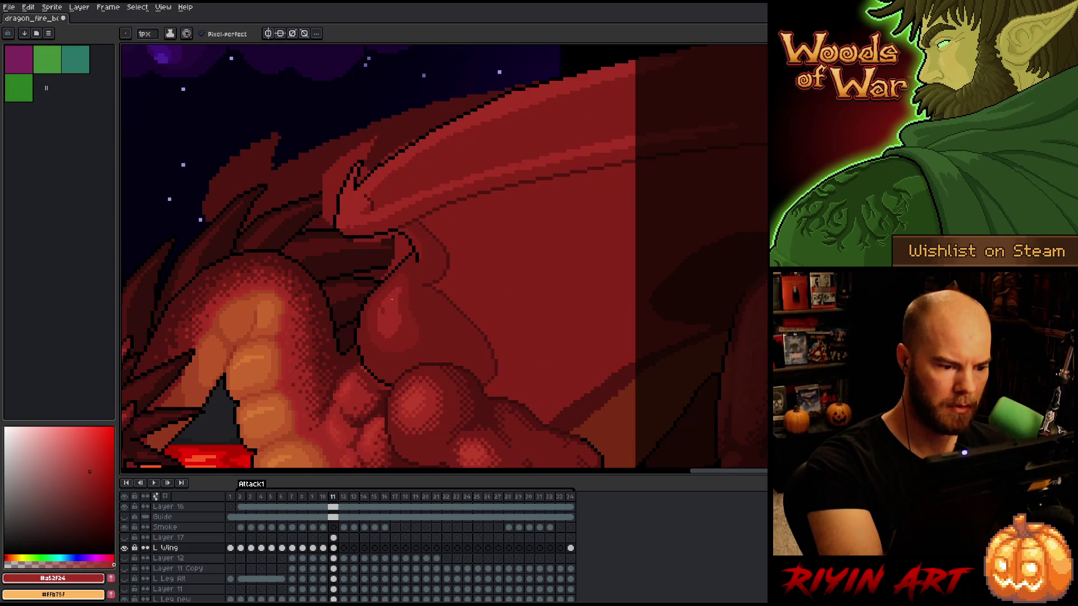
Sample red #761f18, make Left Wing the active layer and step back to frame 9
{"action": "left_click_drag", "start_coordinate": [590, 269], "coordinate": [581, 222]}
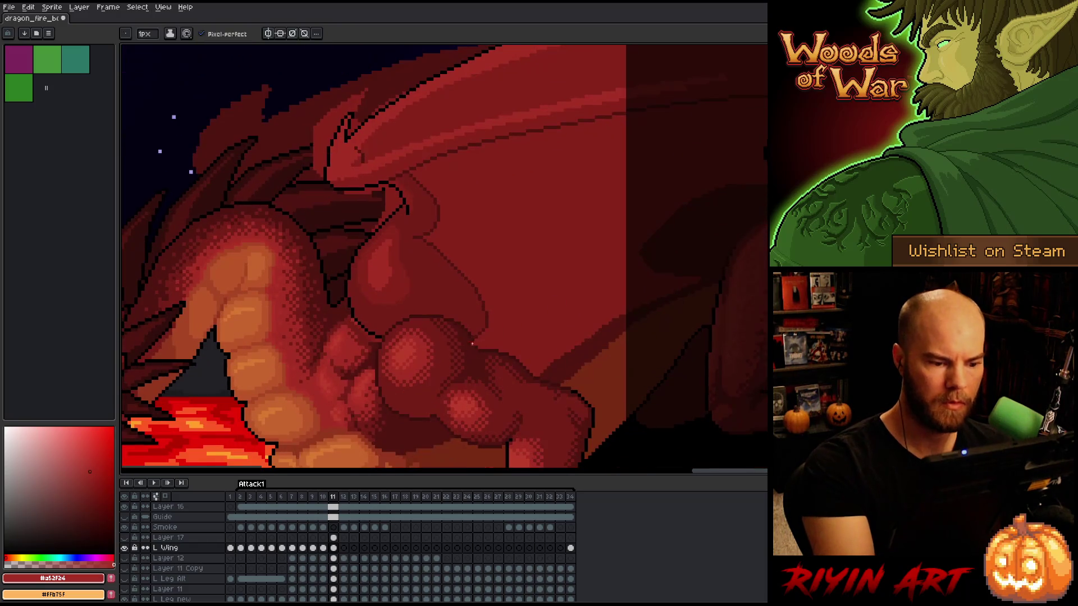
{"action": "left_click", "coordinate": [452, 288], "text": "alt"}
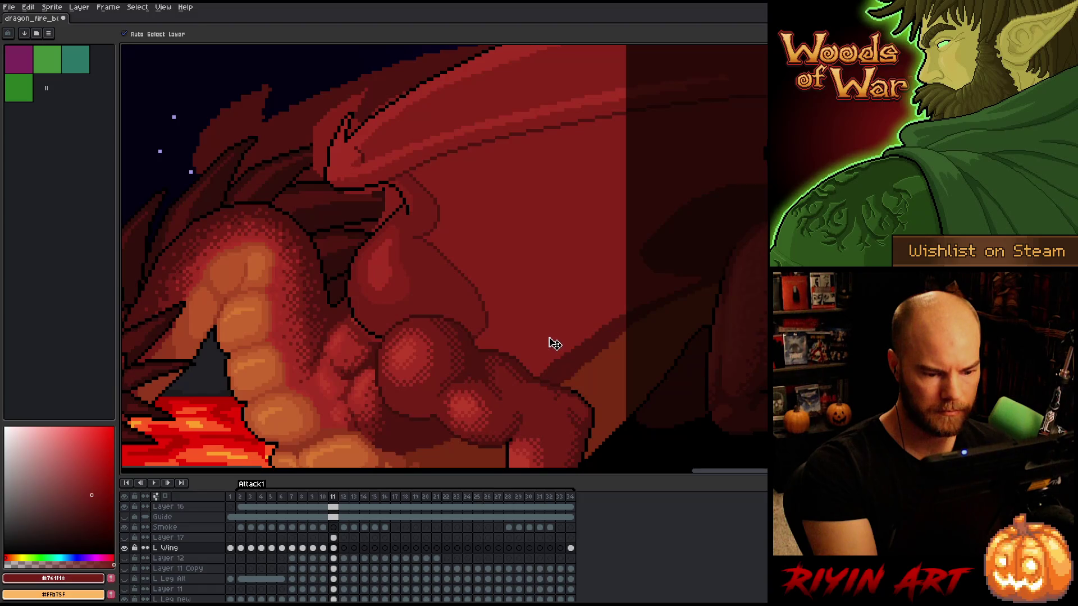
{"action": "left_click", "coordinate": [553, 344], "text": "ctrl"}
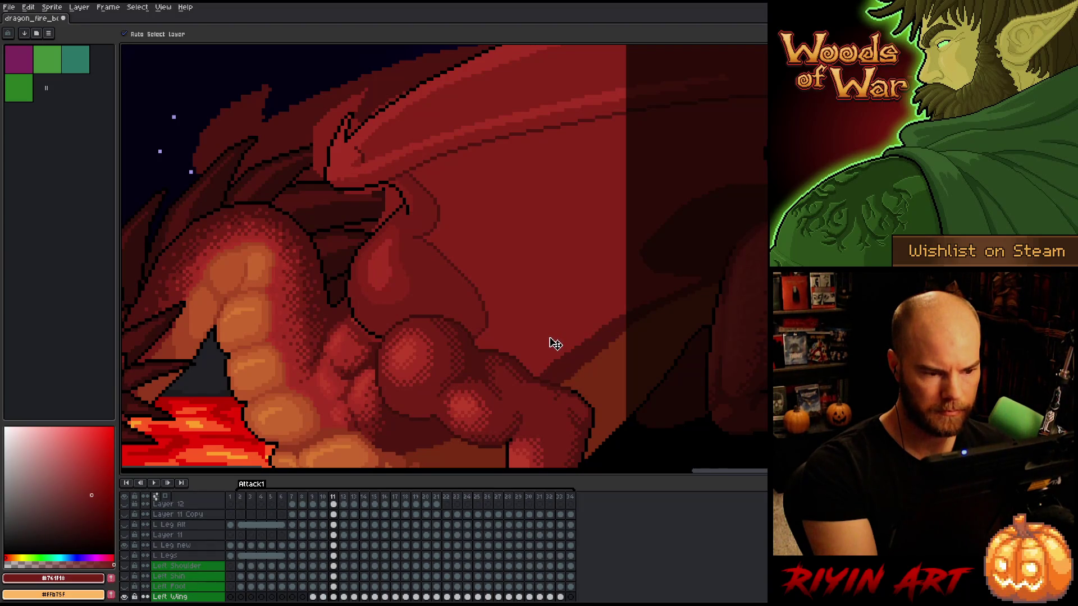
{"action": "key", "text": "Left"}
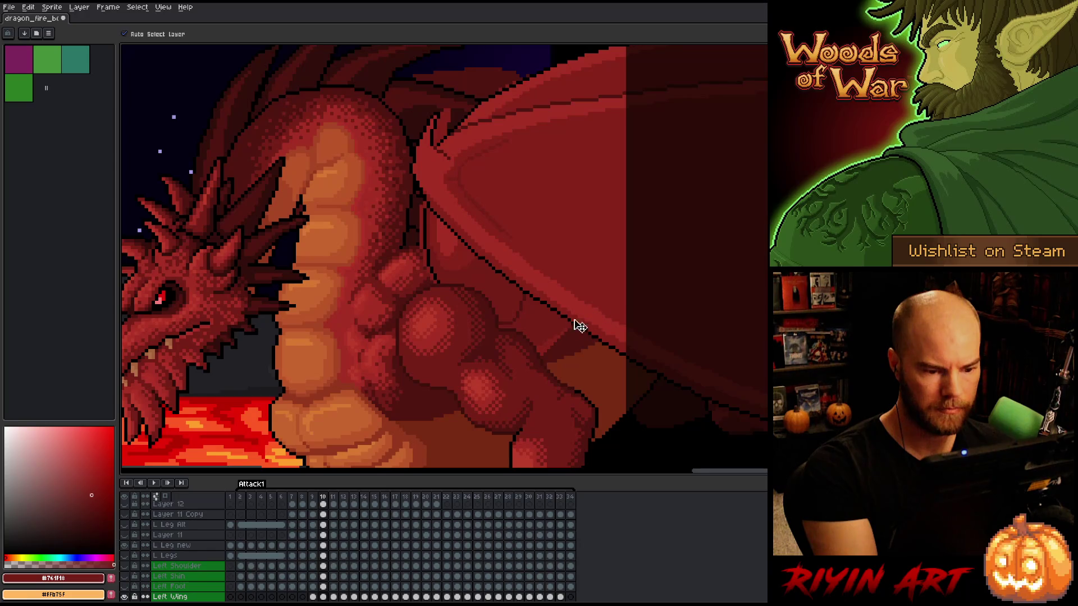
{"action": "key", "text": "w"}
{"action": "key", "text": "Left"}
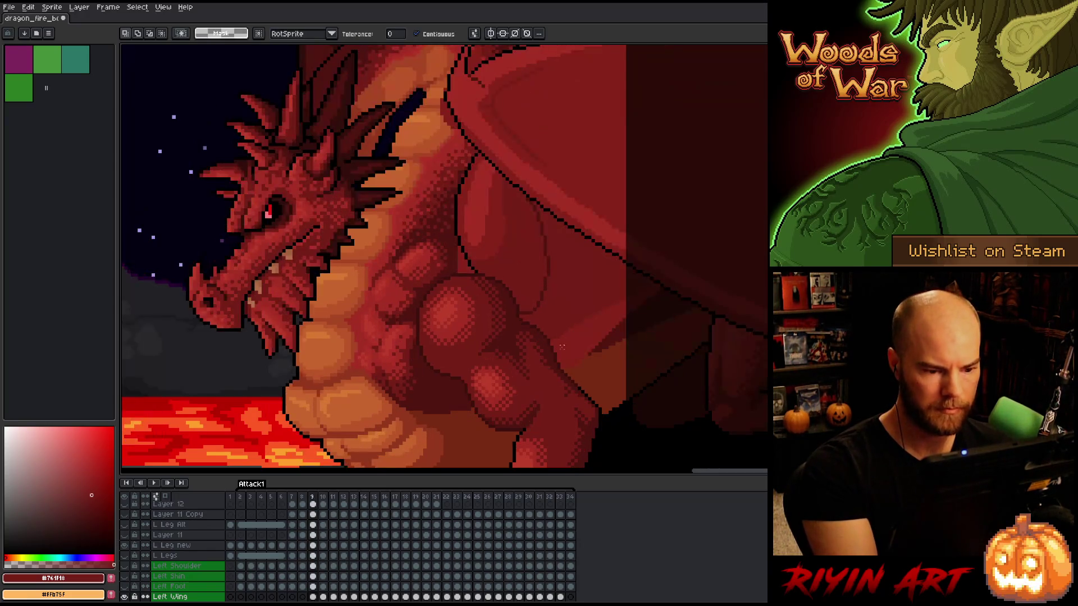
Magic-wand the flat wing region on L Wing and shift the selection down-left over the shoulder in frame 11
{"action": "left_click", "coordinate": [572, 322]}
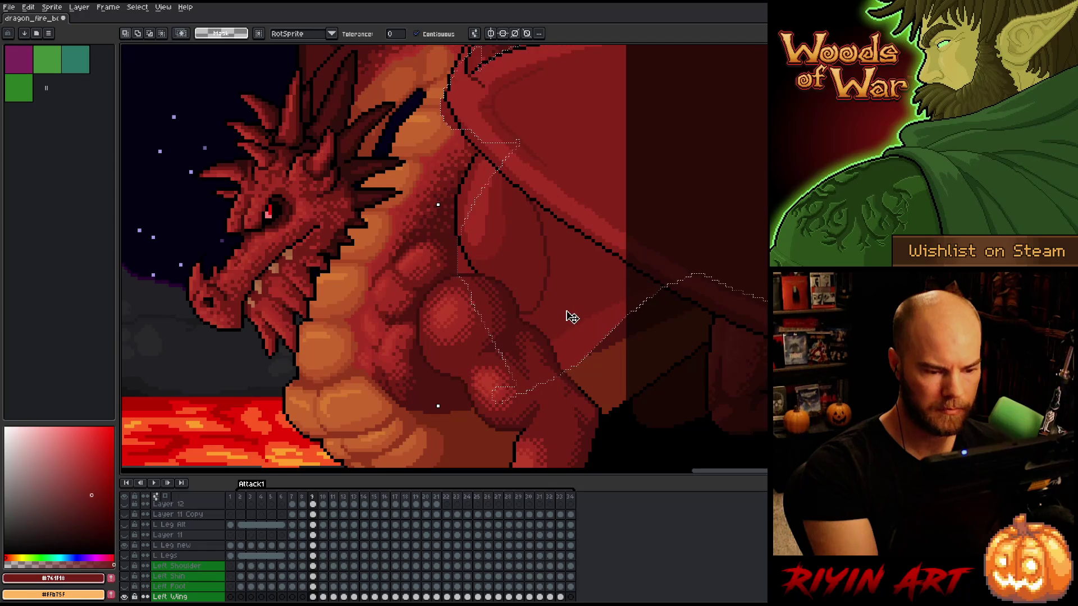
{"action": "key", "text": "m"}
{"action": "left_click", "coordinate": [573, 315]}
{"action": "key", "text": "w"}
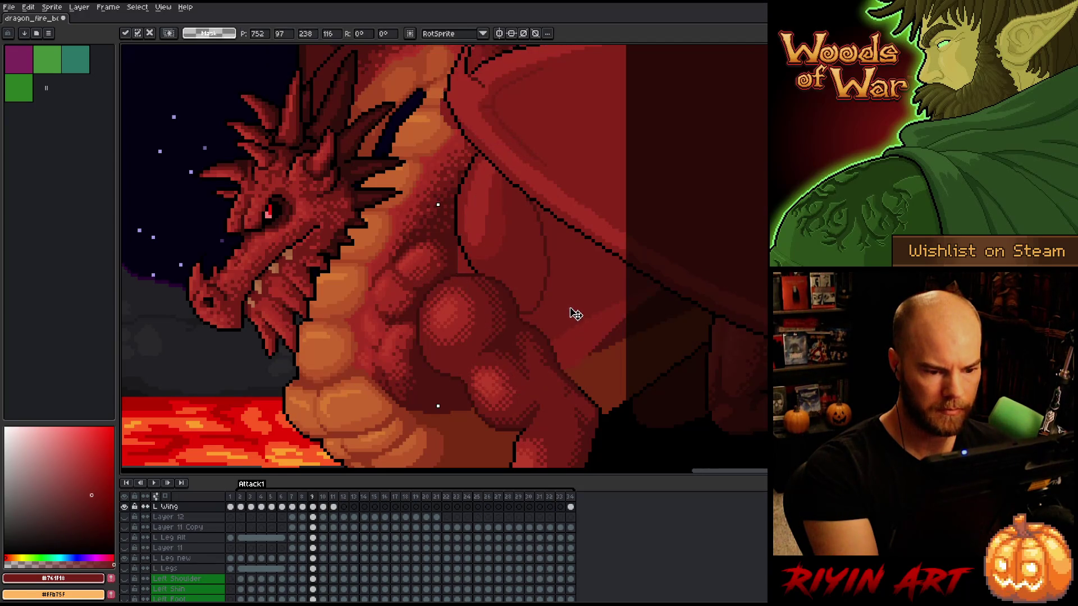
{"action": "key", "text": "ctrl+d"}
{"action": "key", "text": "Left"}
{"action": "left_click", "coordinate": [589, 292]}
{"action": "key", "text": "Right"}
{"action": "key", "text": "Right"}
{"action": "key", "text": "Right"}
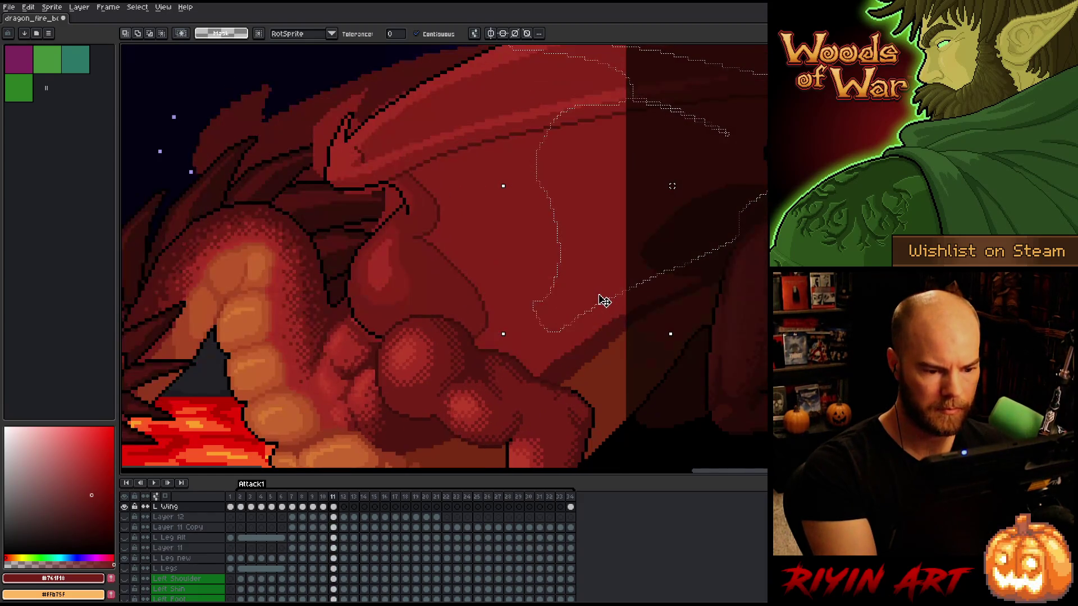
{"action": "left_click_drag", "start_coordinate": [582, 320], "coordinate": [515, 364]}
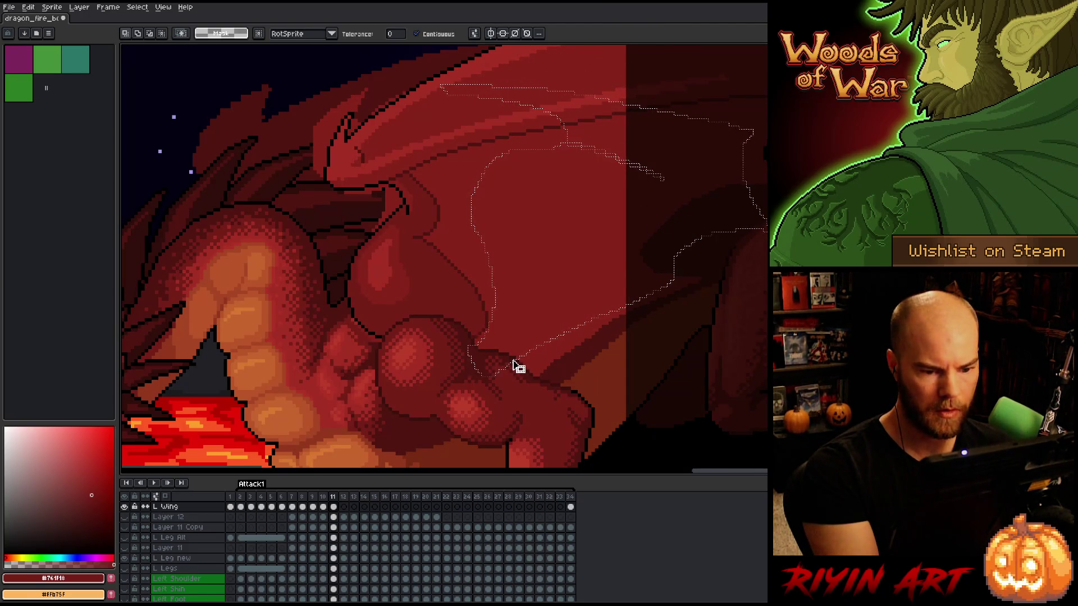
{"action": "key", "text": "b"}
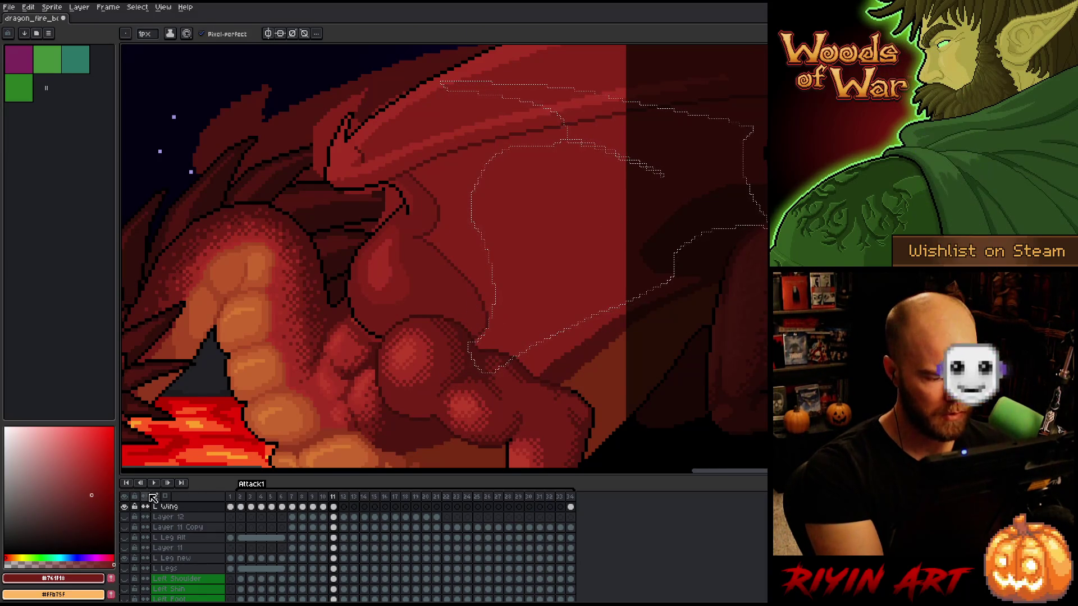
{"action": "left_click", "coordinate": [124, 507]}
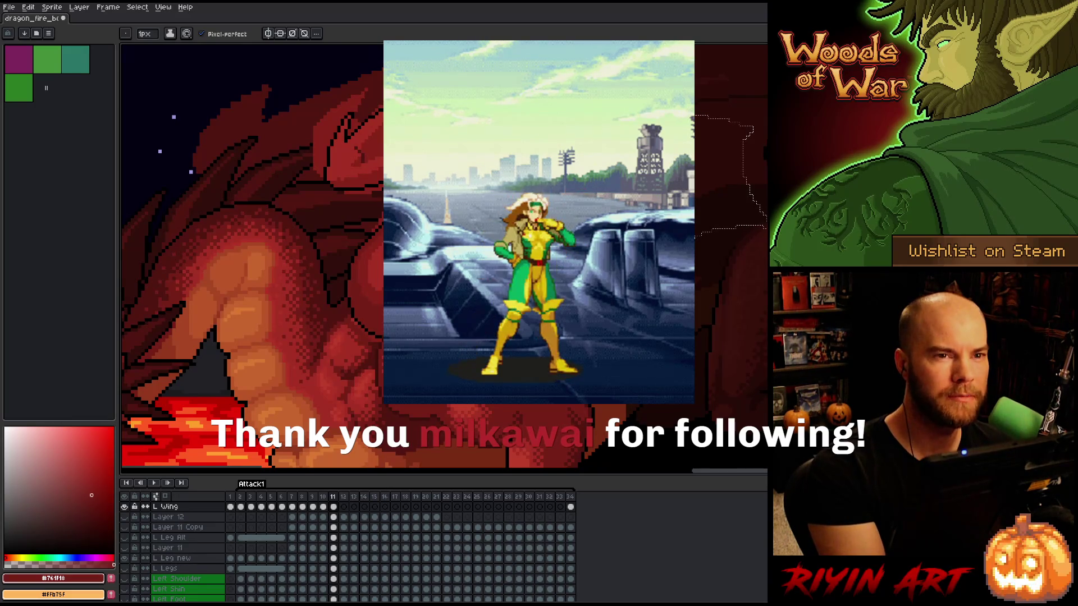
Drop the wing selection, cycle through the pencil, eraser and bucket tools, and save the dragon file
{"action": "key", "text": "g"}
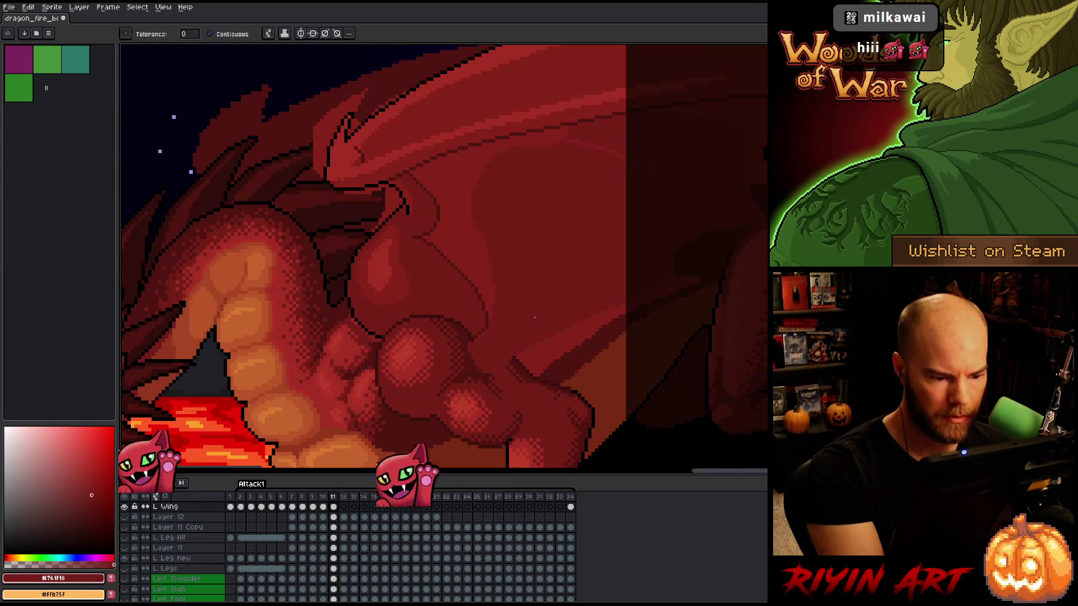
{"action": "key", "text": "ctrl+d"}
{"action": "key", "text": "b"}
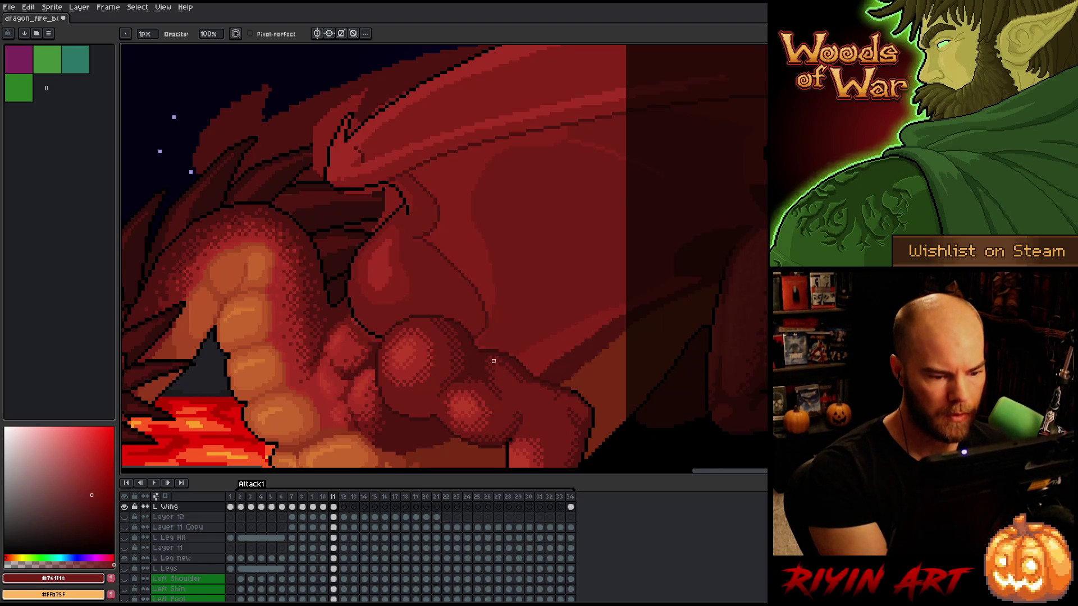
{"action": "key", "text": "e"}
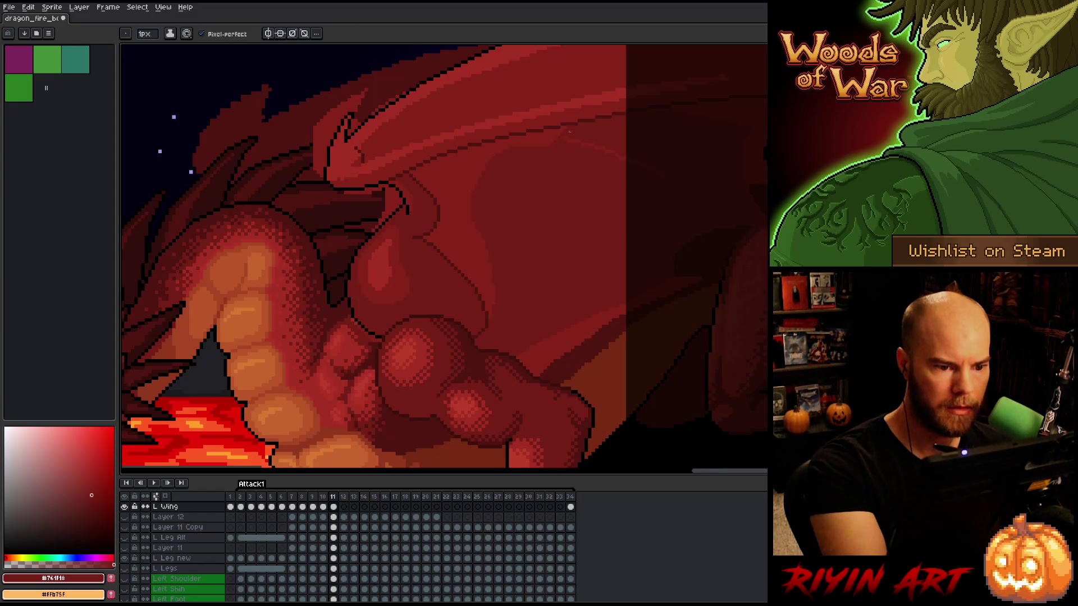
{"action": "key", "text": "g"}
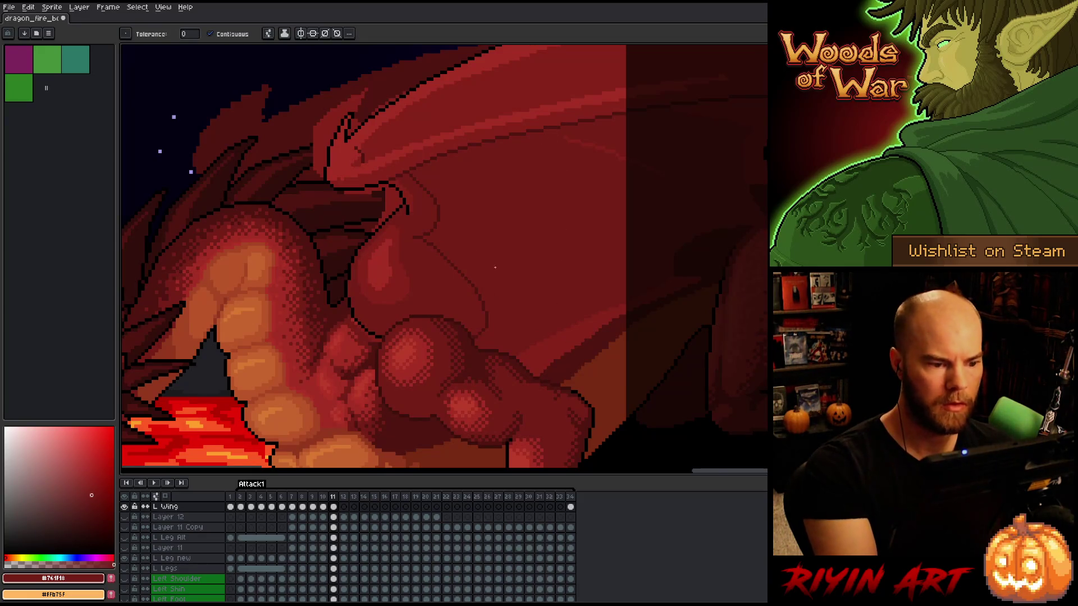
{"action": "key", "text": "b"}
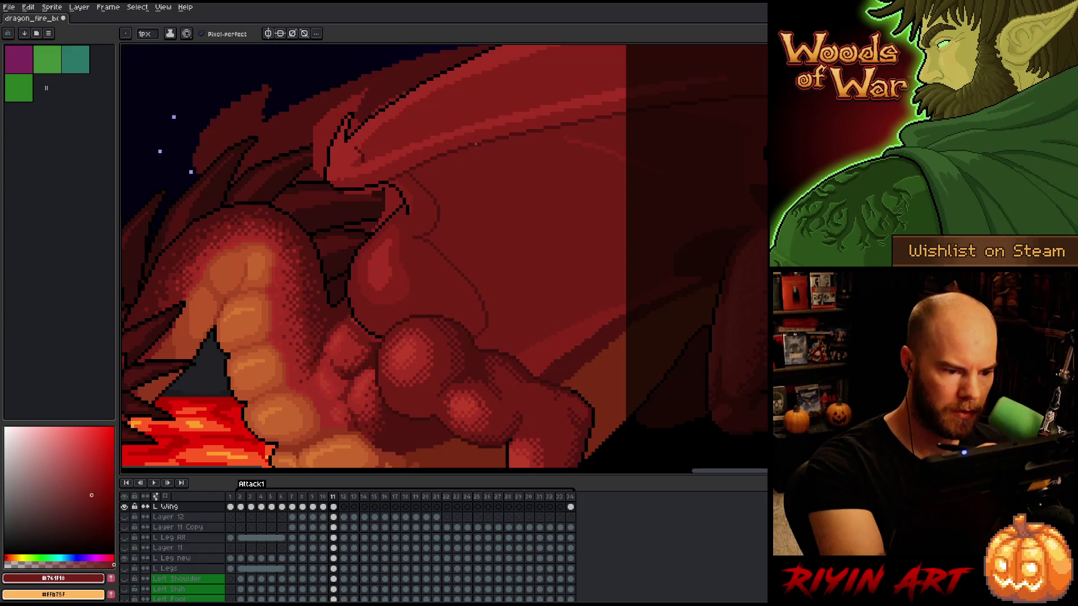
{"action": "key", "text": "h"}
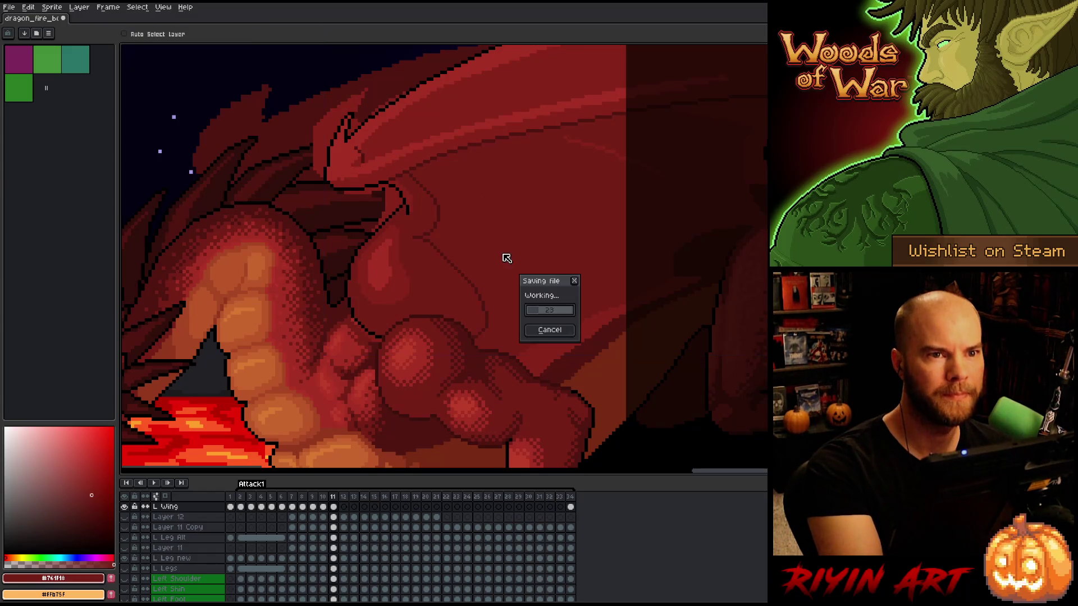
{"action": "left_click_drag", "start_coordinate": [611, 308], "coordinate": [587, 361]}
Draw a dark outline-red fold line across the wing on frame 11
{"action": "key", "text": "b"}
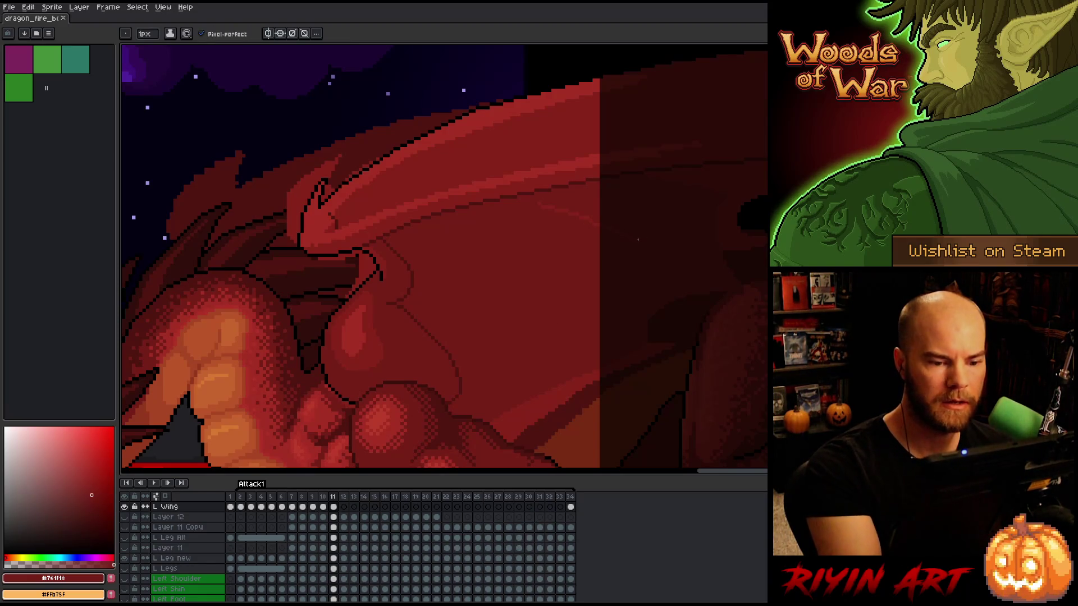
{"action": "left_click", "coordinate": [508, 219], "text": "alt"}
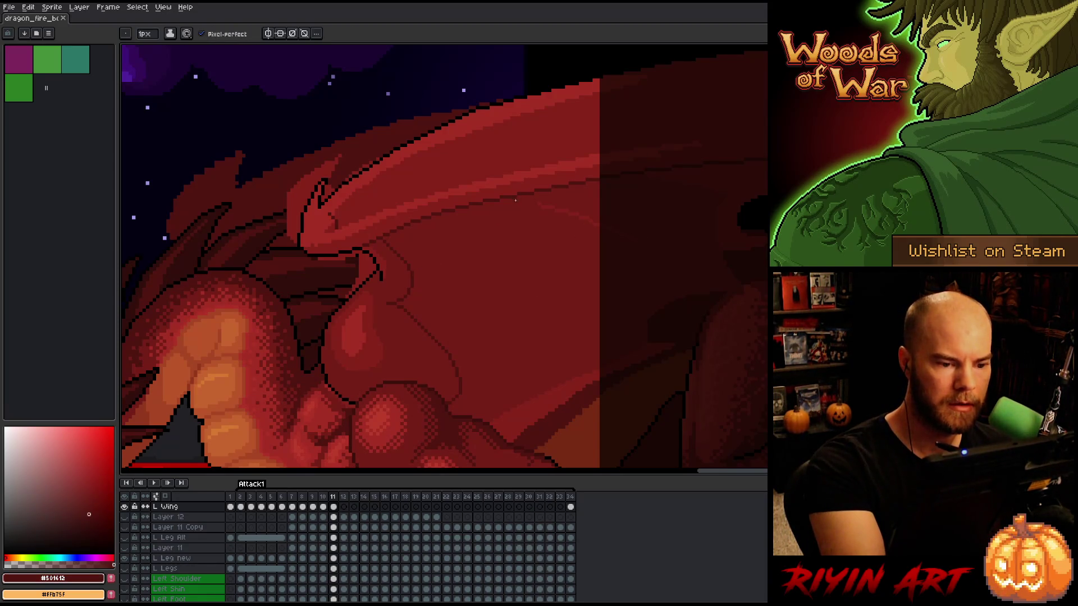
{"action": "left_click", "coordinate": [555, 208], "text": "alt"}
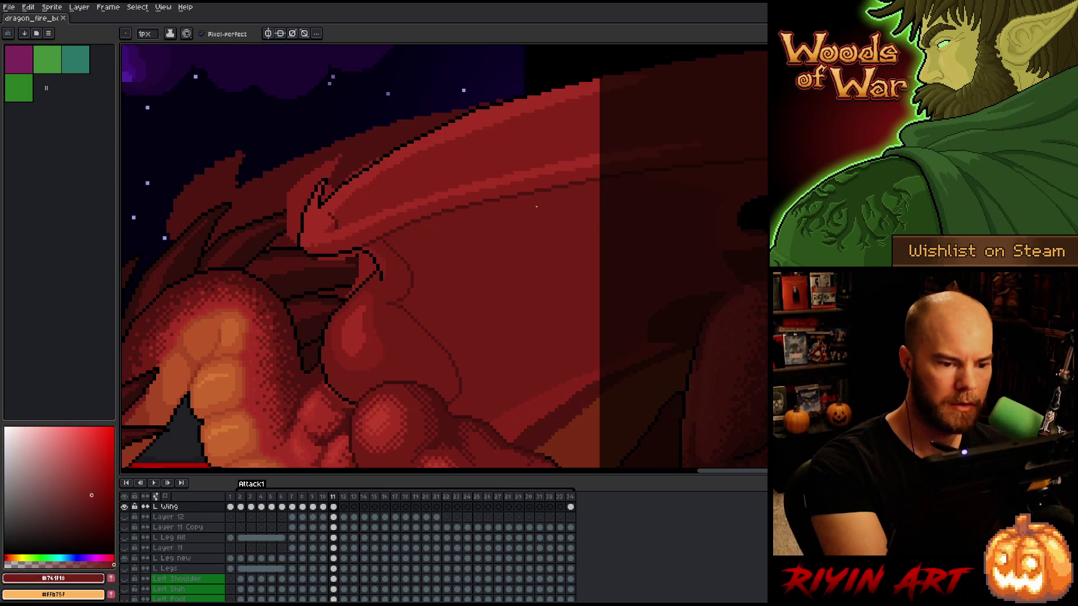
{"action": "left_click", "coordinate": [439, 234], "text": "alt"}
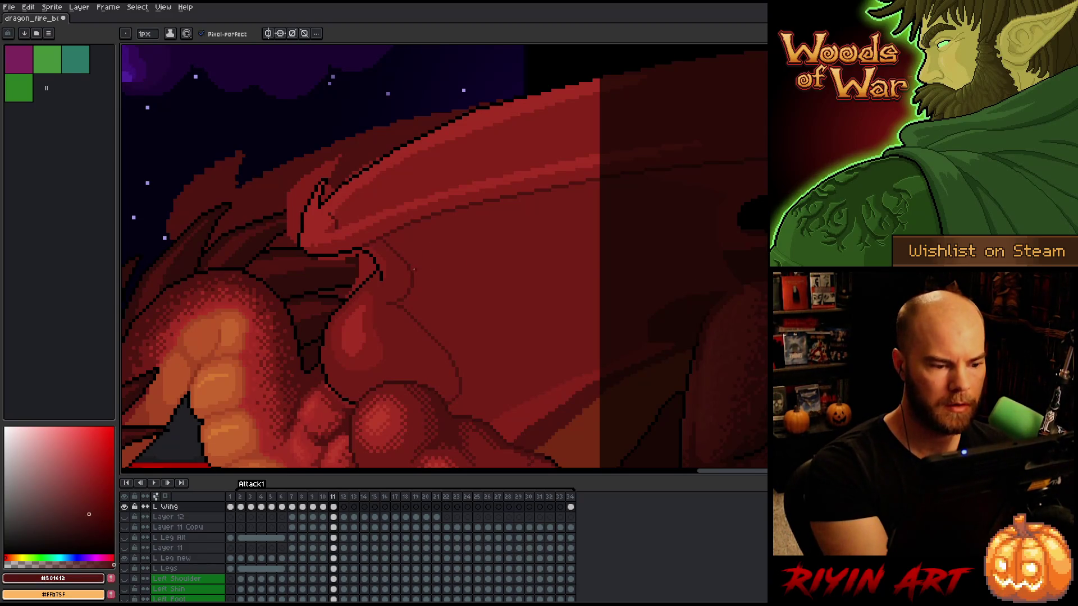
{"action": "left_click_drag", "start_coordinate": [414, 275], "coordinate": [679, 251]}
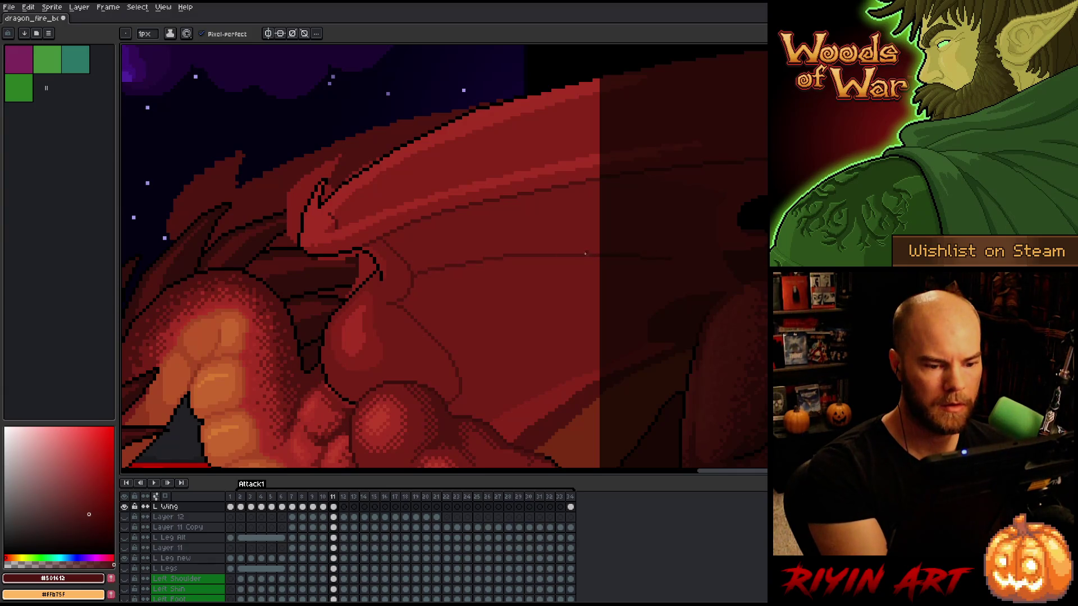
{"action": "left_click", "coordinate": [594, 243], "text": "alt"}
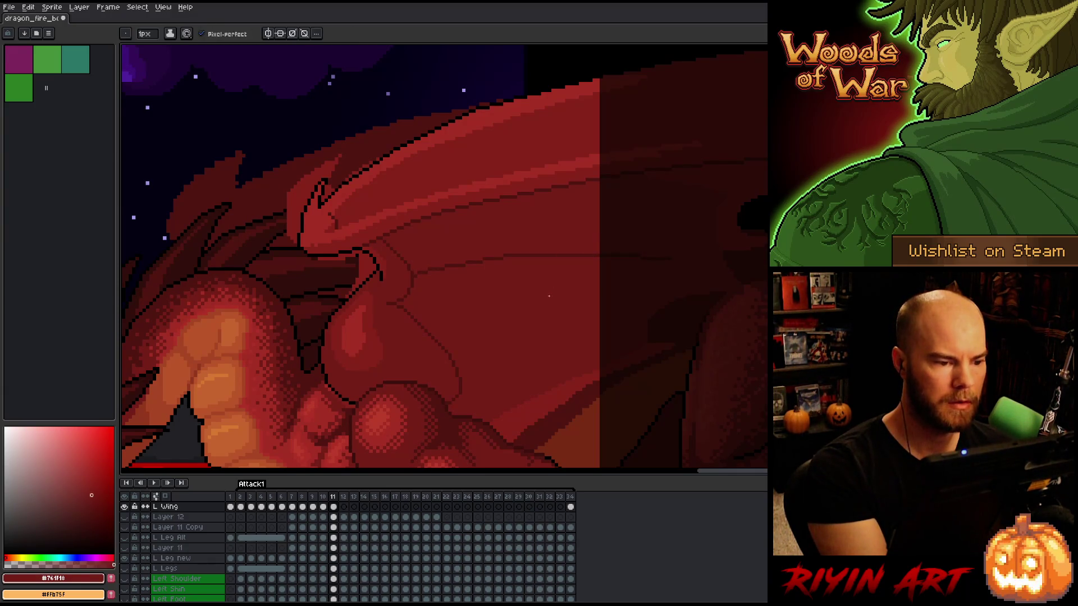
Zoom out and step between the neighbouring attack frames, ending back on frame 11
{"action": "scroll", "coordinate": [535, 301], "scroll_direction": "down", "scroll_amount": 2}
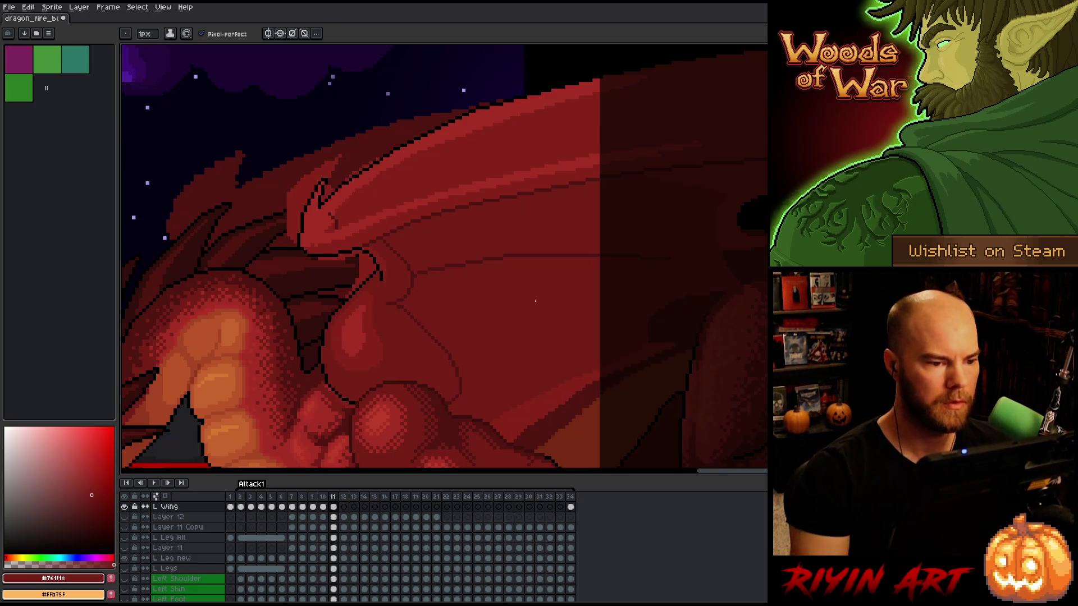
{"action": "scroll", "coordinate": [530, 303], "scroll_direction": "down", "scroll_amount": 1}
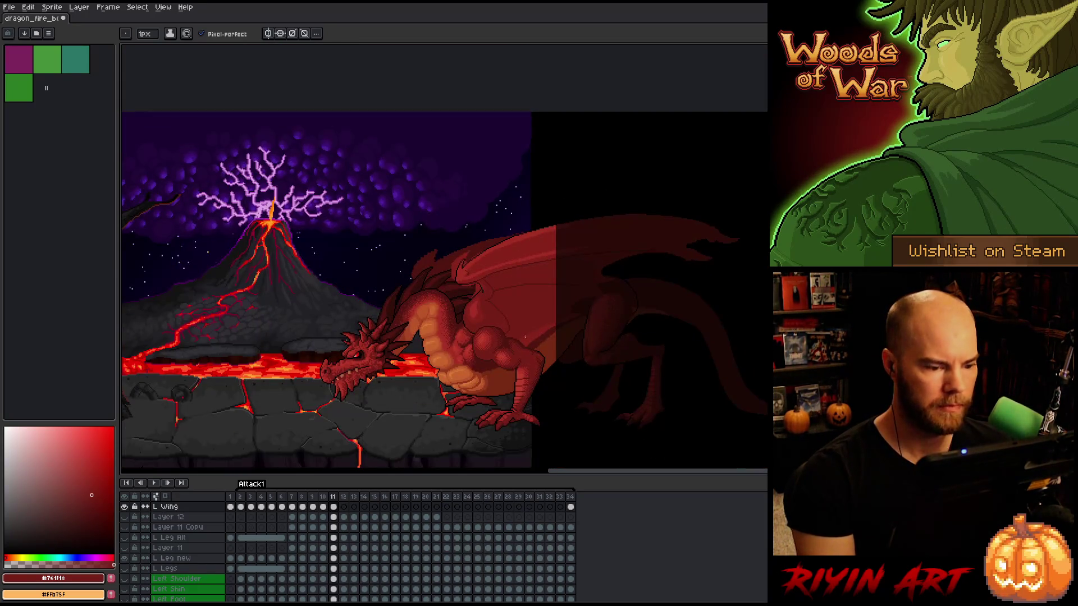
{"action": "key", "text": "Right"}
{"action": "key", "text": "Left"}
{"action": "key", "text": "Right"}
{"action": "key", "text": "Right"}
{"action": "key", "text": "Left"}
{"action": "key", "text": "Left"}
{"action": "key", "text": "Left"}
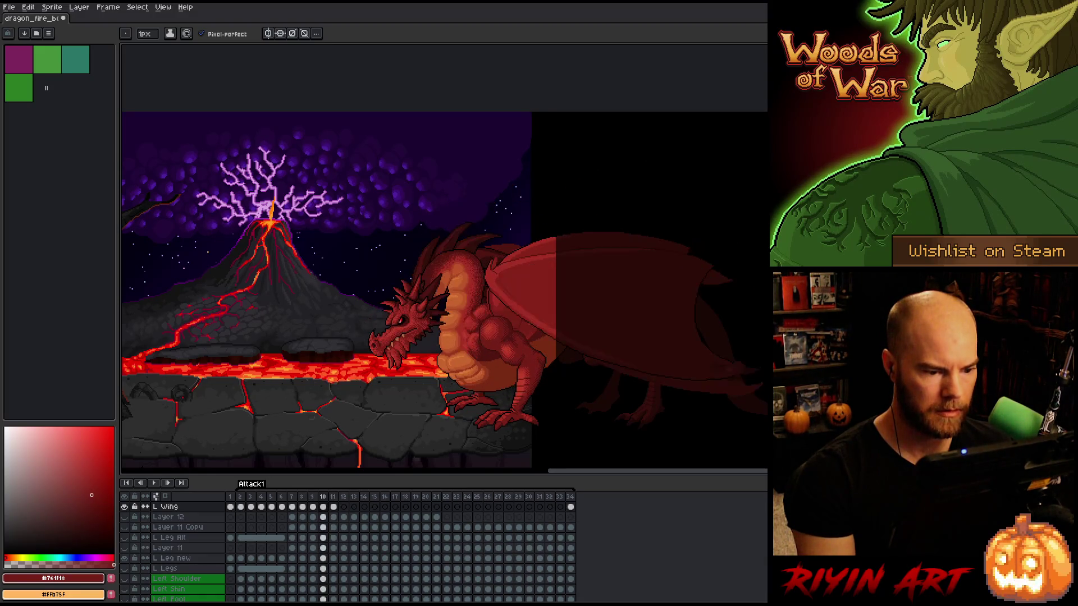
{"action": "key", "text": "Right"}
{"action": "scroll", "coordinate": [473, 308], "scroll_direction": "up", "scroll_amount": 3}
Draw a dark vertical crease at the wing root, then sample reds #86231b and #a52f24
{"action": "left_click", "coordinate": [438, 243], "text": "alt"}
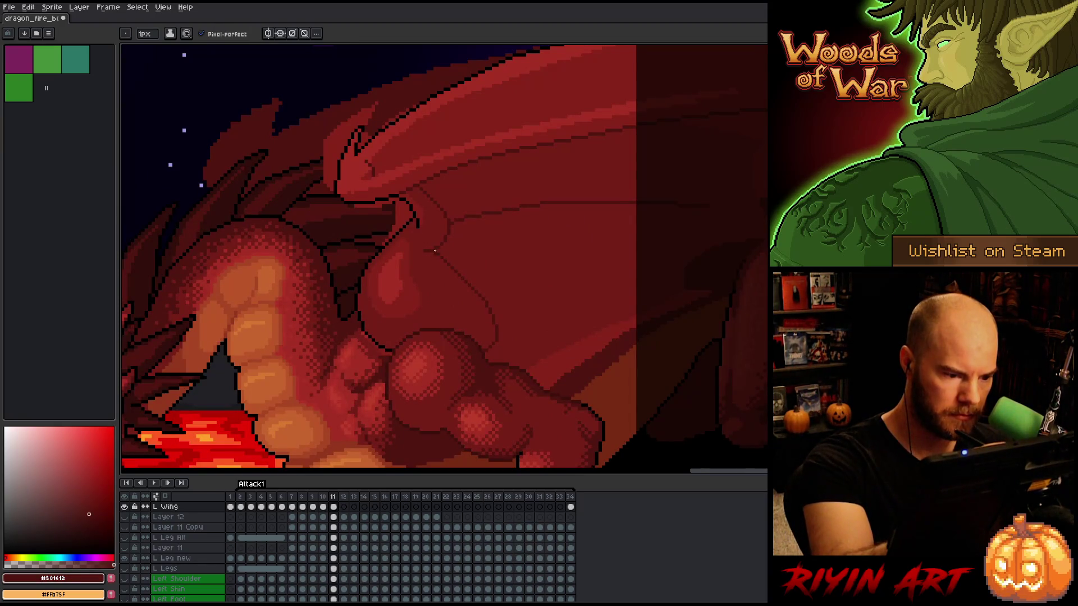
{"action": "left_click_drag", "start_coordinate": [433, 252], "coordinate": [432, 294]}
{"action": "left_click", "coordinate": [416, 312], "text": "alt"}
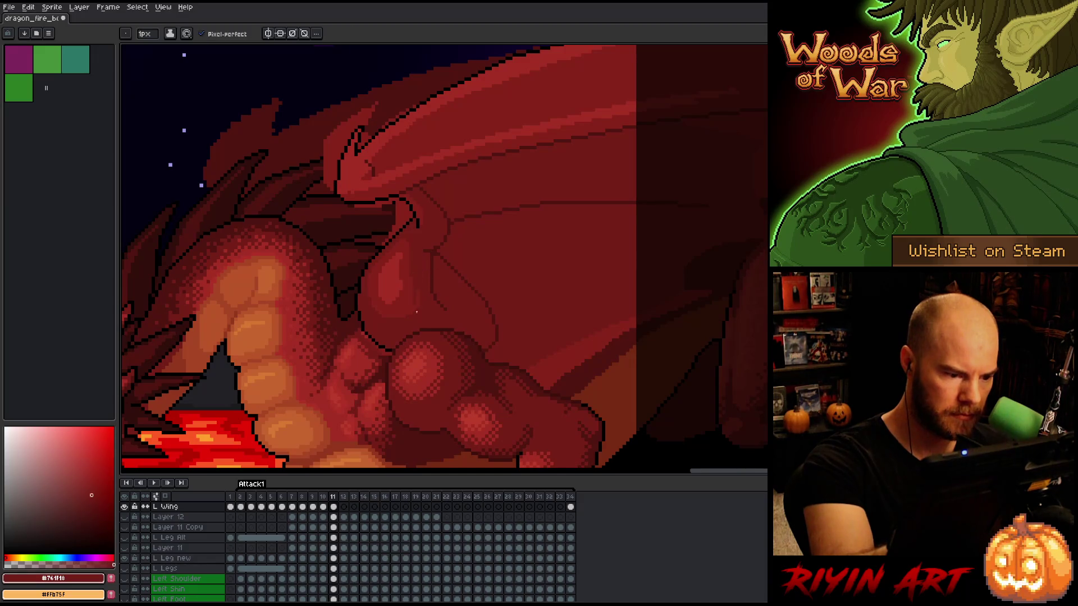
{"action": "left_click", "coordinate": [389, 319], "text": "alt"}
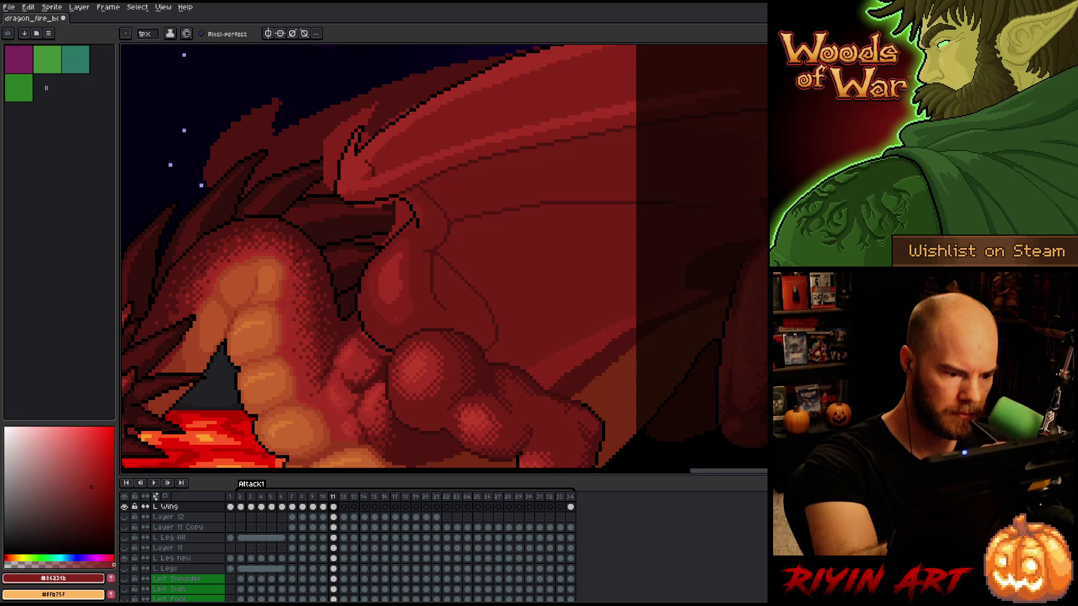
{"action": "left_click", "coordinate": [399, 286], "text": "alt"}
{"action": "left_click", "coordinate": [391, 313], "text": "alt"}
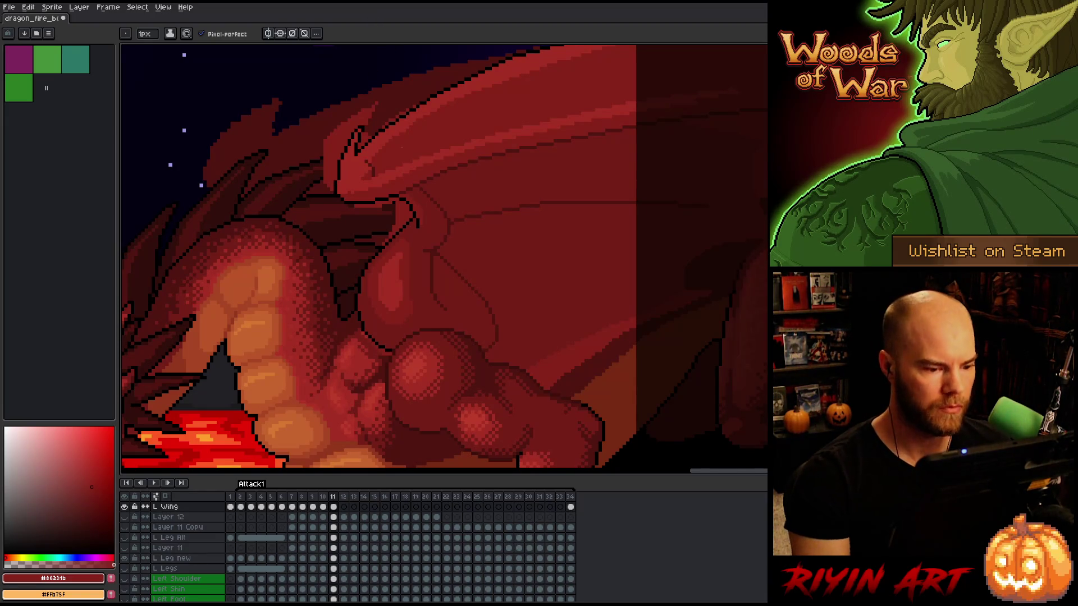
Shade the shoulder area with dark outline, mid wing, #a52f24 and #86231b reds
{"action": "left_click", "coordinate": [436, 278], "text": "alt"}
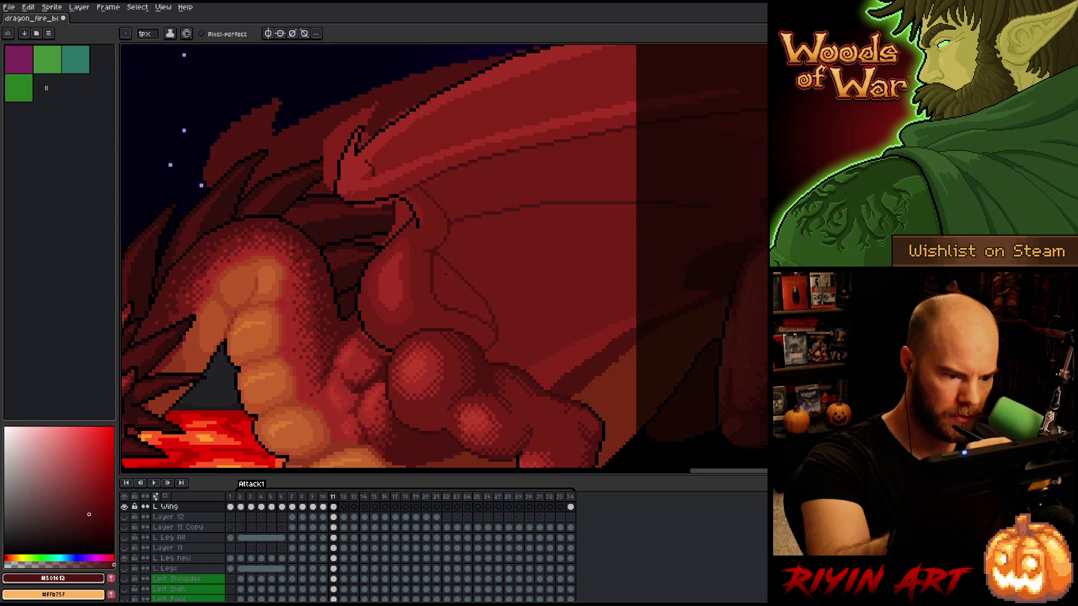
{"action": "left_click", "coordinate": [498, 326], "text": "alt"}
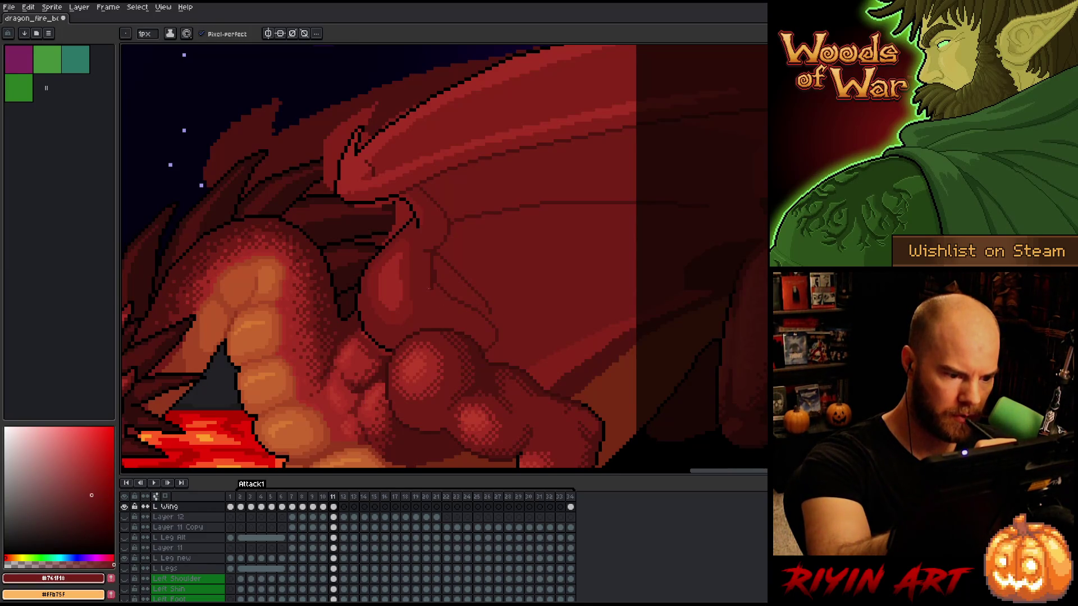
{"action": "left_click", "coordinate": [445, 278], "text": "alt"}
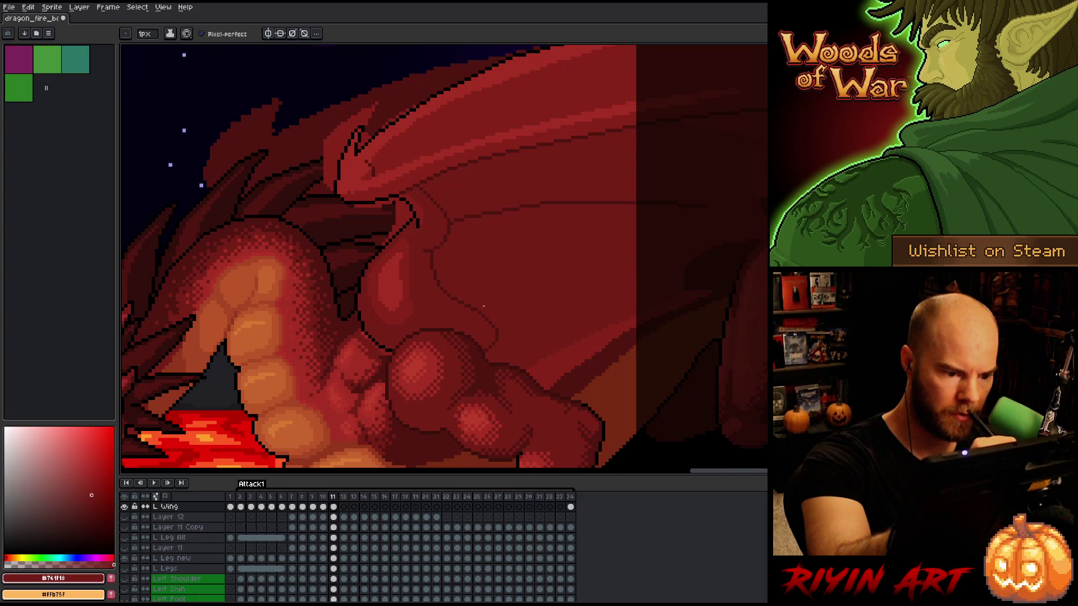
{"action": "left_click", "coordinate": [484, 313], "text": "alt"}
{"action": "left_click", "coordinate": [483, 317], "text": "alt"}
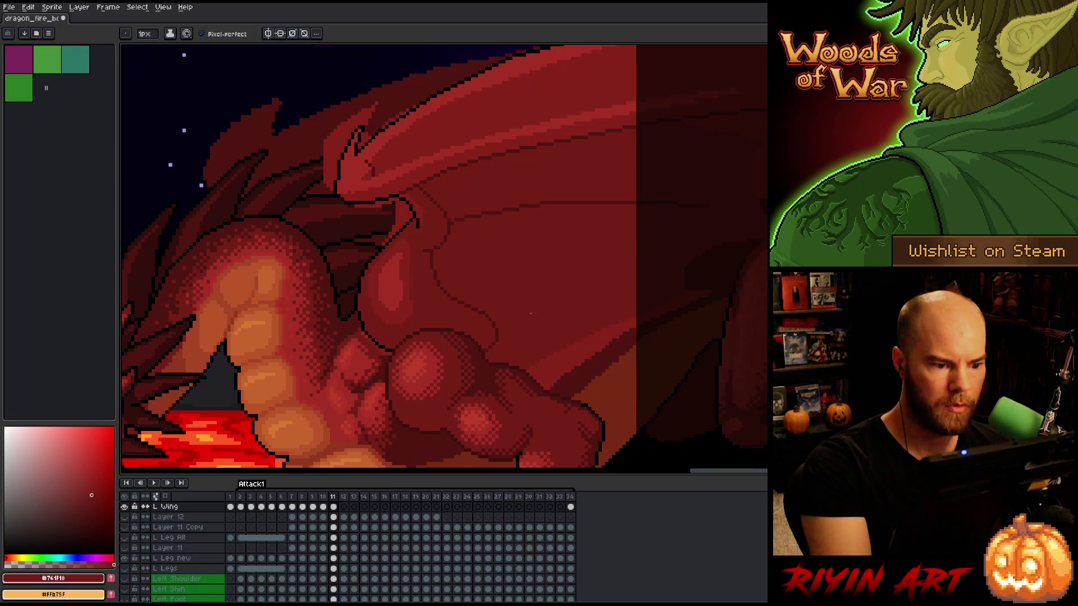
{"action": "right_click", "coordinate": [512, 294]}
{"action": "left_click", "coordinate": [530, 307]}
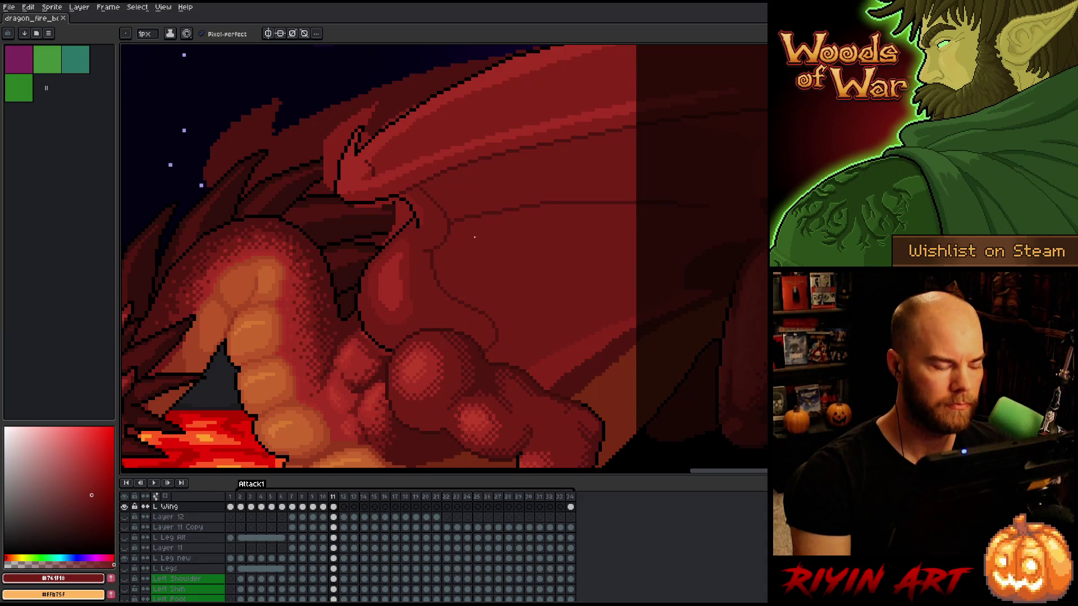
{"action": "left_click", "coordinate": [353, 184], "text": "alt"}
{"action": "left_click", "coordinate": [346, 190], "text": "alt"}
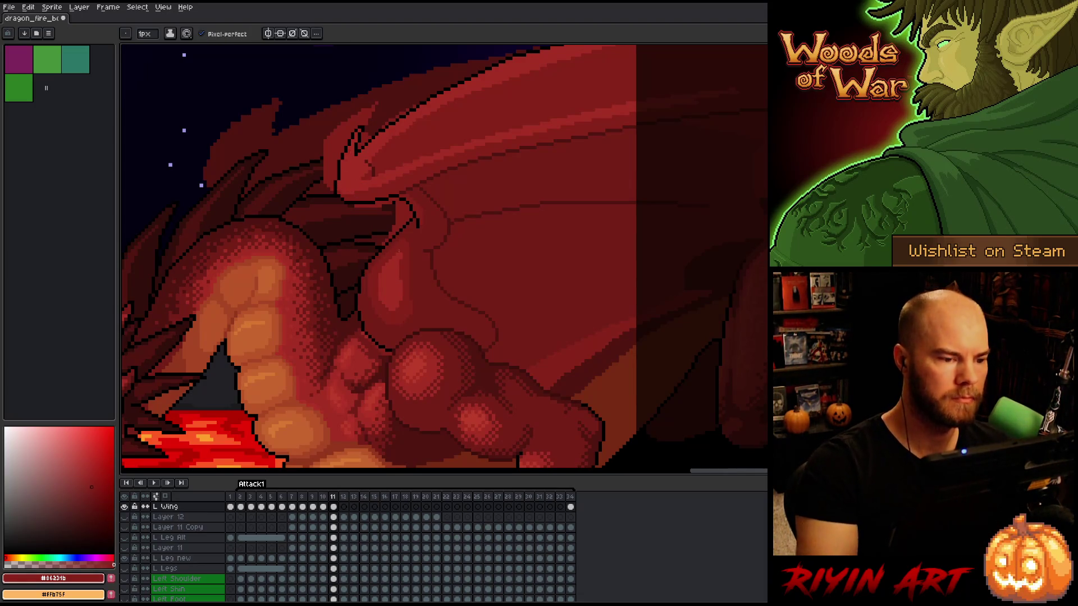
Pick the wing layer with the Move tool and view frames 10 and 9
{"action": "scroll", "coordinate": [339, 178], "scroll_direction": "down", "scroll_amount": 1}
{"action": "scroll", "coordinate": [437, 258], "scroll_direction": "down", "scroll_amount": 2}
{"action": "scroll", "coordinate": [437, 258], "scroll_direction": "up", "scroll_amount": 1}
{"action": "scroll", "coordinate": [437, 258], "scroll_direction": "up", "scroll_amount": 1}
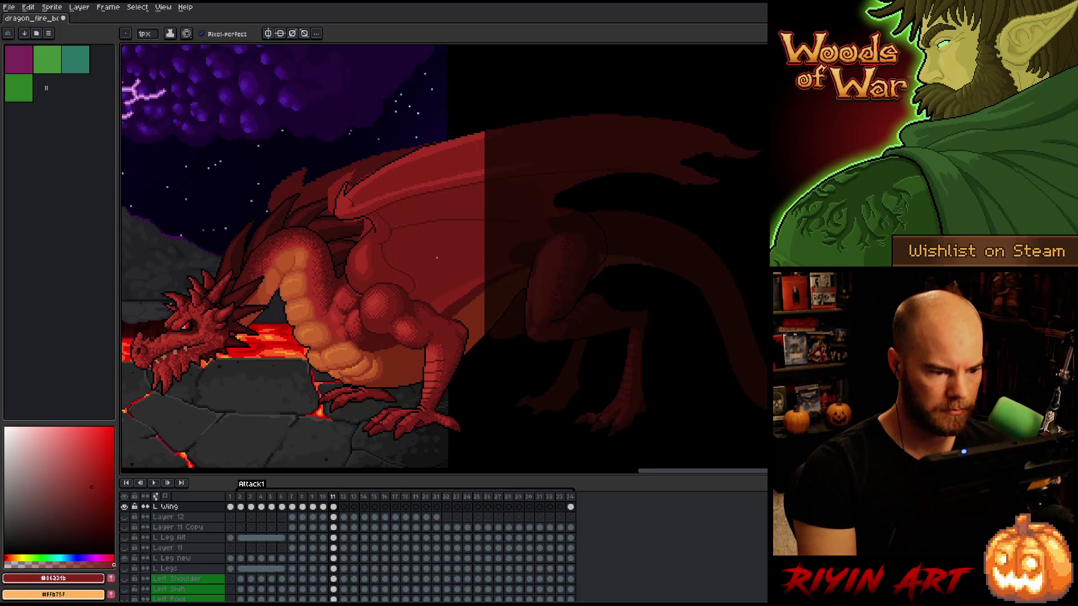
{"action": "key", "text": "v"}
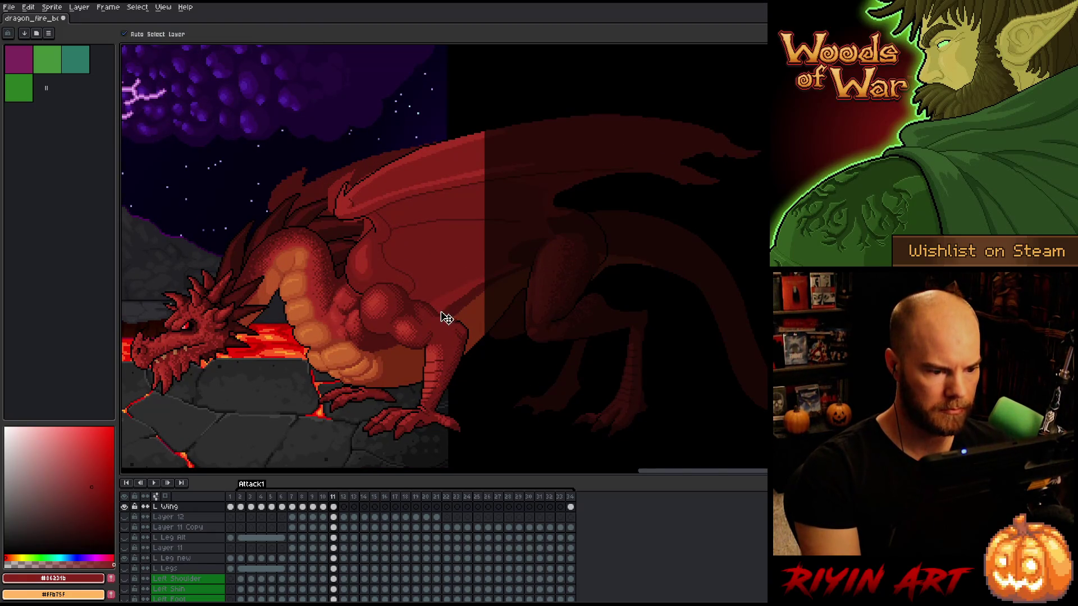
{"action": "left_click", "coordinate": [449, 308]}
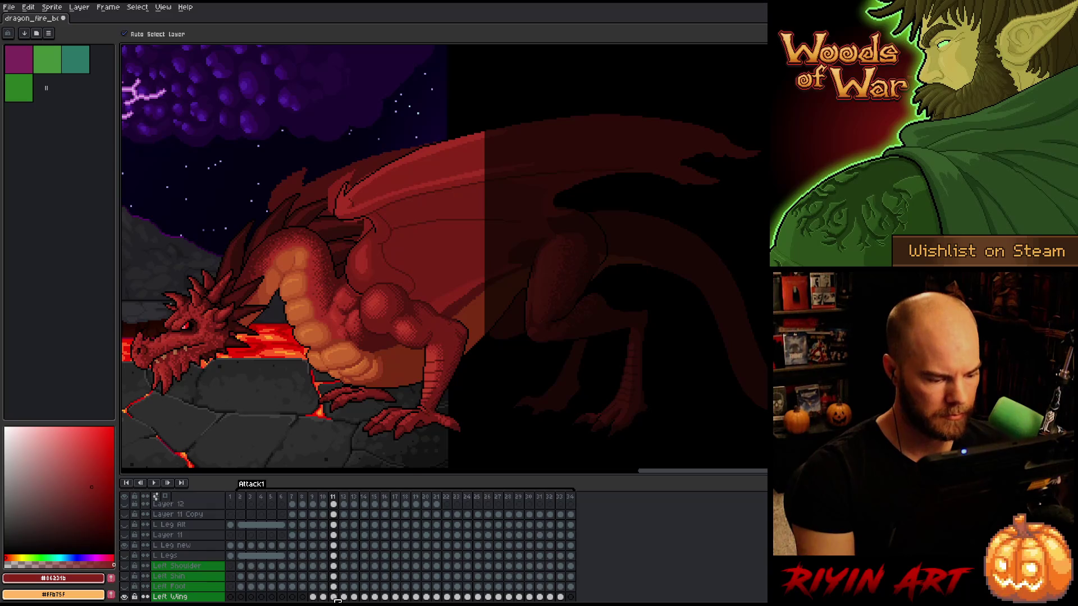
{"action": "left_click", "coordinate": [325, 598]}
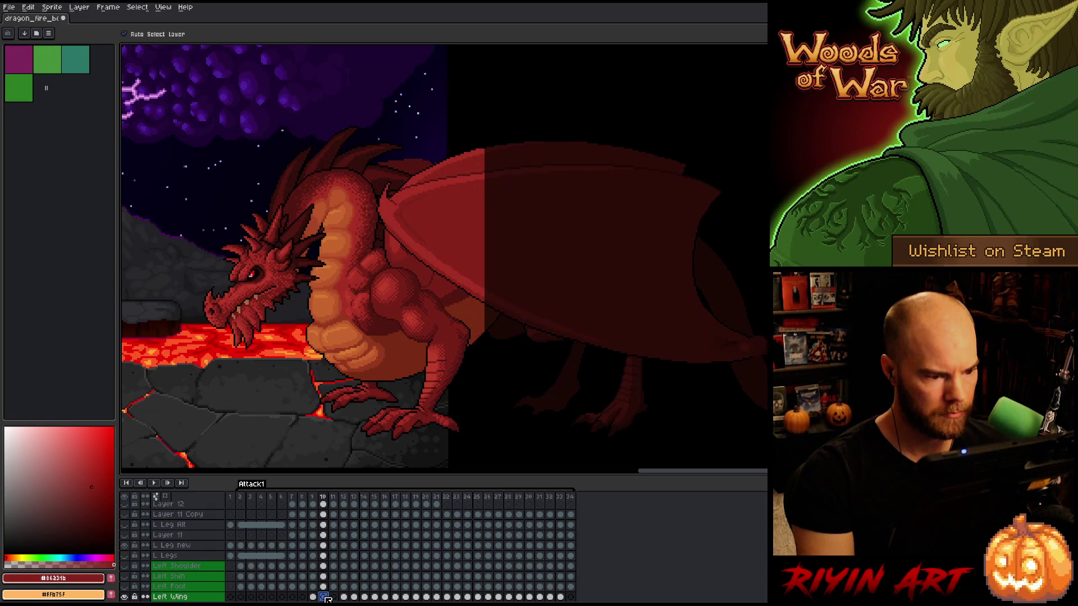
{"action": "left_click", "coordinate": [317, 597]}
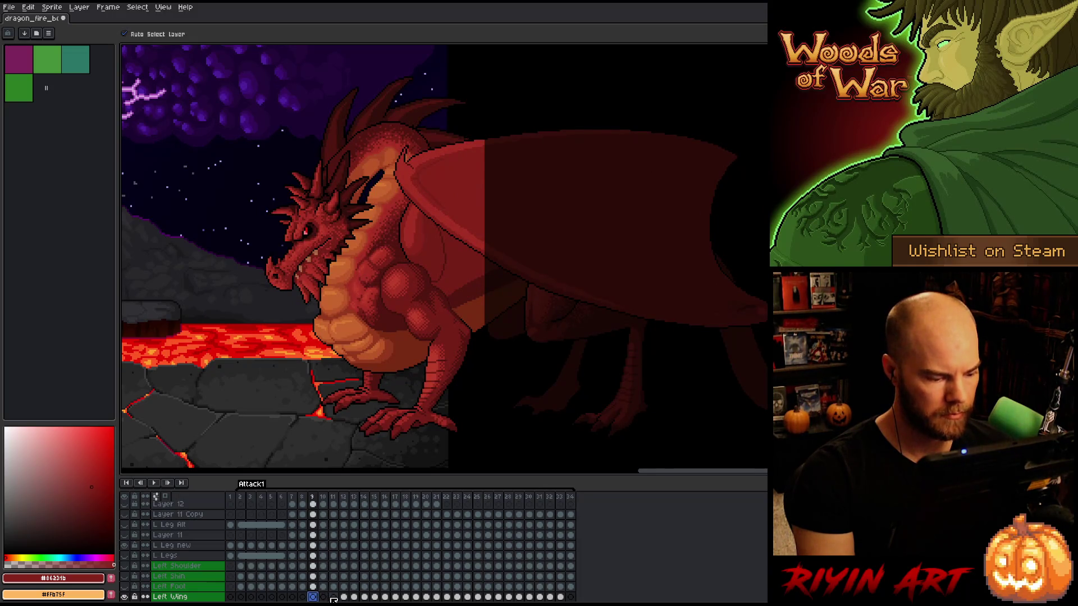
Select the L Wing layer, zoom in, sample the dark and light wing reds, and advance to frame 11
{"action": "left_click", "coordinate": [441, 257]}
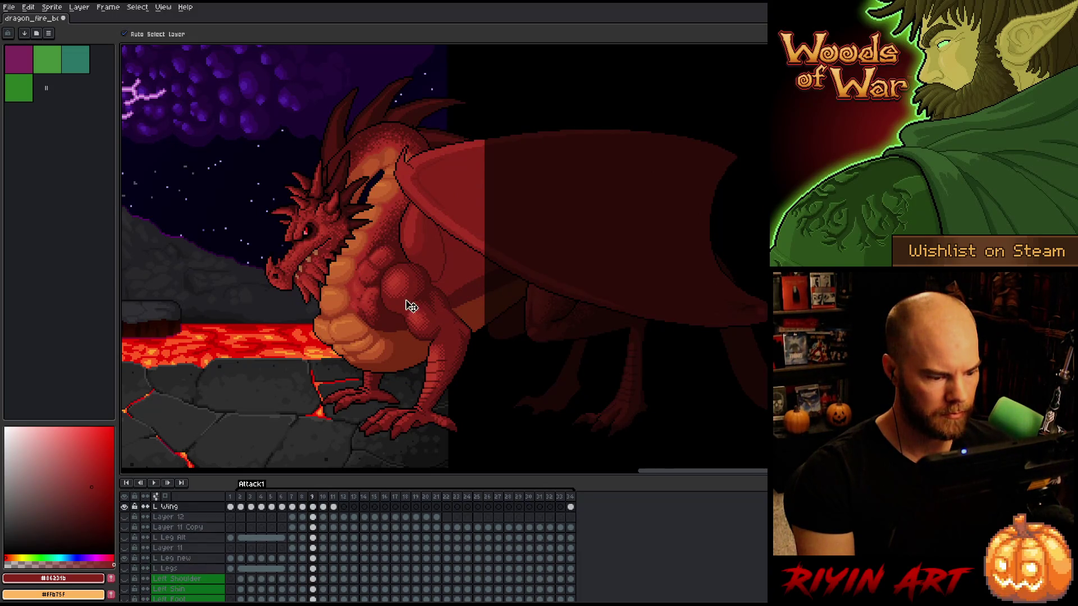
{"action": "key", "text": "Right"}
{"action": "scroll", "coordinate": [385, 300], "scroll_direction": "up", "scroll_amount": 5}
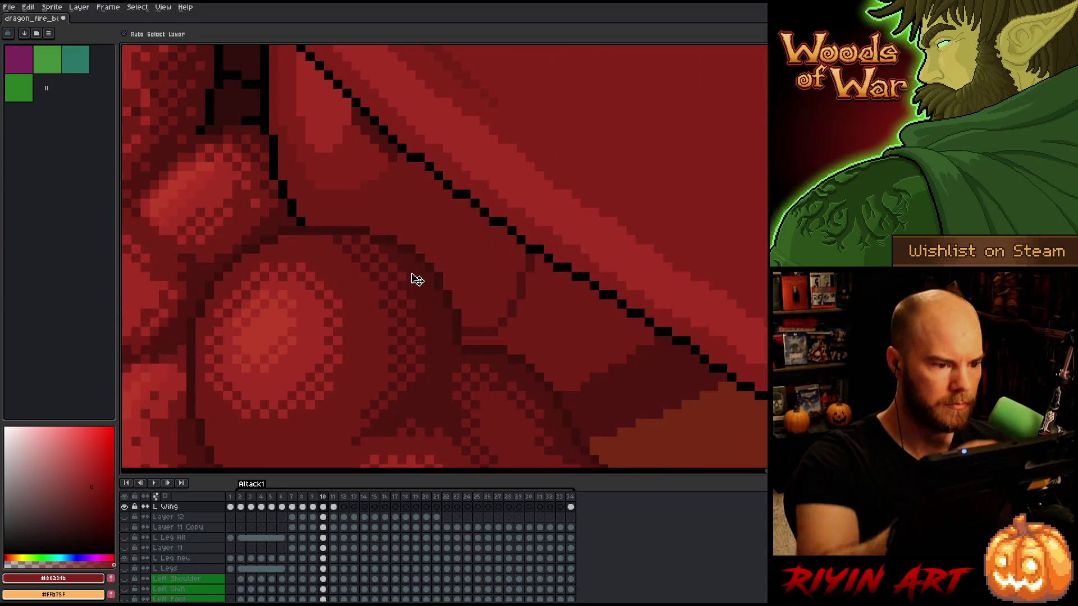
{"action": "key", "text": "g"}
{"action": "left_click", "coordinate": [391, 148], "text": "alt"}
{"action": "left_click", "coordinate": [397, 55], "text": "alt"}
{"action": "scroll", "coordinate": [397, 55], "scroll_direction": "down", "scroll_amount": 5}
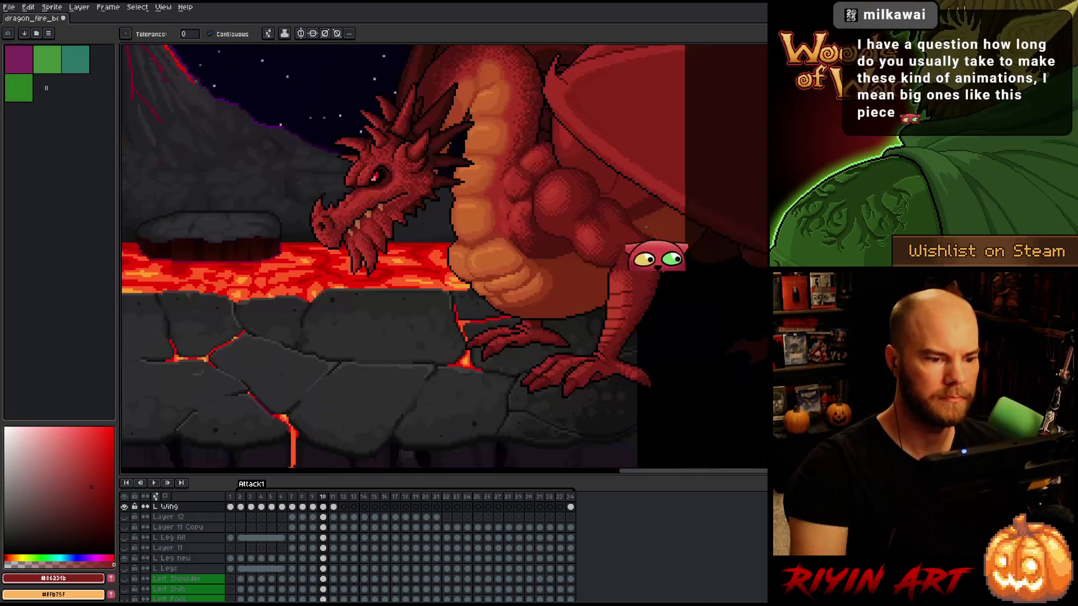
{"action": "scroll", "coordinate": [450, 341], "scroll_direction": "up", "scroll_amount": 1}
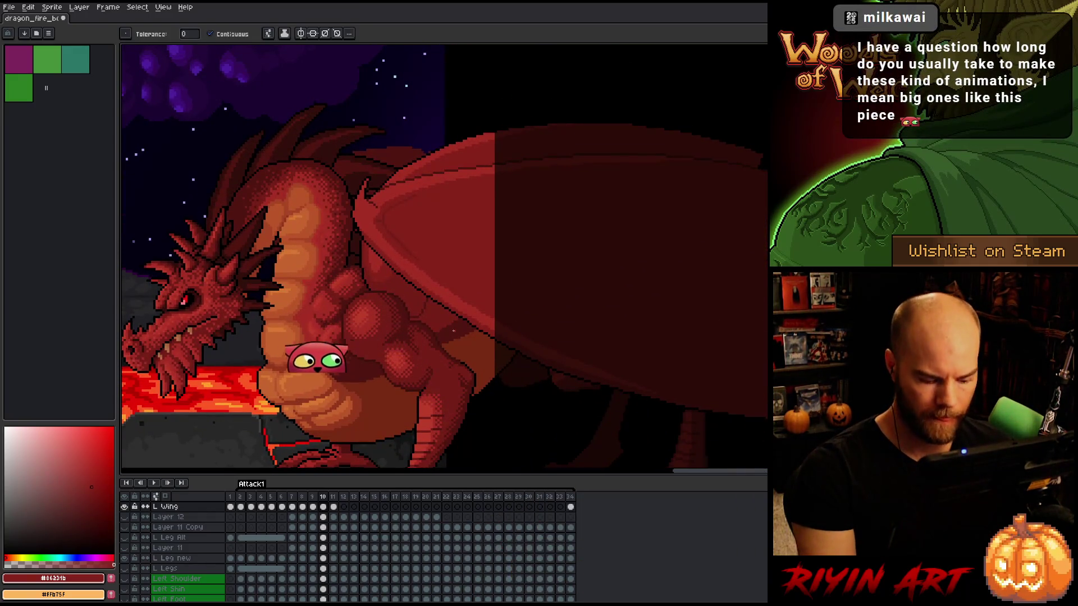
{"action": "key", "text": "period"}
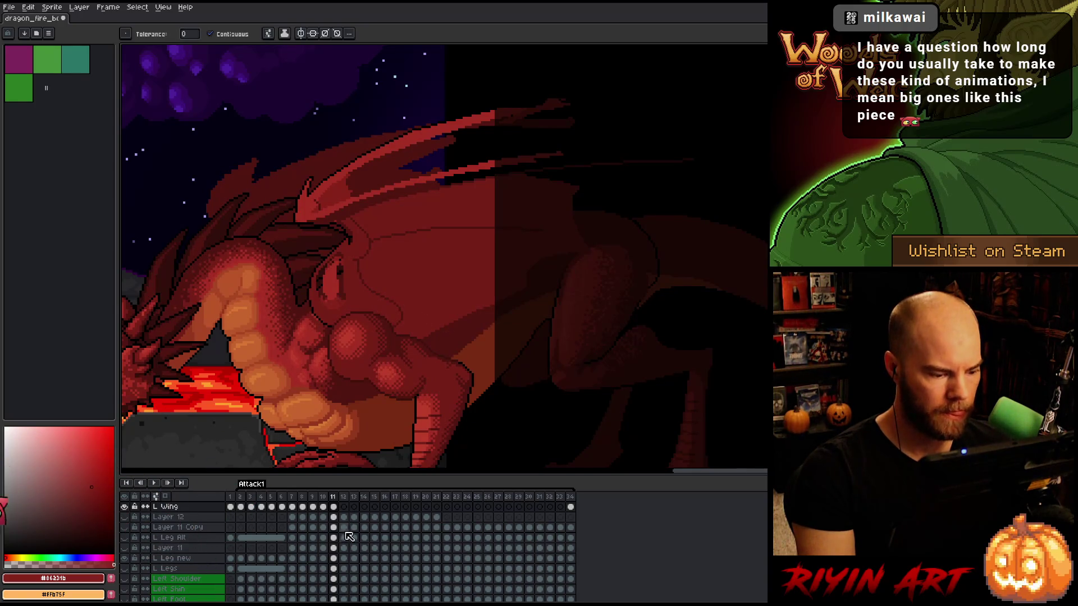
{"action": "scroll", "coordinate": [337, 514], "scroll_direction": "up", "scroll_amount": 1}
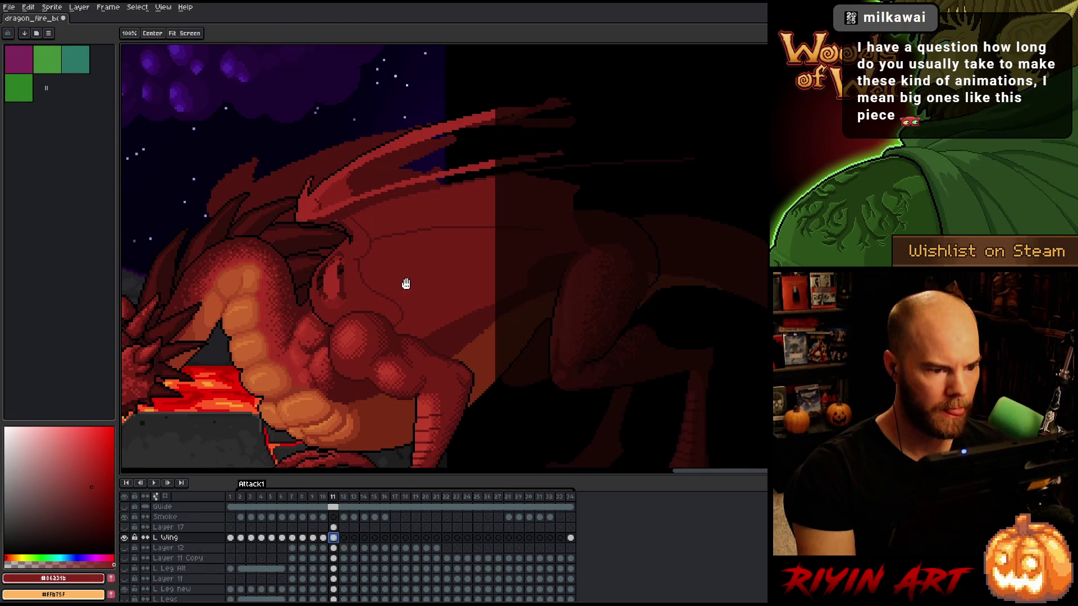
Solo the L Wing layer and extend the upper wing tip to the right edge
{"action": "scroll", "coordinate": [404, 282], "scroll_direction": "down", "scroll_amount": 1}
{"action": "scroll", "coordinate": [441, 266], "scroll_direction": "up", "scroll_amount": 2}
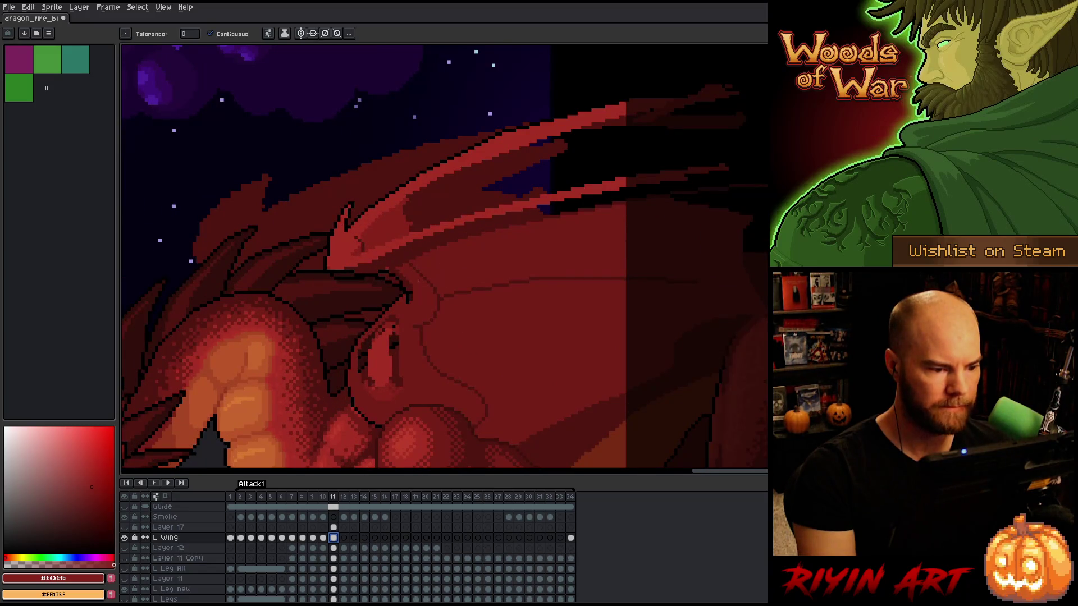
{"action": "left_click", "coordinate": [124, 537], "text": "alt"}
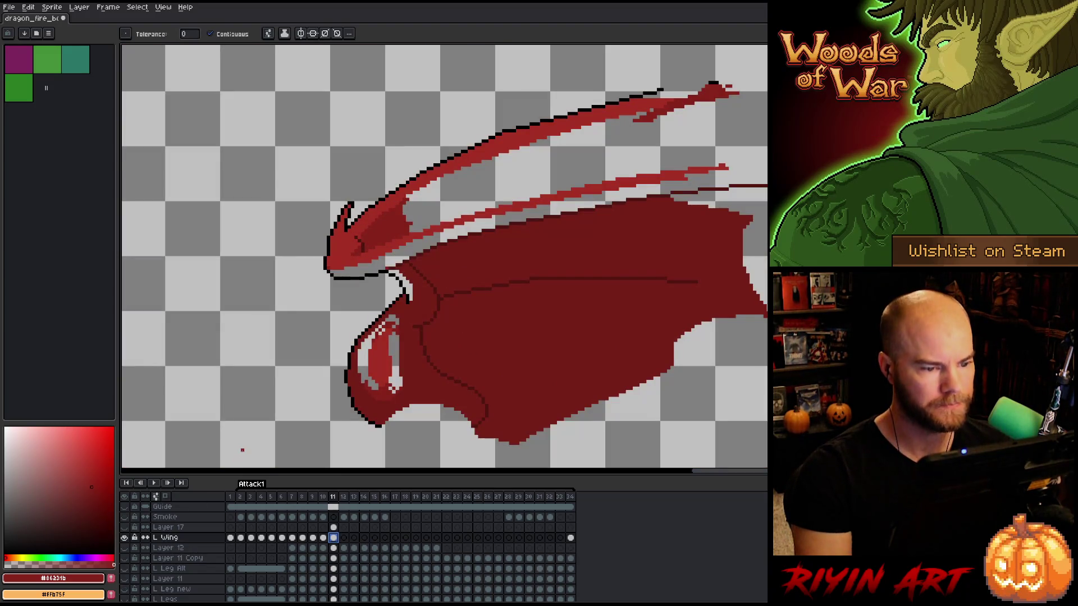
{"action": "key", "text": "b"}
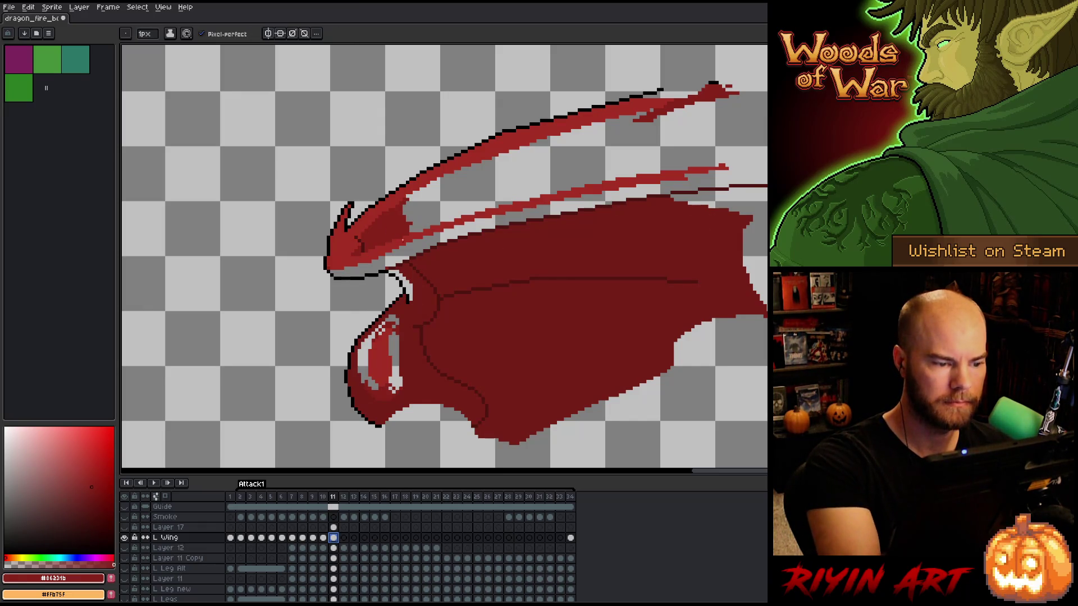
{"action": "key", "text": "comma"}
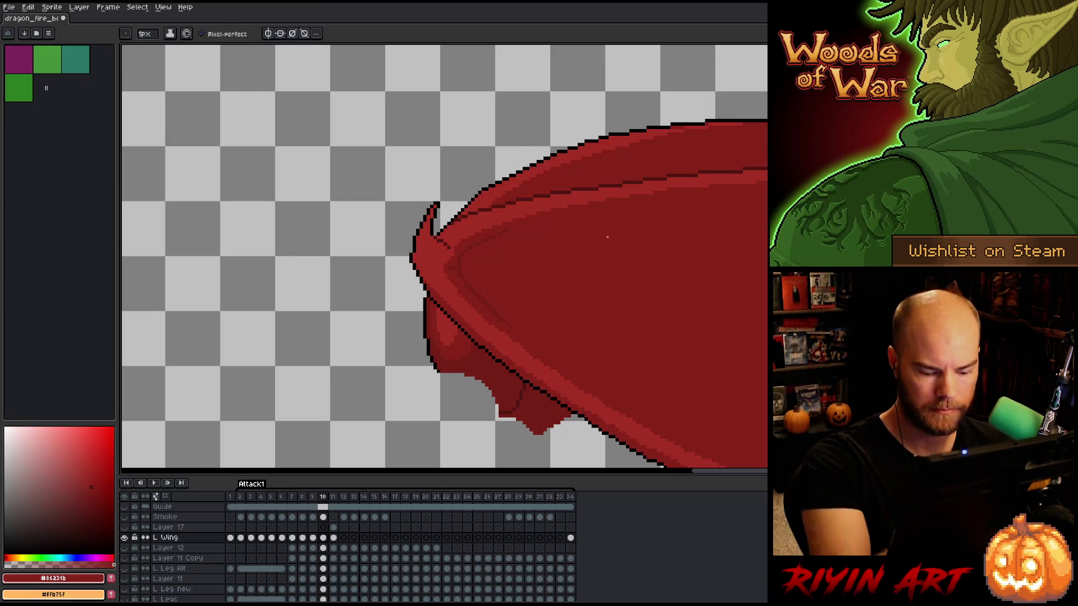
{"action": "key", "text": "period"}
{"action": "left_click_drag", "start_coordinate": [668, 89], "coordinate": [767, 79]}
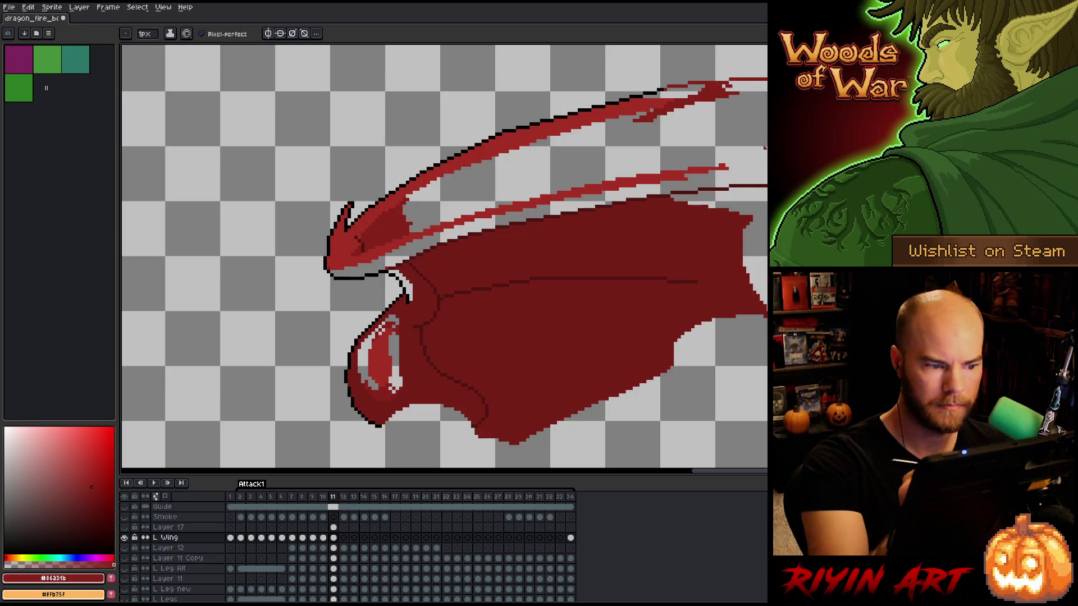
Bucket-fill the gaps and slivers inside the wing with red, then show all layers again
{"action": "key", "text": "g"}
{"action": "left_click", "coordinate": [651, 109]}
{"action": "left_click", "coordinate": [409, 280]}
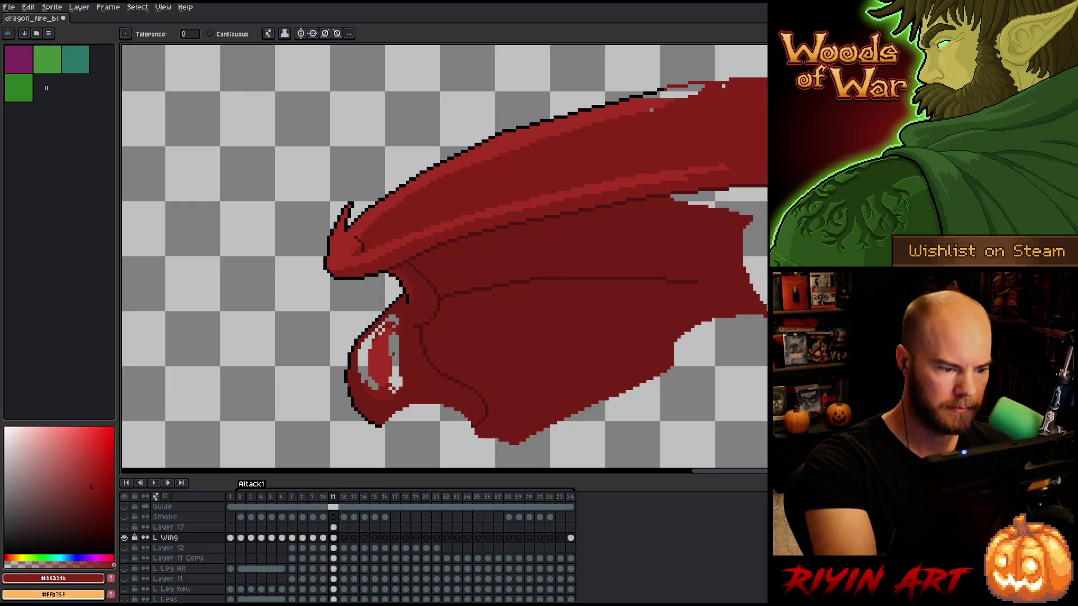
{"action": "left_click", "coordinate": [393, 354]}
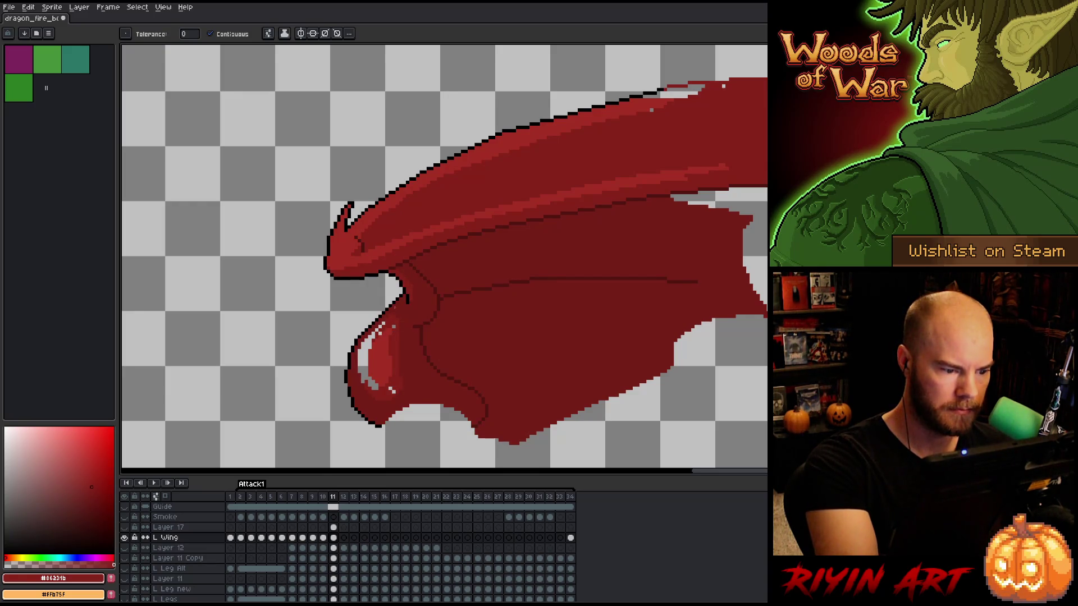
{"action": "left_click", "coordinate": [362, 357]}
{"action": "key", "text": "b"}
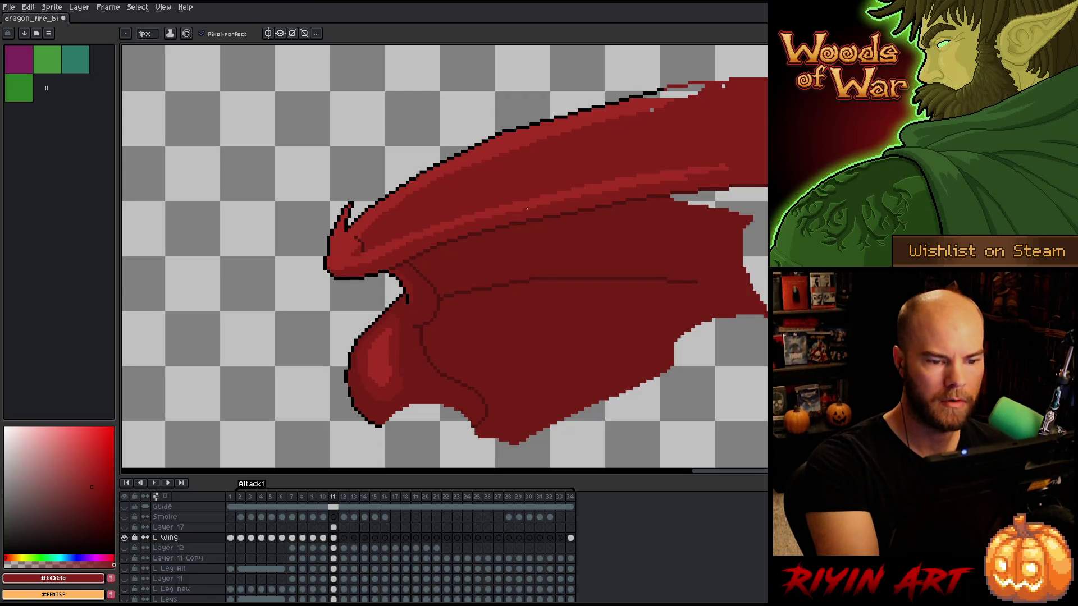
{"action": "key", "text": "g"}
{"action": "left_click", "coordinate": [694, 96], "text": "alt"}
{"action": "left_click", "coordinate": [680, 90]}
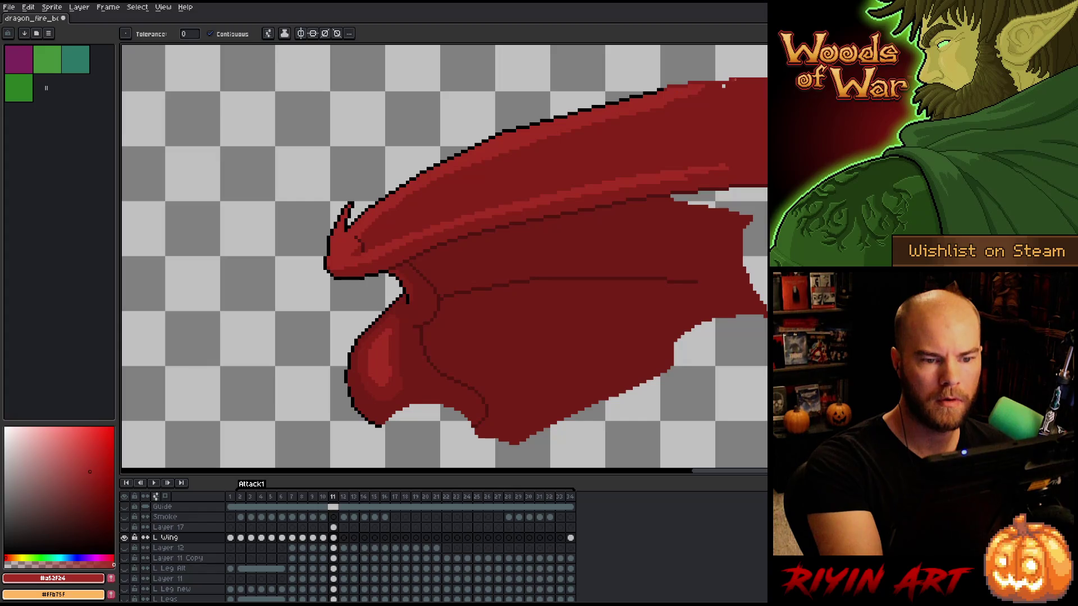
{"action": "key", "text": "b"}
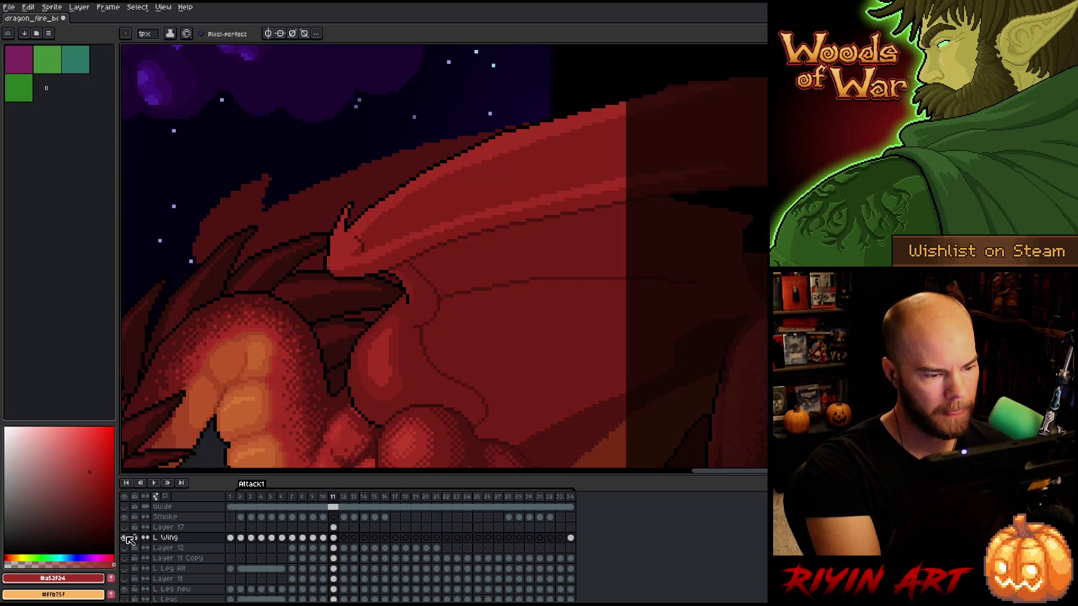
{"action": "left_click", "coordinate": [124, 537], "text": "alt"}
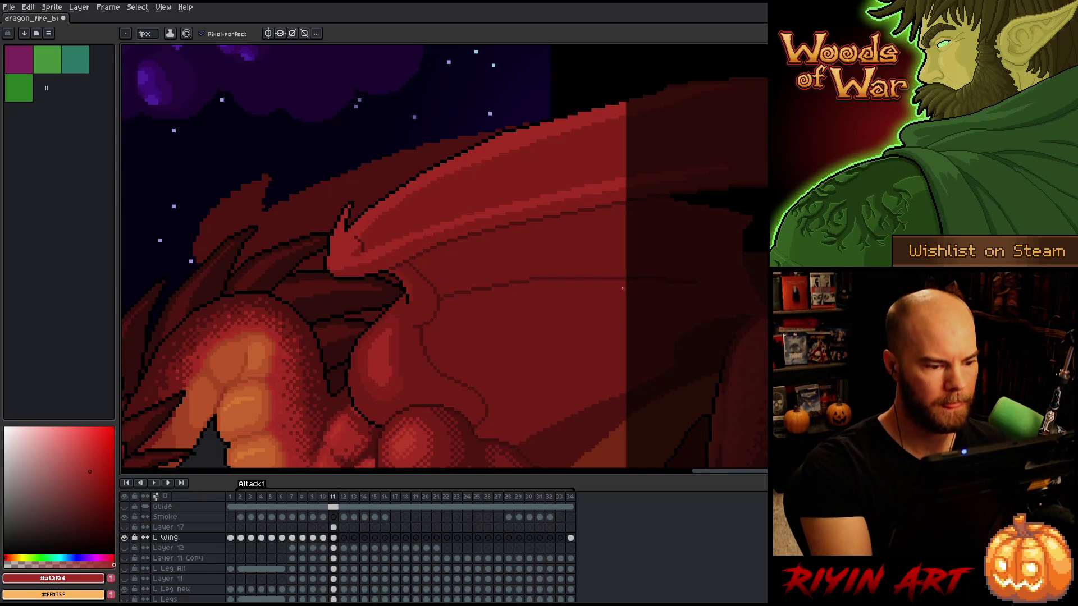
Preview playback, then trace a dark outline along the wing's upper edge, alternating sampled reds
{"action": "scroll", "coordinate": [555, 288], "scroll_direction": "down", "scroll_amount": 4}
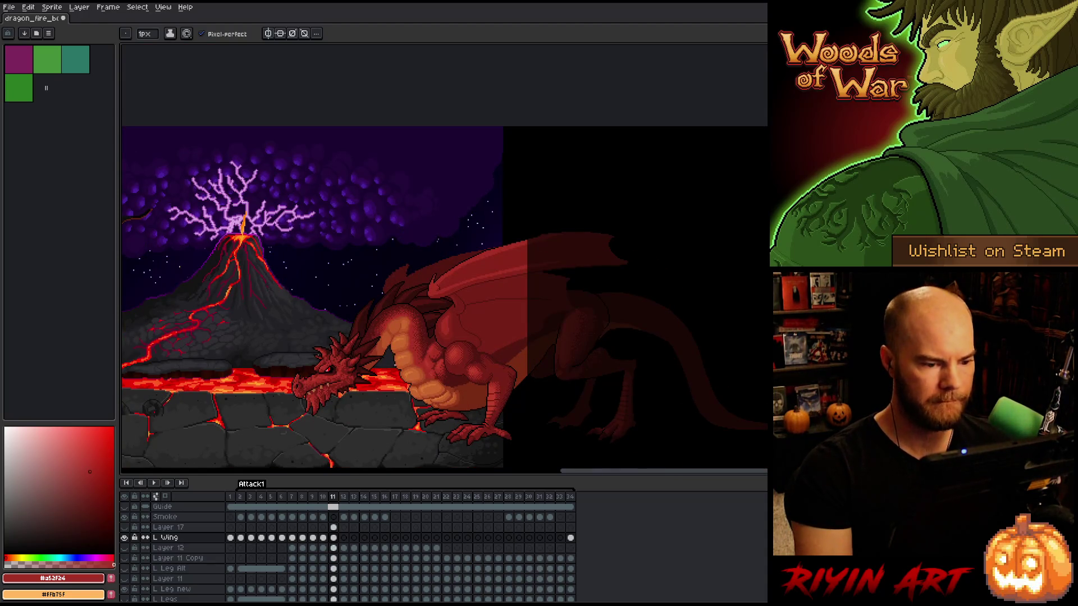
{"action": "key", "text": "Return"}
{"action": "key", "text": "Return"}
{"action": "key", "text": "Return"}
{"action": "key", "text": "Return"}
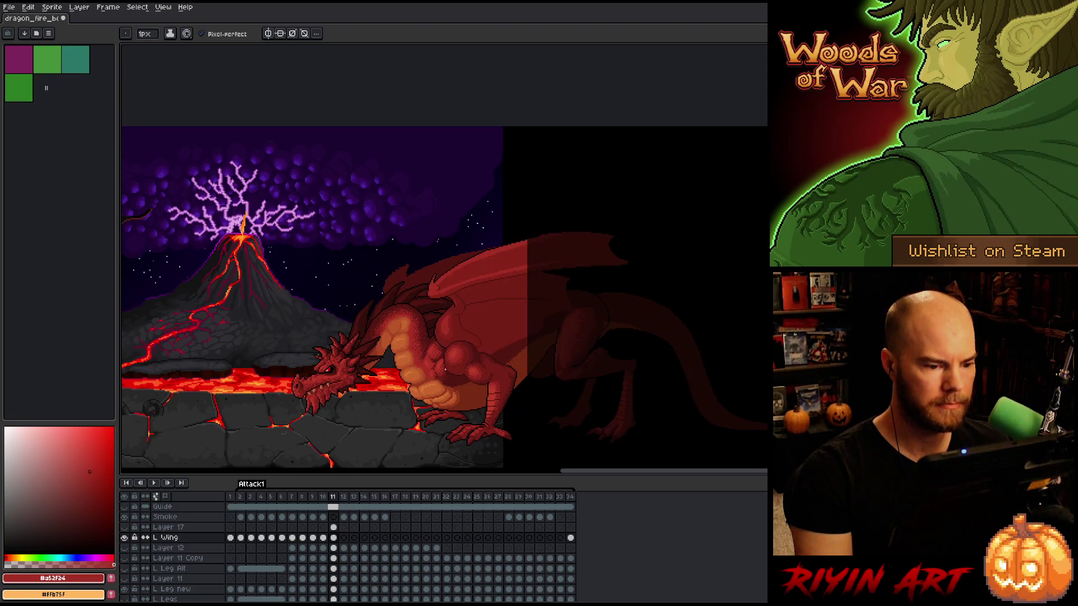
{"action": "scroll", "coordinate": [473, 269], "scroll_direction": "up", "scroll_amount": 5}
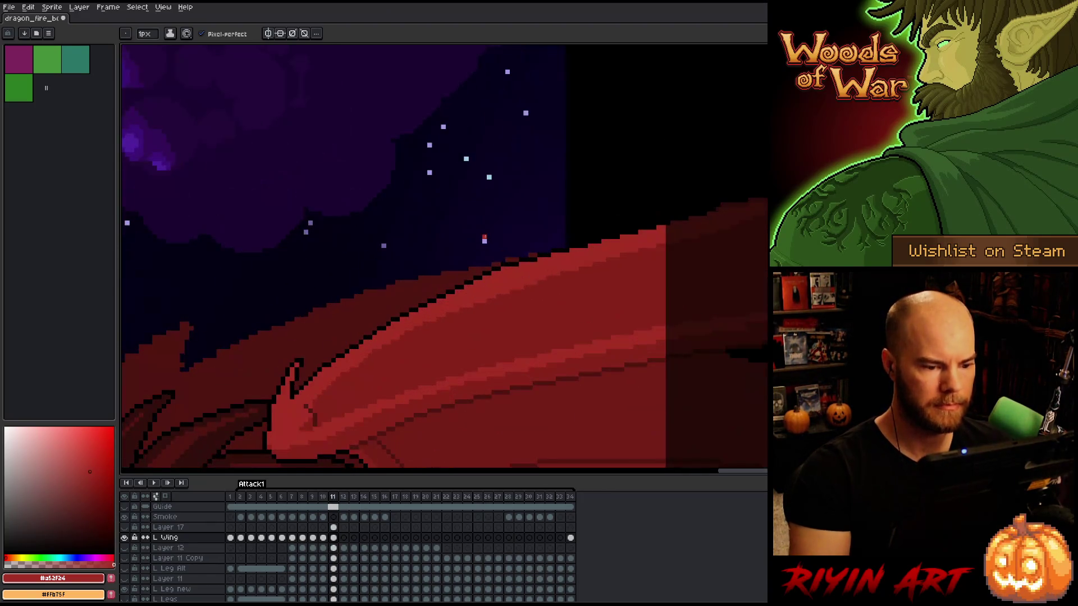
{"action": "key", "text": "i"}
{"action": "left_click", "coordinate": [419, 340], "text": "alt"}
{"action": "left_click_drag", "start_coordinate": [398, 339], "coordinate": [677, 237]}
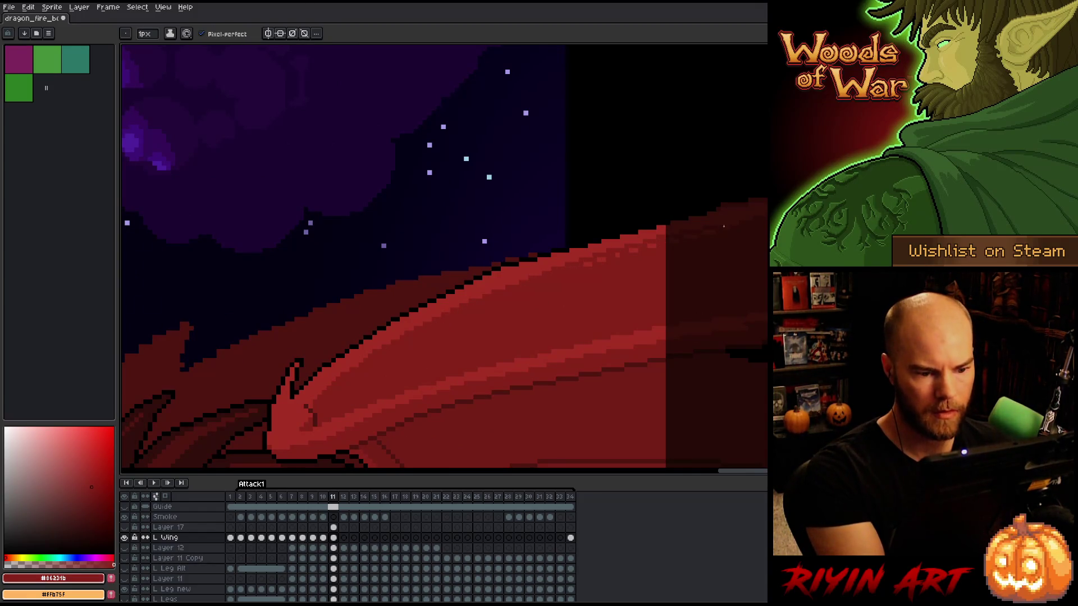
{"action": "left_click", "coordinate": [523, 281], "text": "alt"}
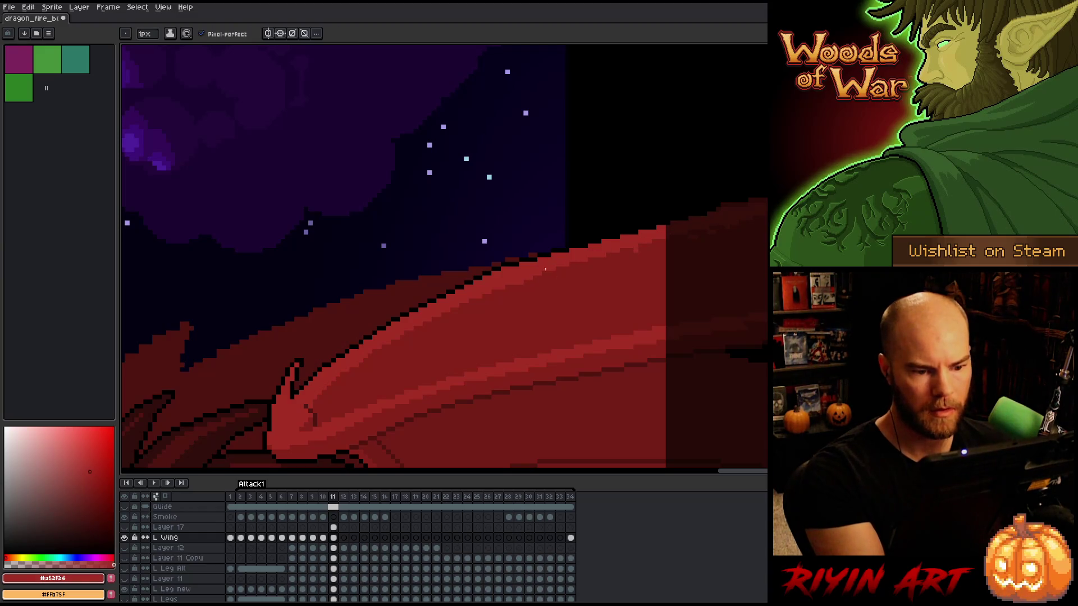
{"action": "left_click", "coordinate": [541, 293], "text": "alt"}
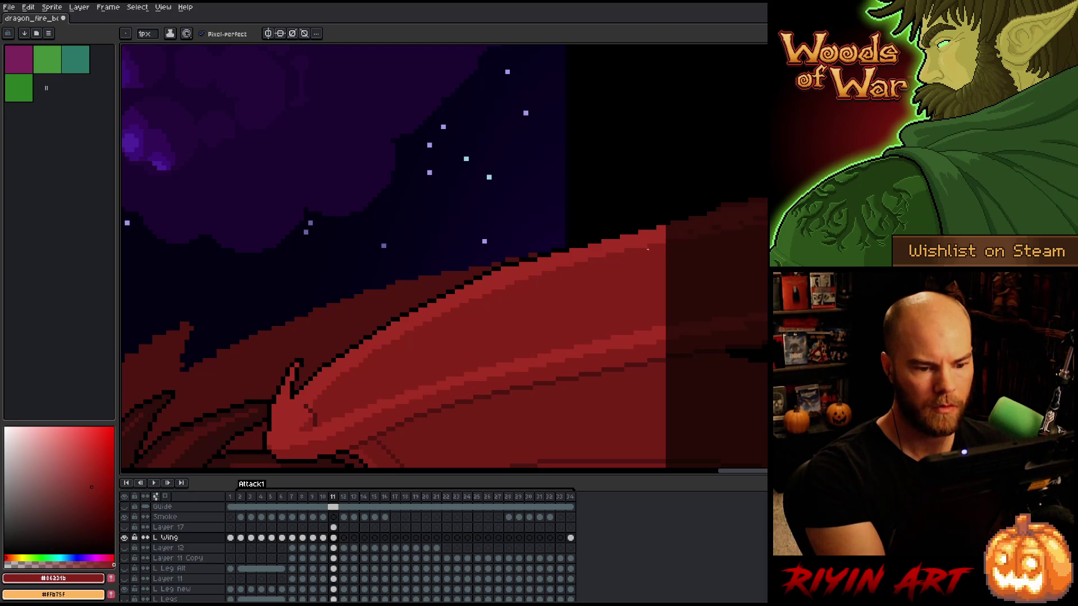
{"action": "left_click", "coordinate": [663, 232], "text": "alt"}
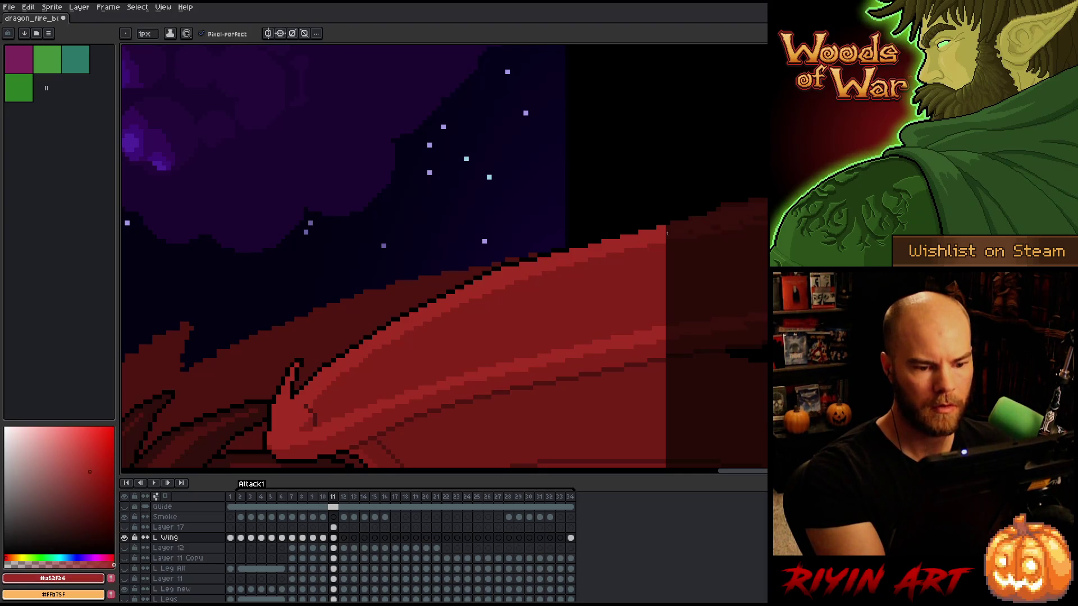
{"action": "left_click", "coordinate": [708, 235], "text": "alt"}
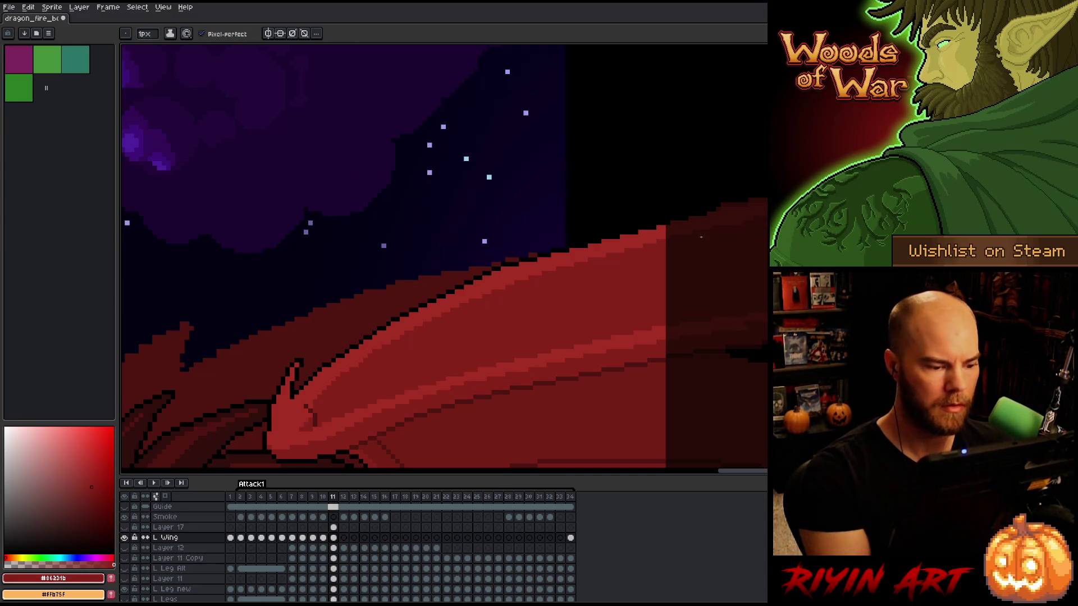
{"action": "scroll", "coordinate": [570, 322], "scroll_direction": "down", "scroll_amount": 3}
{"action": "key", "text": "Right"}
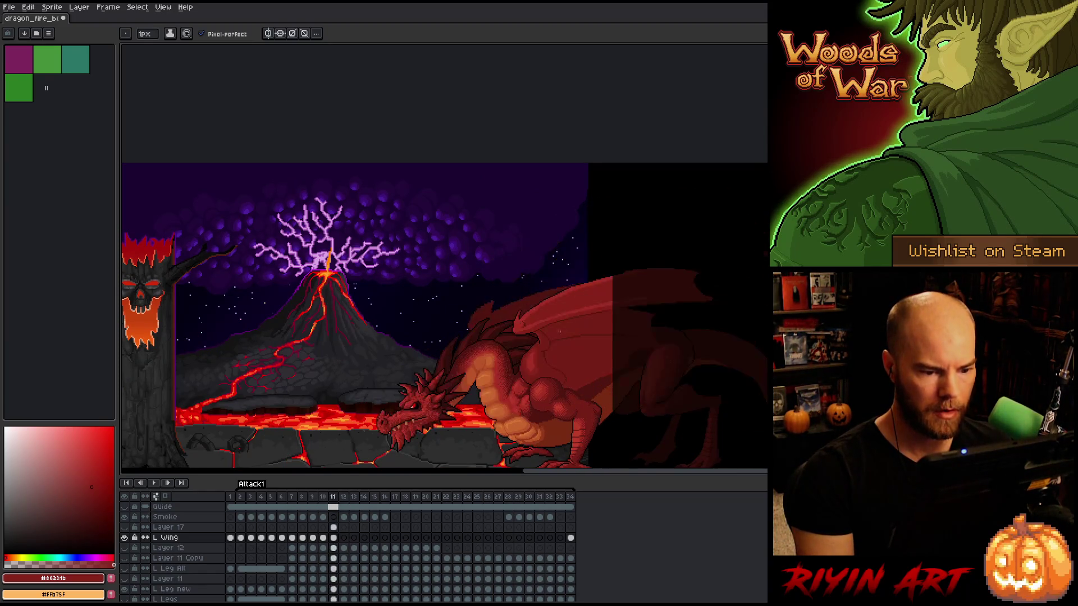
Flip between frames 11, 12 and 13 to compare the fire-breath pose, then save with Ctrl+S
{"action": "key", "text": "Right"}
{"action": "key", "text": "Left"}
{"action": "key", "text": "Left"}
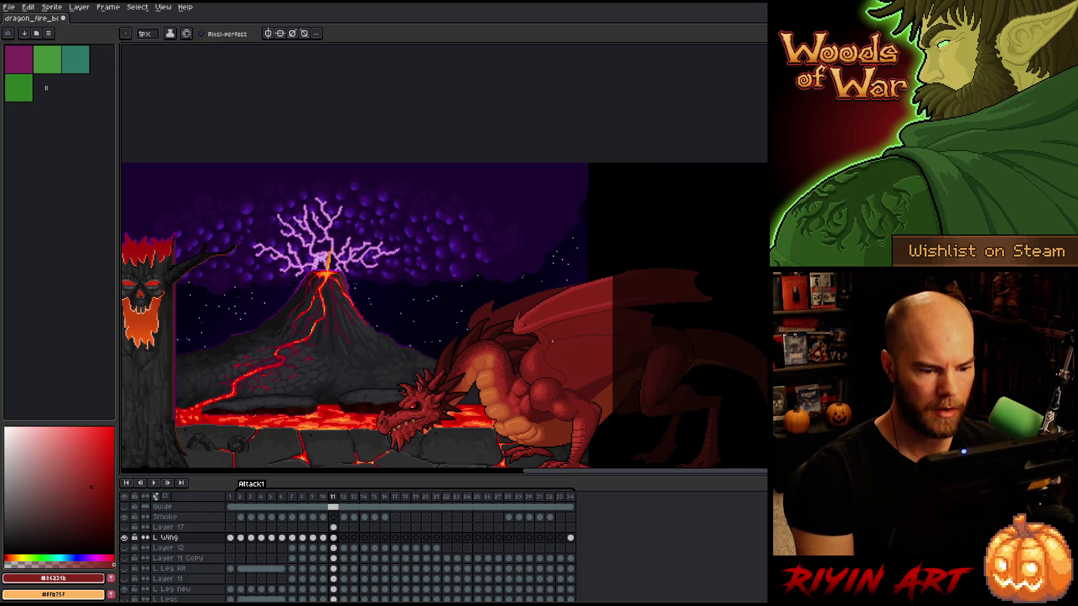
{"action": "scroll", "coordinate": [551, 341], "scroll_direction": "down", "scroll_amount": 1}
{"action": "scroll", "coordinate": [550, 356], "scroll_direction": "up", "scroll_amount": 2}
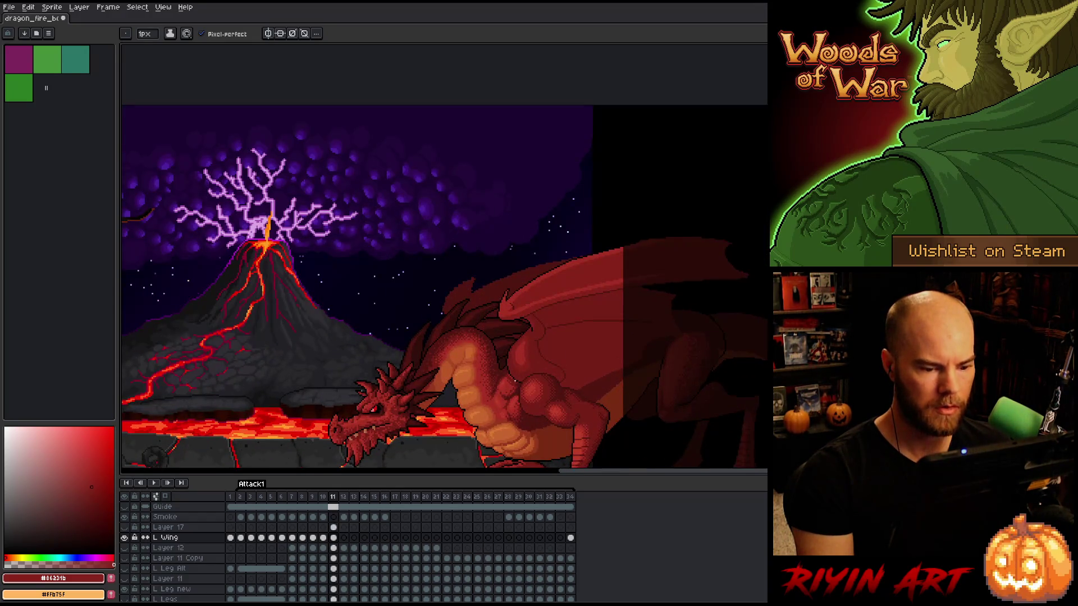
{"action": "scroll", "coordinate": [515, 380], "scroll_direction": "down", "scroll_amount": 1}
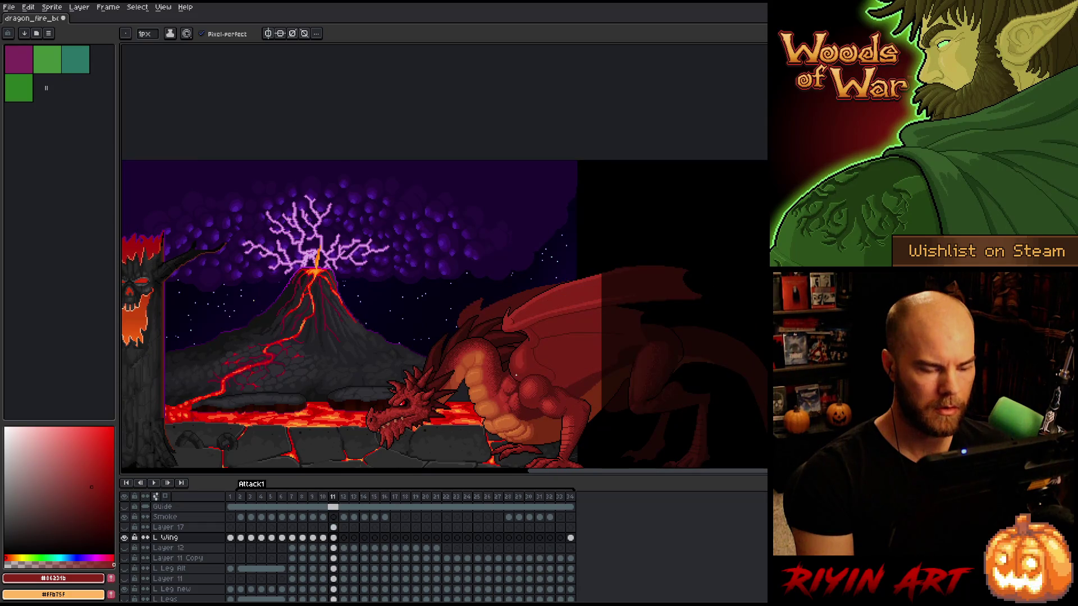
{"action": "key", "text": "Right"}
{"action": "key", "text": "Left"}
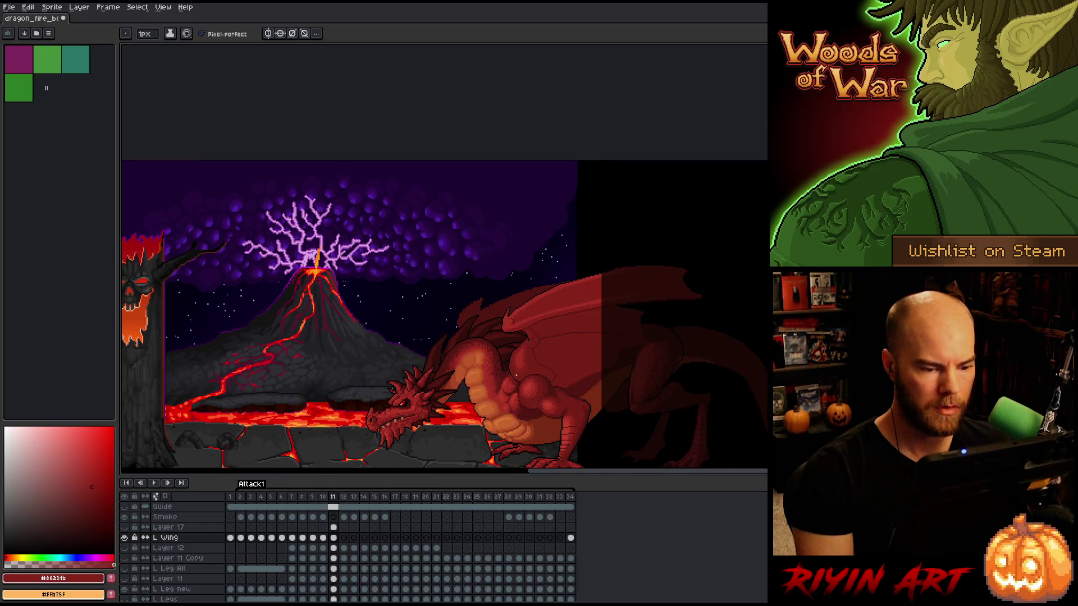
{"action": "key", "text": "Right"}
{"action": "scroll", "coordinate": [516, 373], "scroll_direction": "down", "scroll_amount": 2}
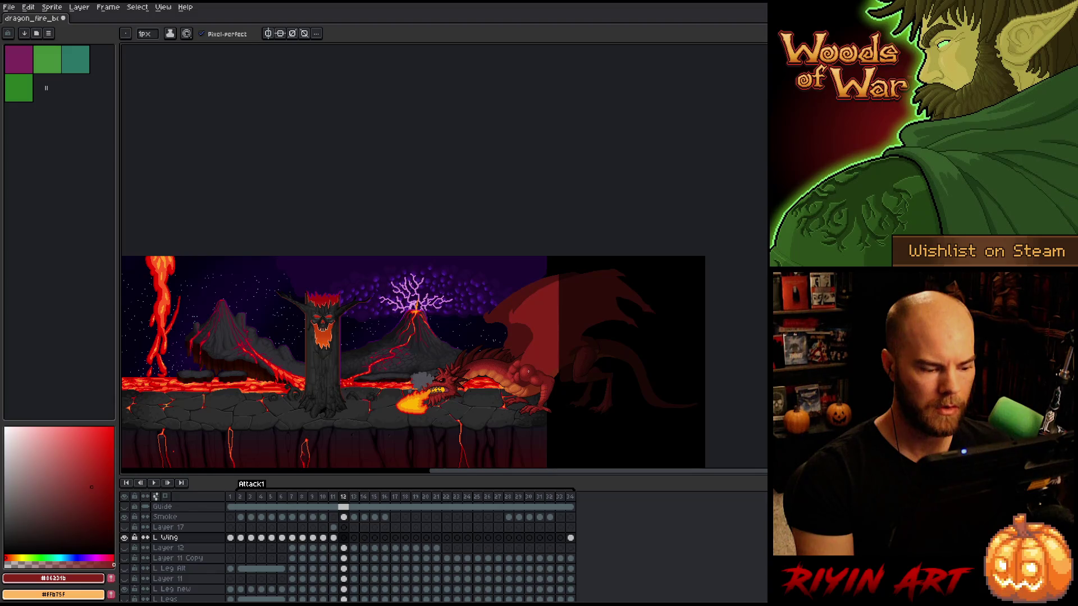
{"action": "scroll", "coordinate": [481, 323], "scroll_direction": "up", "scroll_amount": 1}
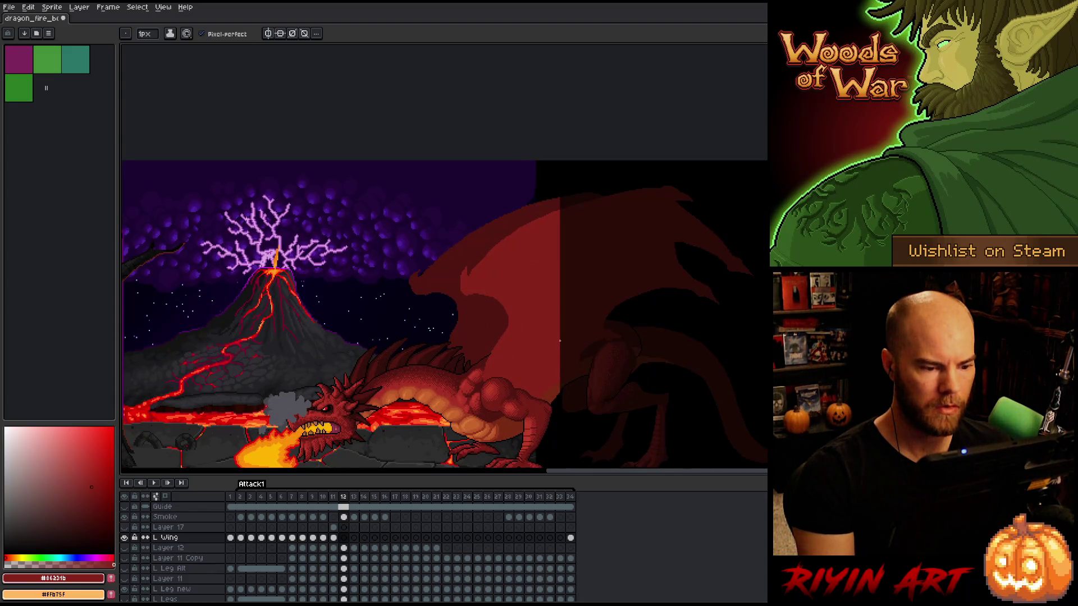
{"action": "scroll", "coordinate": [482, 323], "scroll_direction": "up", "scroll_amount": 1}
{"action": "key", "text": "ctrl+s"}
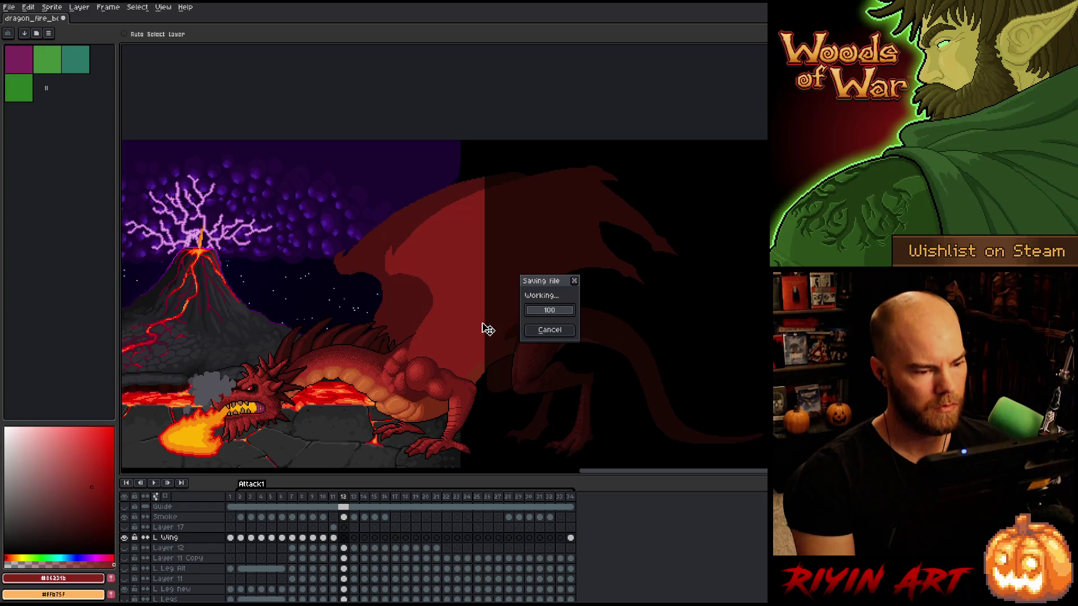
Confirm the save, make Layer 17 active and visible, and clear its frame 11 cel
{"action": "key", "text": "Return"}
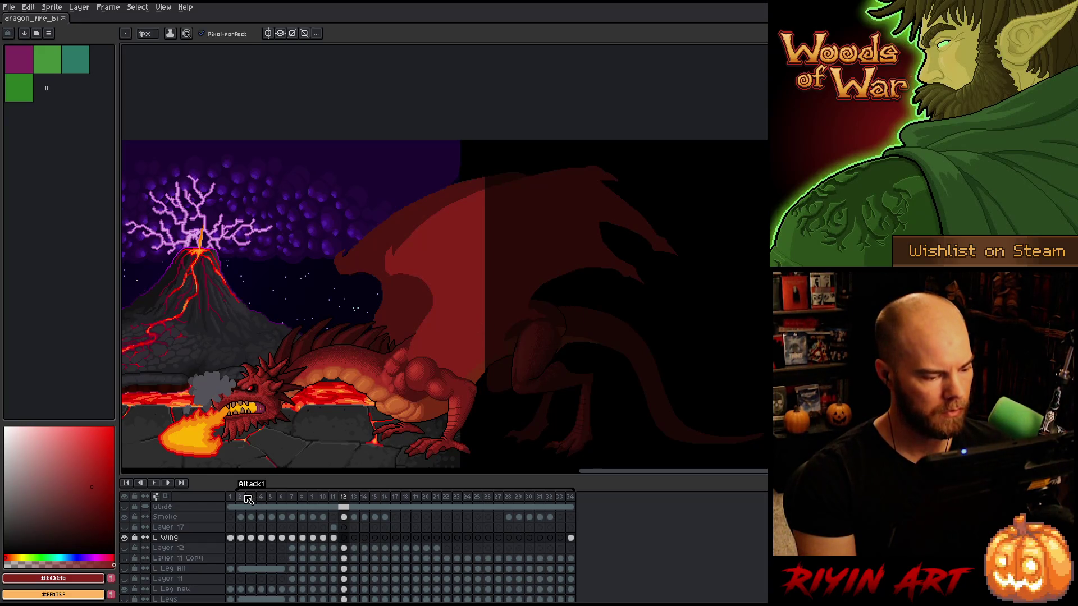
{"action": "left_click", "coordinate": [245, 498]}
{"action": "left_click", "coordinate": [242, 538]}
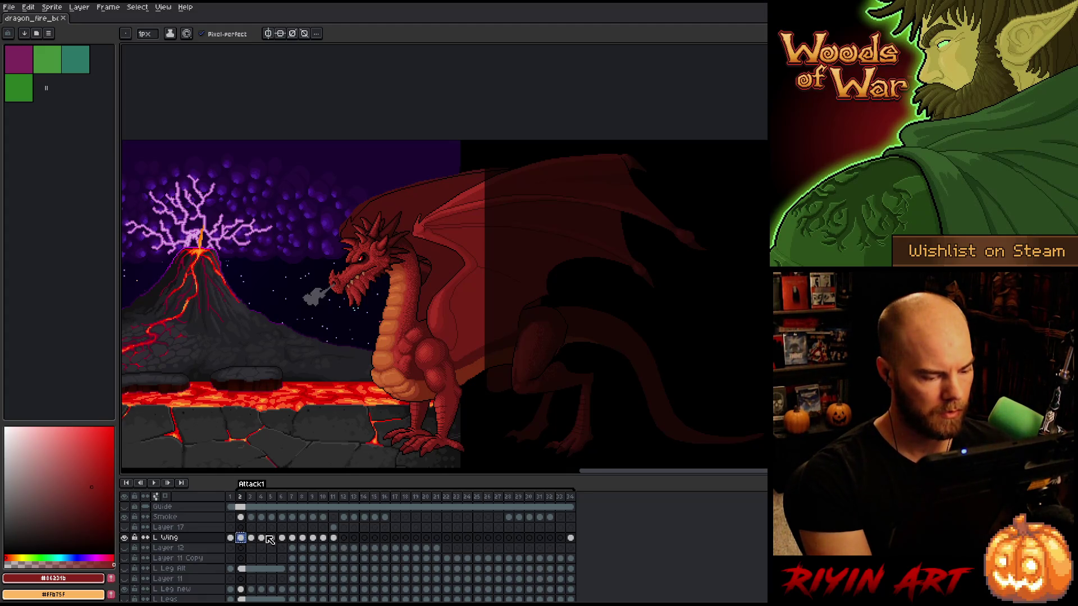
{"action": "left_click", "coordinate": [165, 529]}
{"action": "left_click", "coordinate": [124, 528]}
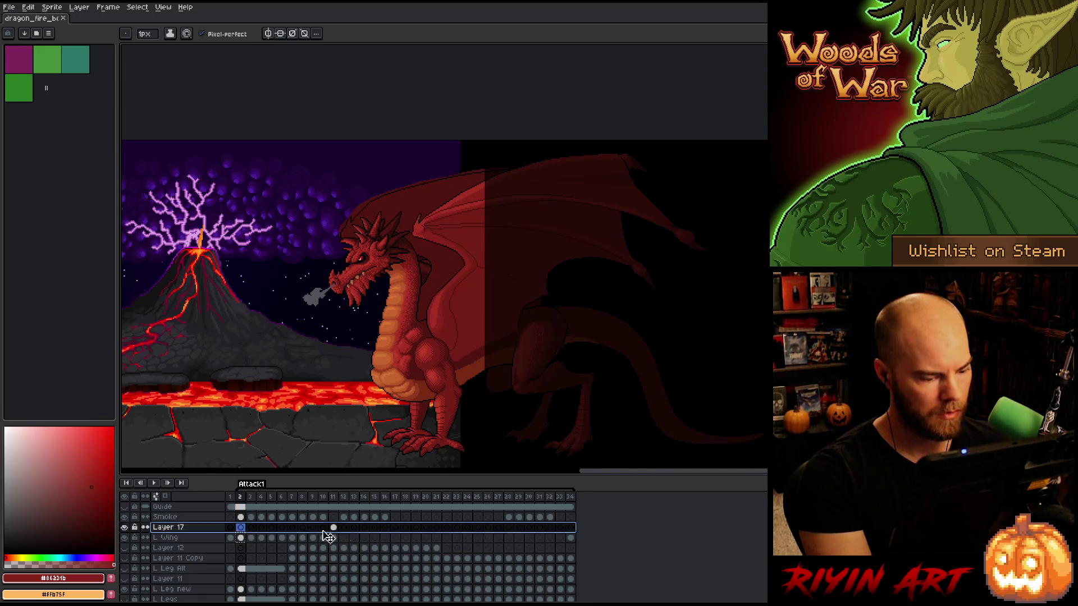
{"action": "left_click", "coordinate": [334, 529]}
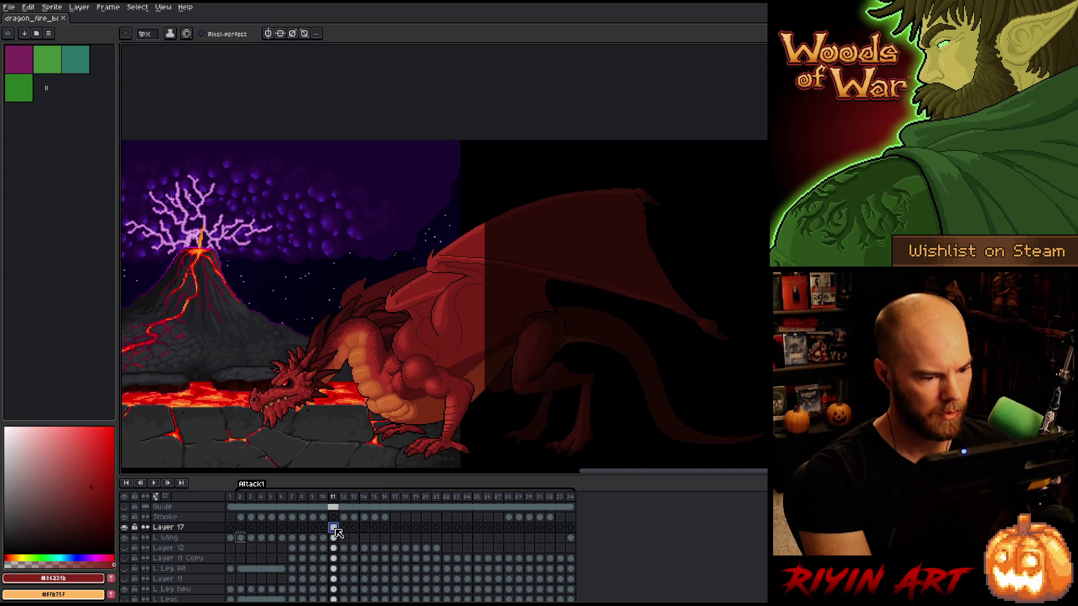
{"action": "left_click", "coordinate": [125, 528]}
{"action": "left_click", "coordinate": [125, 528]}
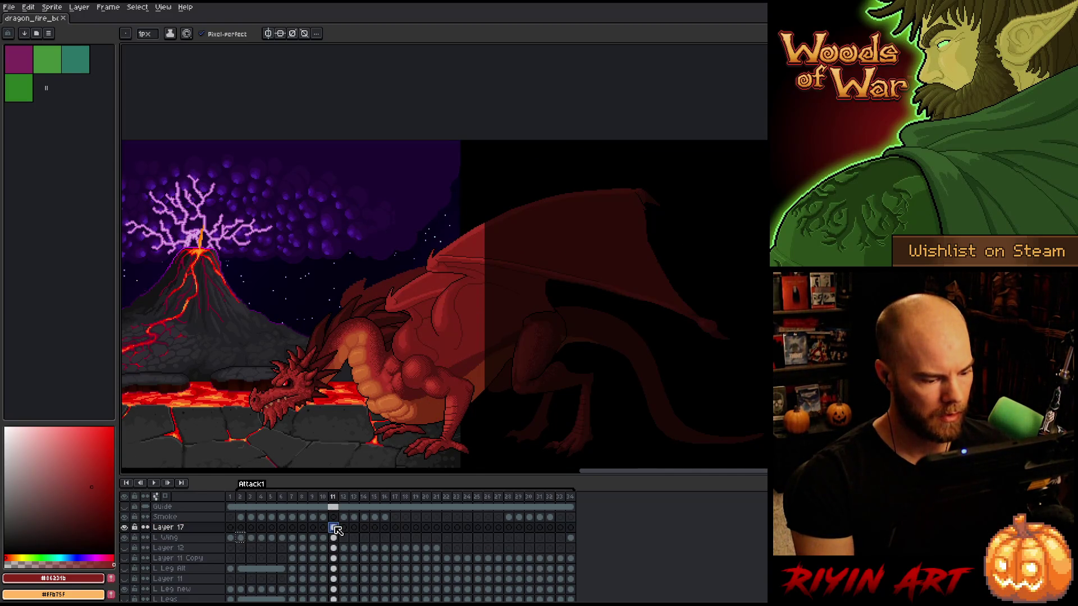
{"action": "key", "text": "Delete"}
Paste the wing into Layer 17's frame 12 and move it down and left onto the dragon
{"action": "left_click", "coordinate": [245, 538]}
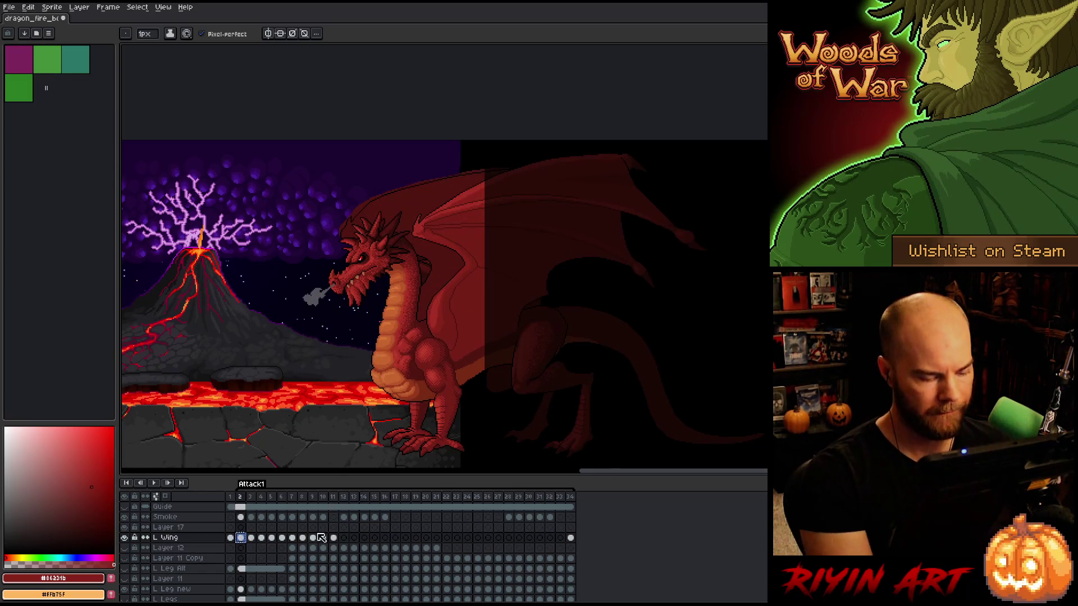
{"action": "left_click", "coordinate": [344, 528]}
{"action": "key", "text": "ctrl+v"}
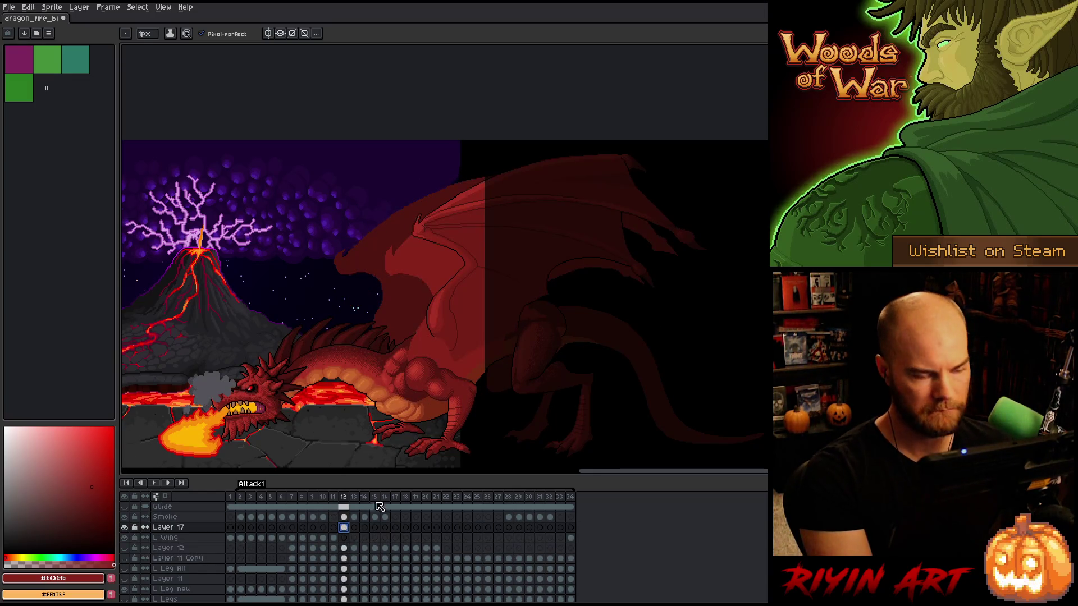
{"action": "key", "text": "v"}
{"action": "mouse_move", "coordinate": [482, 285]}
{"action": "left_mouse_down"}
{"action": "mouse_move", "coordinate": [450, 310]}
{"action": "mouse_move", "coordinate": [474, 301]}
{"action": "mouse_move", "coordinate": [455, 311]}
{"action": "mouse_move", "coordinate": [460, 298]}
{"action": "left_mouse_up"}
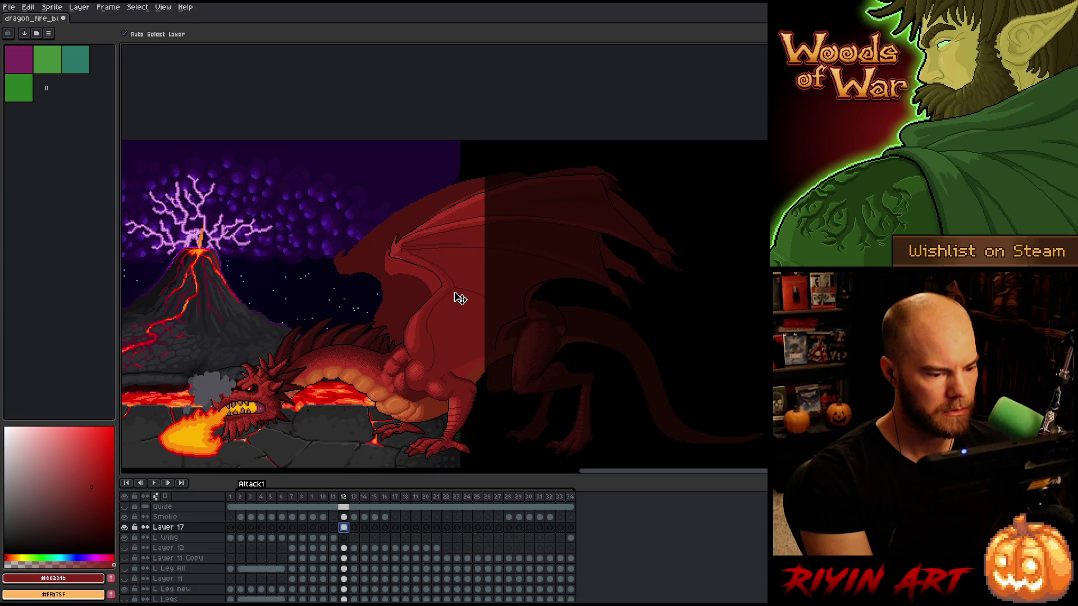
Marquee-select the frame 12 wing and nudge it upward to line up with frame 11
{"action": "key", "text": "m"}
{"action": "scroll", "coordinate": [457, 307], "scroll_direction": "up", "scroll_amount": 4}
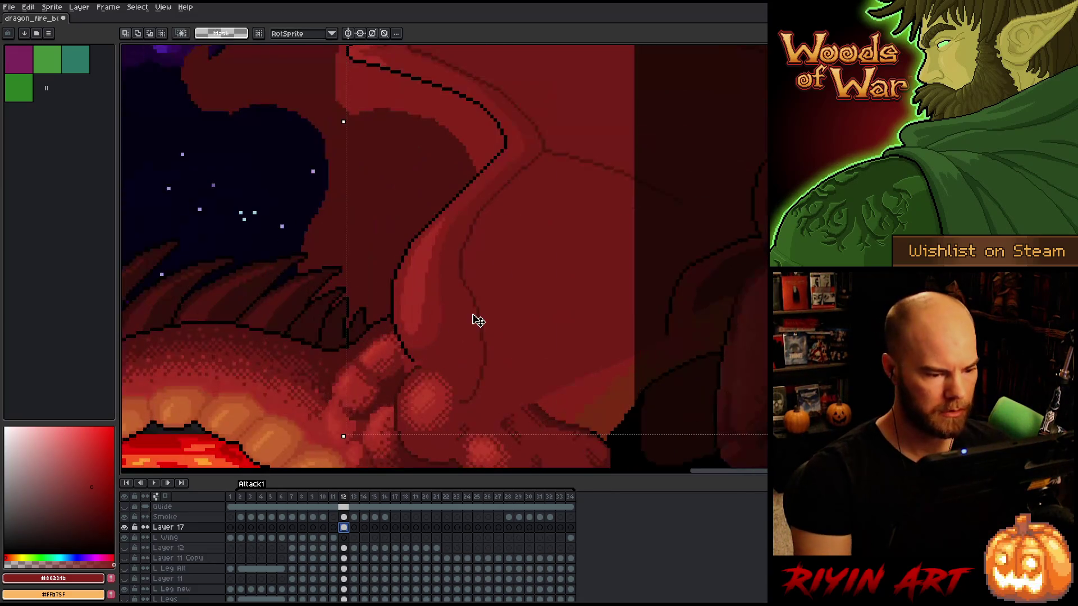
{"action": "key", "text": "Left"}
{"action": "key", "text": "Right"}
{"action": "mouse_move", "coordinate": [428, 337]}
{"action": "left_mouse_down"}
{"action": "mouse_move", "coordinate": [433, 320]}
{"action": "mouse_move", "coordinate": [421, 318]}
{"action": "mouse_move", "coordinate": [431, 318]}
{"action": "left_mouse_up"}
{"action": "key", "text": "Left"}
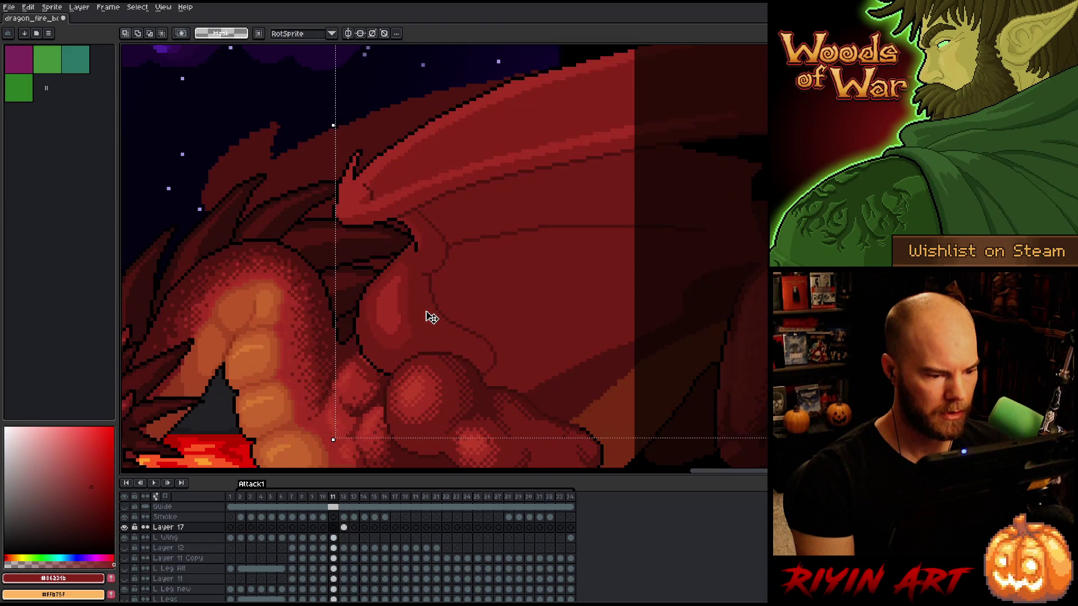
{"action": "key", "text": "Right"}
Zoom and flip between frames 11 and 12 to check the wing alignment
{"action": "scroll", "coordinate": [429, 316], "scroll_direction": "down", "scroll_amount": 3}
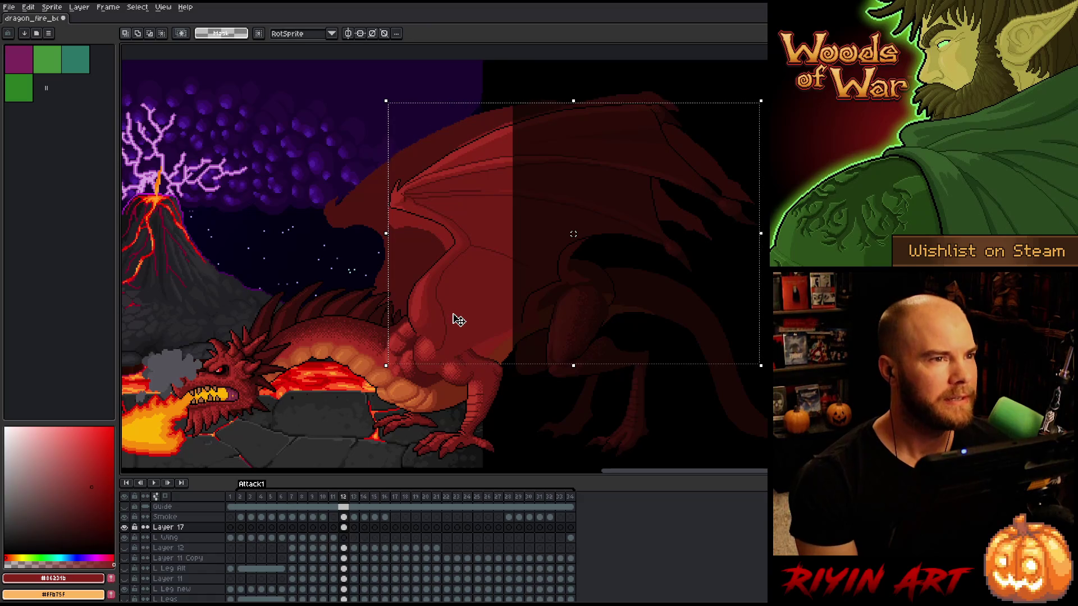
{"action": "scroll", "coordinate": [466, 320], "scroll_direction": "down", "scroll_amount": 2}
{"action": "scroll", "coordinate": [475, 313], "scroll_direction": "up", "scroll_amount": 2}
{"action": "right_click", "coordinate": [480, 279]}
{"action": "key", "text": "Escape"}
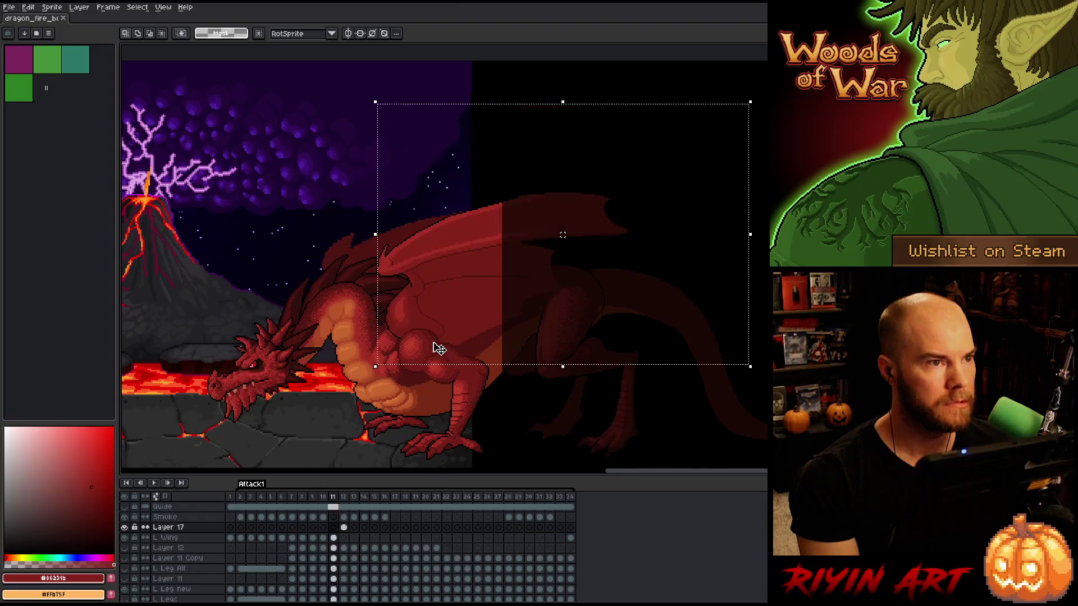
{"action": "scroll", "coordinate": [441, 376], "scroll_direction": "up", "scroll_amount": 2}
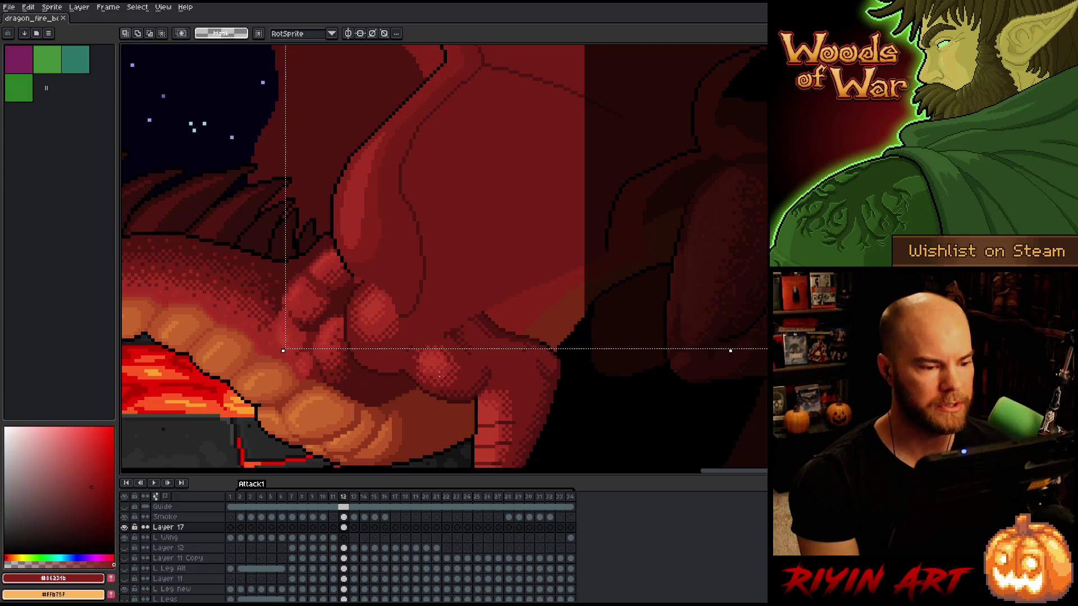
{"action": "key", "text": "comma"}
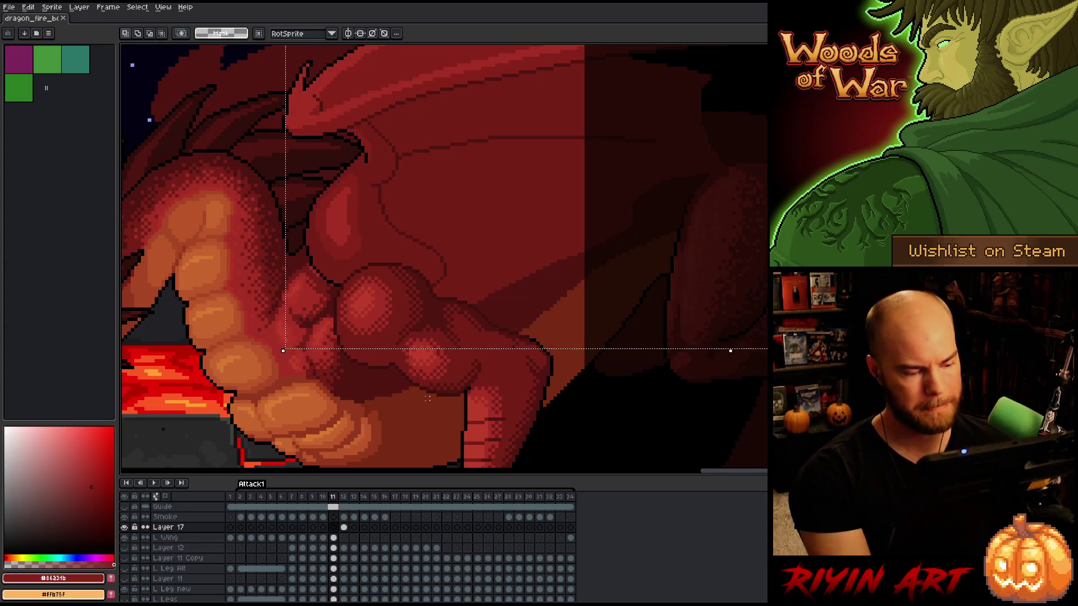
{"action": "left_click", "coordinate": [344, 528]}
Make L Wing the active layer and outline the shoulder area on frame 11
{"action": "left_click", "coordinate": [344, 538]}
{"action": "left_click", "coordinate": [335, 539]}
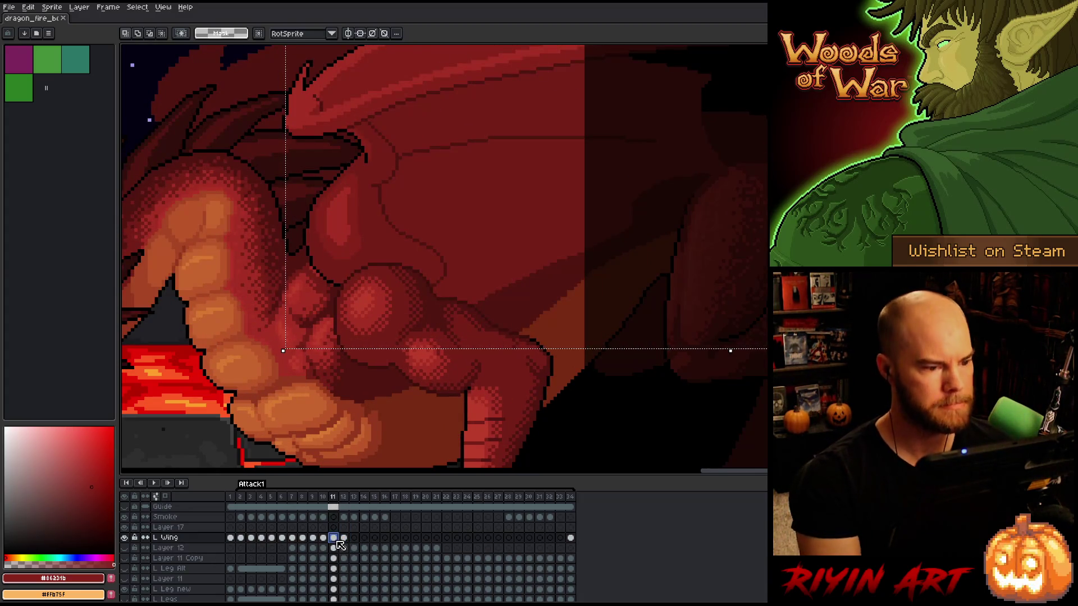
{"action": "key", "text": "b"}
{"action": "key", "text": "ctrl+d"}
{"action": "mouse_move", "coordinate": [419, 356]}
{"action": "left_mouse_down"}
{"action": "mouse_move", "coordinate": [465, 260]}
{"action": "mouse_move", "coordinate": [379, 192]}
{"action": "mouse_move", "coordinate": [420, 355]}
{"action": "left_mouse_up"}
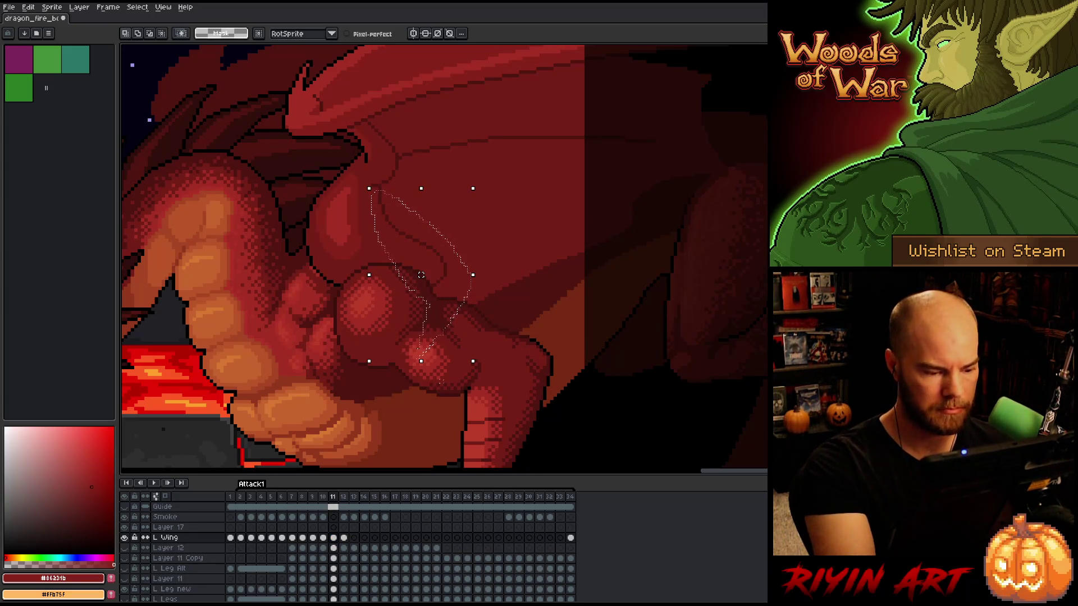
On frame 12's L Wing cel, lasso the shoulder edge and lower claw area, then deselect and return to the Pencil
{"action": "left_click", "coordinate": [344, 528]}
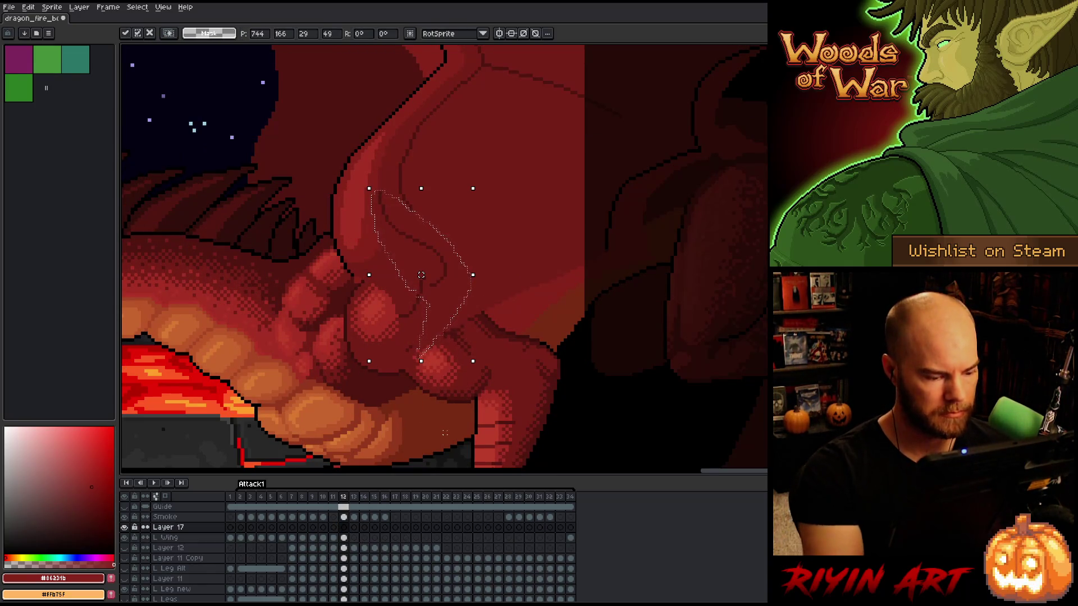
{"action": "left_click", "coordinate": [344, 547]}
{"action": "left_click", "coordinate": [344, 538]}
{"action": "left_click", "coordinate": [514, 347]}
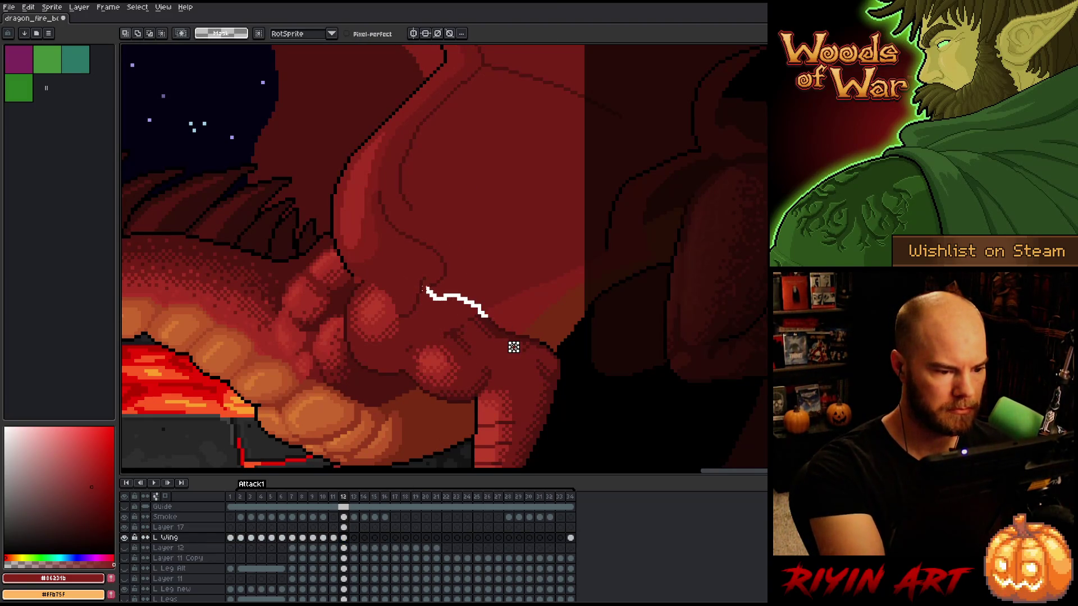
{"action": "left_click_drag", "start_coordinate": [514, 347], "coordinate": [303, 360]}
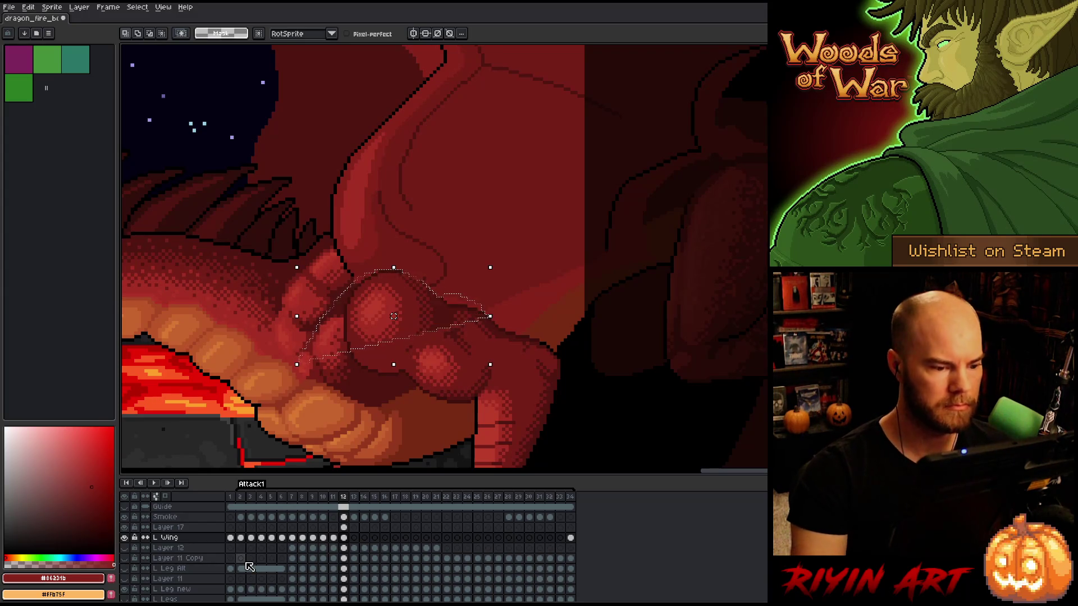
{"action": "mouse_move", "coordinate": [505, 379]}
{"action": "left_mouse_down"}
{"action": "mouse_move", "coordinate": [501, 336]}
{"action": "mouse_move", "coordinate": [365, 311]}
{"action": "mouse_move", "coordinate": [536, 414]}
{"action": "left_mouse_up"}
{"action": "key", "text": "ctrl+d"}
{"action": "key", "text": "b"}
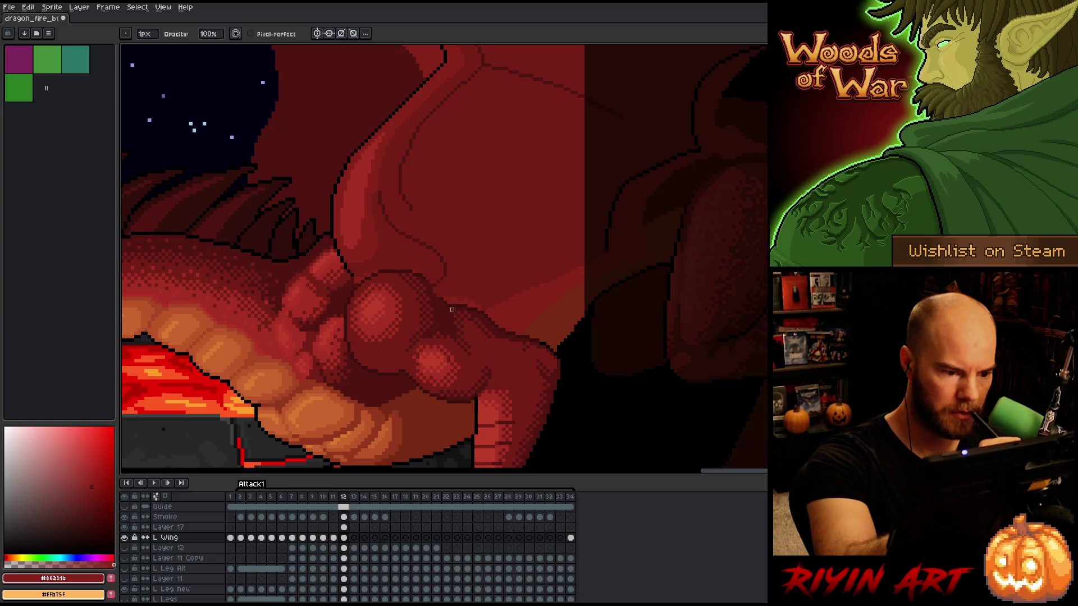
Make Layer 17 active with the Move tool and compare frames 11 and 12
{"action": "key", "text": "alt+Up"}
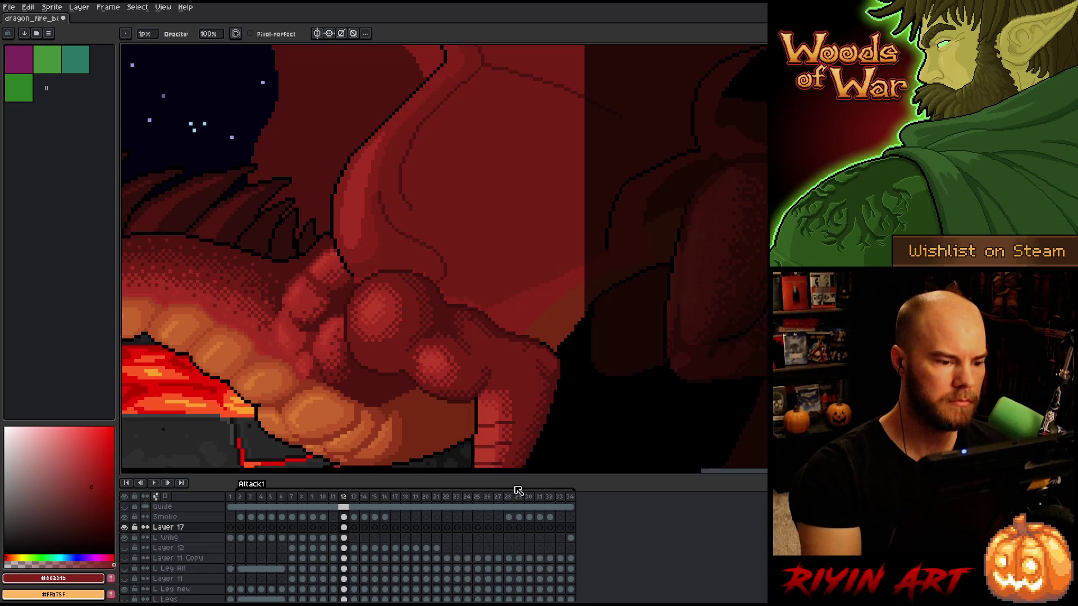
{"action": "key", "text": "v"}
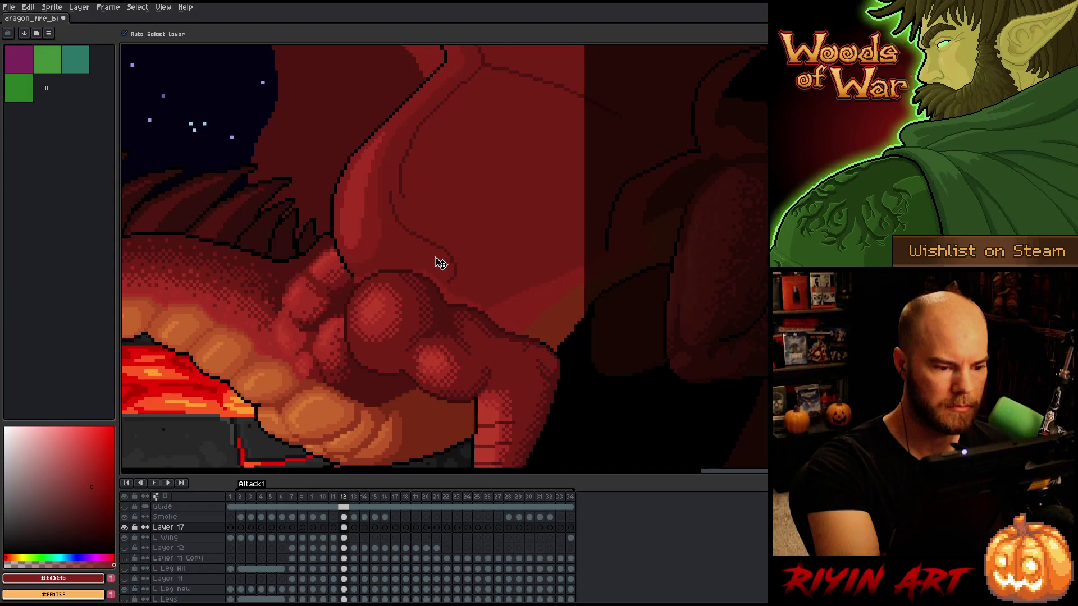
{"action": "key", "text": "Left"}
{"action": "key", "text": "Right"}
{"action": "key", "text": "Left"}
{"action": "key", "text": "Right"}
{"action": "key", "text": "Left"}
{"action": "key", "text": "Right"}
{"action": "key", "text": "Left"}
{"action": "key", "text": "Right"}
{"action": "key", "text": "Left"}
{"action": "key", "text": "Right"}
Shade the wing membrane fold alternating dark red #501612 and lighter red #761f16
{"action": "key", "text": "i"}
{"action": "left_click", "coordinate": [407, 184]}
{"action": "key", "text": "b"}
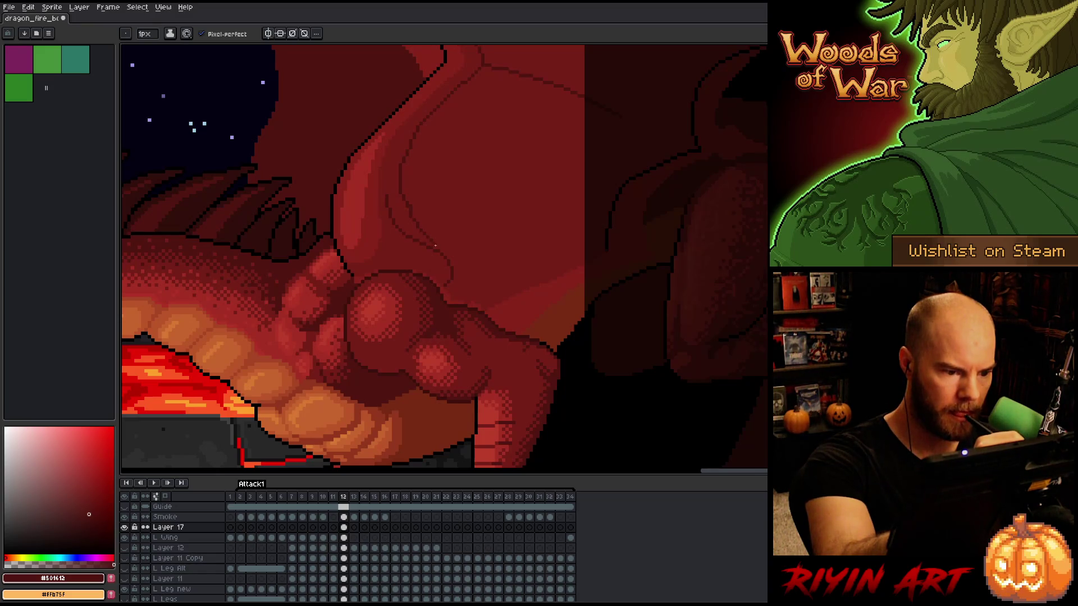
{"action": "left_click", "coordinate": [438, 254], "text": "alt"}
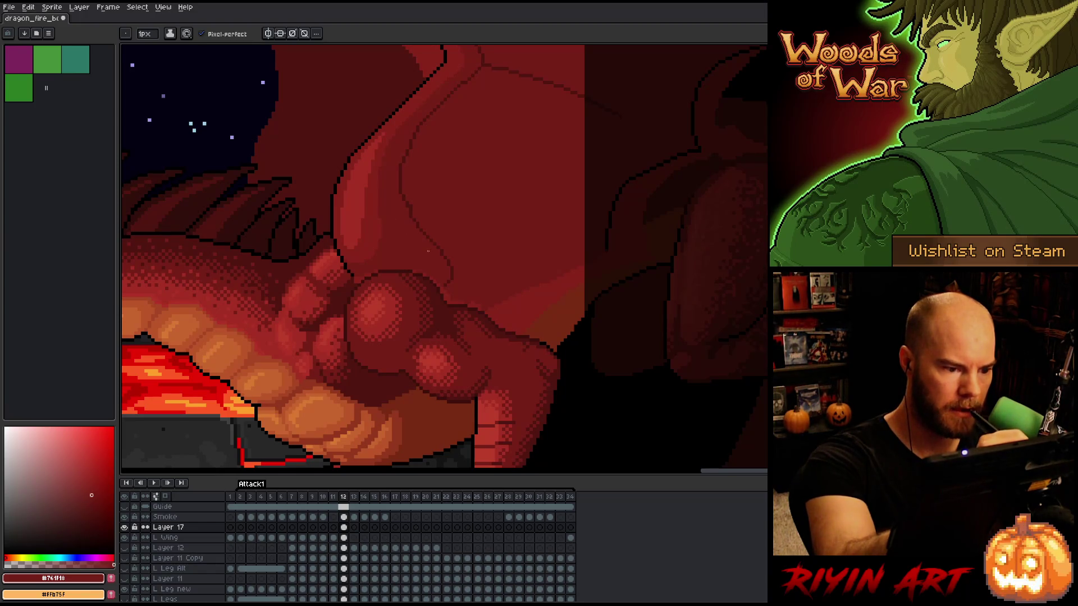
{"action": "left_click", "coordinate": [414, 218], "text": "alt"}
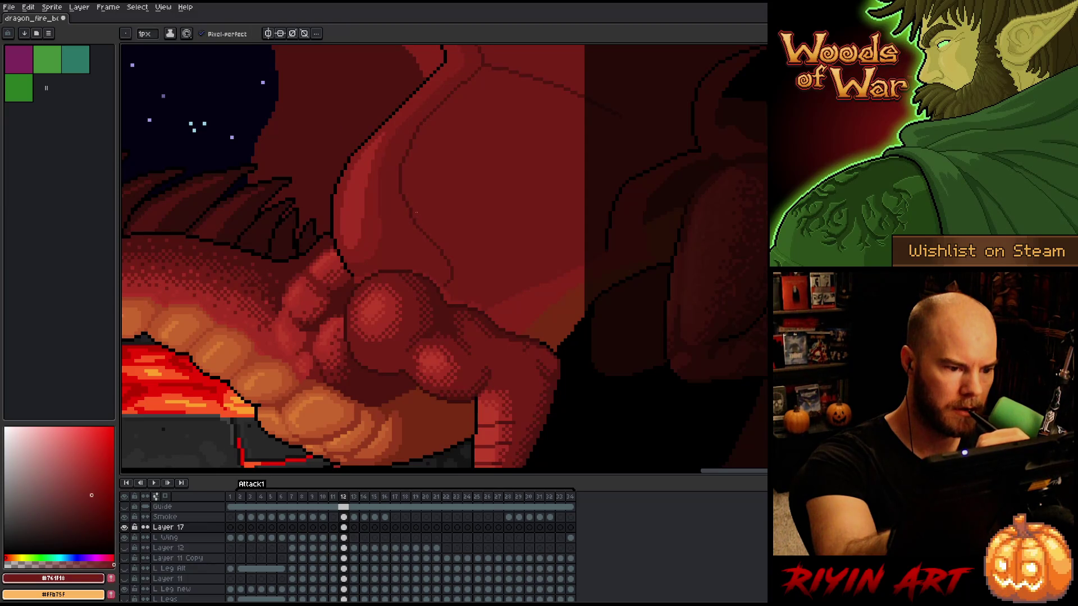
{"action": "left_click", "coordinate": [416, 200], "text": "alt"}
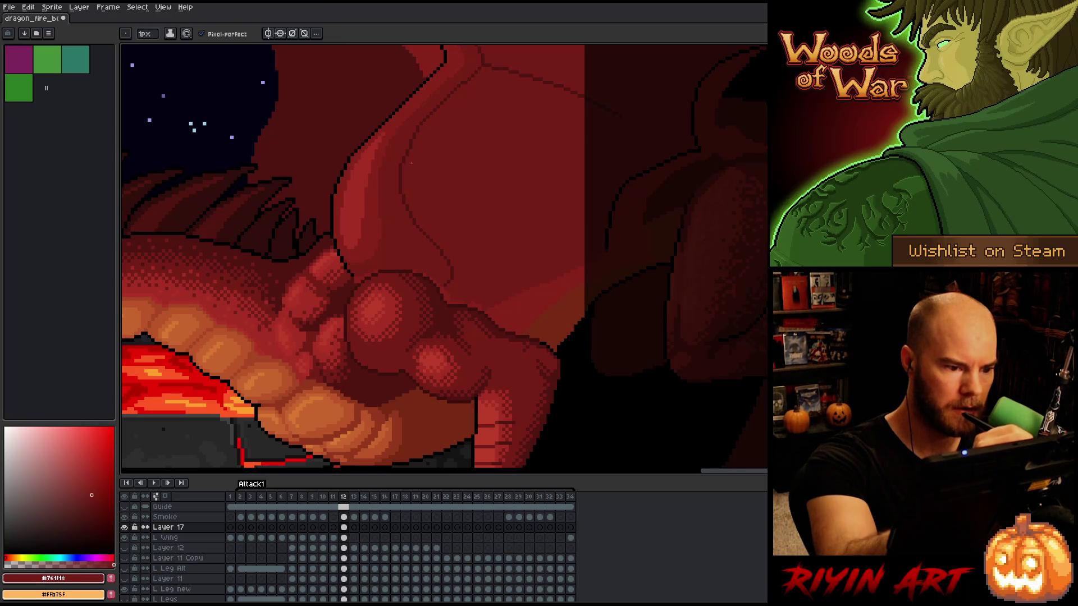
{"action": "left_click", "coordinate": [444, 254], "text": "alt"}
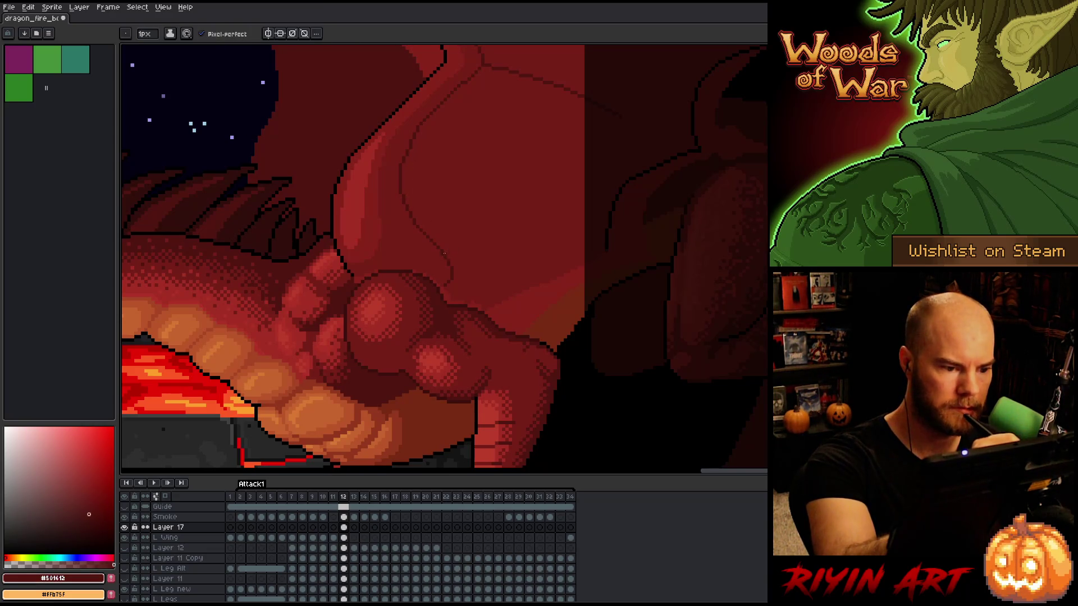
{"action": "left_click", "coordinate": [443, 247], "text": "alt"}
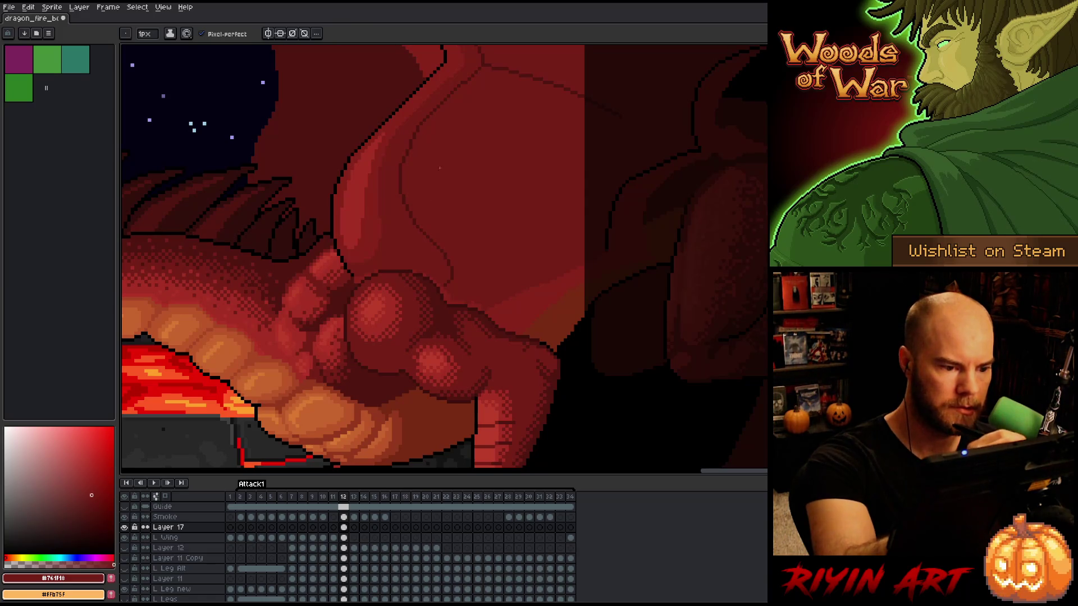
Shade the shoulder lobes with sampled dark, mid red and black outline using straight lines
{"action": "left_click", "coordinate": [356, 275], "text": "alt"}
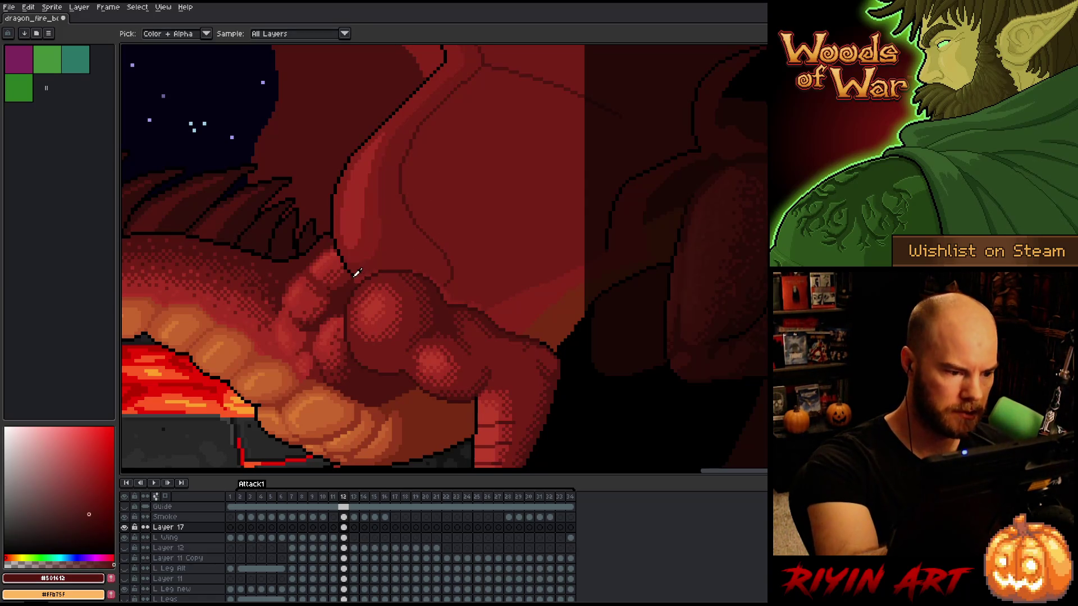
{"action": "left_click", "coordinate": [356, 276], "text": "alt"}
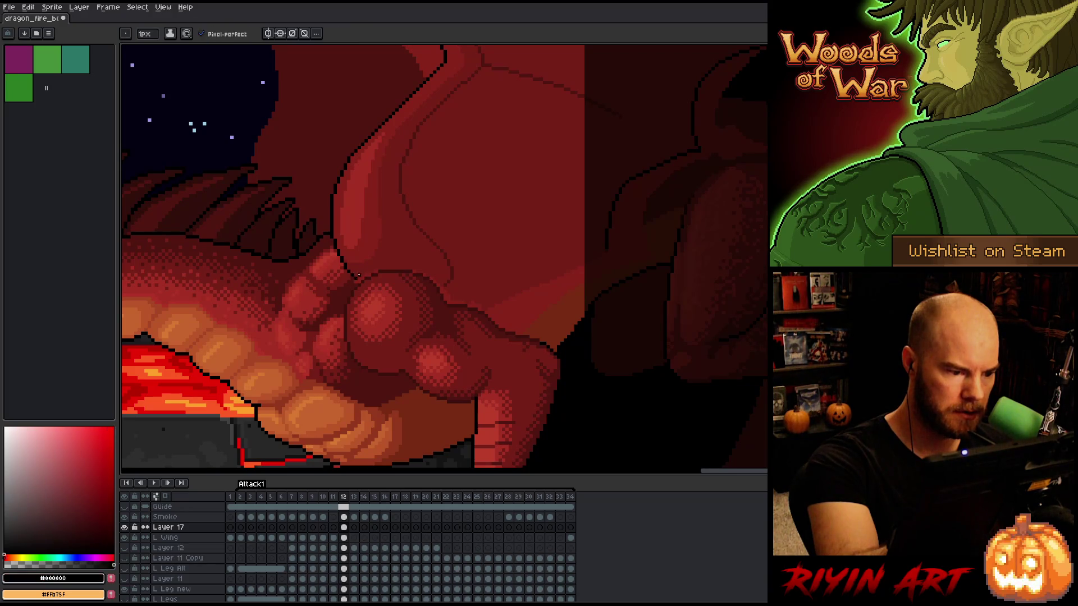
{"action": "left_click", "coordinate": [359, 269], "text": "alt"}
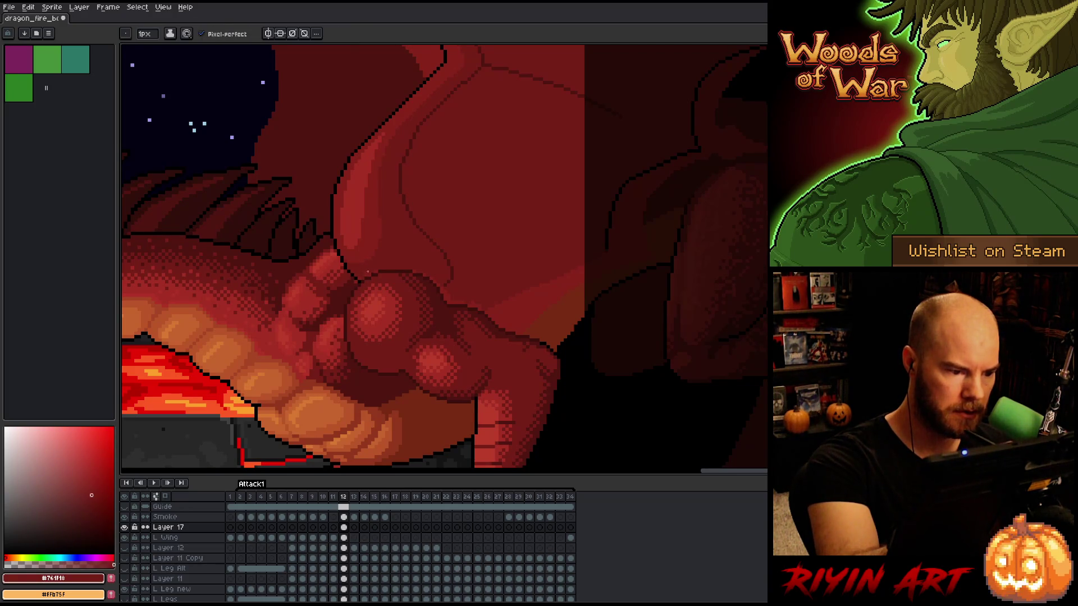
{"action": "key", "text": "shift"}
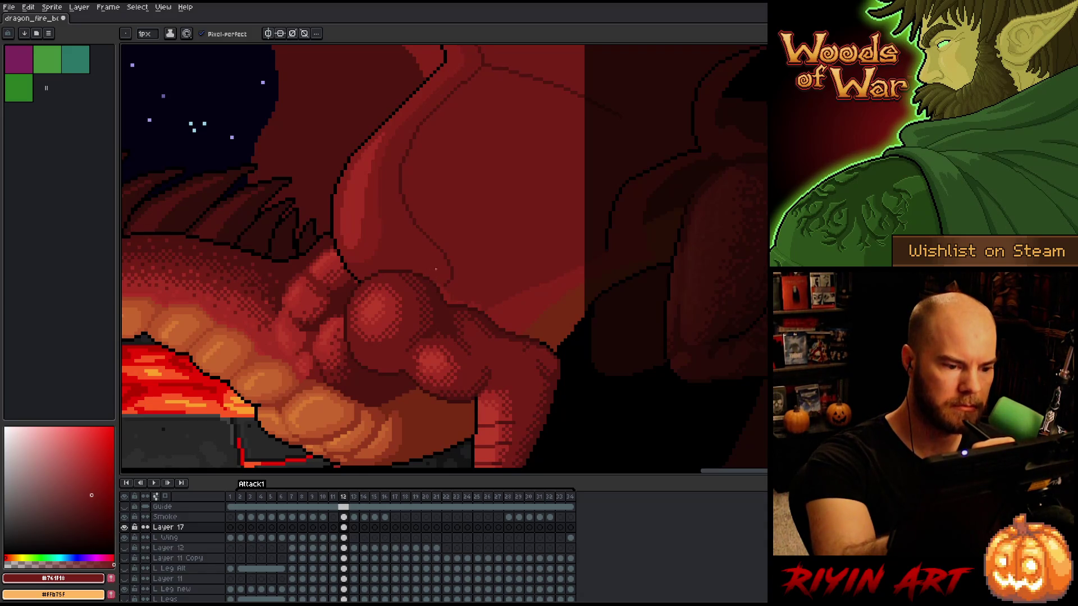
{"action": "left_click", "coordinate": [499, 351], "text": "alt"}
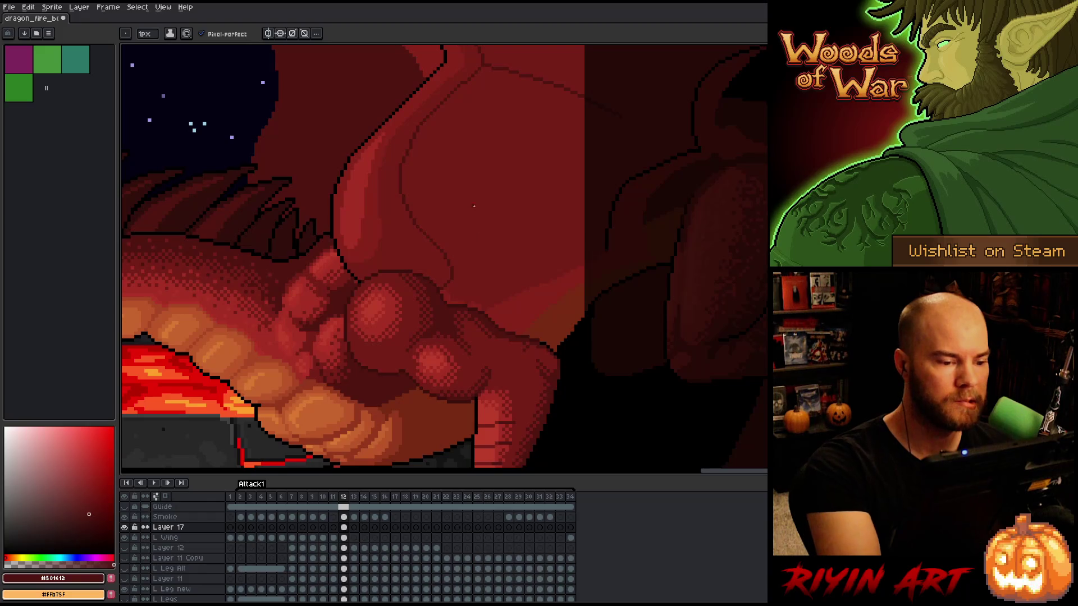
{"action": "left_click", "coordinate": [411, 151], "text": "alt"}
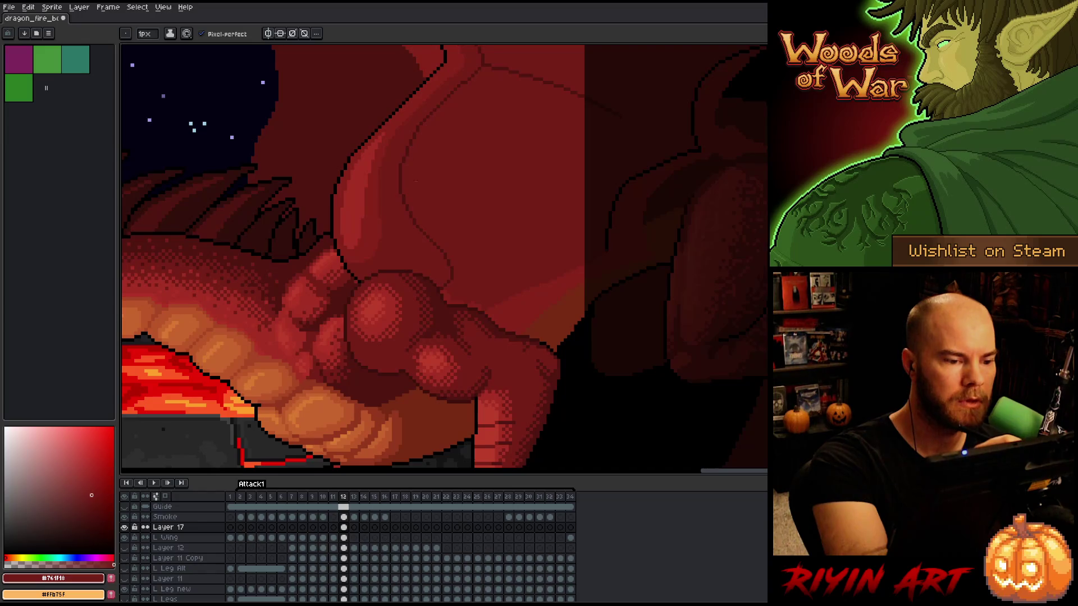
{"action": "scroll", "coordinate": [425, 208], "scroll_direction": "down", "scroll_amount": 5}
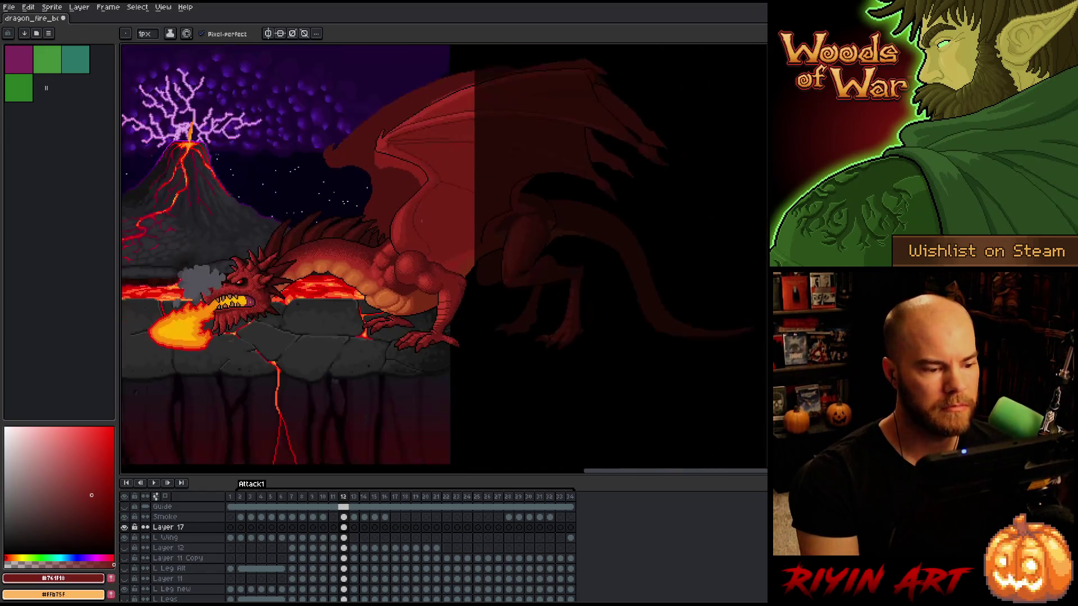
Zoom out to the whole dragon and compare frames 11, 12 and 13
{"action": "left_click_drag", "start_coordinate": [443, 203], "coordinate": [440, 251]}
{"action": "scroll", "coordinate": [440, 252], "scroll_direction": "up", "scroll_amount": 3}
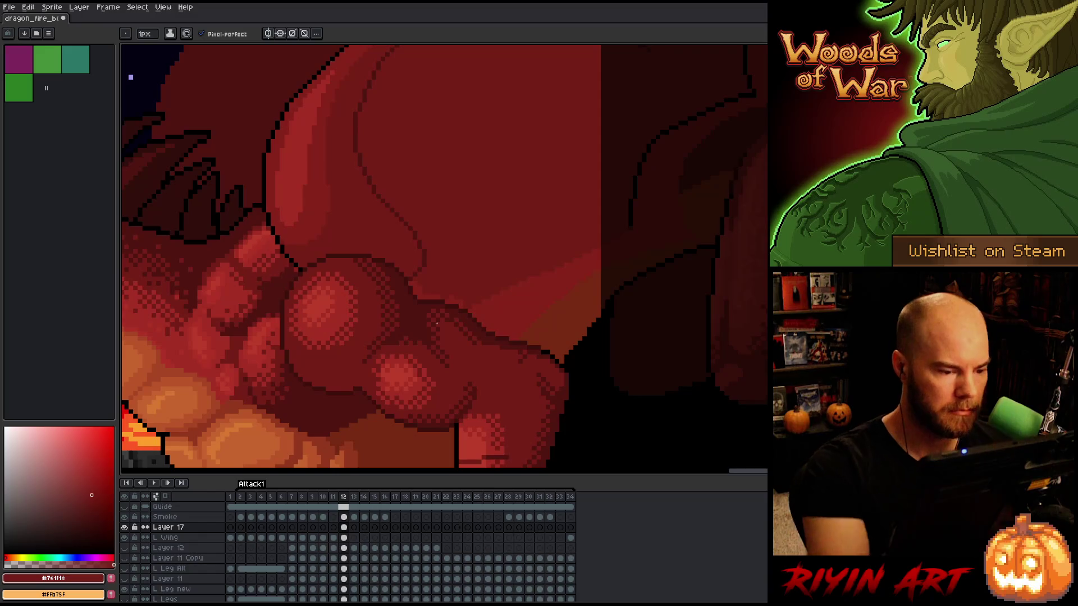
{"action": "key", "text": "b"}
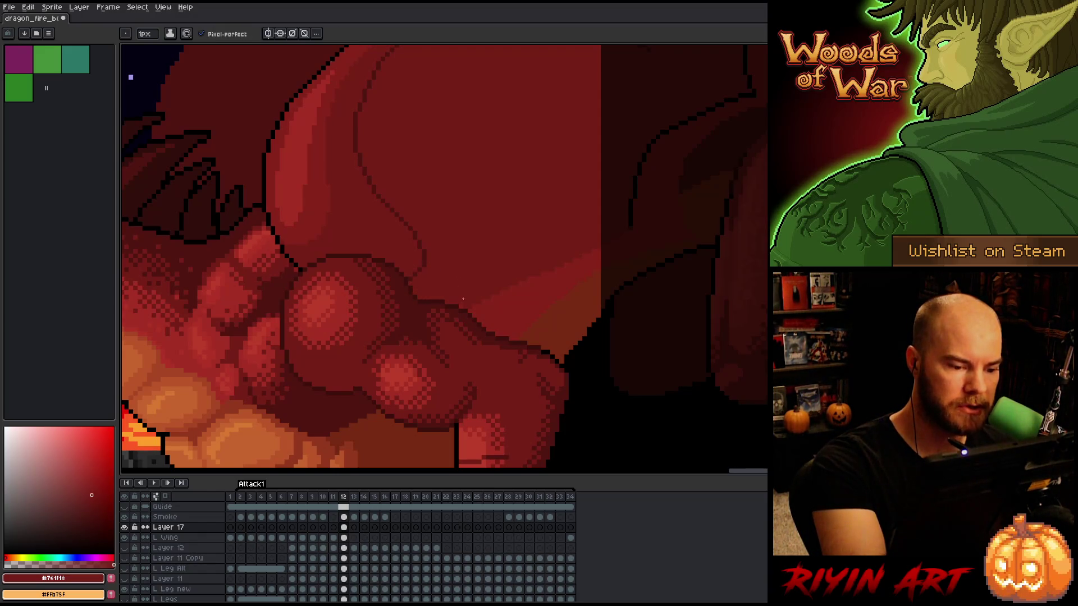
{"action": "scroll", "coordinate": [536, 247], "scroll_direction": "down", "scroll_amount": 3}
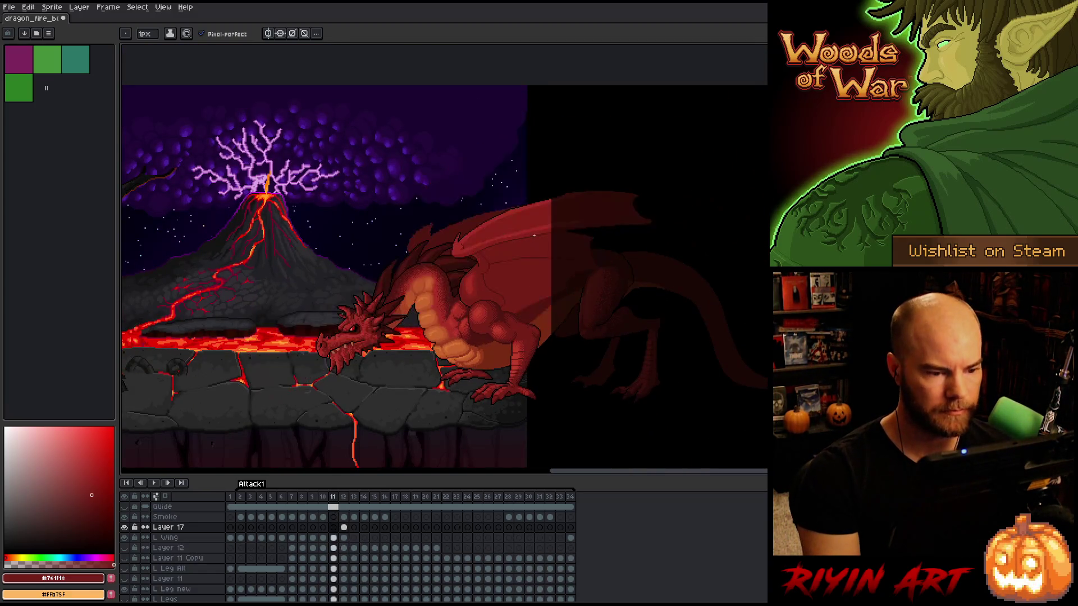
{"action": "key", "text": "Left"}
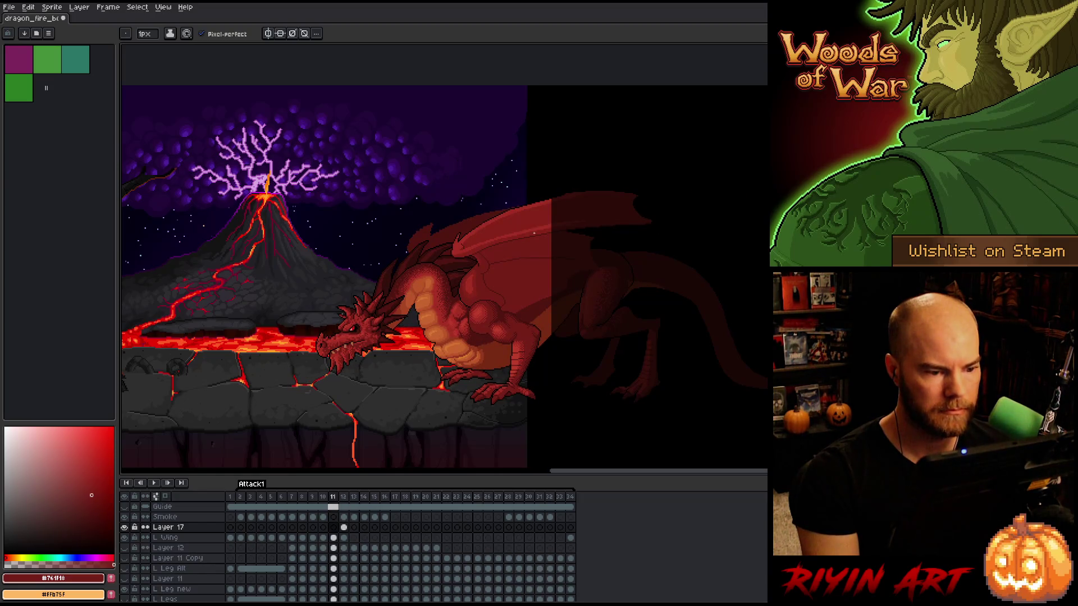
{"action": "key", "text": "Right"}
{"action": "key", "text": "Left"}
{"action": "key", "text": "Right"}
{"action": "key", "text": "Right"}
{"action": "key", "text": "Left"}
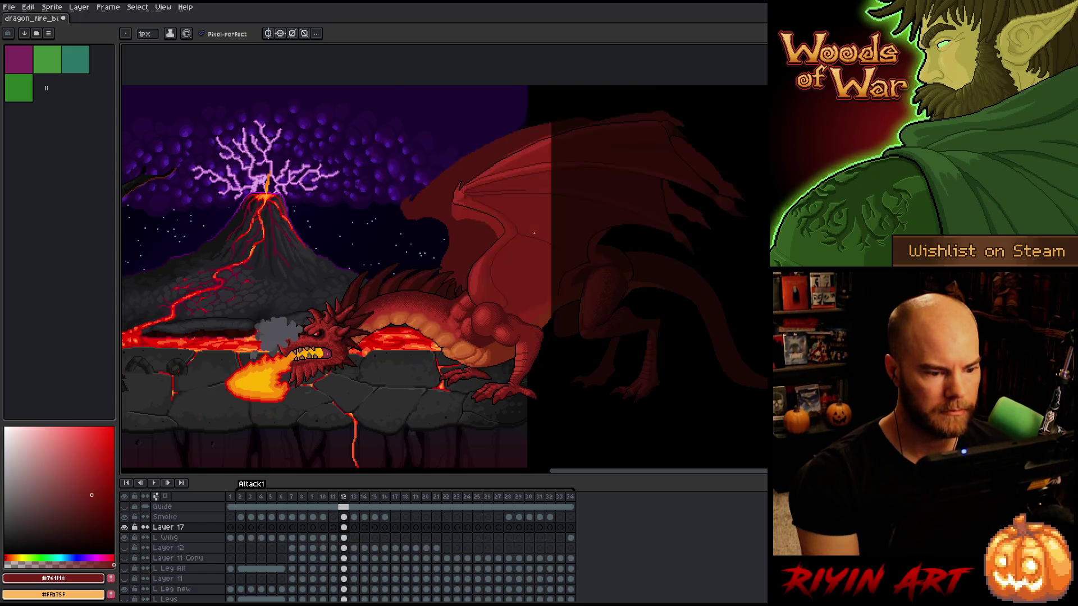
{"action": "key", "text": "Right"}
{"action": "key", "text": "Left"}
{"action": "key", "text": "Right"}
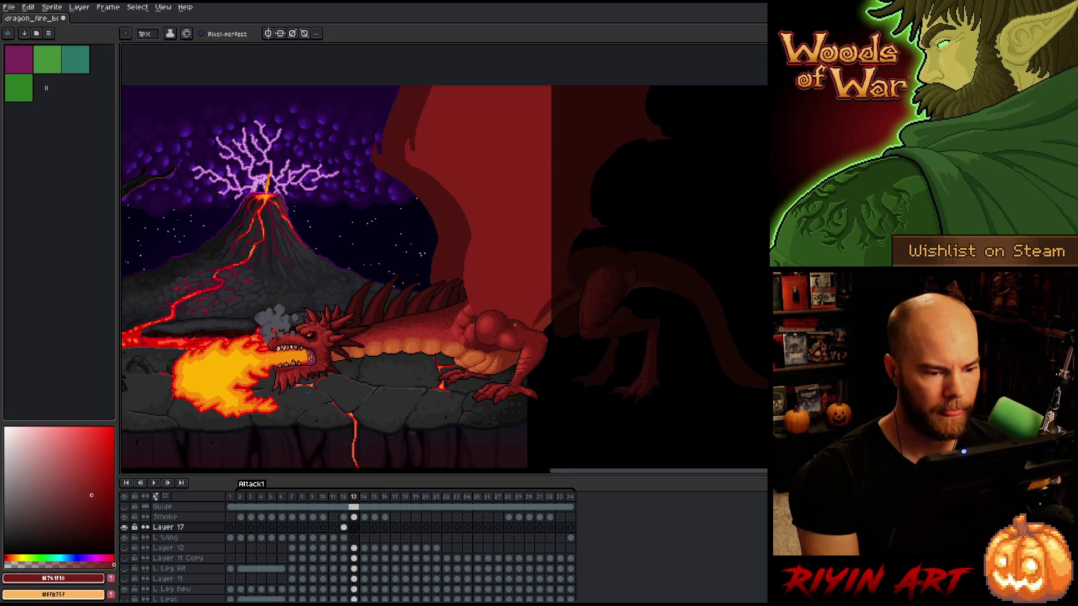
{"action": "key", "text": "Left"}
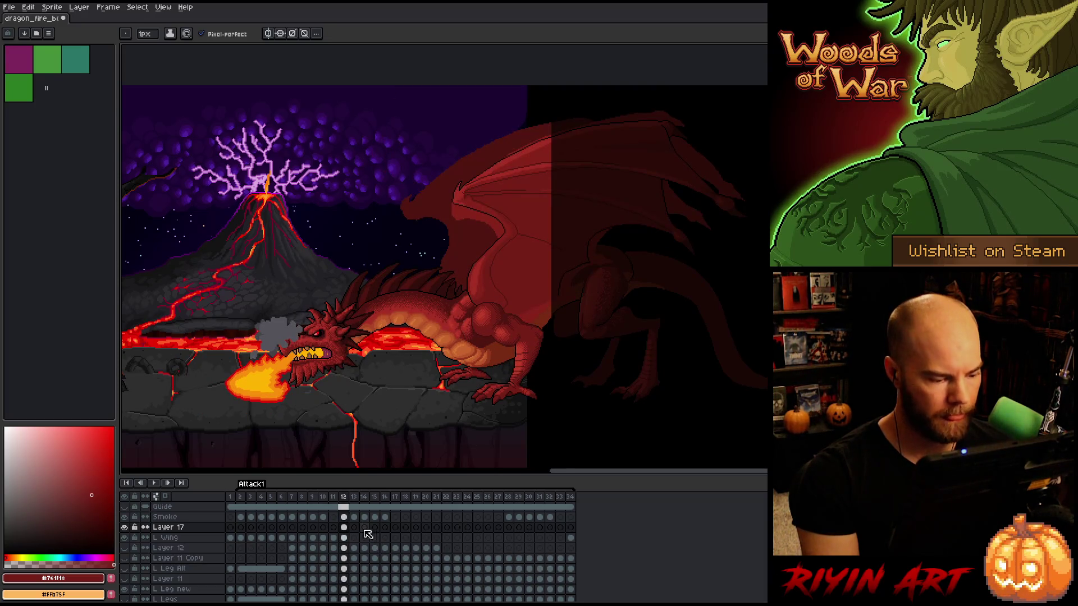
Select the Left Wing and left leg layers with the Move tool, checking frame 11
{"action": "key", "text": "v"}
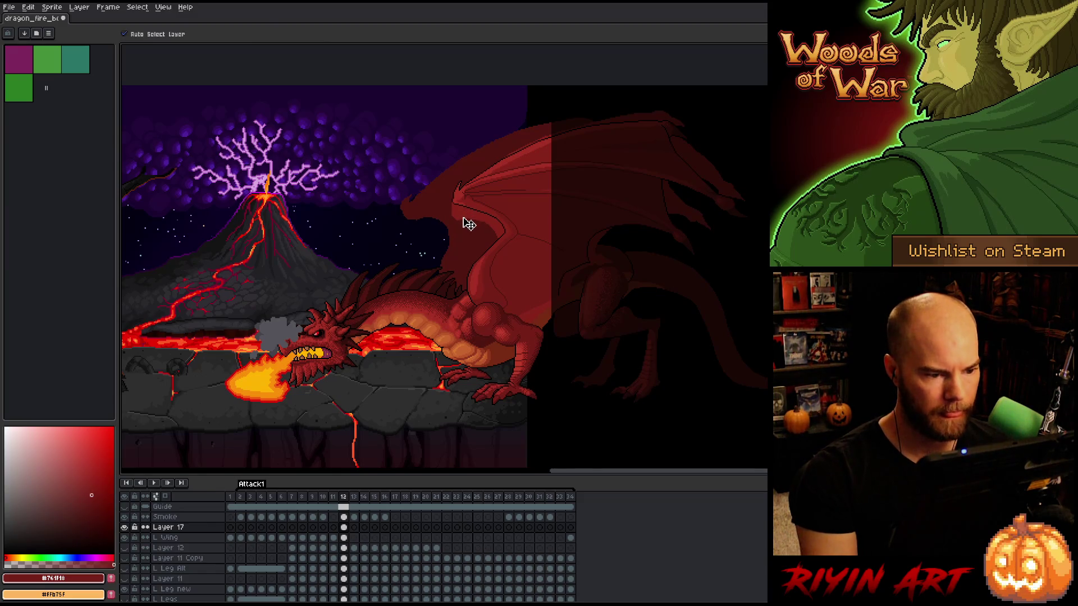
{"action": "left_click", "coordinate": [469, 220]}
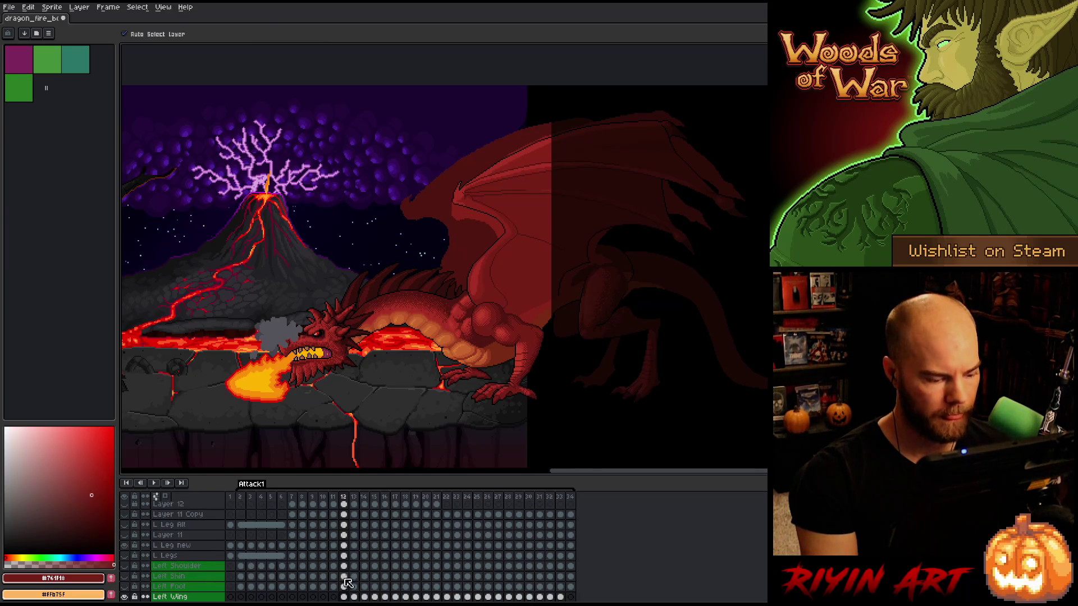
{"action": "key", "text": "Left"}
{"action": "key", "text": "Right"}
{"action": "key", "text": "Left"}
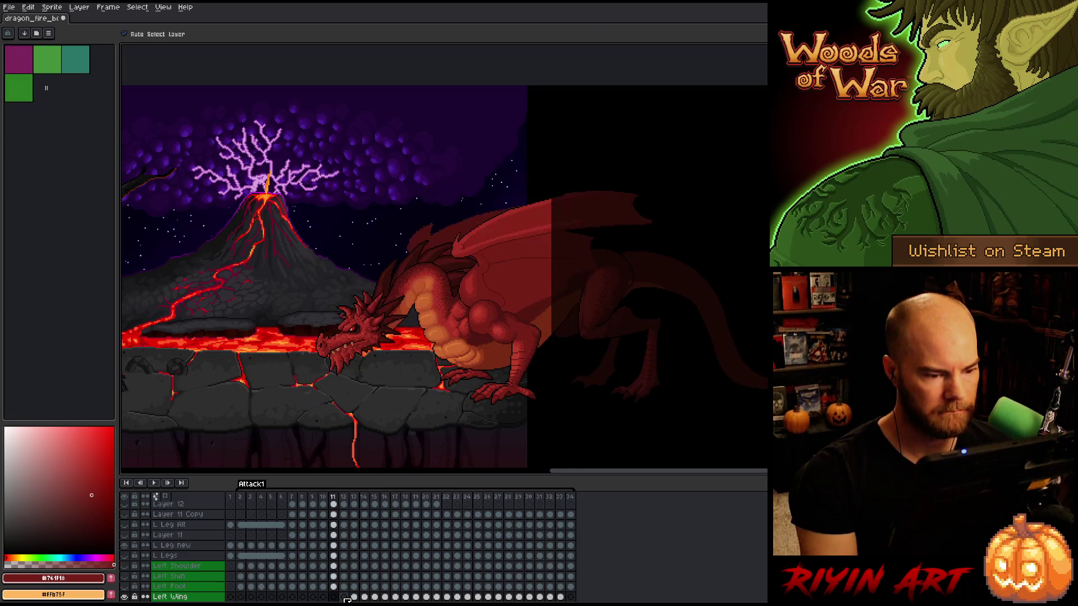
{"action": "key", "text": "Right"}
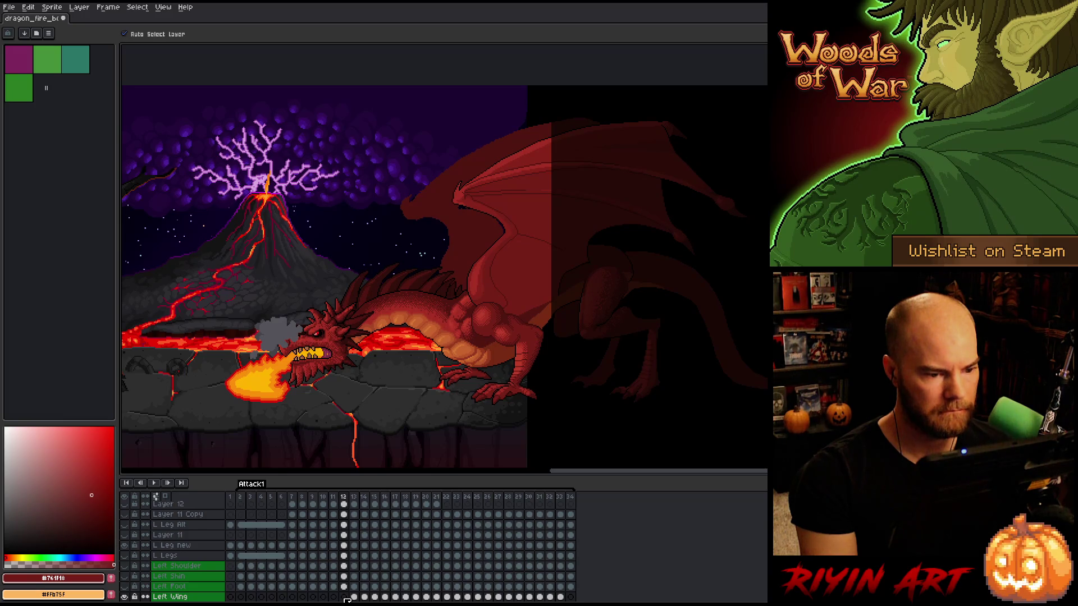
Step through fire-breath frames 10–13 to check the wing and leg motion
{"action": "key", "text": "Right"}
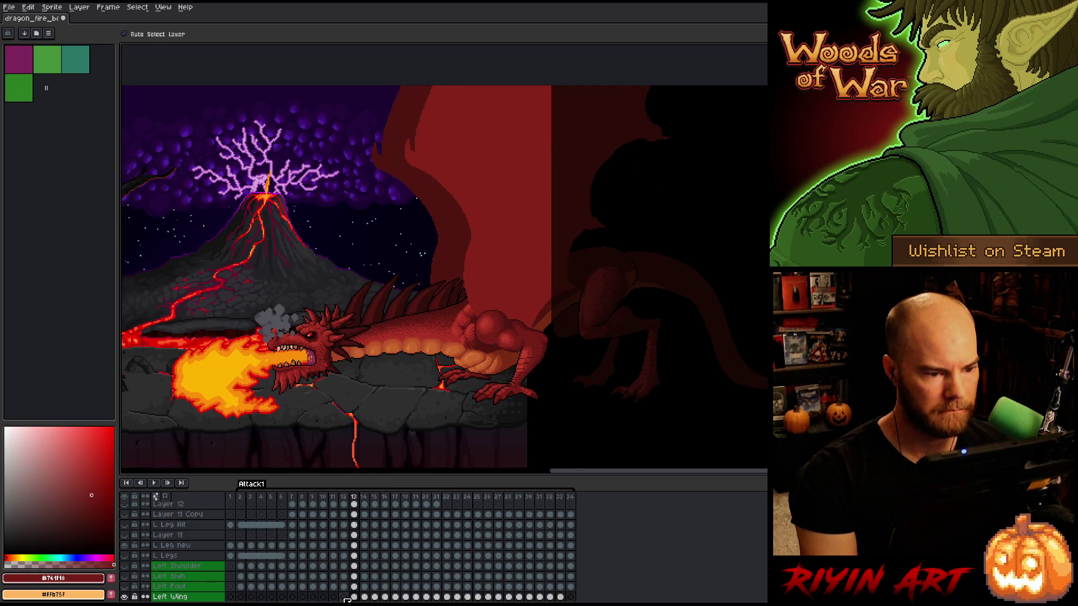
{"action": "key", "text": "Left"}
{"action": "key", "text": "Left"}
{"action": "key", "text": "Left"}
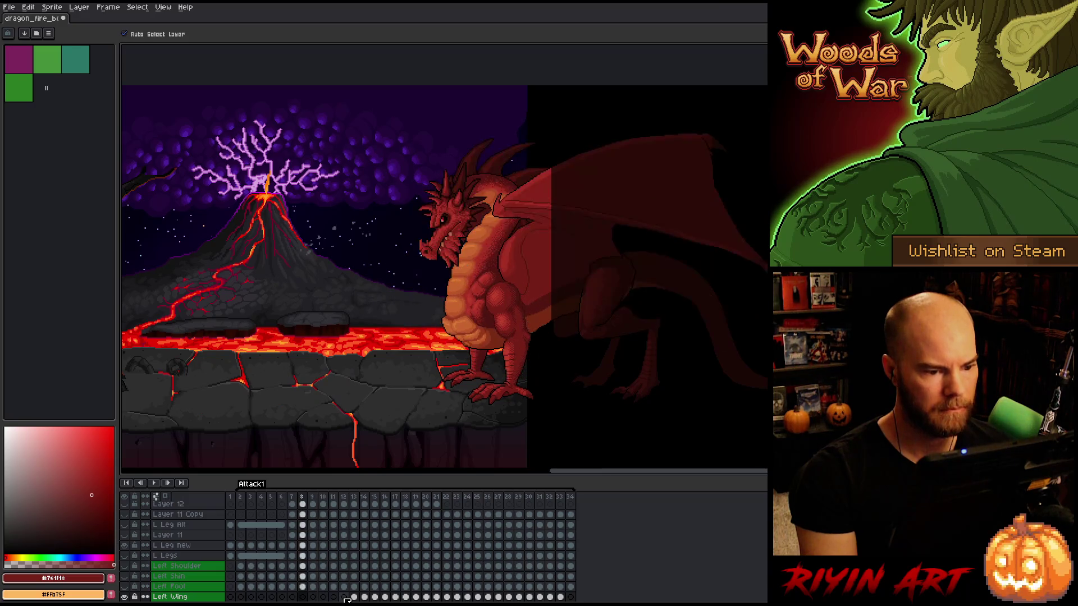
{"action": "key", "text": "Right"}
{"action": "key", "text": "Right"}
{"action": "key", "text": "Right"}
{"action": "key", "text": "Left"}
{"action": "key", "text": "Left"}
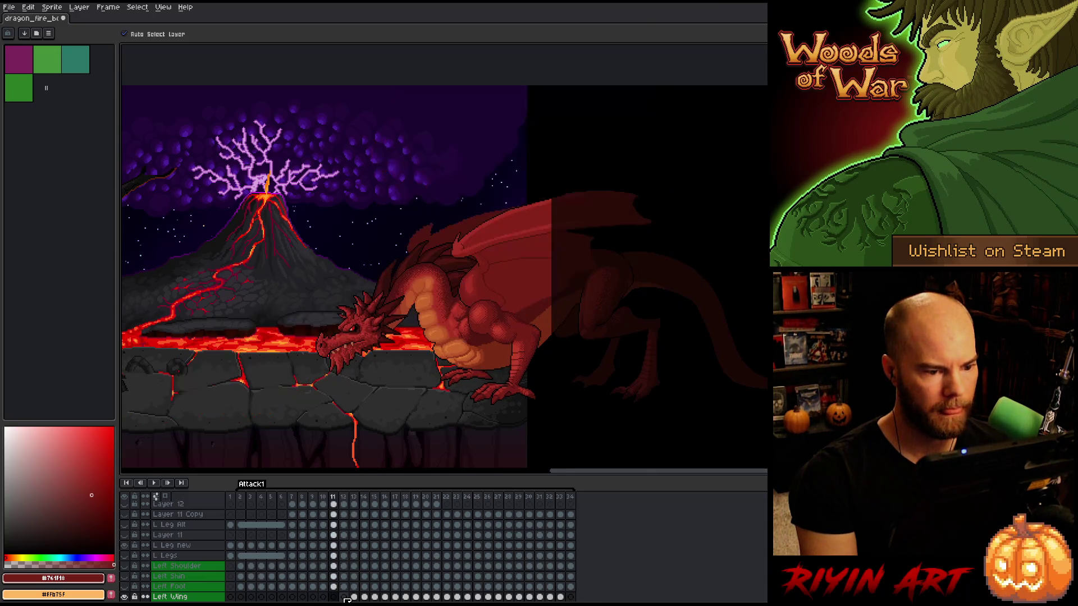
{"action": "key", "text": "Right"}
{"action": "key", "text": "Left"}
{"action": "key", "text": "Right"}
{"action": "key", "text": "Left"}
{"action": "key", "text": "Right"}
{"action": "key", "text": "Right"}
{"action": "key", "text": "Left"}
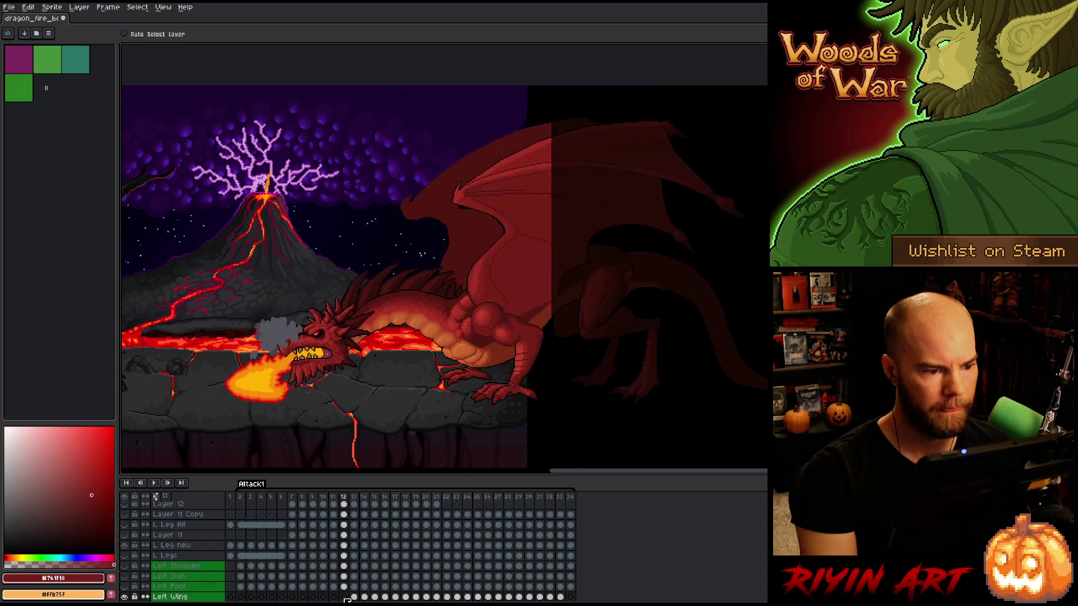
{"action": "key", "text": "Left"}
{"action": "key", "text": "Right"}
{"action": "scroll", "coordinate": [576, 182], "scroll_direction": "up", "scroll_amount": 2}
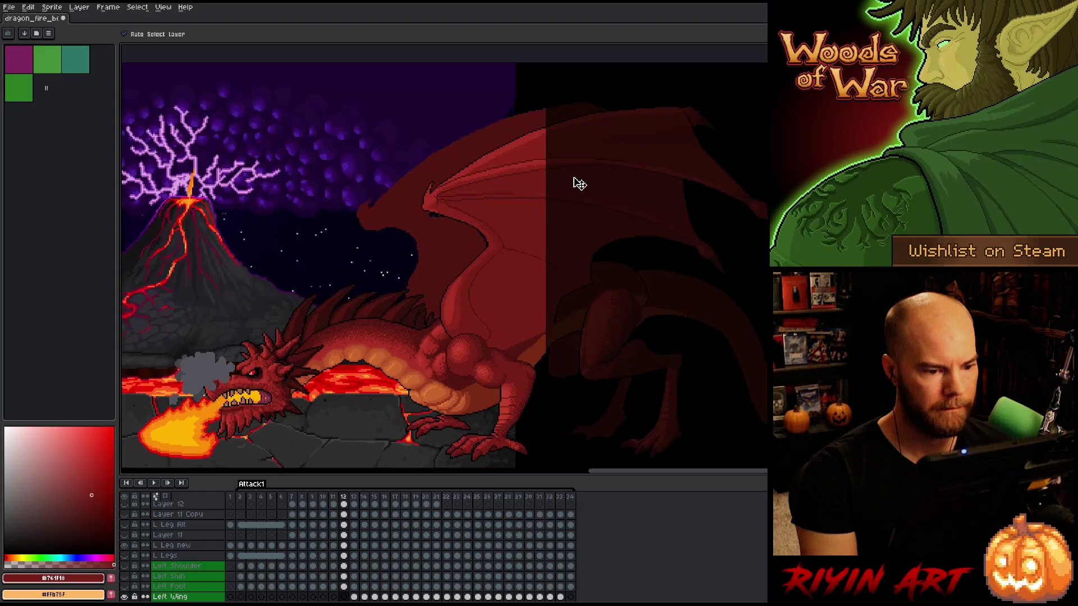
Lasso-select the large left wing on frame 12, extending over its top and reshaping the lower edge
{"action": "key", "text": "m"}
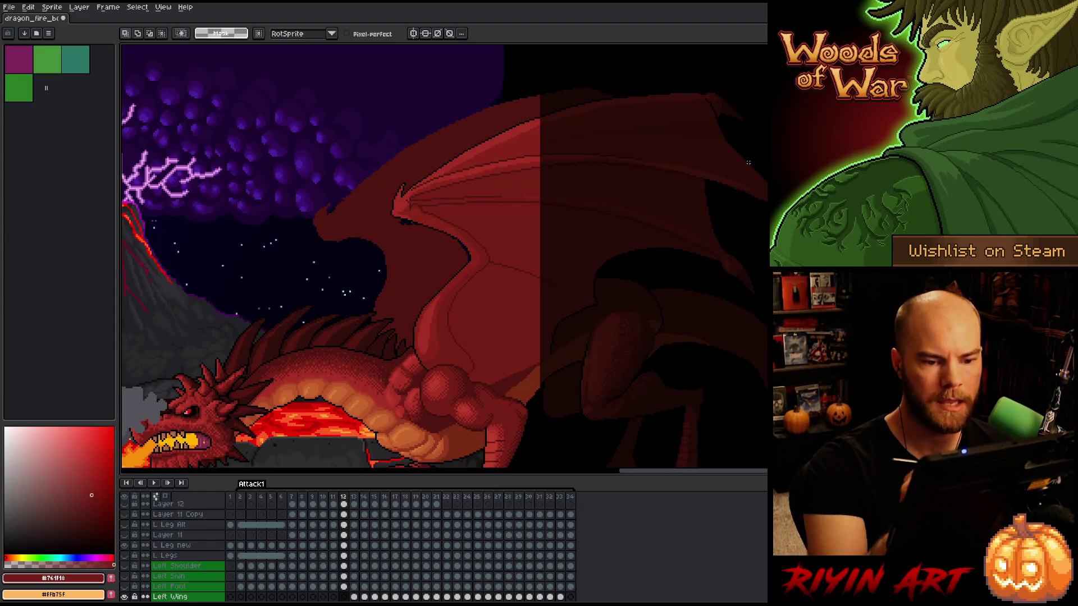
{"action": "left_click_drag", "start_coordinate": [716, 306], "coordinate": [642, 286]}
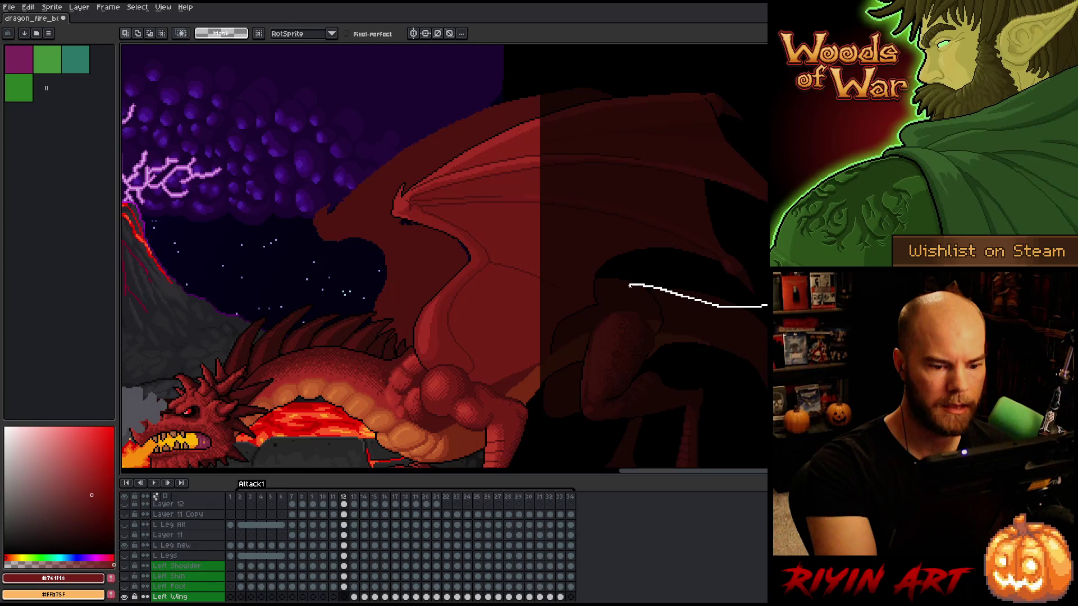
{"action": "left_click_drag", "start_coordinate": [554, 289], "coordinate": [417, 262]}
{"action": "mouse_move", "coordinate": [766, 73]}
{"action": "left_mouse_down"}
{"action": "mouse_move", "coordinate": [741, 53]}
{"action": "mouse_move", "coordinate": [301, 229]}
{"action": "mouse_move", "coordinate": [388, 275]}
{"action": "left_mouse_up"}
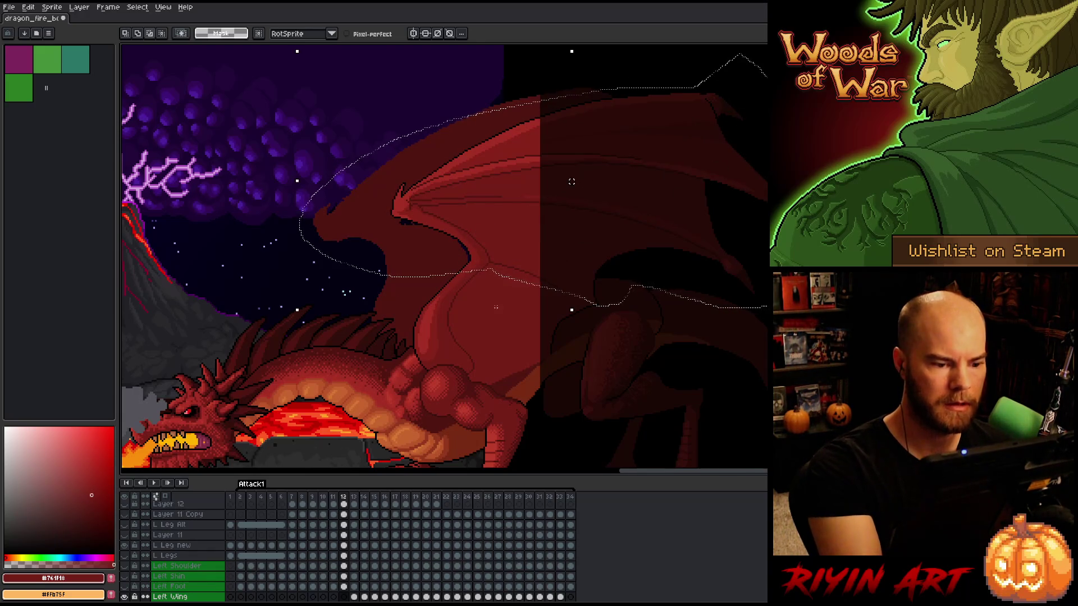
{"action": "left_click_drag", "start_coordinate": [497, 303], "coordinate": [498, 305]}
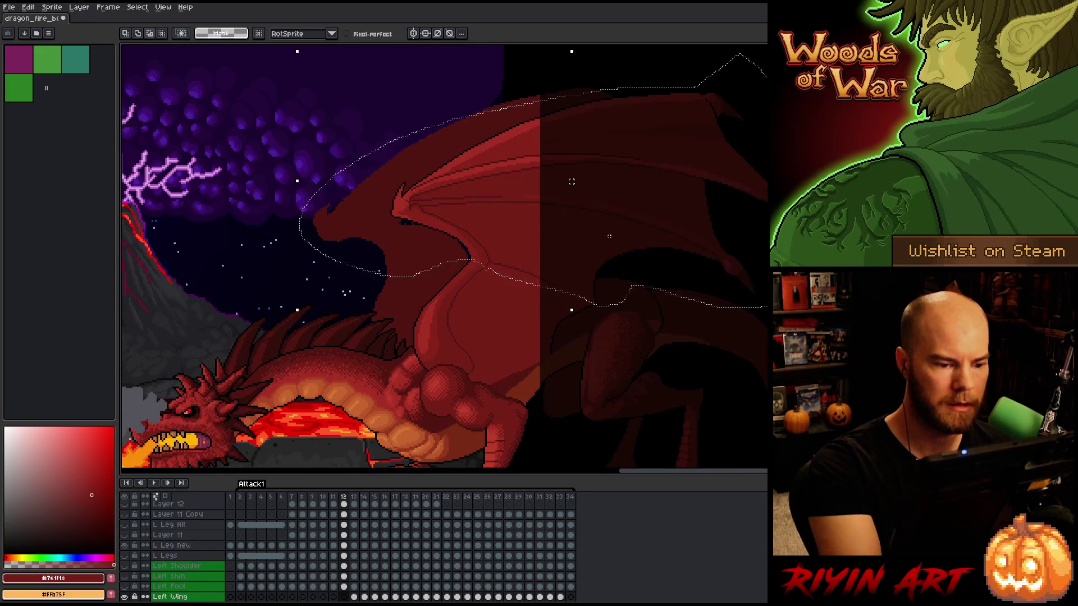
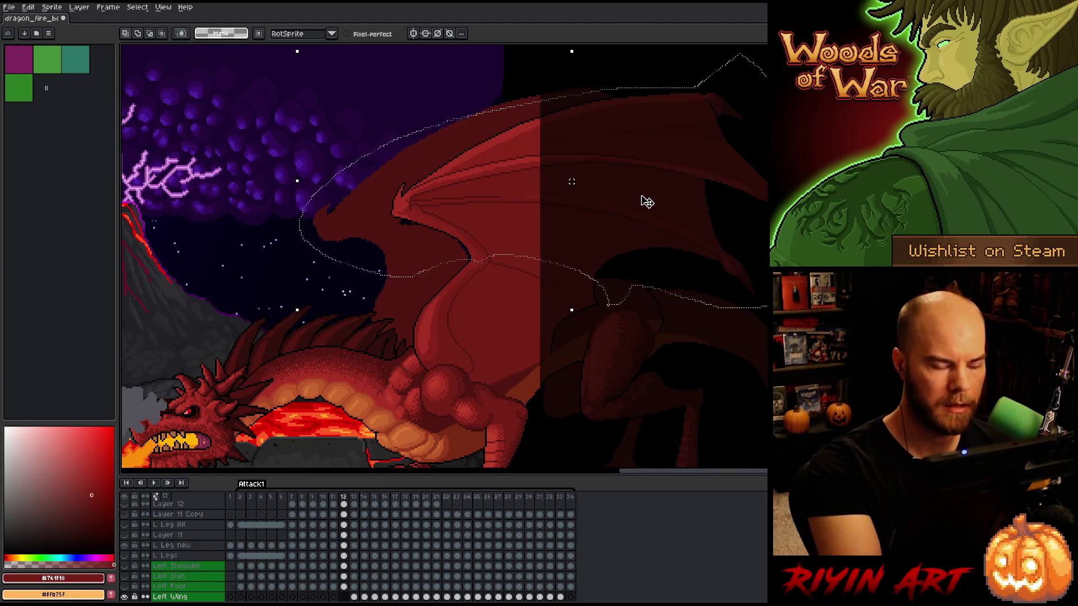
Compare the left wing pose across frames 11–13 and make L Wing the active layer
{"action": "key", "text": "Left"}
{"action": "key", "text": "Right"}
{"action": "key", "text": "Right"}
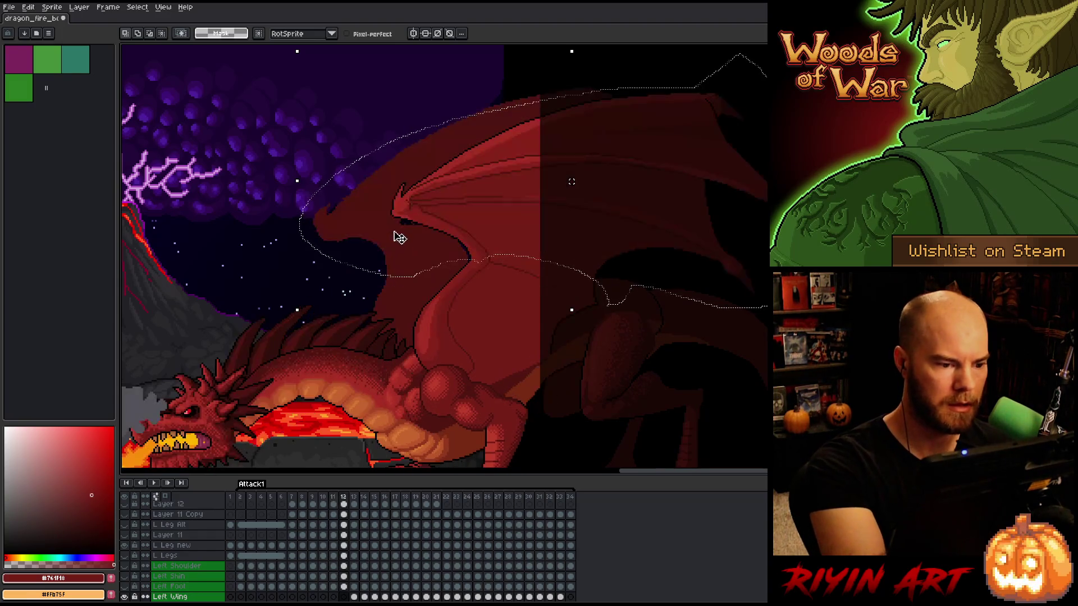
{"action": "key", "text": "Left"}
{"action": "key", "text": "Left"}
{"action": "key", "text": "Right"}
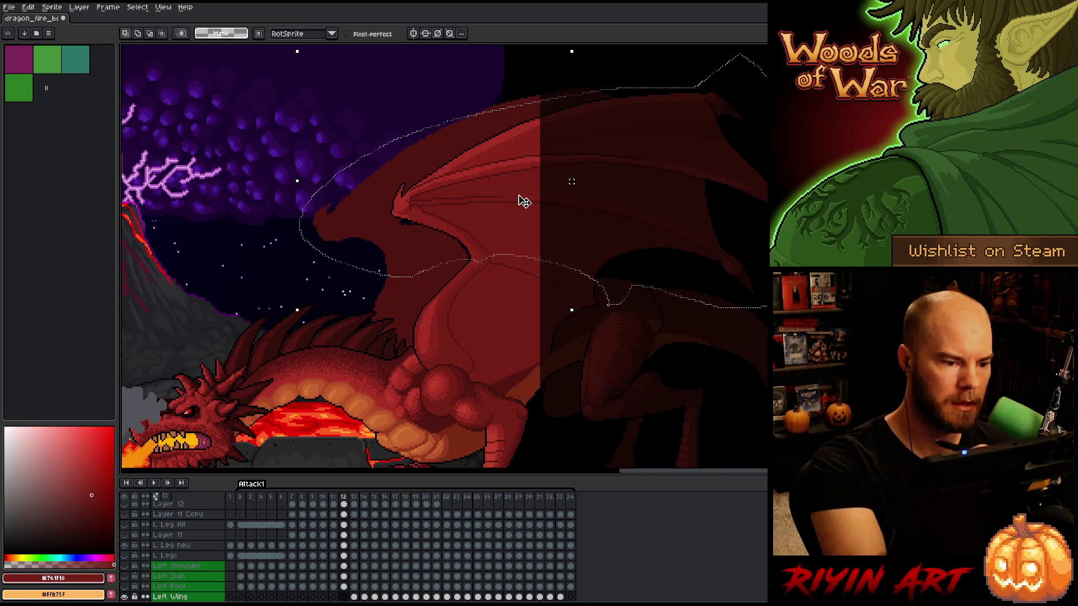
{"action": "key", "text": "Right"}
{"action": "key", "text": "Left"}
{"action": "key", "text": "Right"}
{"action": "key", "text": "Left"}
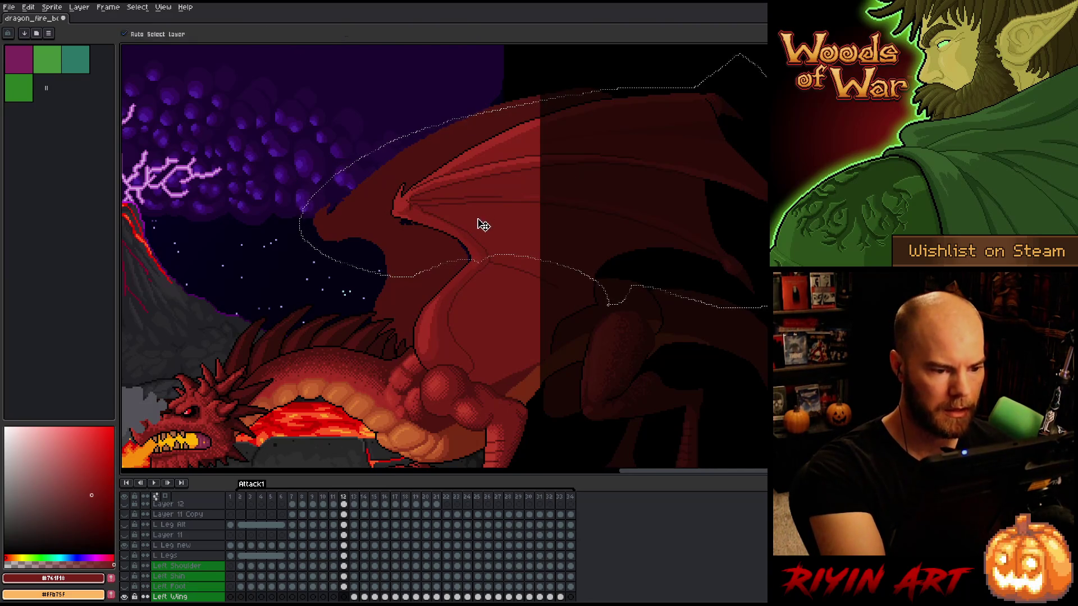
{"action": "left_click", "coordinate": [483, 224], "text": "ctrl"}
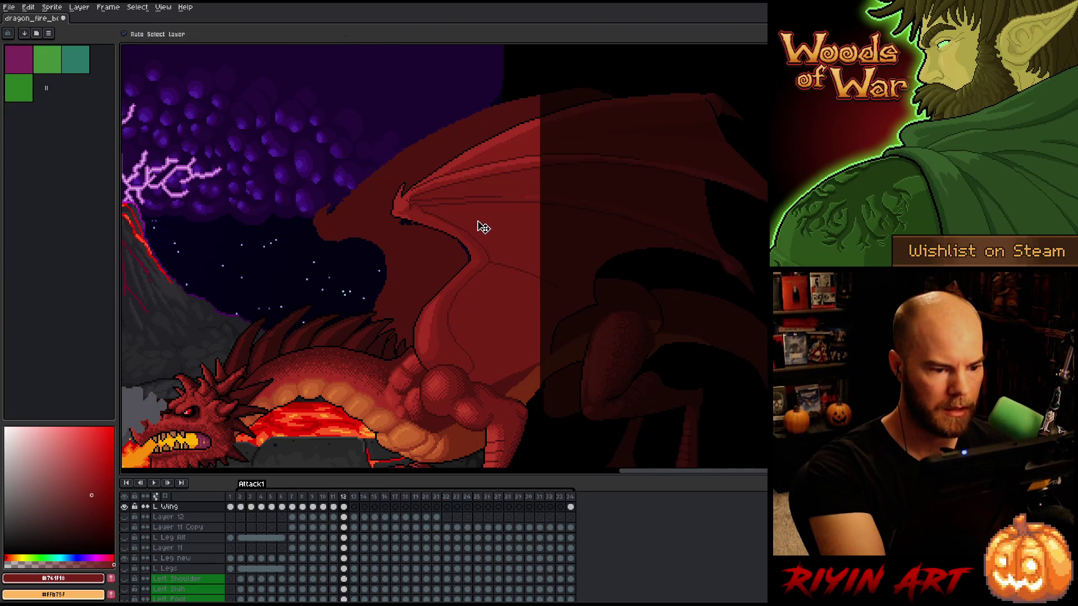
Nudge the selected L Wing pixels on frame 12 one step to the left
{"action": "key", "text": "Right"}
{"action": "key", "text": "Left"}
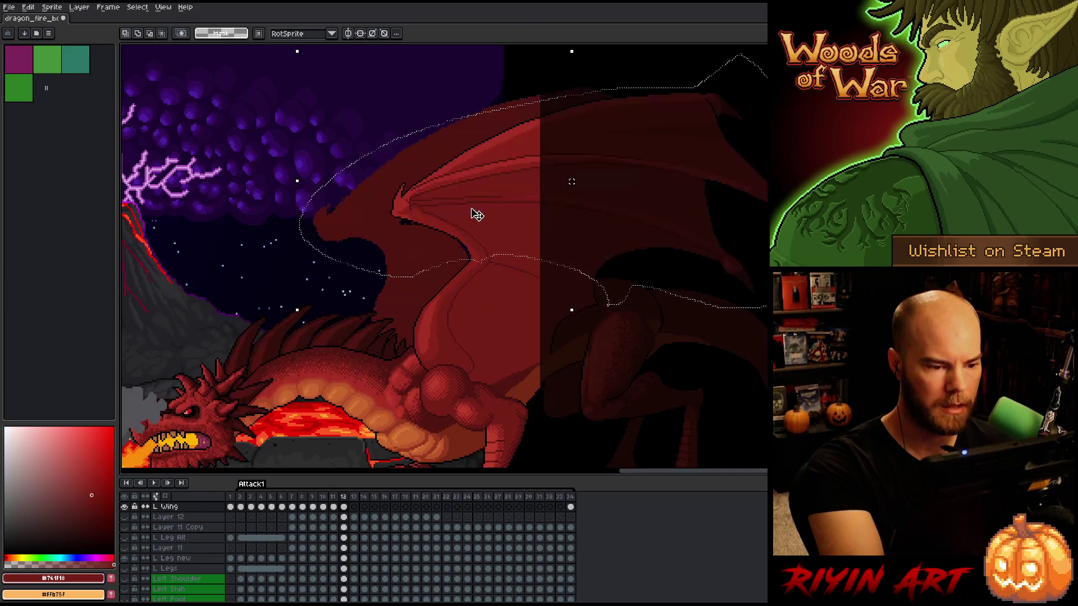
{"action": "key", "text": "Left"}
{"action": "key", "text": "Right"}
{"action": "key", "text": "Left"}
{"action": "key", "text": "Right"}
{"action": "key", "text": "Right"}
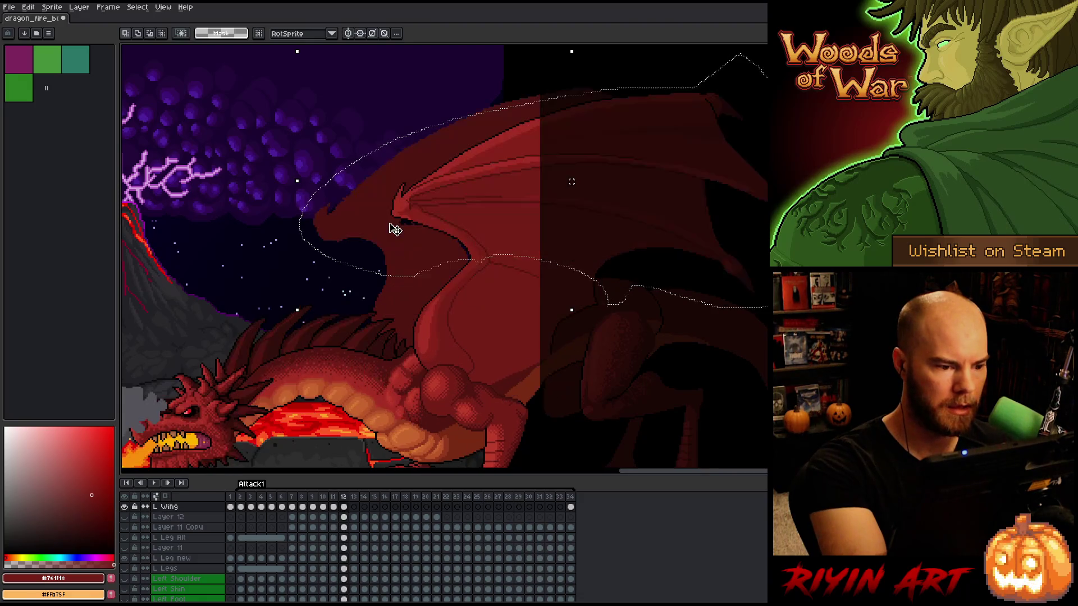
{"action": "key", "text": "Left"}
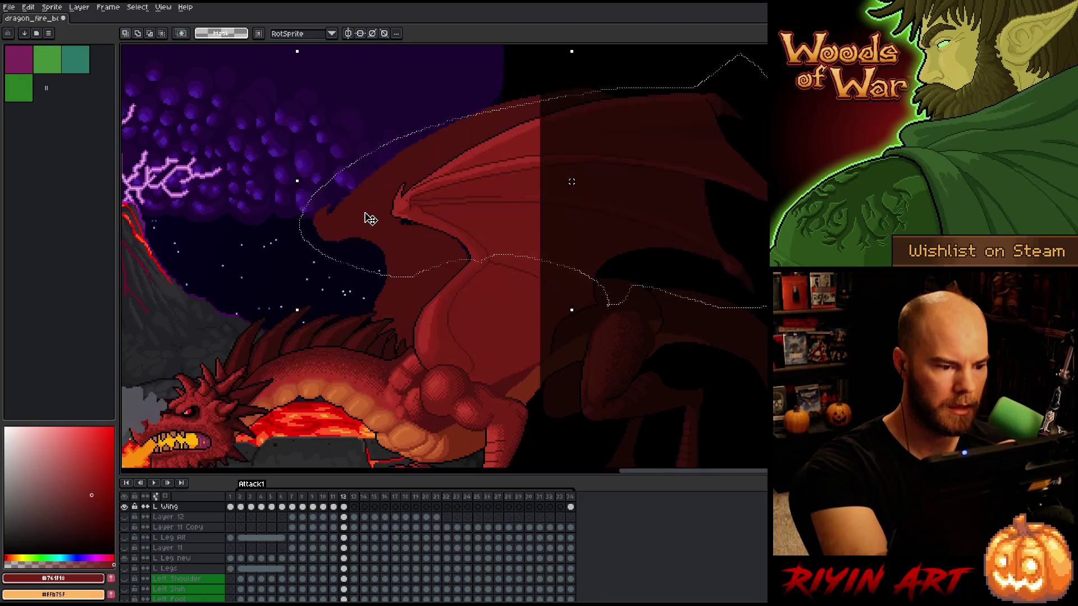
{"action": "key", "text": "Left"}
{"action": "key", "text": "Left"}
{"action": "key", "text": "Left"}
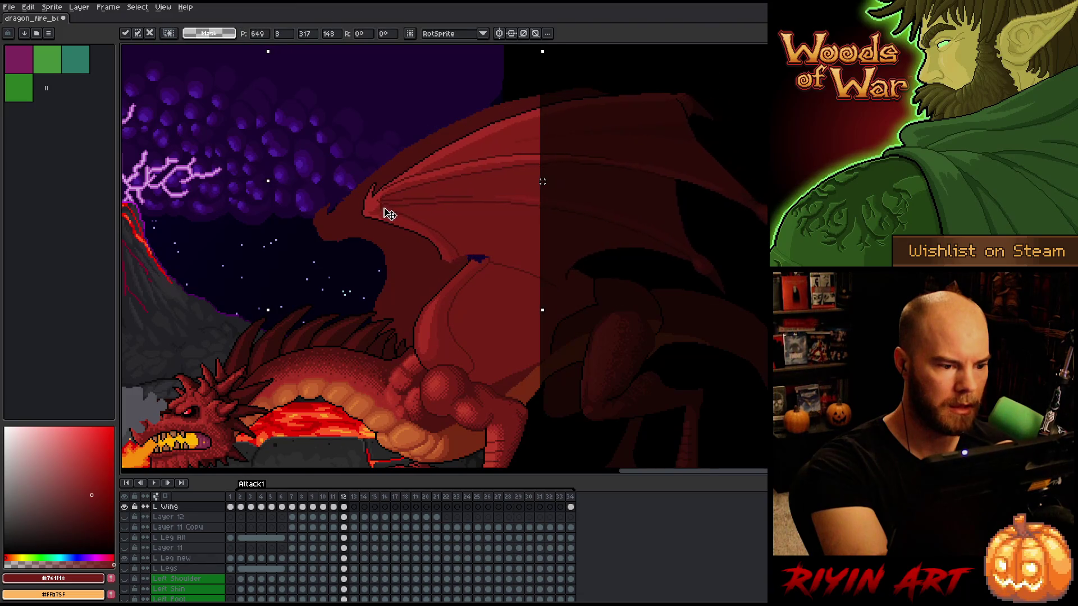
Check the moved wing against frames 11 and 13, then deselect with Ctrl+D
{"action": "key", "text": "Right"}
{"action": "key", "text": "Left"}
{"action": "key", "text": "Right"}
{"action": "key", "text": "Left"}
{"action": "key", "text": "Right"}
{"action": "key", "text": "Left"}
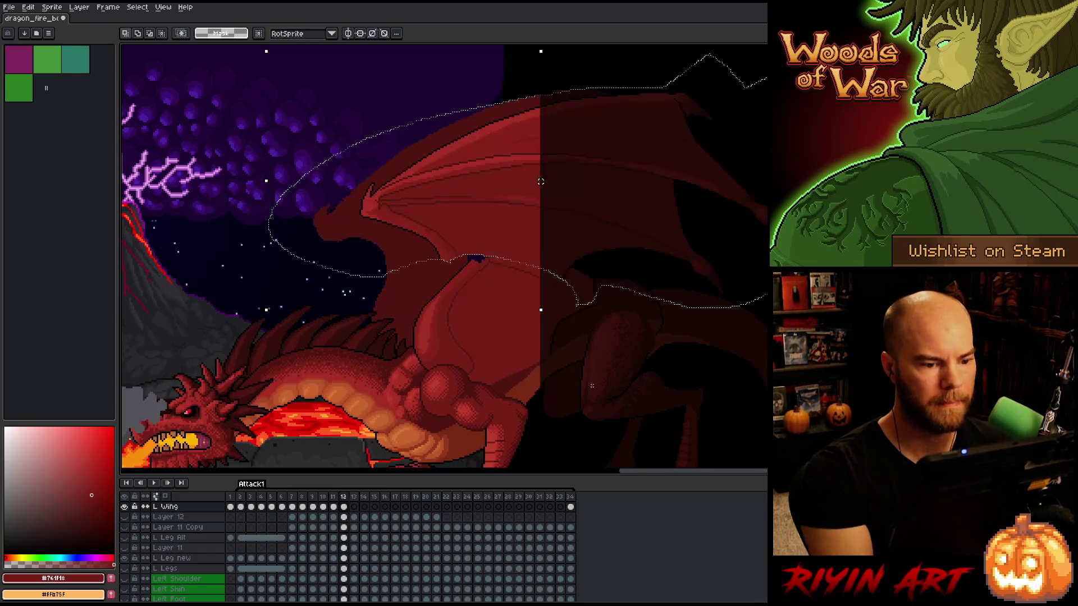
{"action": "key", "text": "Right"}
{"action": "key", "text": "Left"}
{"action": "key", "text": "Right"}
{"action": "key", "text": "Left"}
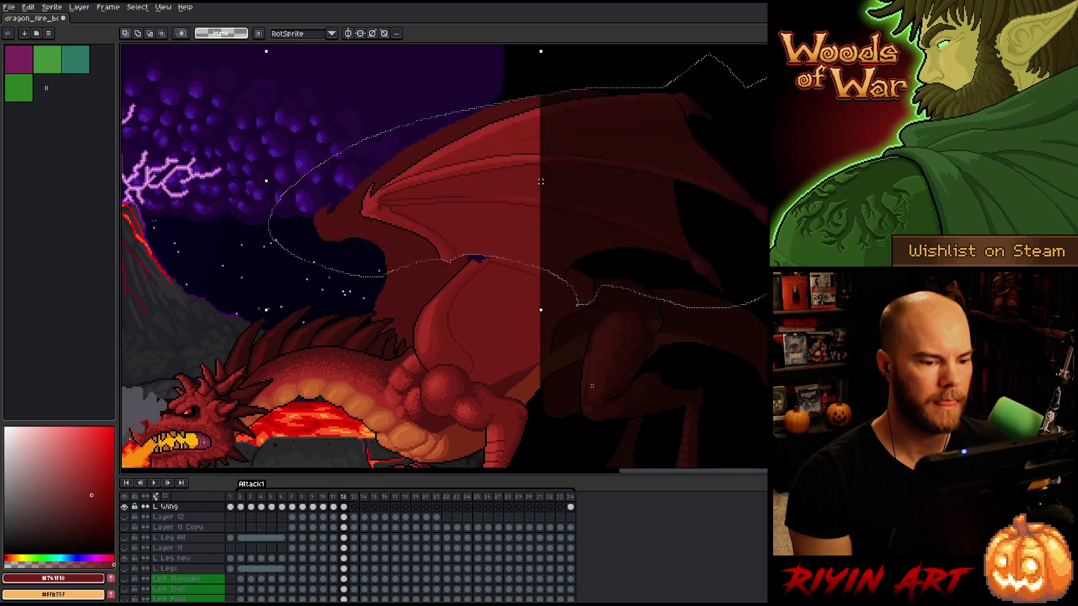
{"action": "key", "text": "Right"}
{"action": "key", "text": "Left"}
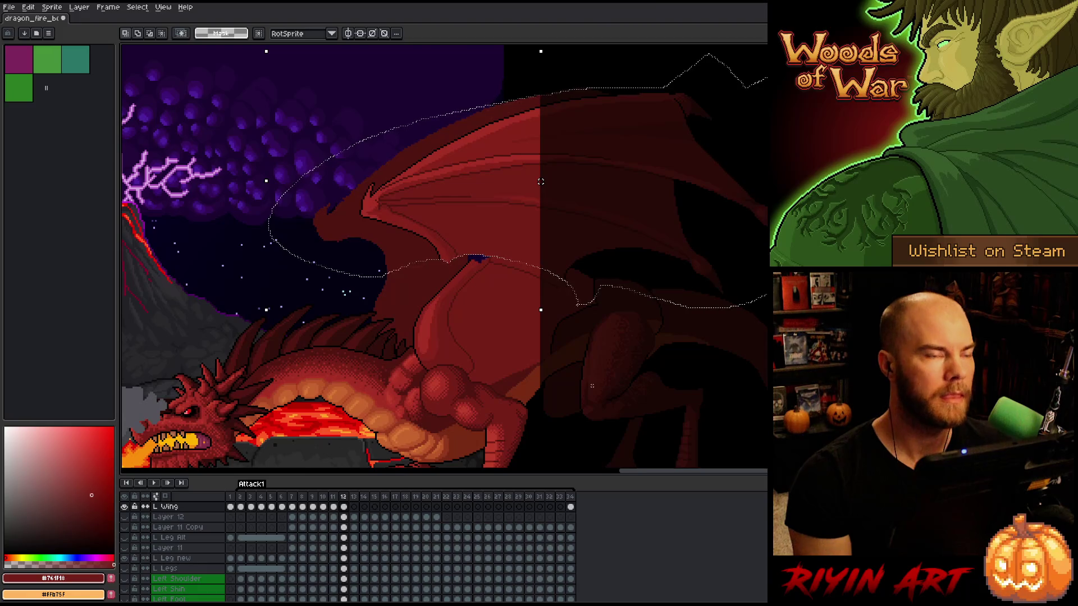
{"action": "key", "text": "Right"}
{"action": "key", "text": "Left"}
{"action": "key", "text": "Right"}
{"action": "key", "text": "Left"}
{"action": "key", "text": "Left"}
{"action": "key", "text": "Right"}
{"action": "key", "text": "Right"}
{"action": "key", "text": "Left"}
{"action": "key", "text": "Left"}
{"action": "key", "text": "Left"}
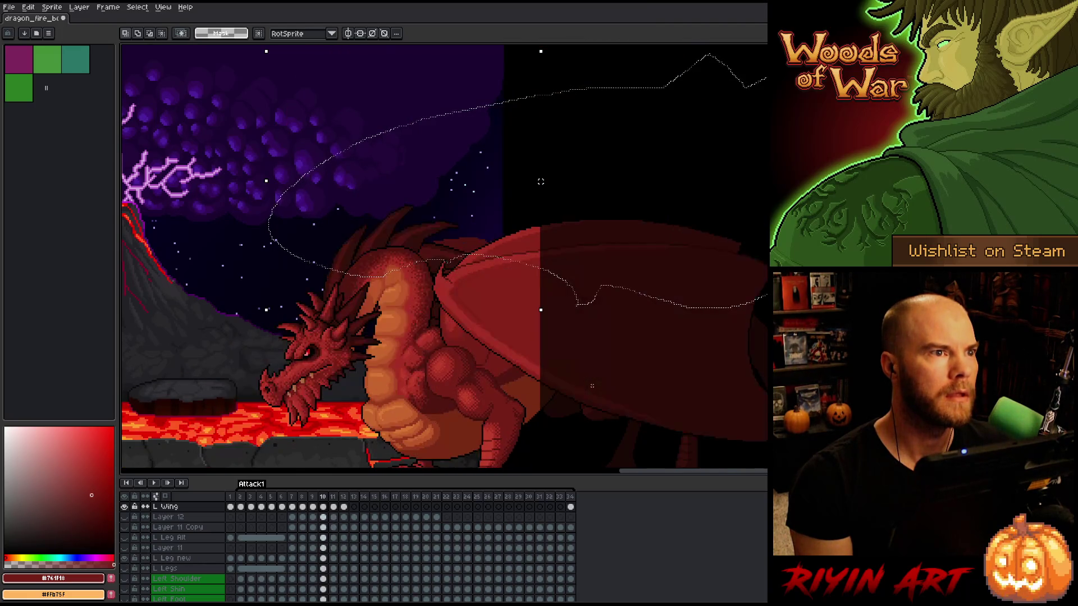
{"action": "key", "text": "Right"}
{"action": "key", "text": "Right"}
{"action": "key", "text": "Right"}
{"action": "key", "text": "Left"}
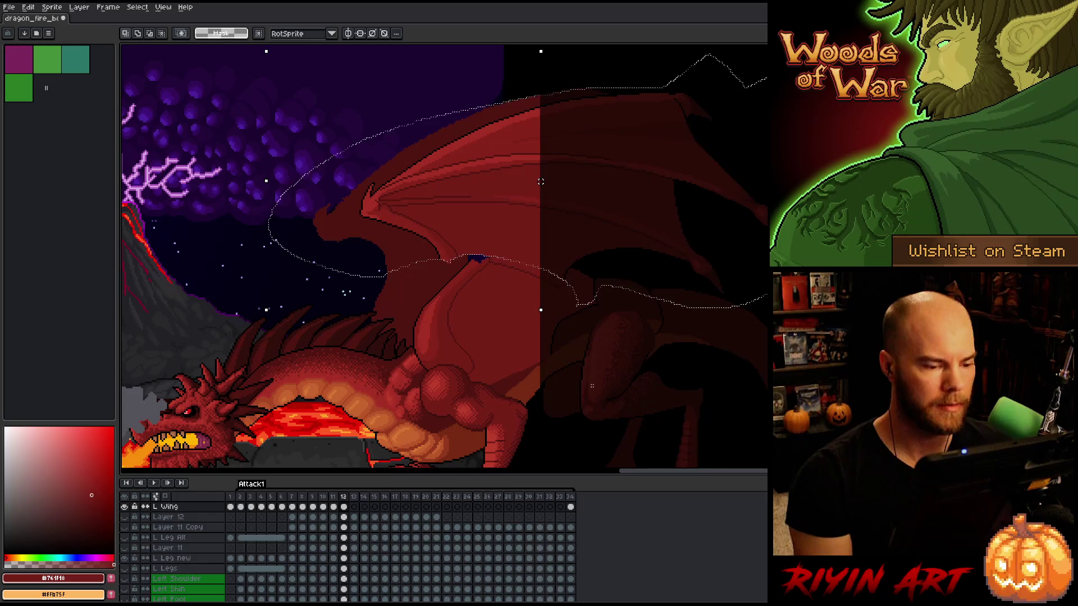
{"action": "key", "text": "ctrl+d"}
{"action": "scroll", "coordinate": [518, 349], "scroll_direction": "up", "scroll_amount": 3}
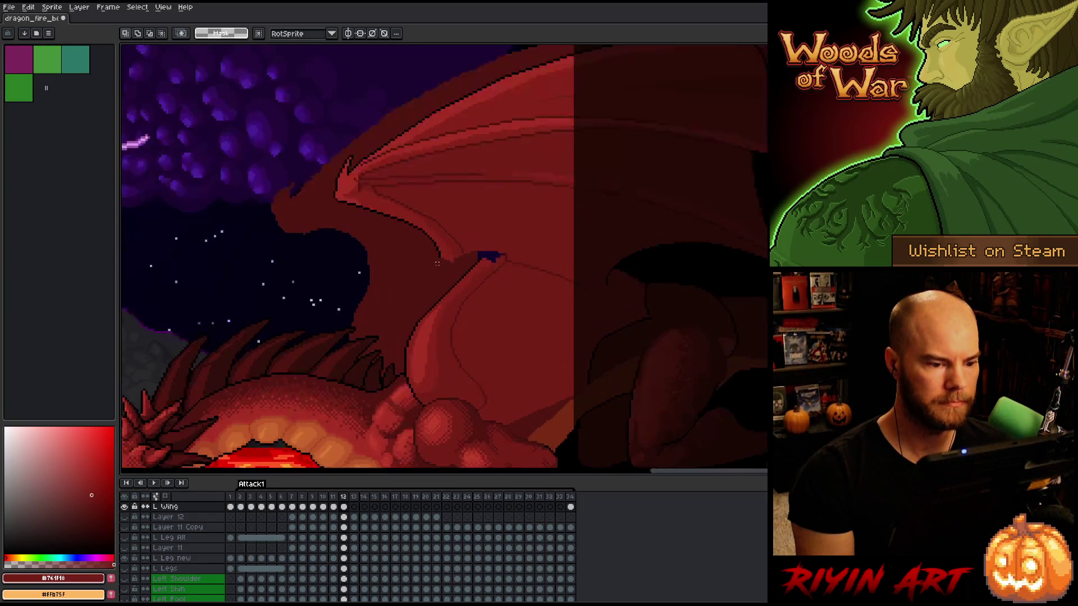
Draw a black pencil outline down the wing edge where it meets the body
{"action": "key", "text": "b"}
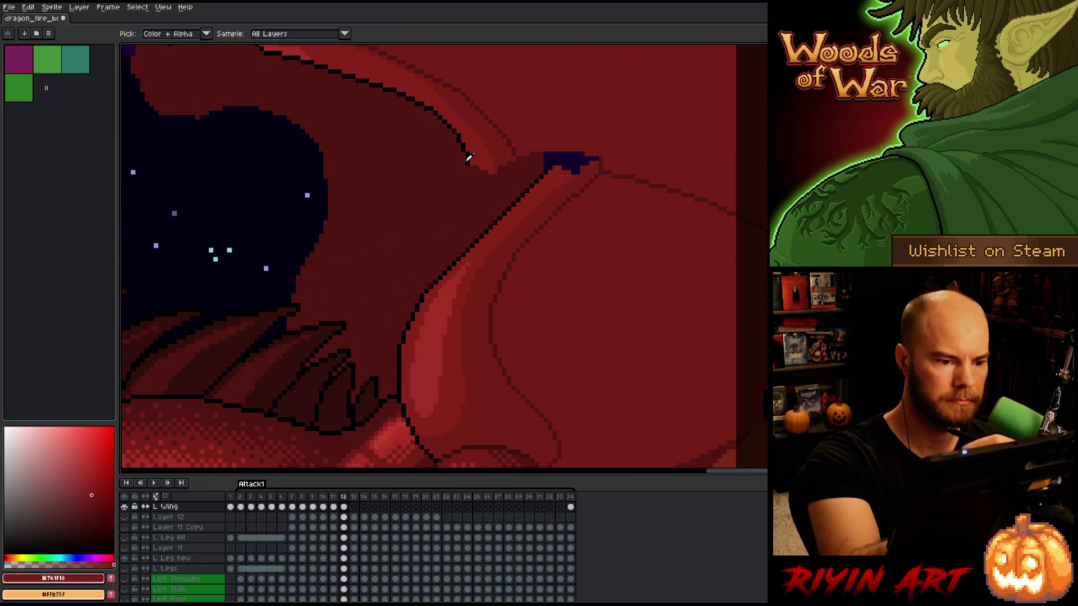
{"action": "left_click", "coordinate": [467, 160], "text": "alt"}
{"action": "mouse_move", "coordinate": [468, 166]}
{"action": "left_mouse_down"}
{"action": "mouse_move", "coordinate": [458, 251]}
{"action": "mouse_move", "coordinate": [445, 268]}
{"action": "left_mouse_up"}
Repaint the lower and upper outline segments and the blue patch edge in the wing's red
{"action": "left_click", "coordinate": [449, 272], "text": "alt"}
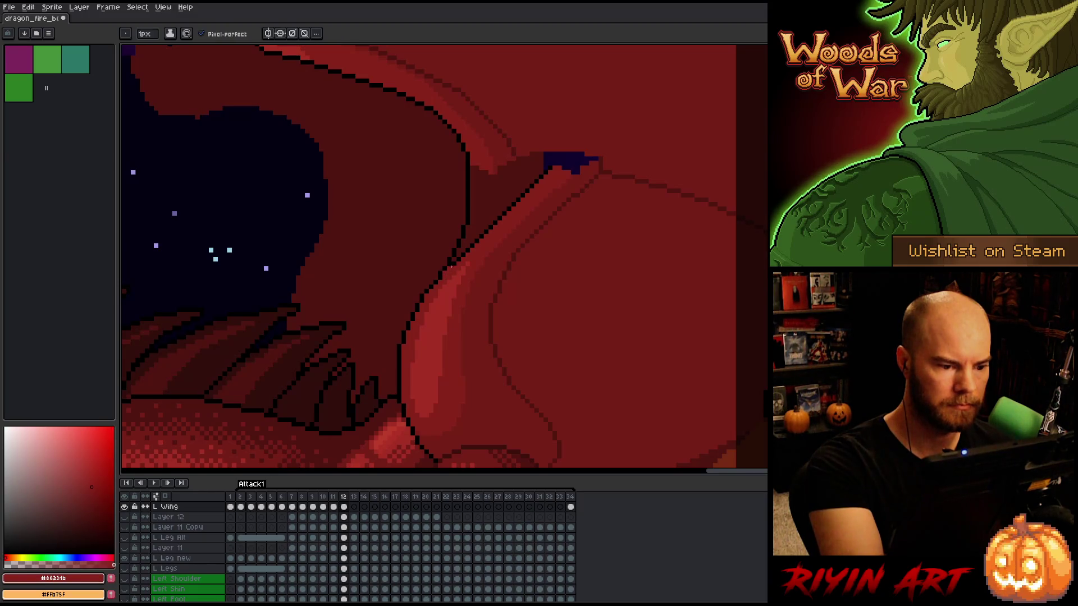
{"action": "left_click", "coordinate": [443, 272], "text": "alt"}
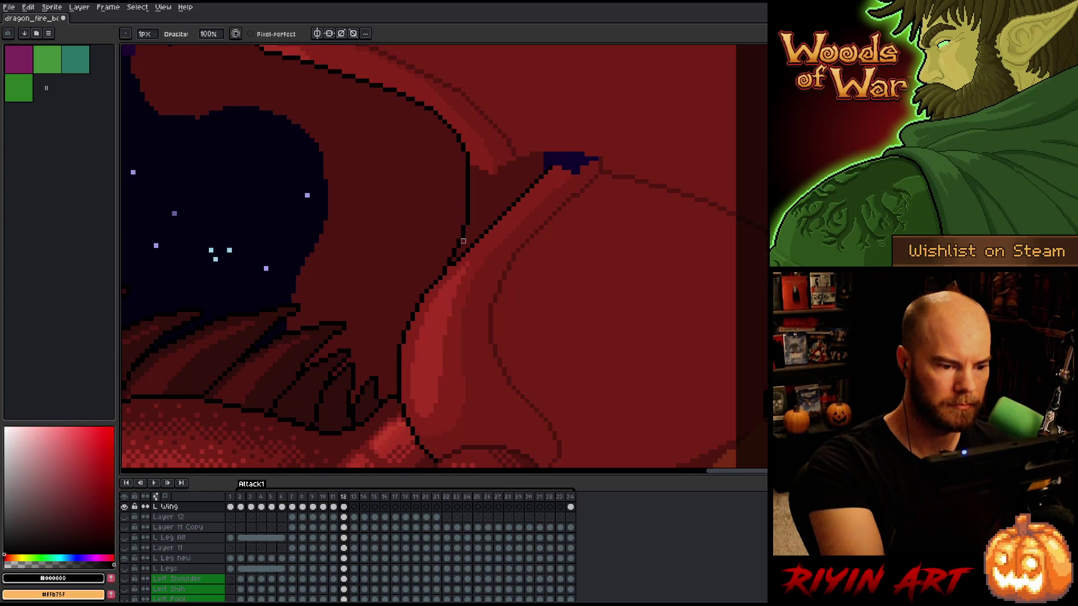
{"action": "left_click", "coordinate": [453, 261], "text": "alt"}
{"action": "left_click_drag", "start_coordinate": [458, 261], "coordinate": [487, 229]}
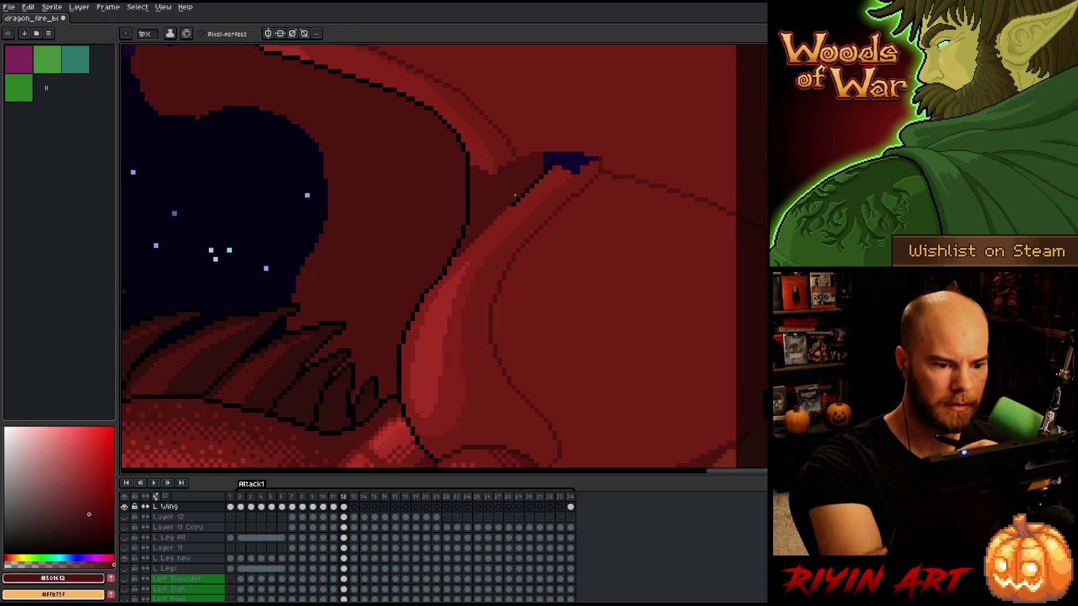
{"action": "left_click_drag", "start_coordinate": [542, 173], "coordinate": [513, 200]}
{"action": "left_click_drag", "start_coordinate": [544, 167], "coordinate": [551, 163]}
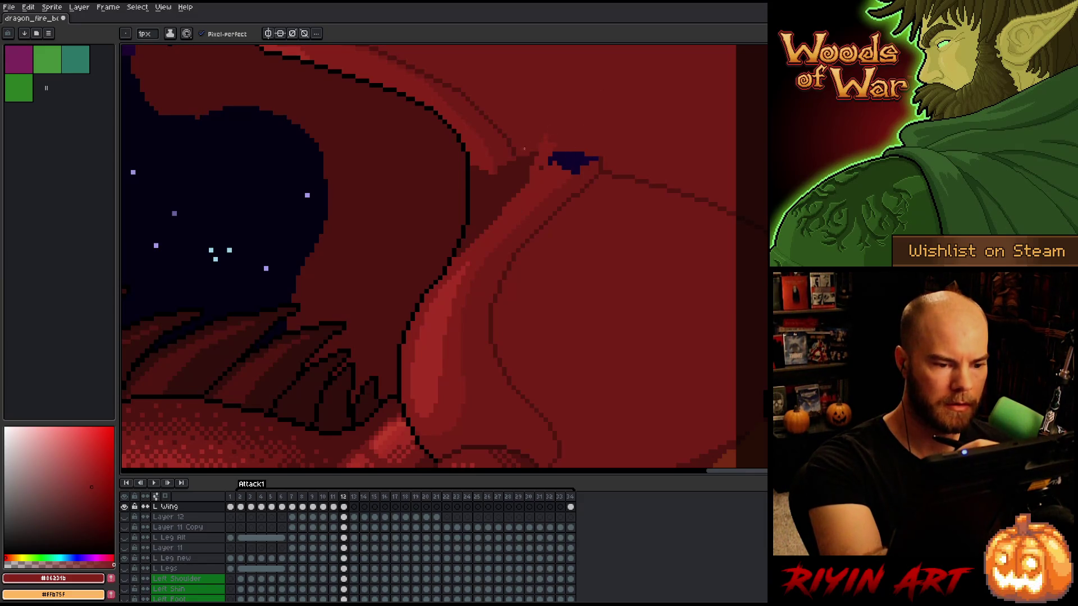
Shade the joint with a darker red stroke and a lighter strip beside it
{"action": "left_click", "coordinate": [512, 173], "text": "alt"}
{"action": "left_click_drag", "start_coordinate": [512, 165], "coordinate": [507, 206]}
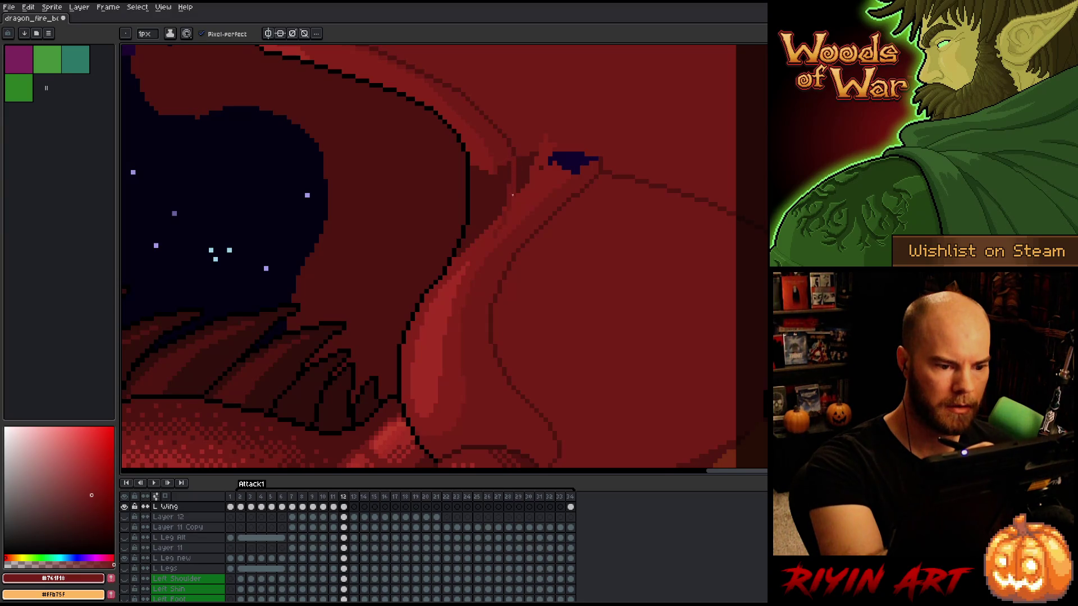
{"action": "left_click_drag", "start_coordinate": [496, 200], "coordinate": [499, 166]}
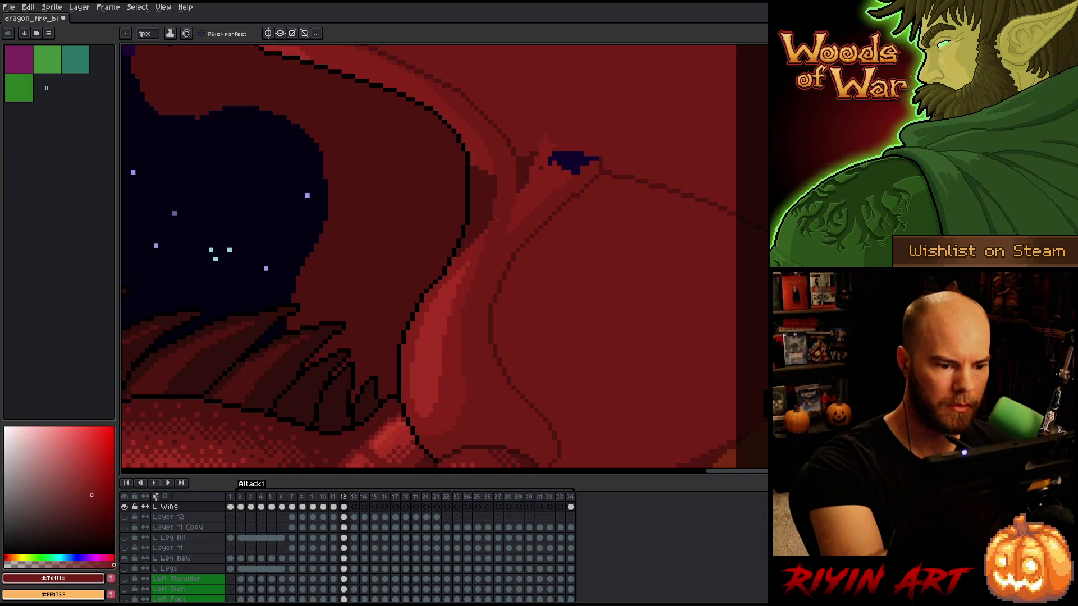
{"action": "left_click_drag", "start_coordinate": [491, 208], "coordinate": [494, 169]}
{"action": "left_click", "coordinate": [518, 147], "text": "alt"}
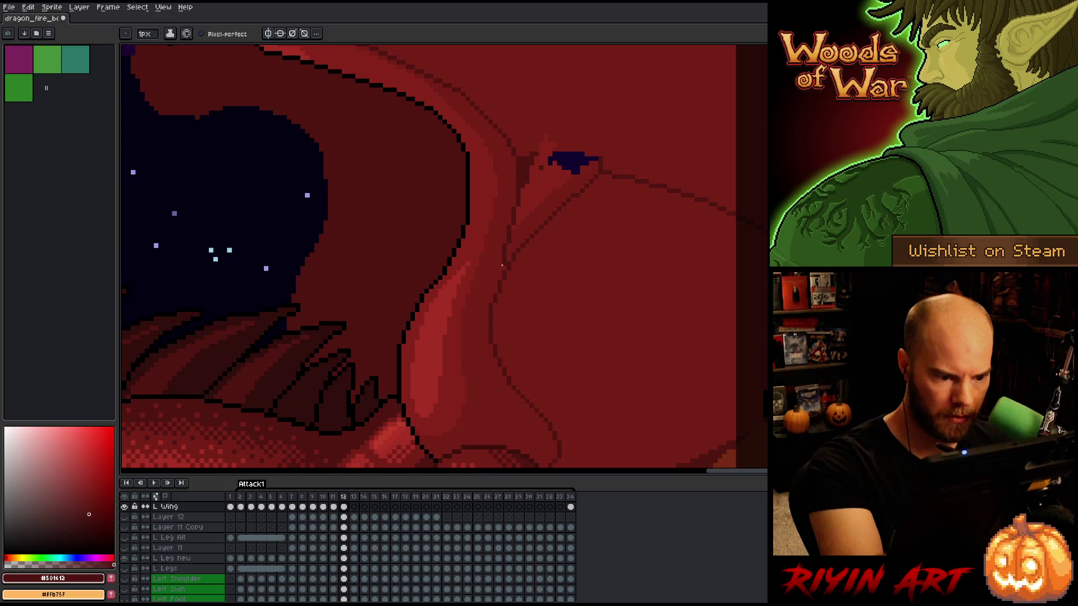
{"action": "left_click", "coordinate": [499, 296], "text": "alt"}
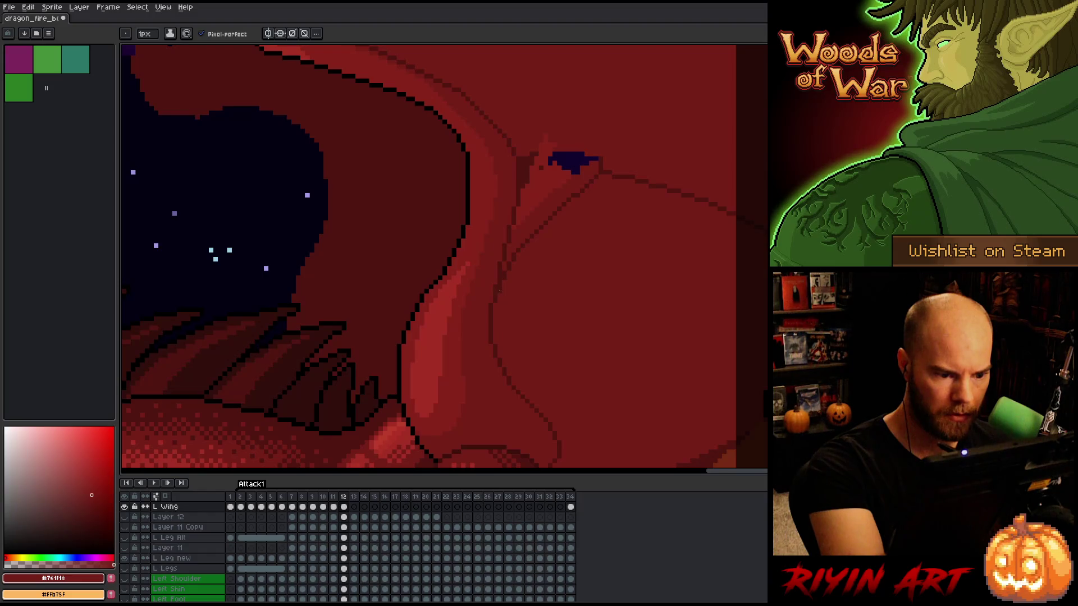
{"action": "scroll", "coordinate": [370, 535], "scroll_direction": "up", "scroll_amount": 3}
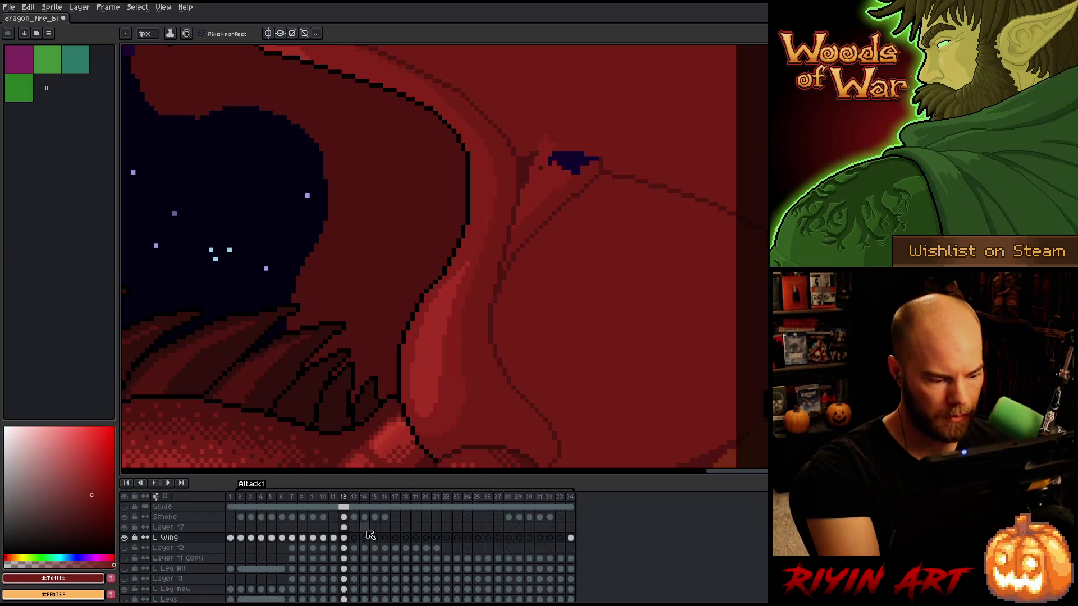
Delete Layer 17 from the timeline
{"action": "scroll", "coordinate": [370, 535], "scroll_direction": "up", "scroll_amount": 1}
{"action": "left_click", "coordinate": [344, 537]}
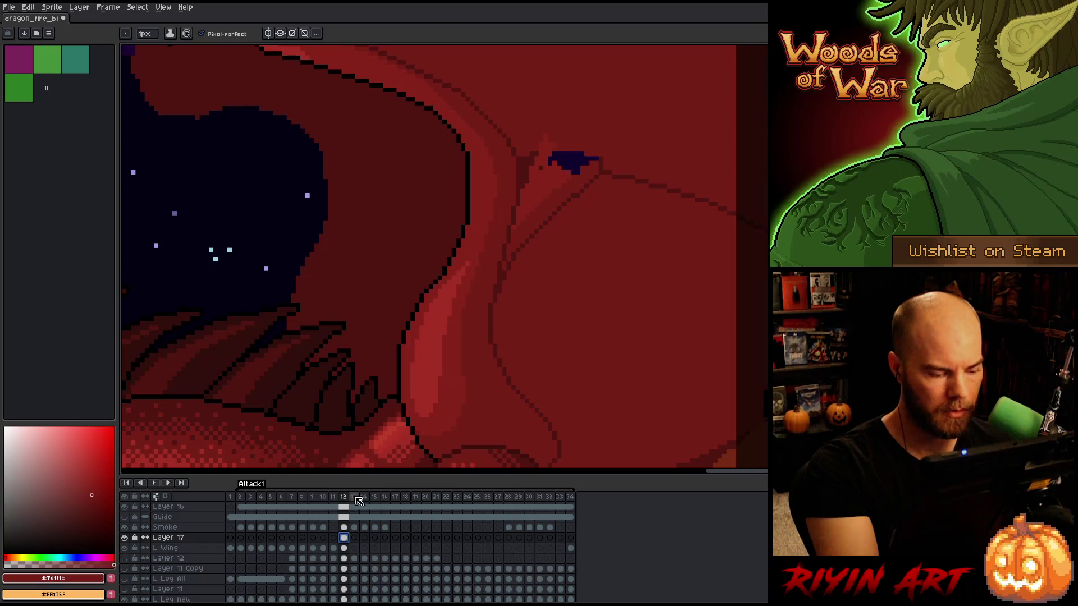
{"action": "key", "text": "ctrl+e"}
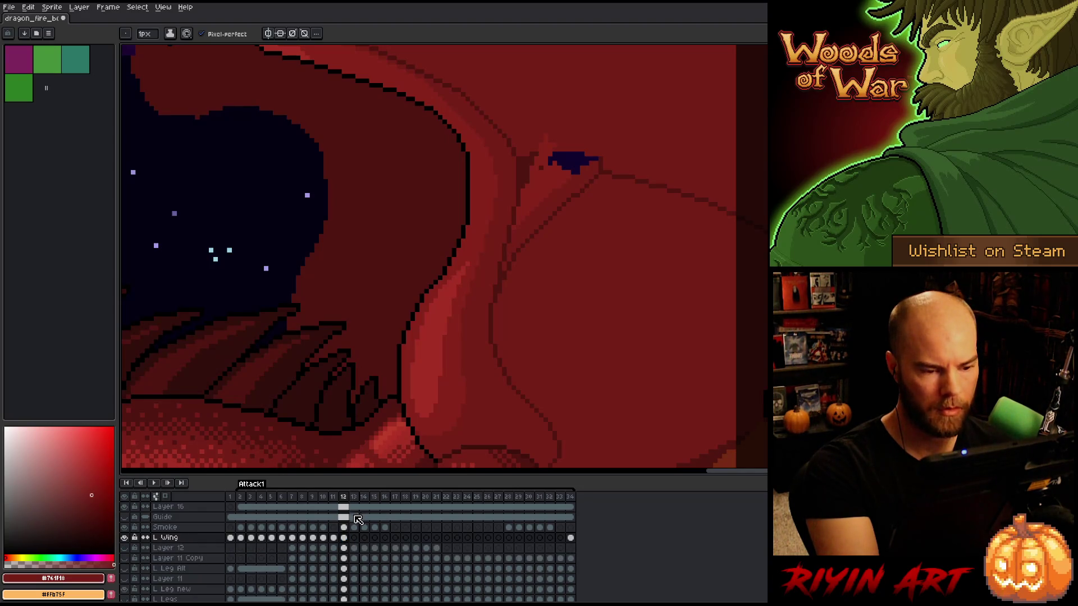
Paint over the dark blue blob at the wing joint in red
{"action": "key", "text": "h"}
{"action": "left_click_drag", "start_coordinate": [508, 287], "coordinate": [509, 330]}
{"action": "key", "text": "b"}
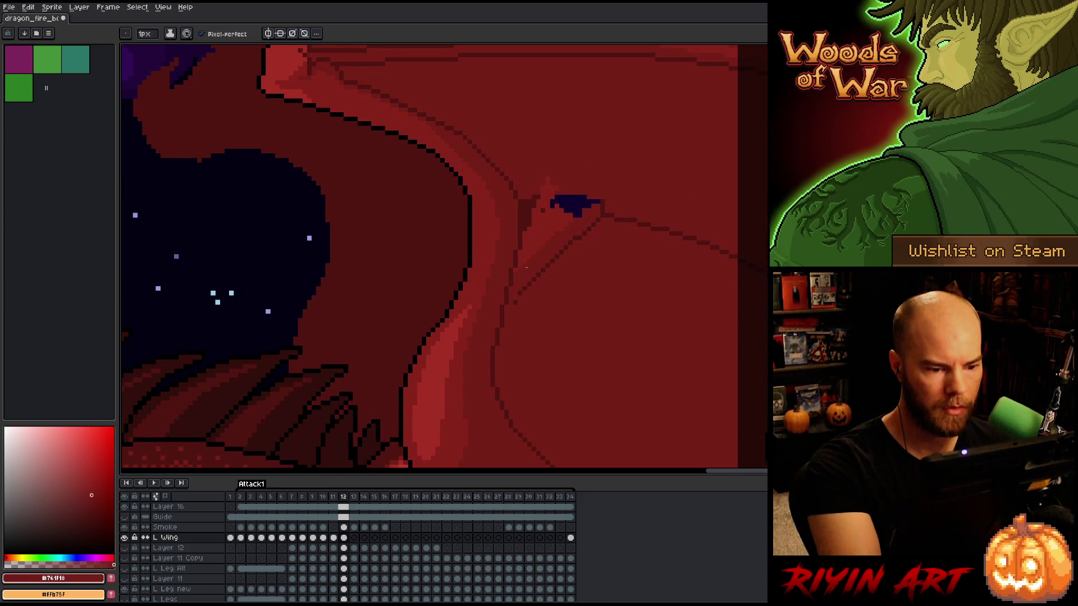
{"action": "mouse_move", "coordinate": [553, 204]}
{"action": "left_mouse_down"}
{"action": "mouse_move", "coordinate": [598, 208]}
{"action": "mouse_move", "coordinate": [524, 230]}
{"action": "left_mouse_up"}
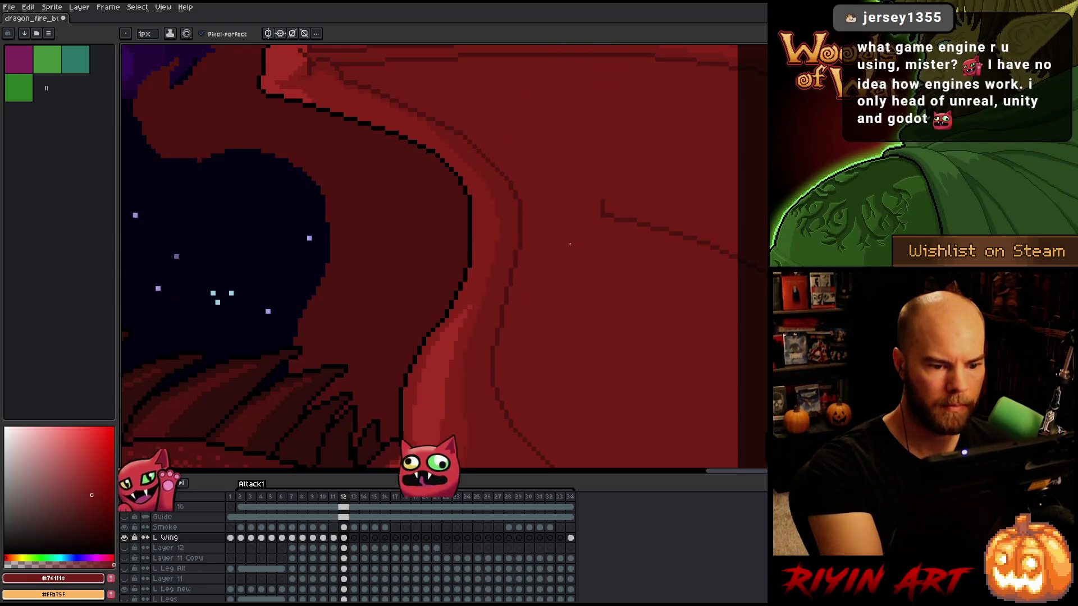
Trace a freehand lasso around the black wing shape
{"action": "scroll", "coordinate": [700, 334], "scroll_direction": "right", "scroll_amount": 10}
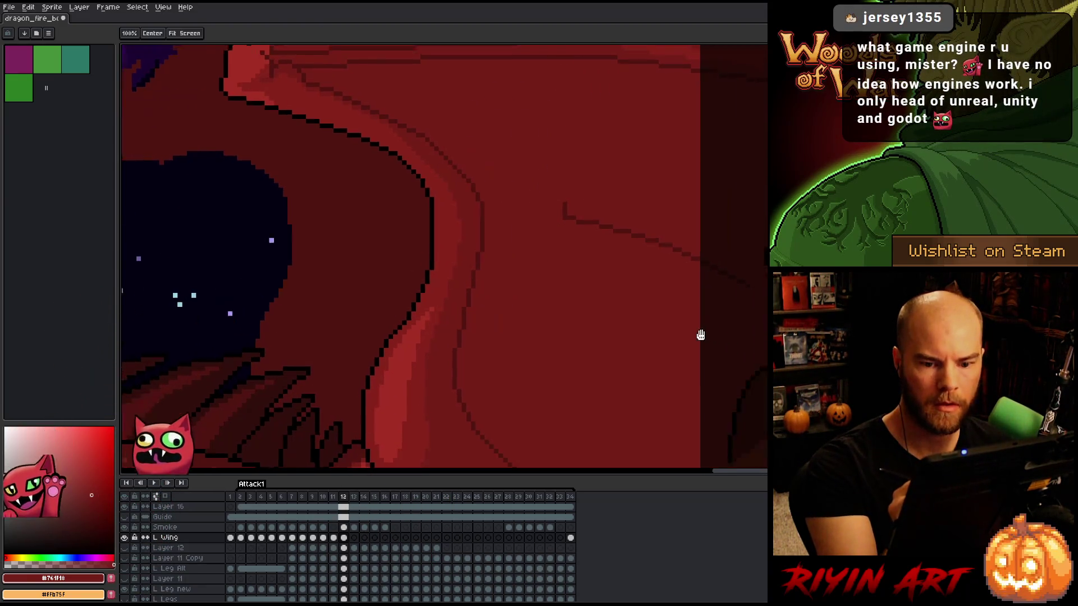
{"action": "key", "text": "q"}
{"action": "mouse_move", "coordinate": [570, 336]}
{"action": "left_mouse_down"}
{"action": "mouse_move", "coordinate": [616, 260]}
{"action": "mouse_move", "coordinate": [767, 239]}
{"action": "mouse_move", "coordinate": [767, 220]}
{"action": "mouse_move", "coordinate": [559, 173]}
{"action": "mouse_move", "coordinate": [375, 183]}
{"action": "mouse_move", "coordinate": [516, 337]}
{"action": "left_mouse_up"}
Clear the black wing pixels inside the freehand selection
{"action": "key", "text": "i"}
{"action": "key", "text": "w"}
{"action": "key", "text": "Delete"}
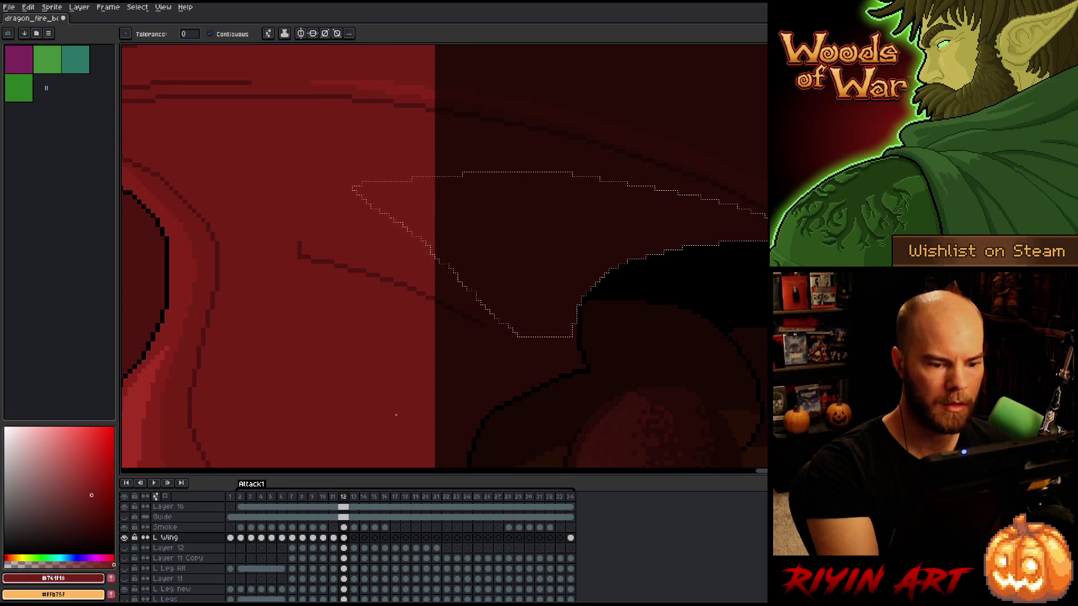
{"action": "mouse_move", "coordinate": [402, 416]}
{"action": "left_mouse_down"}
{"action": "mouse_move", "coordinate": [465, 380]}
{"action": "mouse_move", "coordinate": [685, 337]}
{"action": "left_mouse_up"}
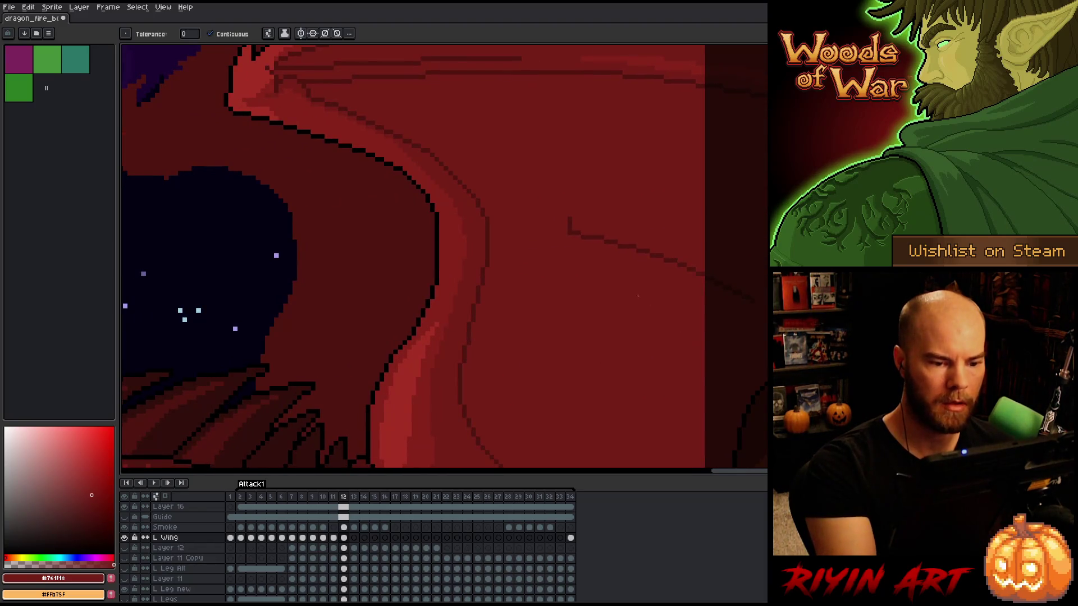
Extend the dark red wing membrane line one pixel to the left
{"action": "left_click", "coordinate": [580, 227], "text": "alt"}
{"action": "left_click", "coordinate": [570, 212], "text": "alt"}
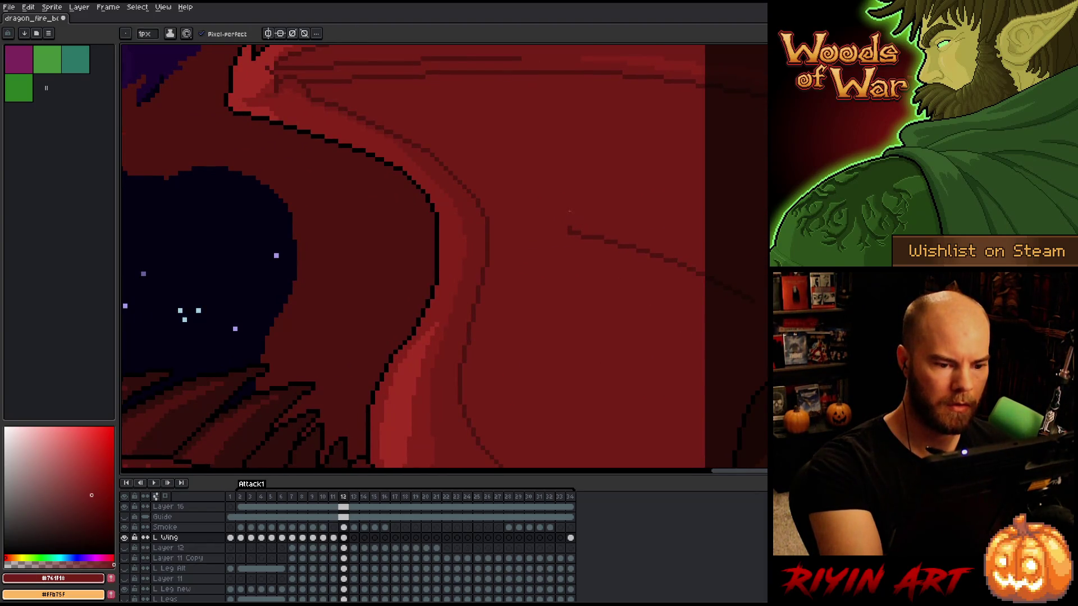
{"action": "left_click", "coordinate": [565, 233], "text": "alt"}
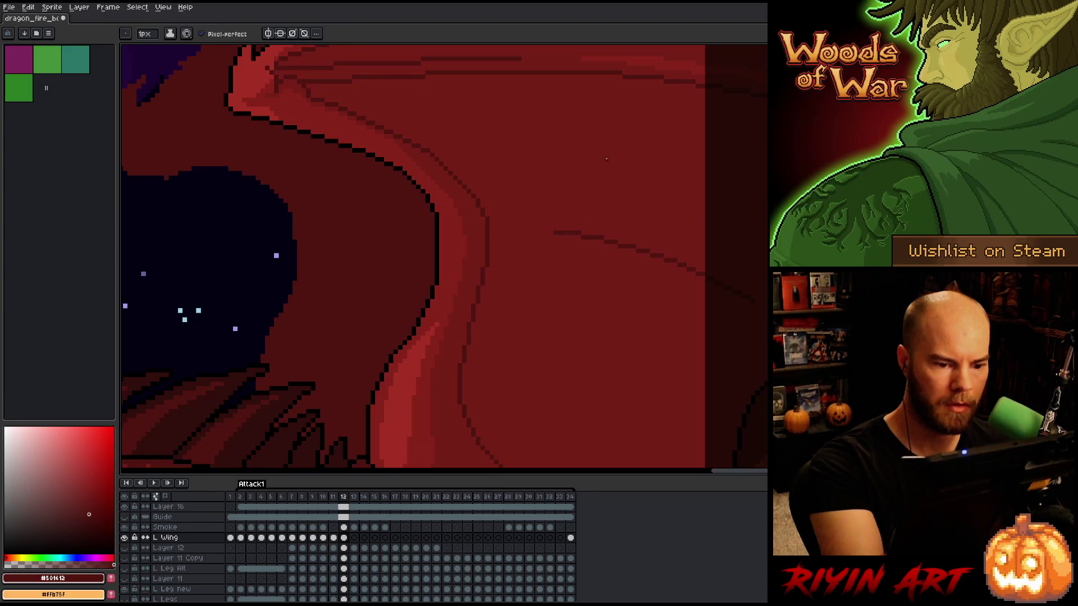
{"action": "left_click", "coordinate": [530, 231]}
{"action": "left_click", "coordinate": [537, 234], "text": "alt"}
{"action": "left_click", "coordinate": [530, 226], "text": "alt"}
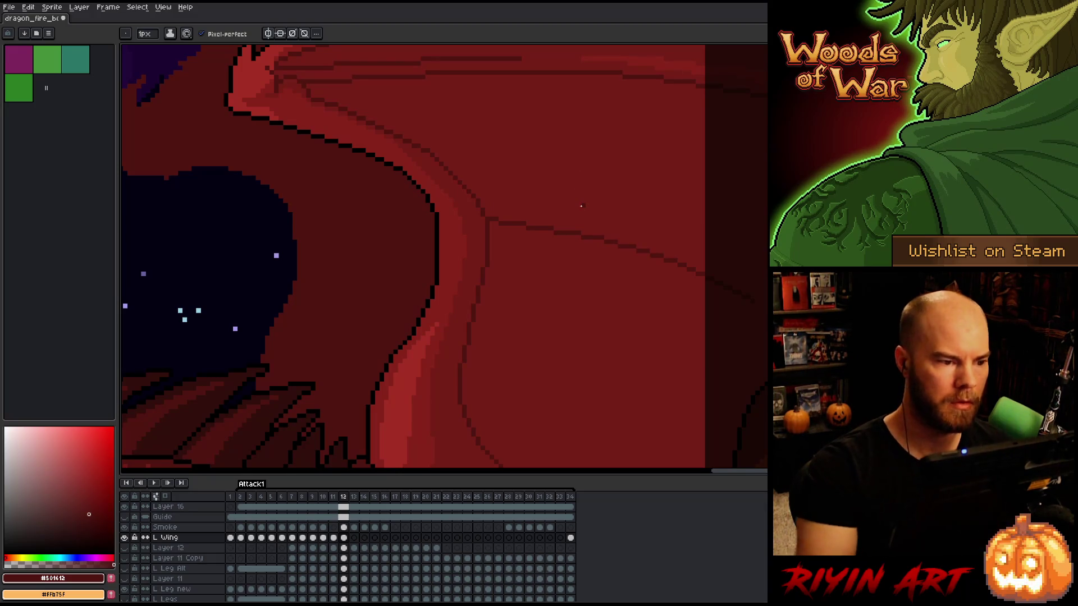
Step back to frame 11 and preview the attack animation
{"action": "scroll", "coordinate": [575, 270], "scroll_direction": "down", "scroll_amount": 3}
{"action": "key", "text": "comma"}
{"action": "key", "text": "Return"}
{"action": "key", "text": "Return"}
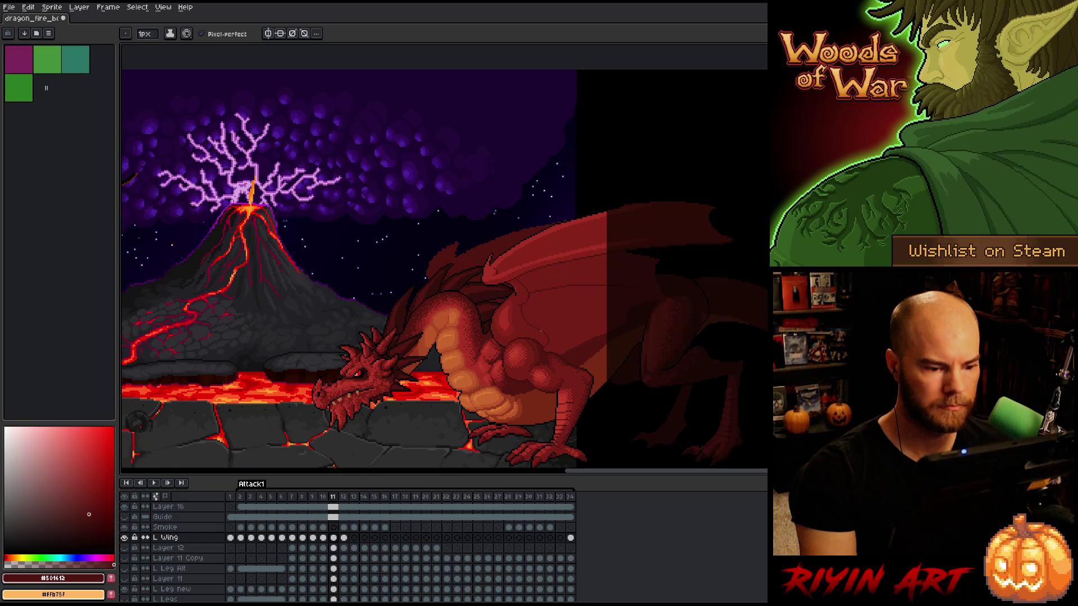
Move the light highlight shape on the lower wing lobe one pixel left and one down
{"action": "key", "text": "period"}
{"action": "key", "text": "comma"}
{"action": "scroll", "coordinate": [522, 326], "scroll_direction": "up", "scroll_amount": 4}
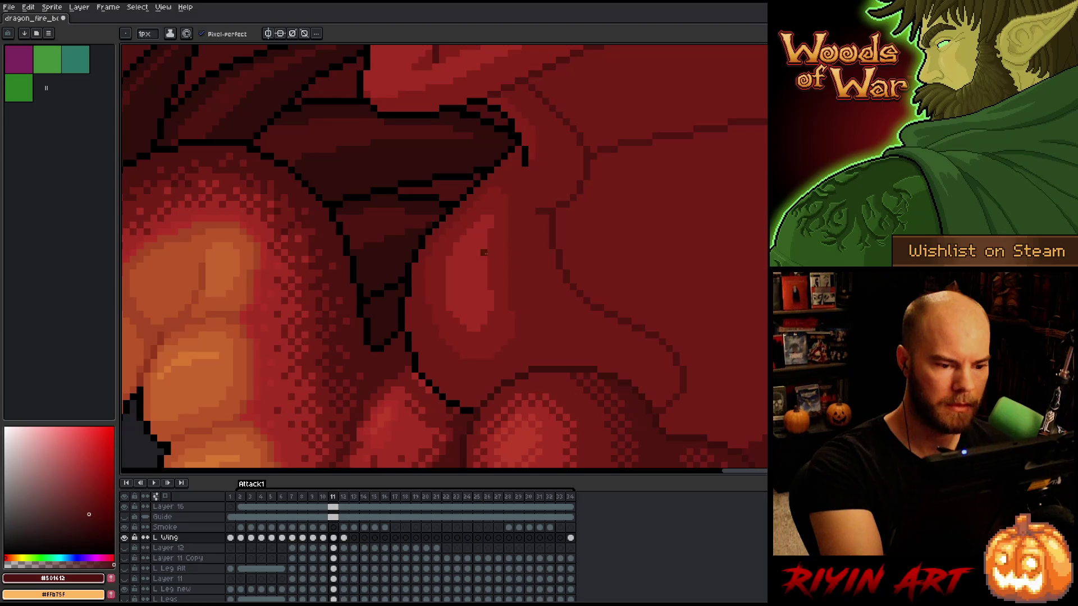
{"action": "key", "text": "m"}
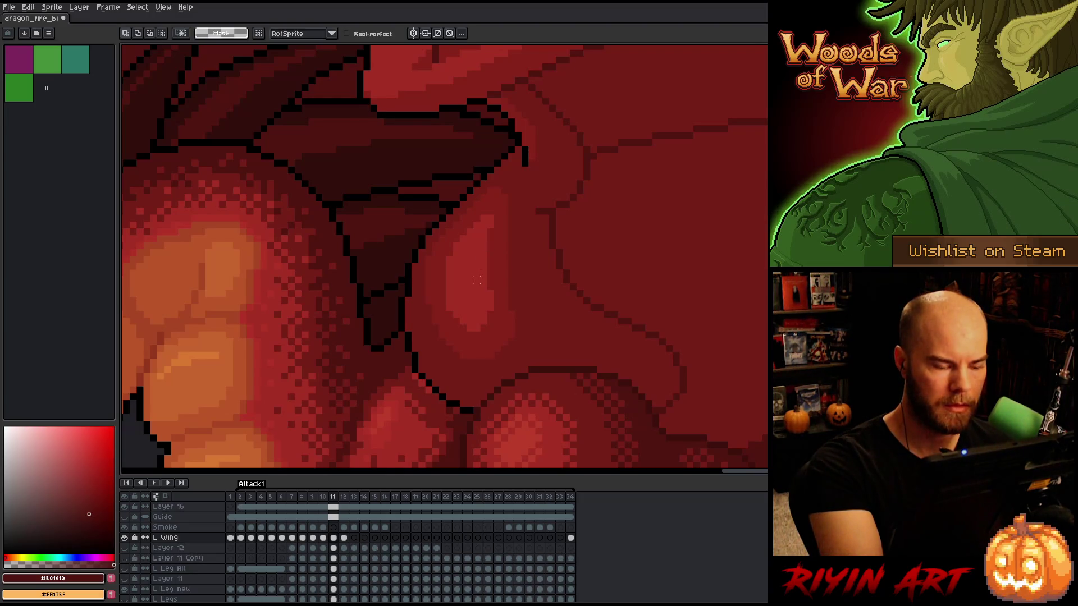
{"action": "left_click", "coordinate": [477, 279]}
{"action": "left_click_drag", "start_coordinate": [481, 284], "coordinate": [472, 298]}
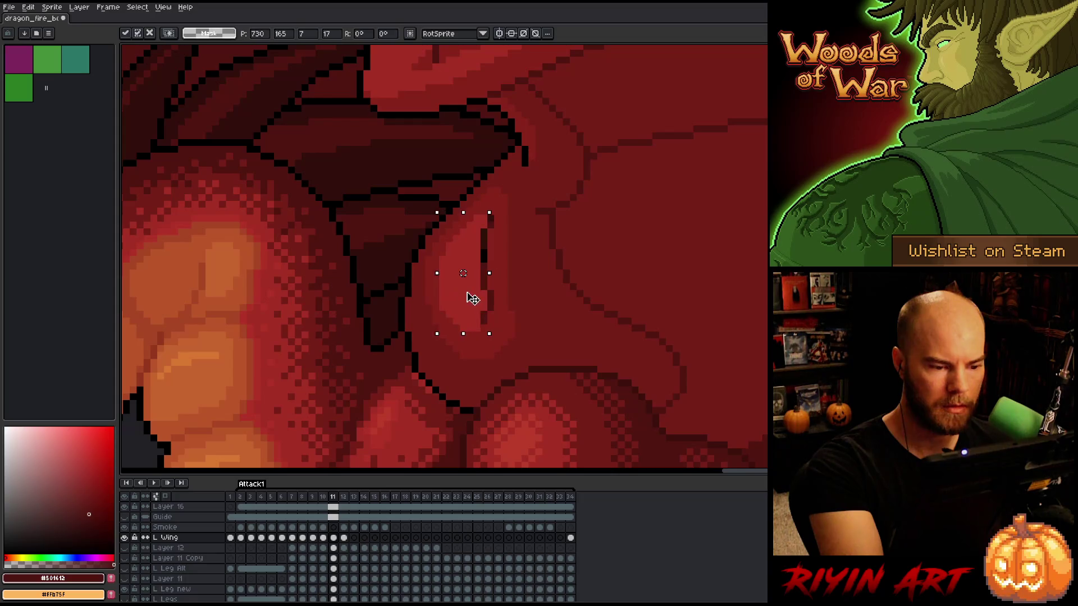
{"action": "key", "text": "w"}
{"action": "left_click", "coordinate": [473, 339]}
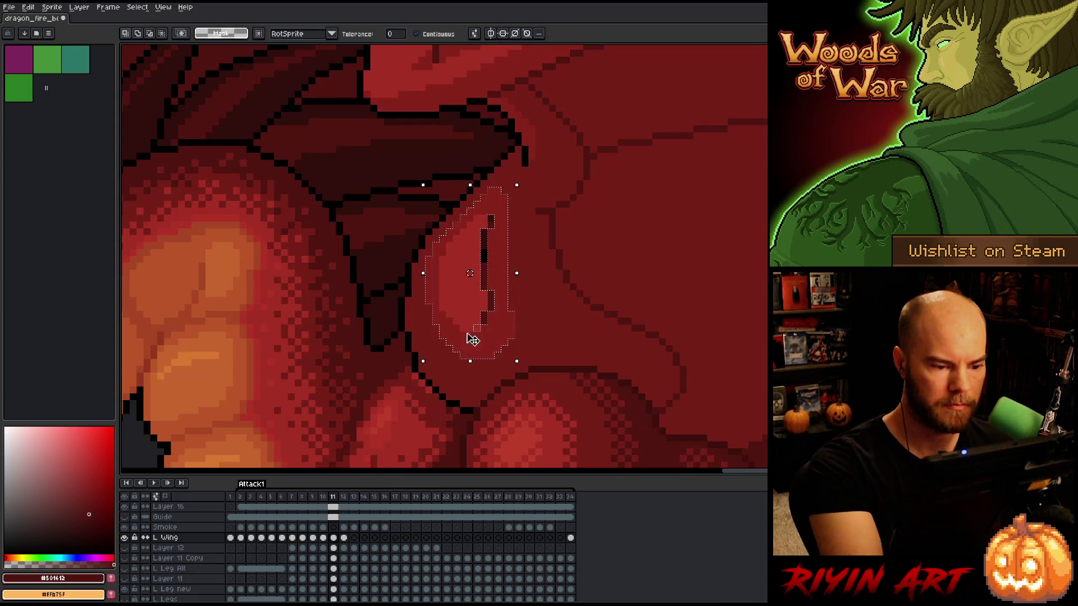
{"action": "key", "text": "Left"}
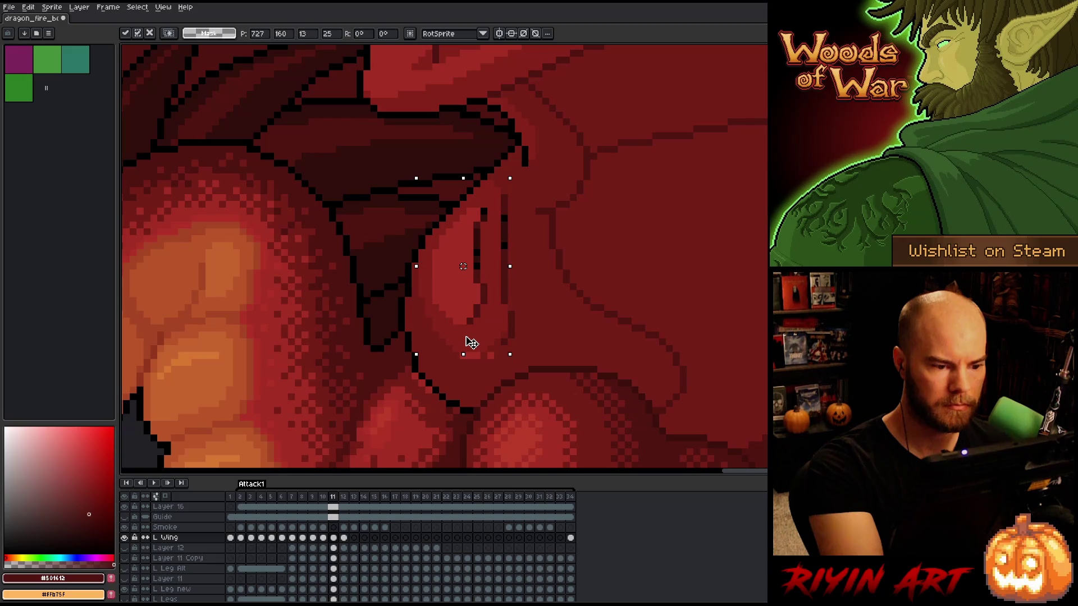
{"action": "key", "text": "Down"}
{"action": "key", "text": "Return"}
Paint out the dark vertical line with mid red fill and lighter red strokes
{"action": "key", "text": "b"}
{"action": "key", "text": "g"}
{"action": "left_click", "coordinate": [504, 267], "text": "alt"}
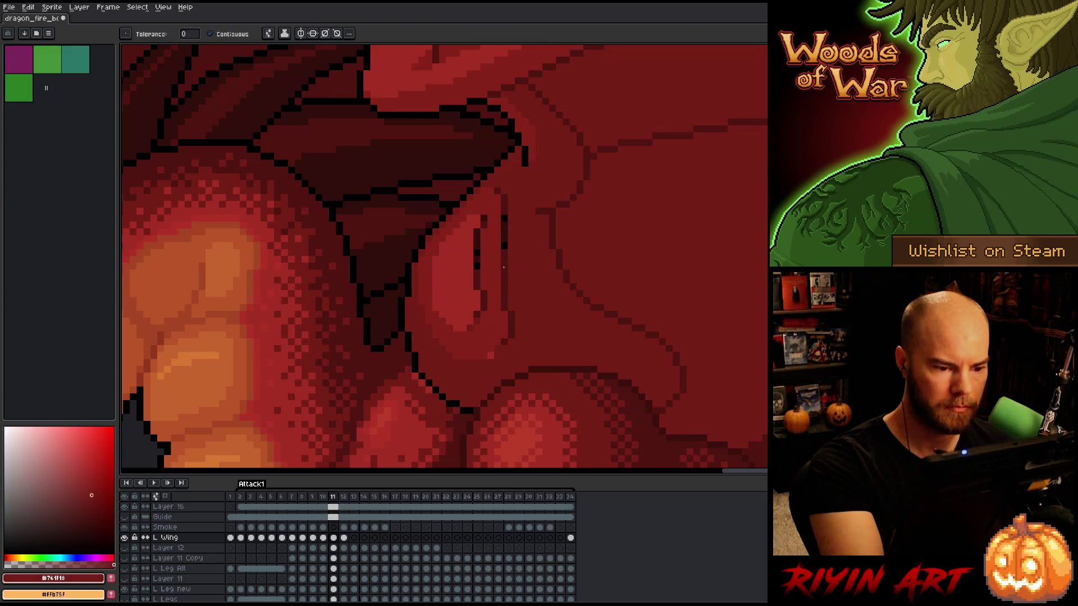
{"action": "left_click", "coordinate": [504, 258]}
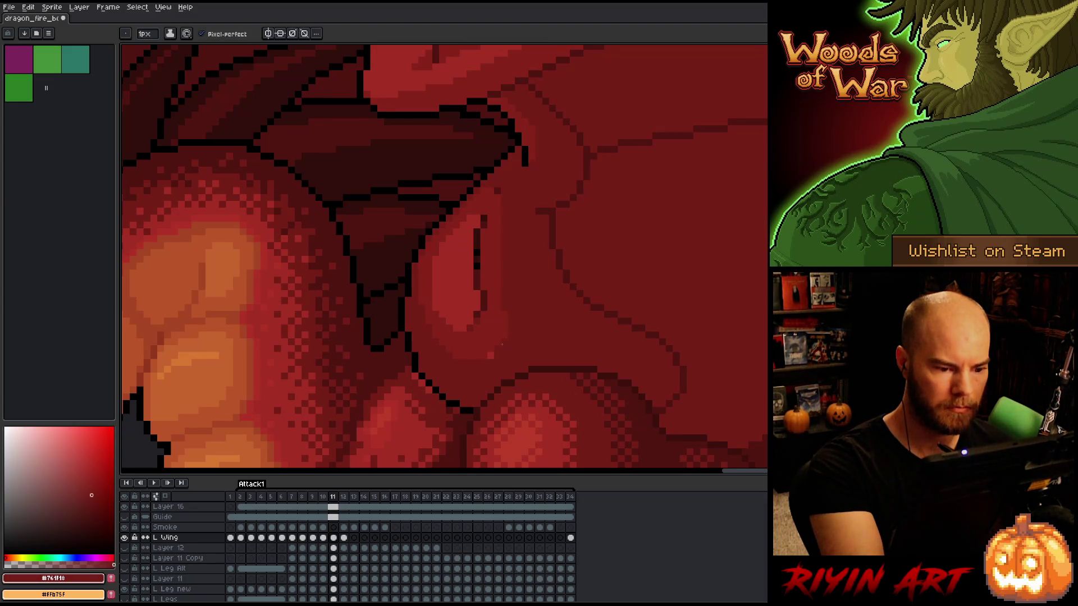
{"action": "left_click", "coordinate": [487, 240], "text": "alt"}
{"action": "left_click_drag", "start_coordinate": [476, 230], "coordinate": [477, 289]}
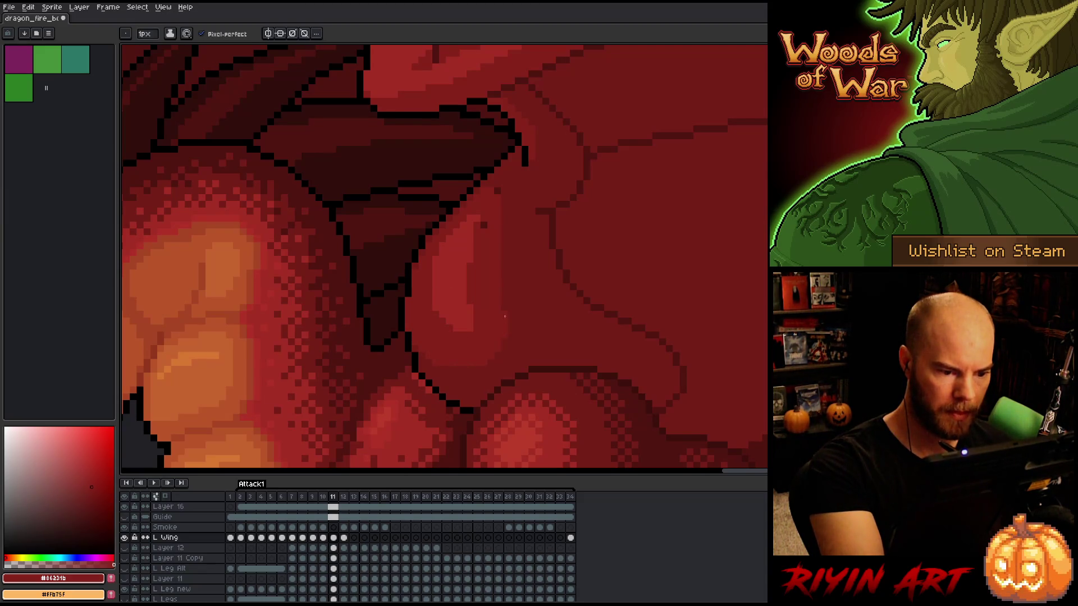
Brighten the left edge of the light band with the highlight red, then save
{"action": "key", "text": "alt"}
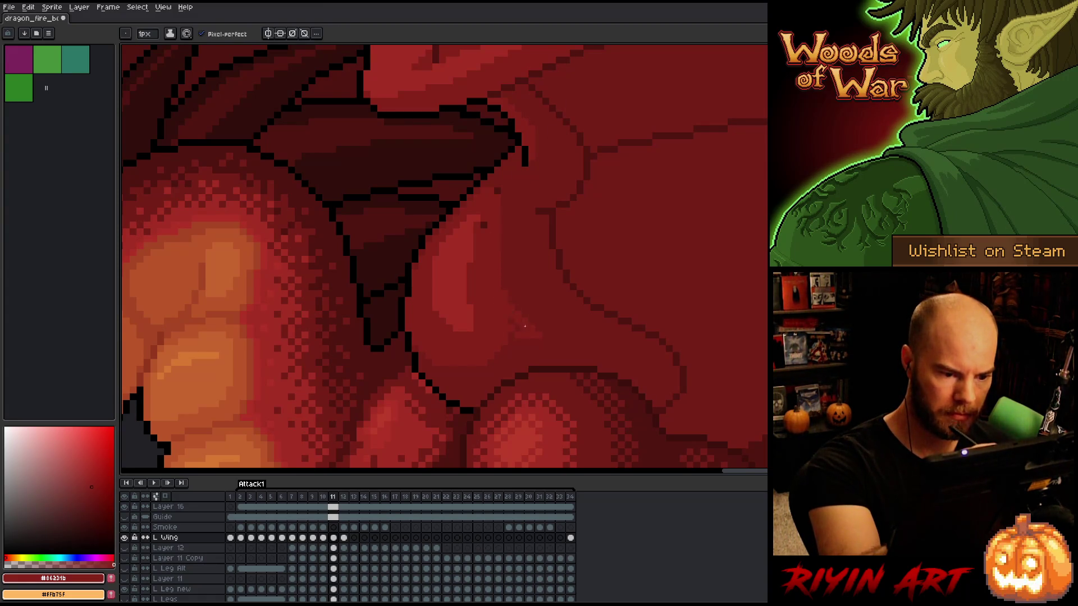
{"action": "left_click", "coordinate": [517, 337], "text": "alt"}
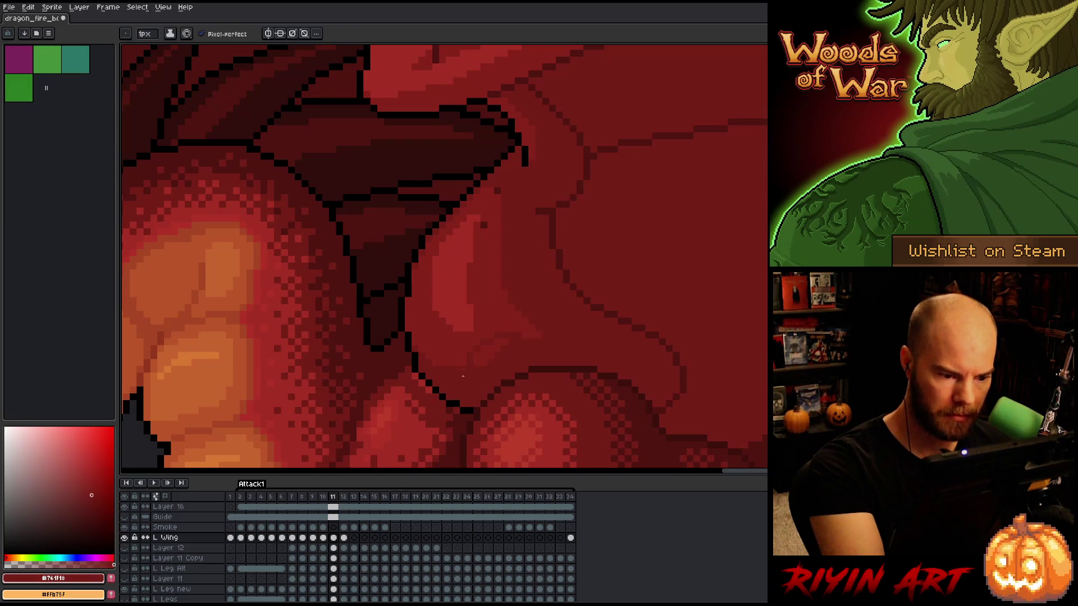
{"action": "left_click", "coordinate": [460, 350], "text": "alt"}
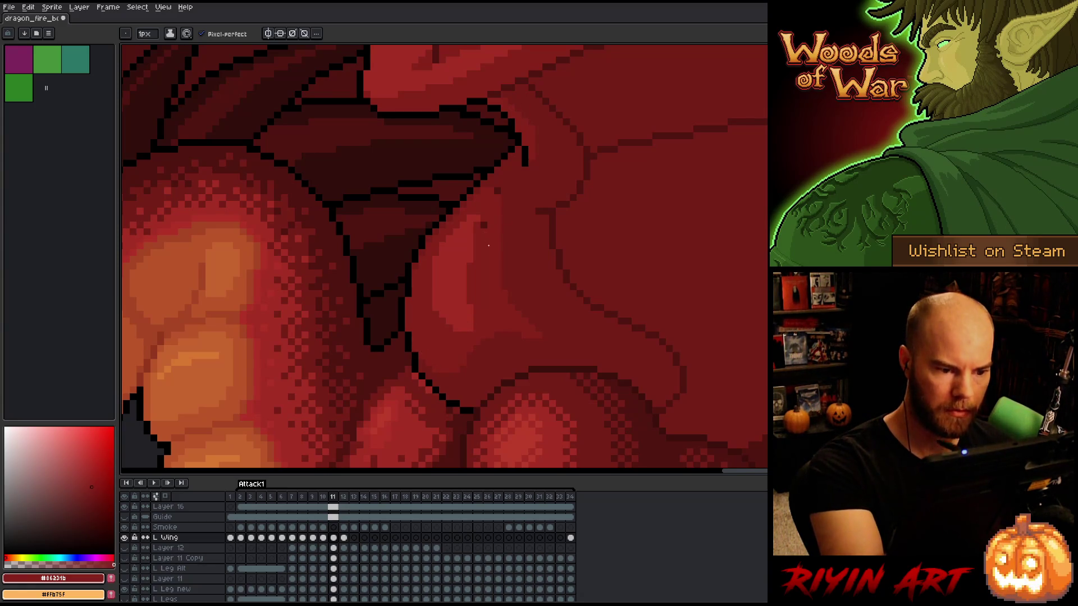
{"action": "left_click", "coordinate": [538, 327], "text": "alt"}
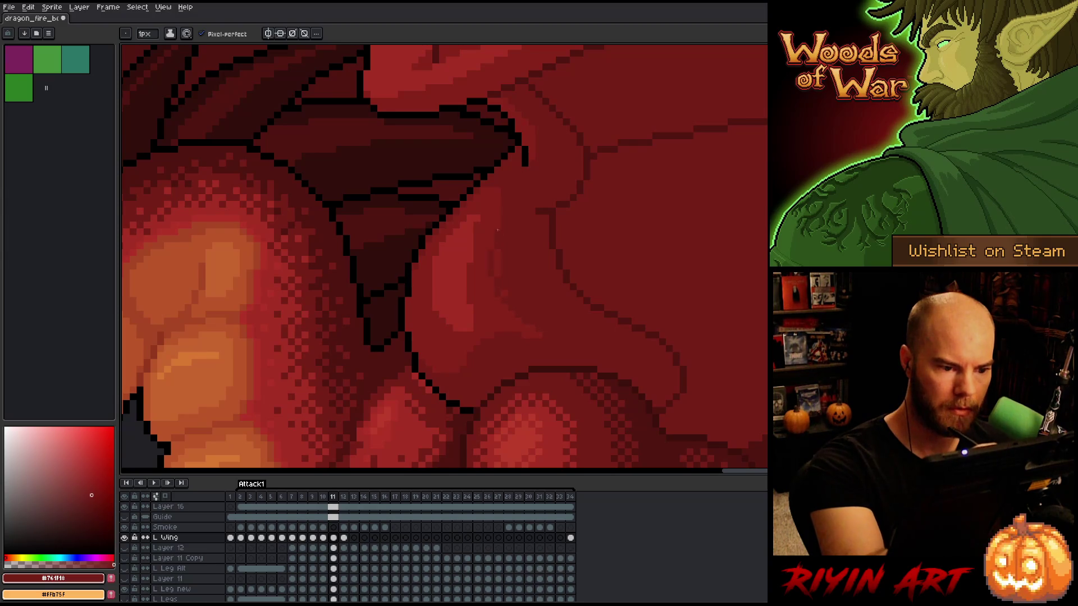
{"action": "left_click", "coordinate": [498, 192], "text": "alt"}
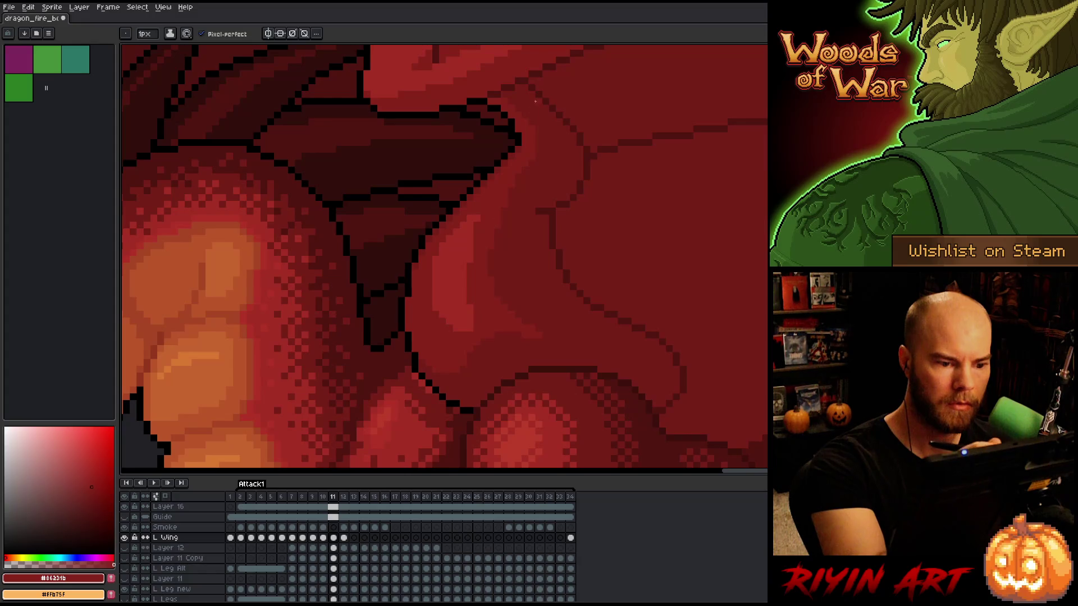
{"action": "left_click", "coordinate": [491, 266], "text": "alt"}
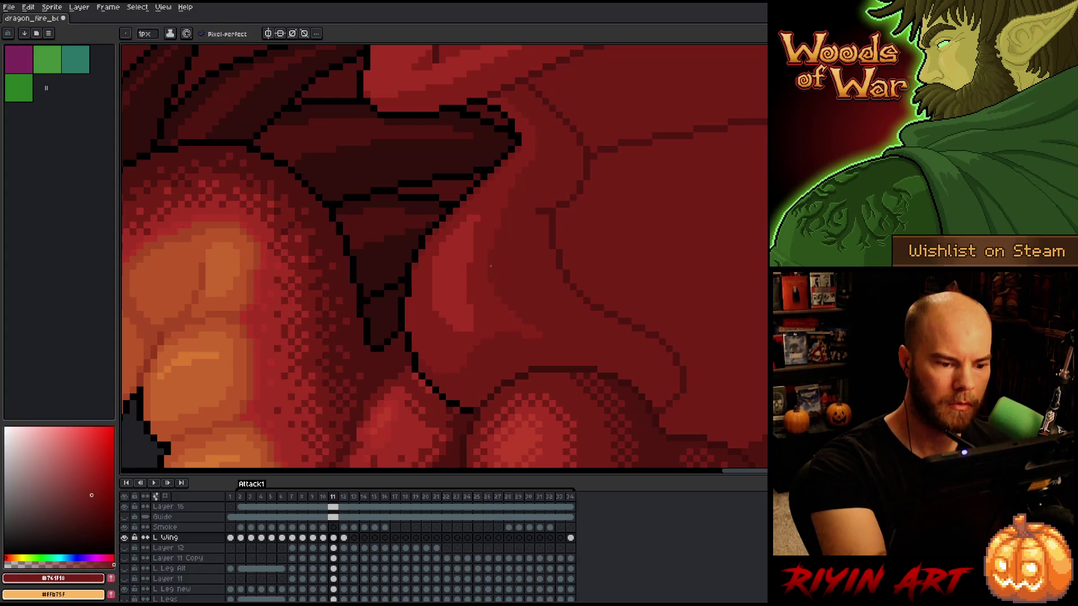
{"action": "left_click", "coordinate": [479, 210], "text": "alt"}
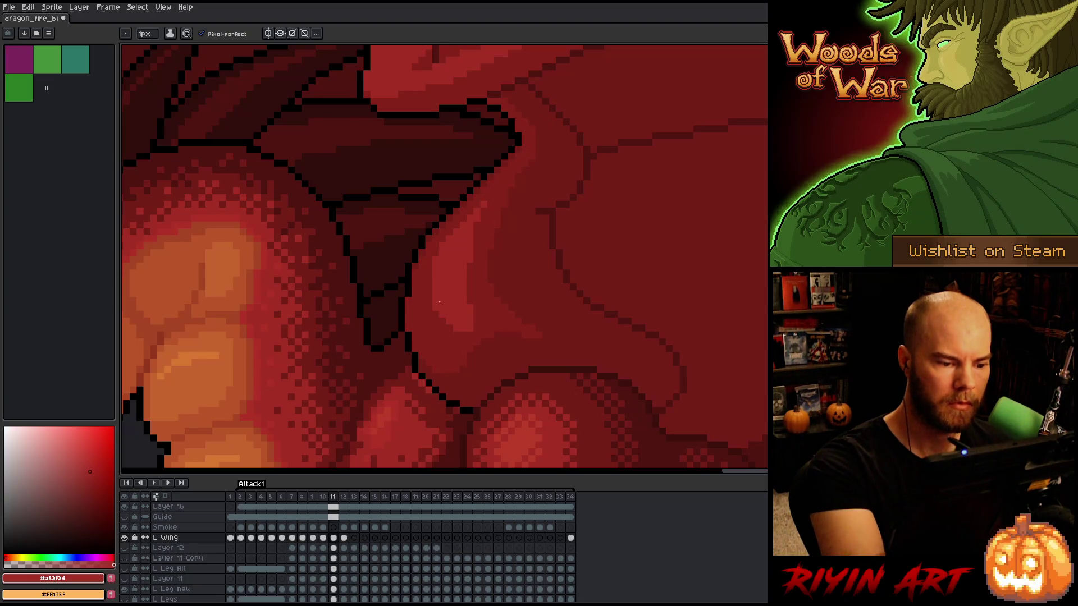
{"action": "left_click_drag", "start_coordinate": [432, 284], "coordinate": [448, 324]}
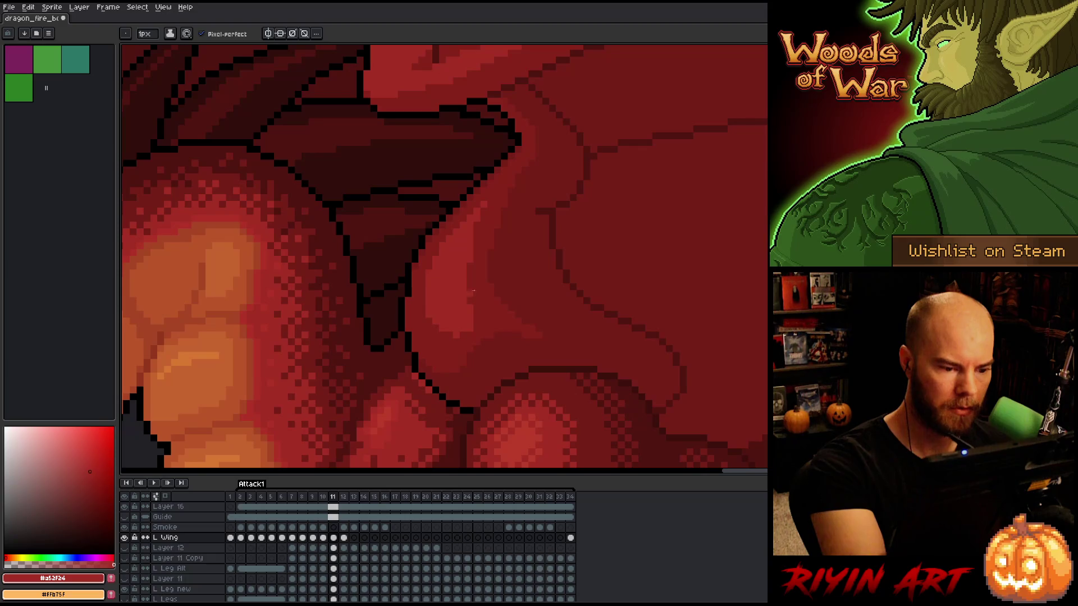
{"action": "left_click", "coordinate": [454, 334], "text": "alt"}
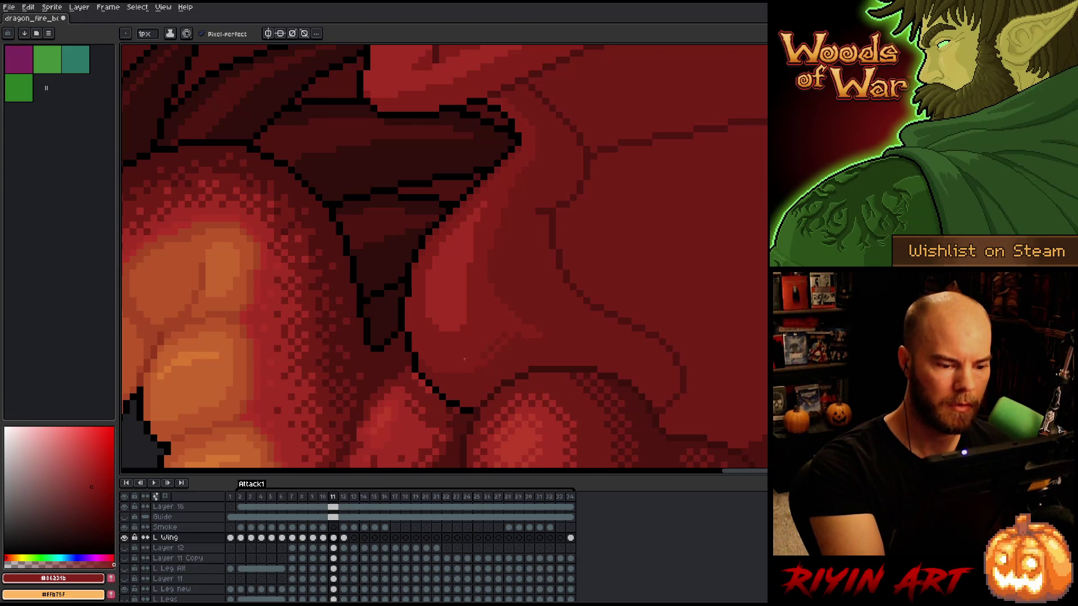
{"action": "left_click", "coordinate": [506, 299], "text": "alt"}
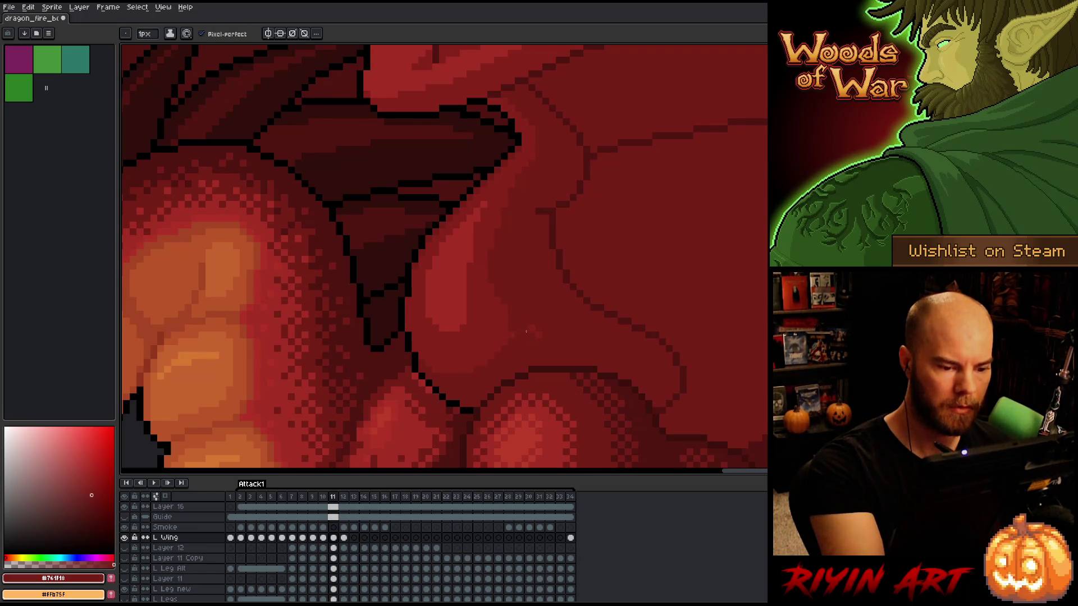
{"action": "left_click", "coordinate": [511, 324], "text": "alt"}
{"action": "key", "text": "ctrl+s"}
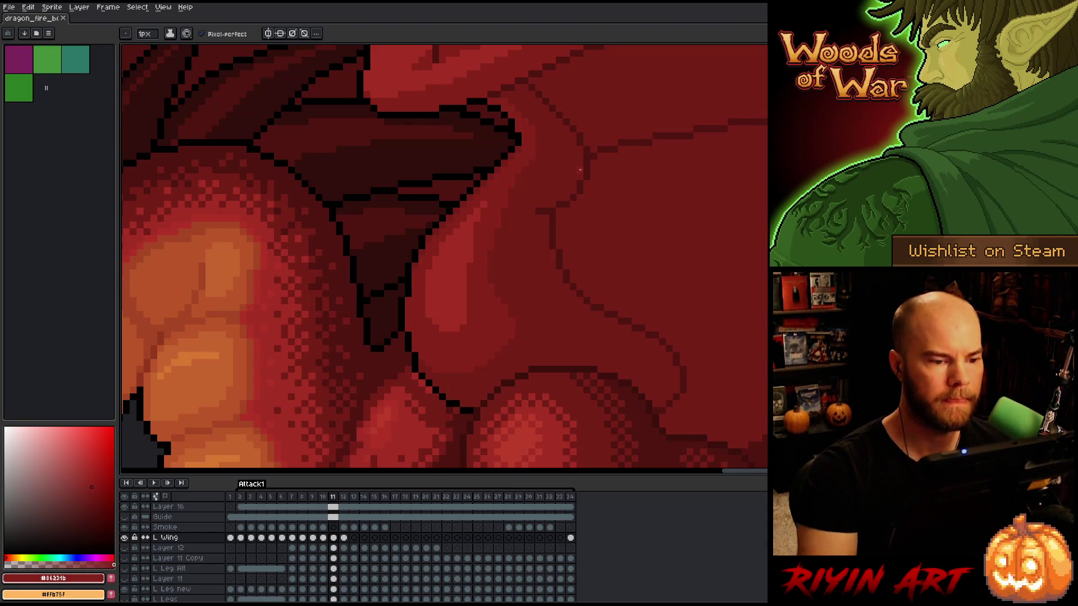
Isolate the L Wing layer and set black as the drawing colour
{"action": "key", "text": "e"}
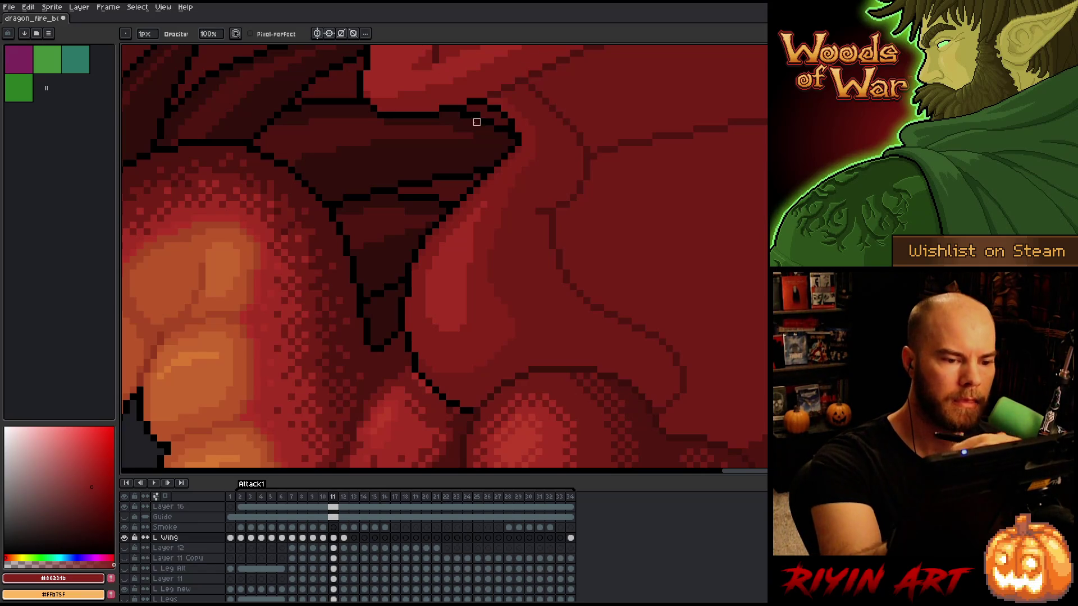
{"action": "left_click", "coordinate": [124, 538], "text": "alt"}
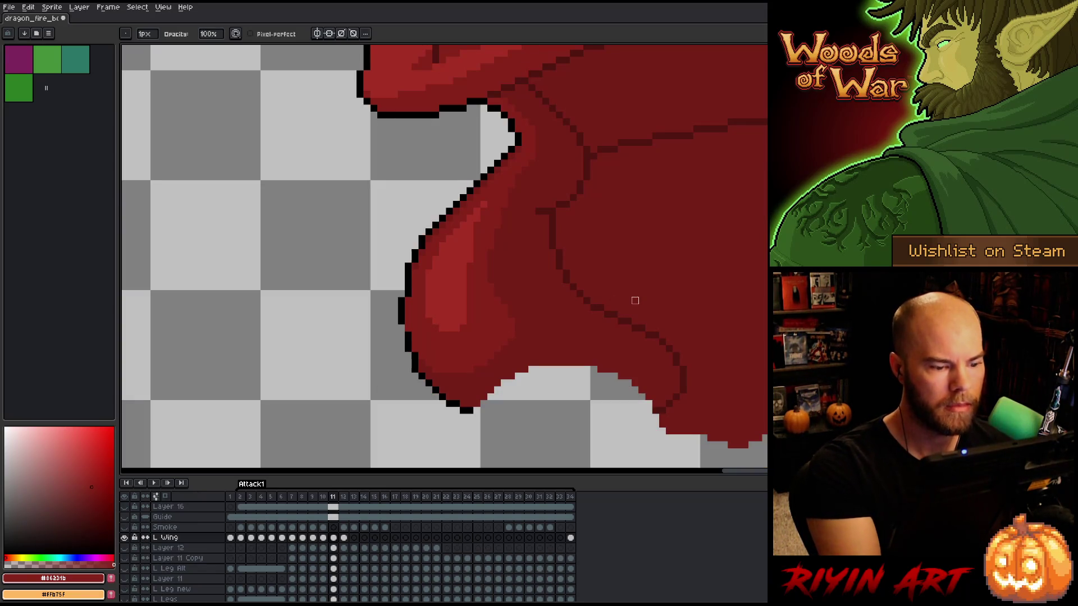
{"action": "key", "text": "b"}
{"action": "left_click", "coordinate": [401, 330], "text": "alt"}
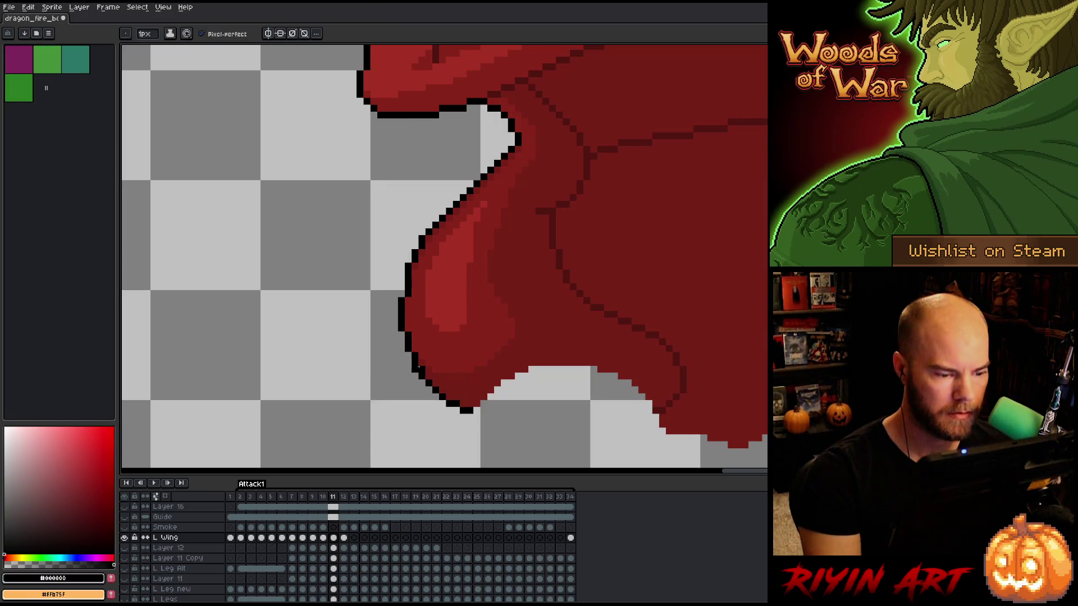
{"action": "key", "text": "e"}
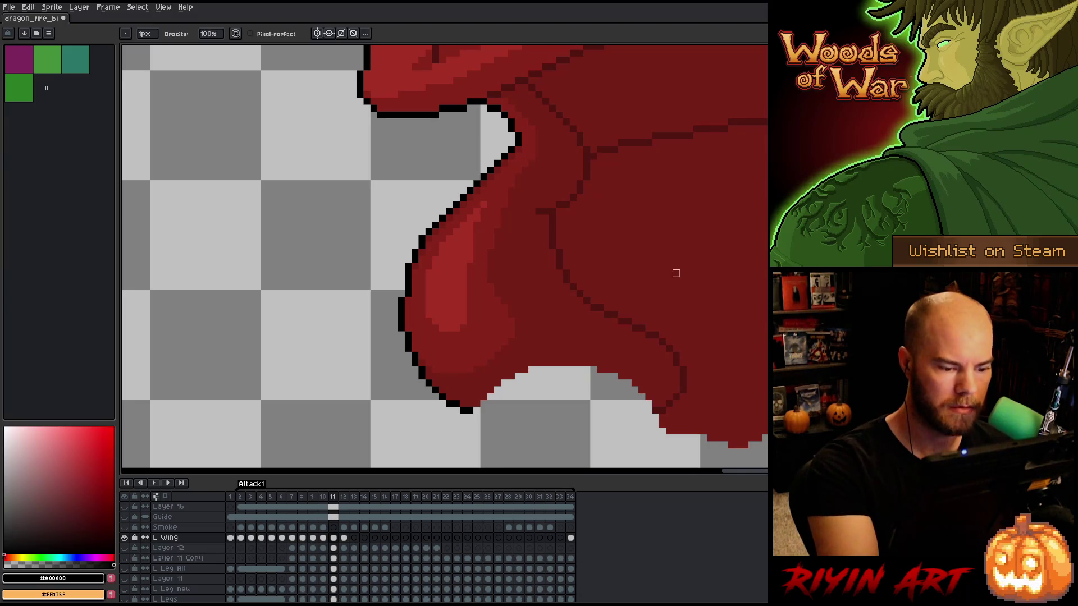
Pan around the isolated wing and sample its dark red
{"action": "mouse_move", "coordinate": [676, 273]}
{"action": "left_mouse_down"}
{"action": "mouse_move", "coordinate": [629, 281]}
{"action": "mouse_move", "coordinate": [626, 240]}
{"action": "mouse_move", "coordinate": [620, 271]}
{"action": "mouse_move", "coordinate": [563, 279]}
{"action": "mouse_move", "coordinate": [571, 293]}
{"action": "left_mouse_up"}
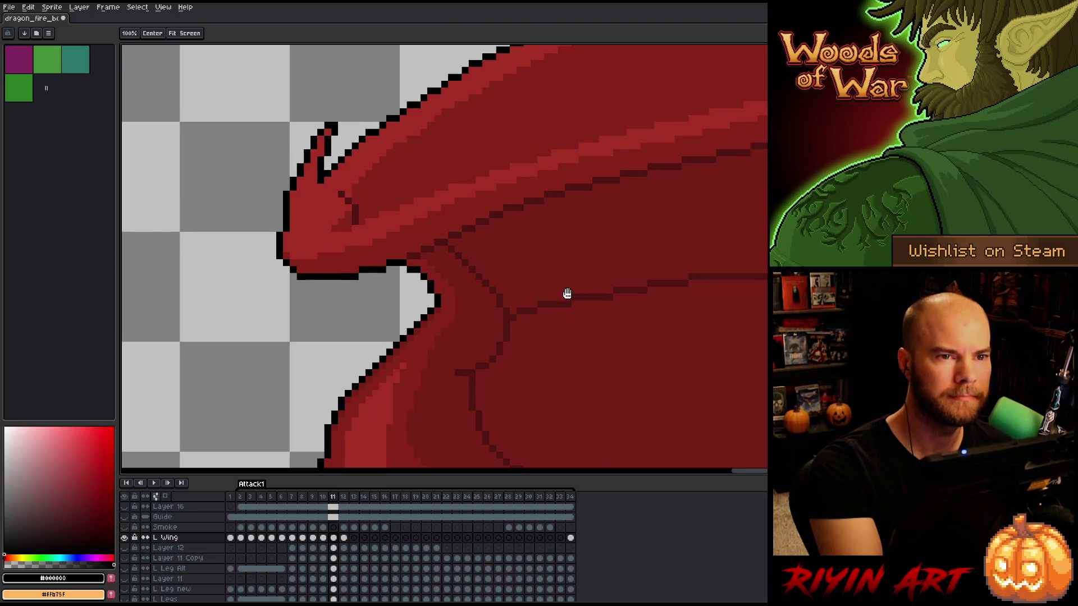
{"action": "mouse_move", "coordinate": [586, 257]}
{"action": "left_mouse_down"}
{"action": "mouse_move", "coordinate": [567, 316]}
{"action": "mouse_move", "coordinate": [573, 305]}
{"action": "left_mouse_up"}
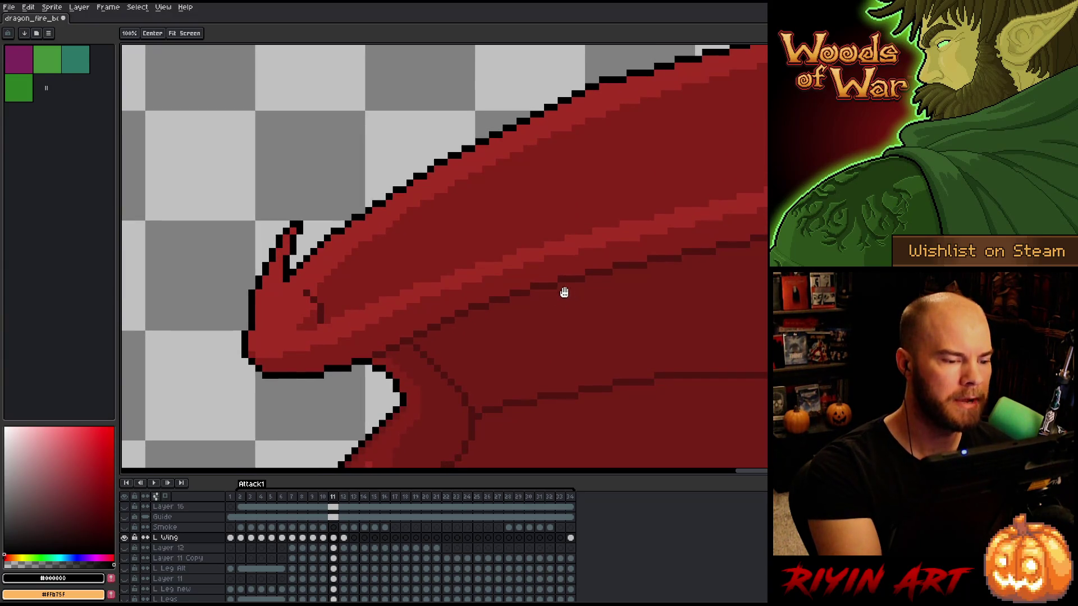
{"action": "left_click_drag", "start_coordinate": [421, 310], "coordinate": [478, 257]}
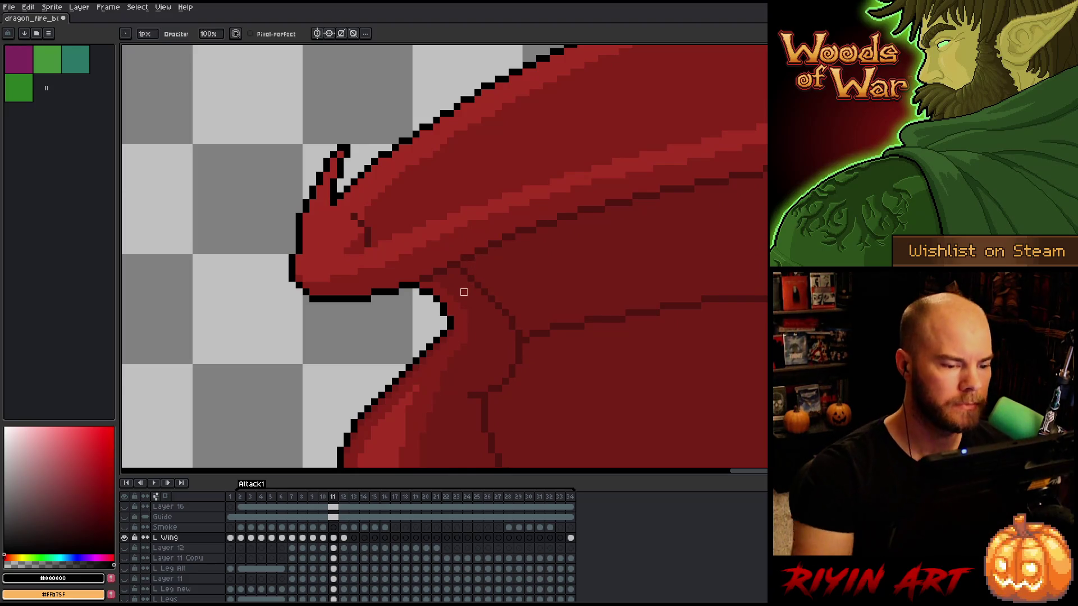
{"action": "scroll", "coordinate": [465, 294], "scroll_direction": "down", "scroll_amount": 4}
{"action": "scroll", "coordinate": [435, 348], "scroll_direction": "up", "scroll_amount": 3}
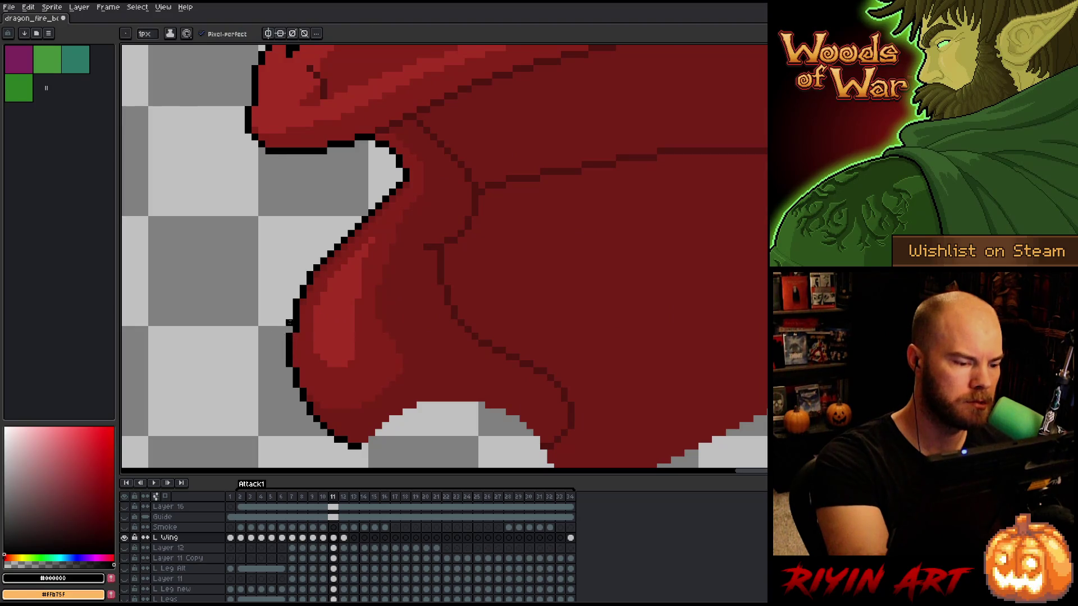
{"action": "left_click", "coordinate": [295, 343], "text": "alt"}
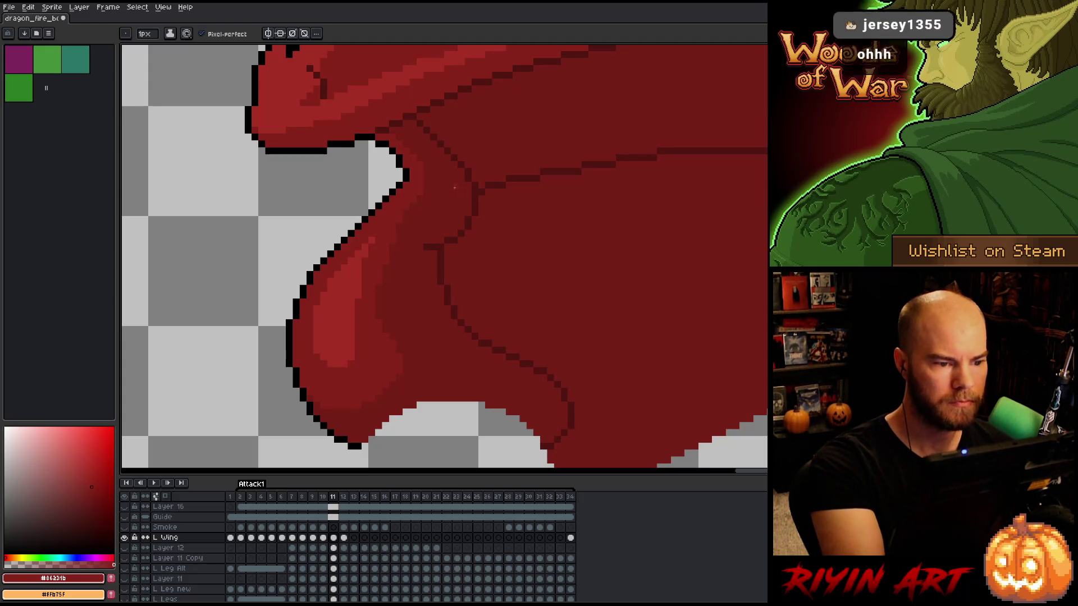
{"action": "scroll", "coordinate": [464, 208], "scroll_direction": "down", "scroll_amount": 2}
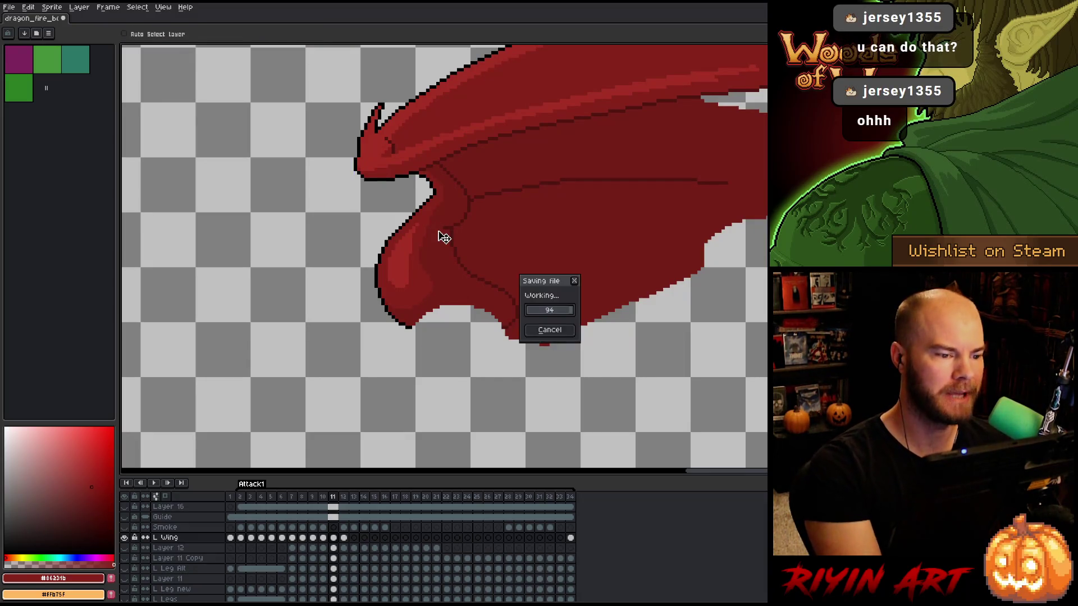
Save the file, show all layers again, and compare frames 11 and 12, ending on 12
{"action": "key", "text": "ctrl+s"}
{"action": "left_click", "coordinate": [125, 538], "text": "alt"}
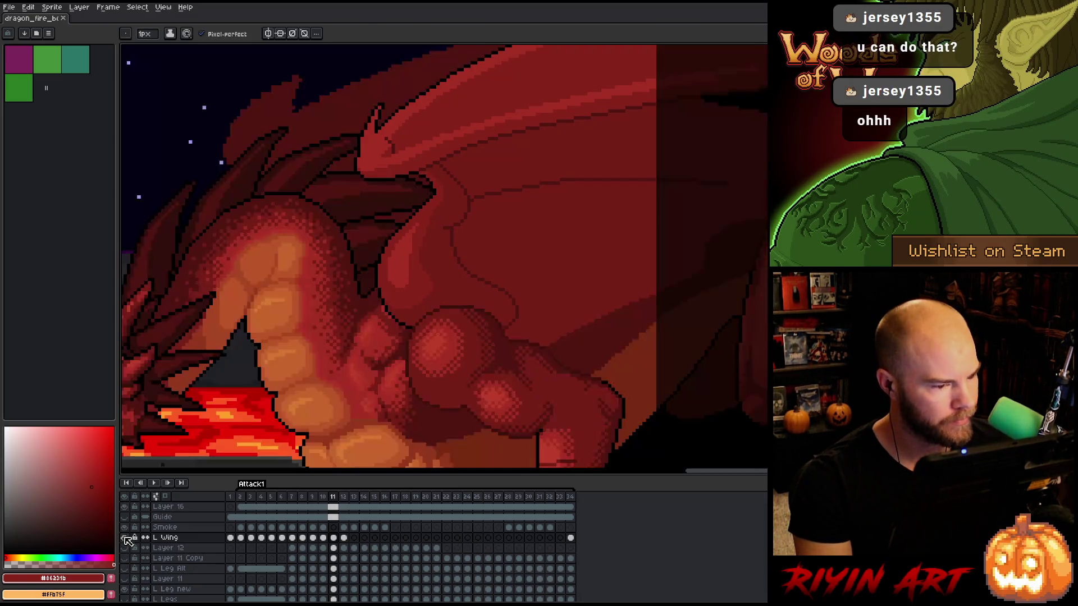
{"action": "key", "text": "Right"}
{"action": "key", "text": "Left"}
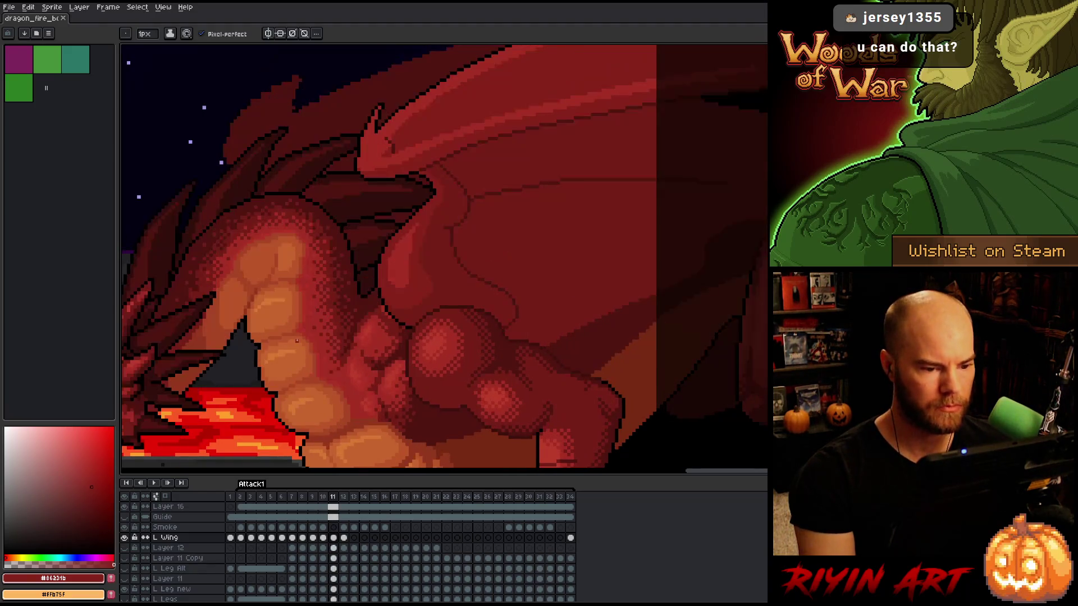
{"action": "key", "text": "Right"}
{"action": "key", "text": "Left"}
{"action": "key", "text": "Right"}
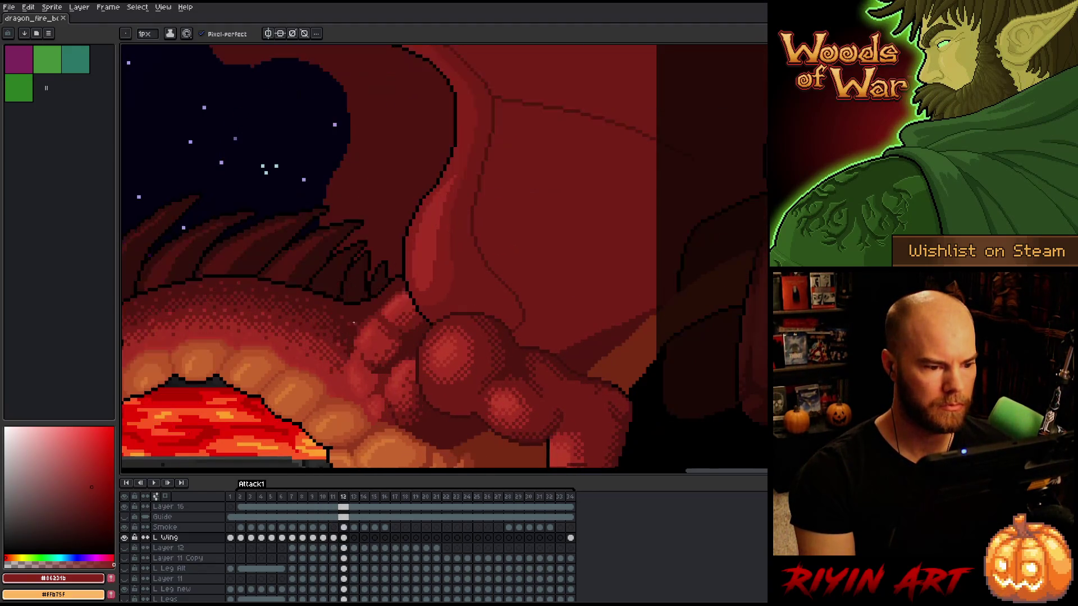
Eyedrop the lighter wing red #a52f24 as the drawing colour
{"action": "scroll", "coordinate": [443, 234], "scroll_direction": "up", "scroll_amount": 1}
{"action": "scroll", "coordinate": [431, 294], "scroll_direction": "up", "scroll_amount": 1}
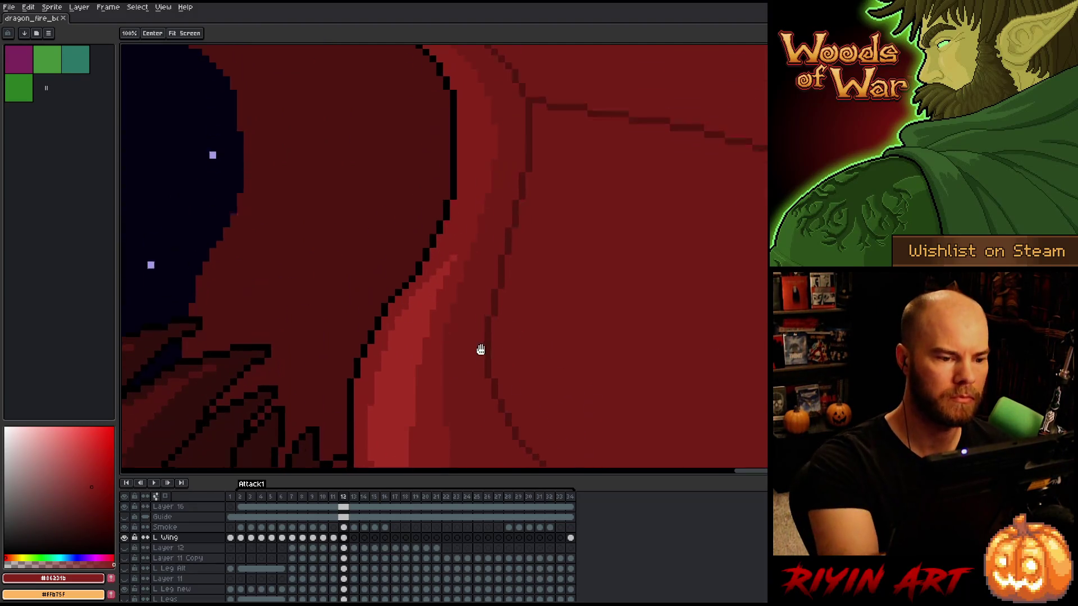
{"action": "left_click", "coordinate": [439, 292], "text": "alt"}
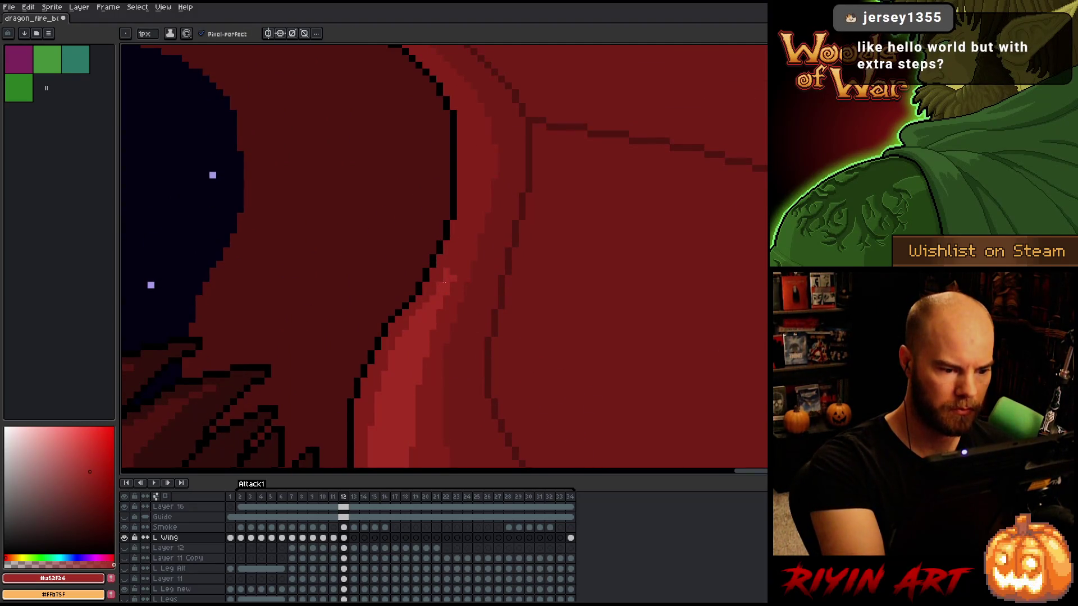
{"action": "left_click", "coordinate": [450, 291], "text": "alt"}
{"action": "left_click", "coordinate": [458, 253], "text": "alt"}
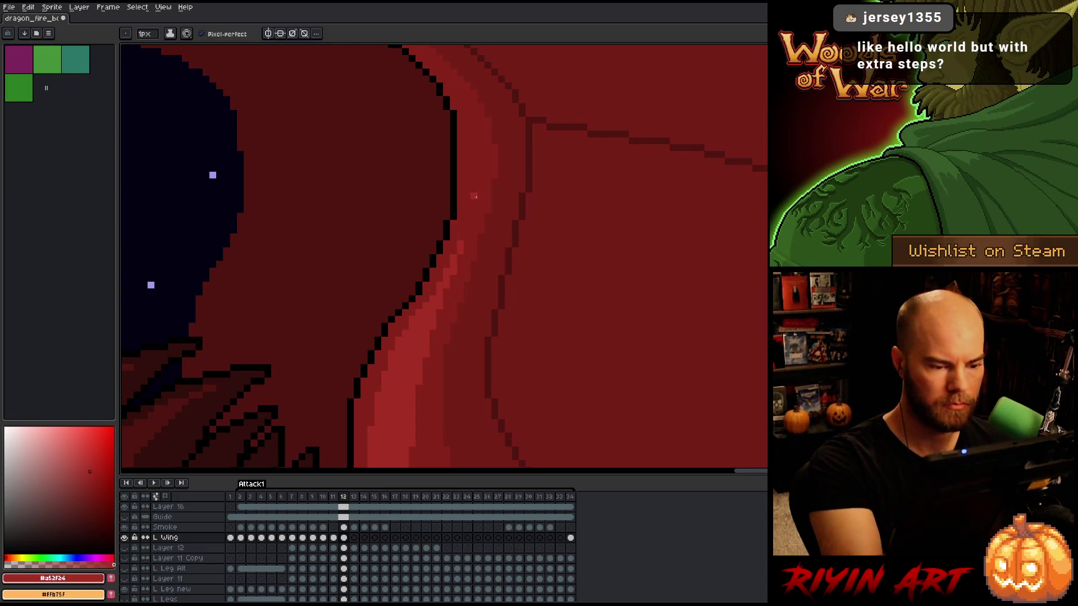
{"action": "scroll", "coordinate": [476, 196], "scroll_direction": "down", "scroll_amount": 5}
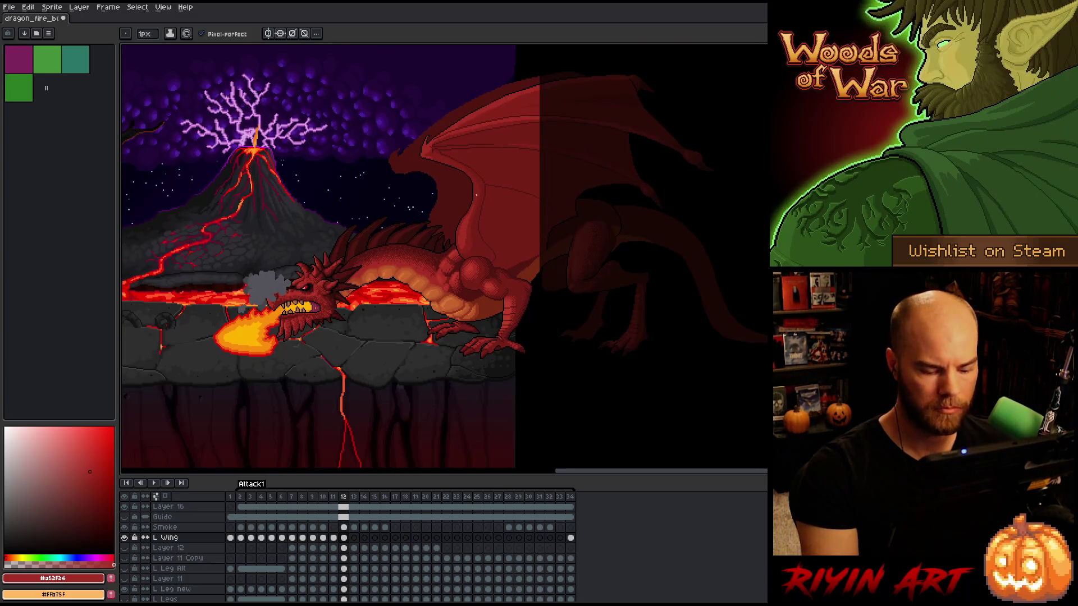
{"action": "scroll", "coordinate": [476, 194], "scroll_direction": "up", "scroll_amount": 2}
{"action": "key", "text": "Left"}
{"action": "key", "text": "Right"}
{"action": "key", "text": "Left"}
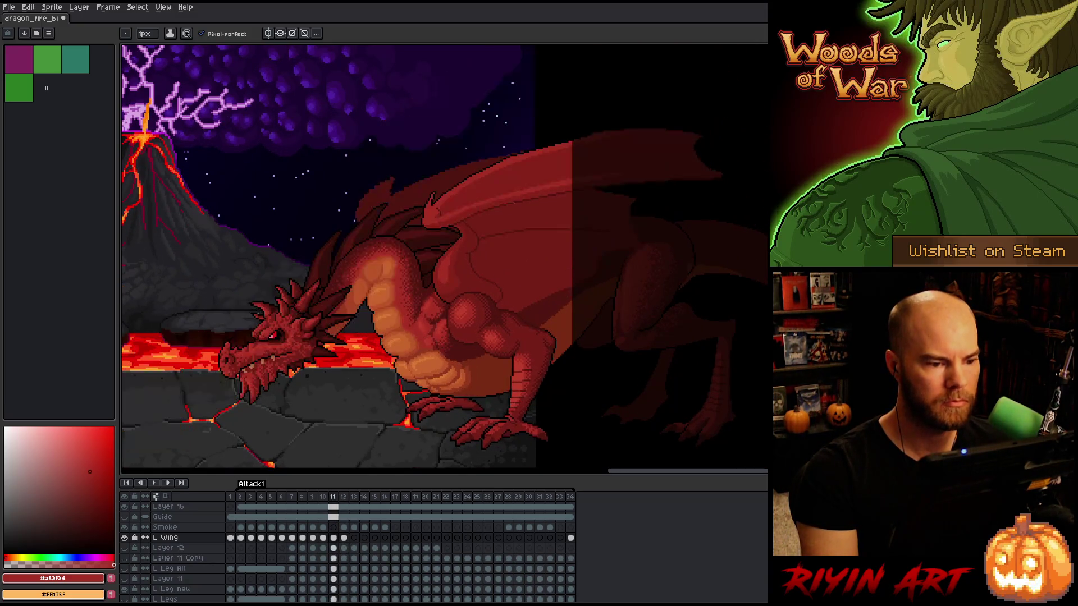
{"action": "key", "text": "Right"}
{"action": "key", "text": "Left"}
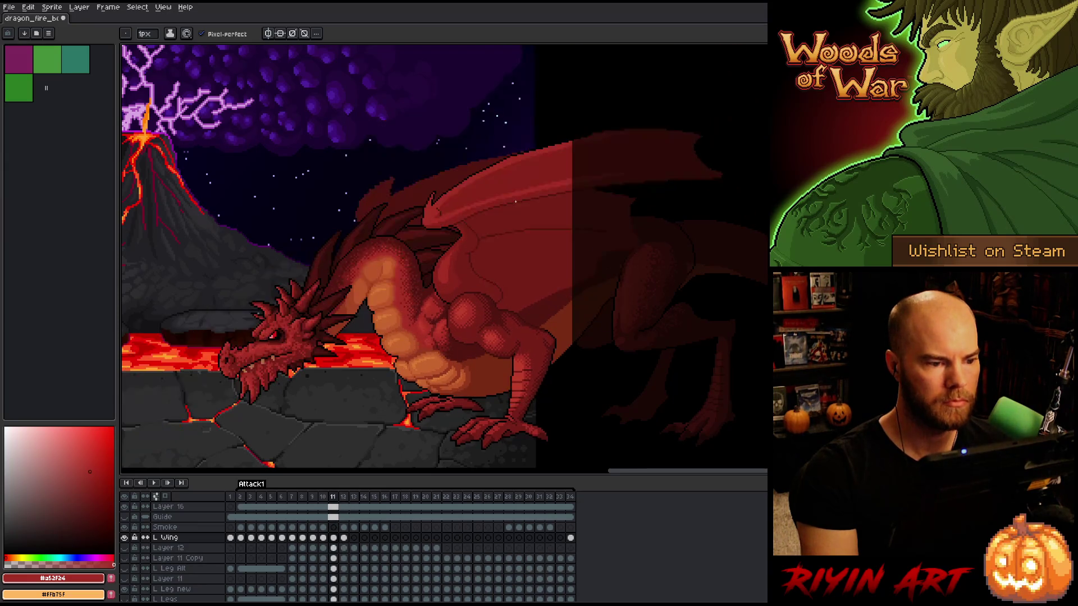
{"action": "key", "text": "Right"}
{"action": "key", "text": "Left"}
{"action": "key", "text": "Left"}
{"action": "key", "text": "Left"}
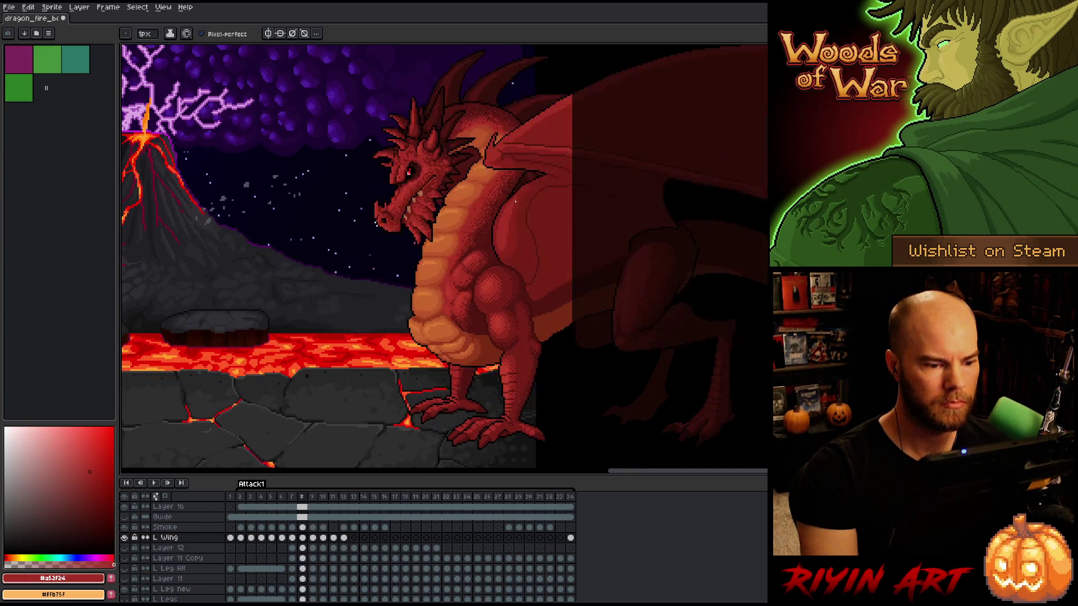
{"action": "key", "text": "Right"}
{"action": "key", "text": "Right"}
{"action": "key", "text": "Right"}
{"action": "key", "text": "Left"}
{"action": "key", "text": "Left"}
{"action": "key", "text": "Left"}
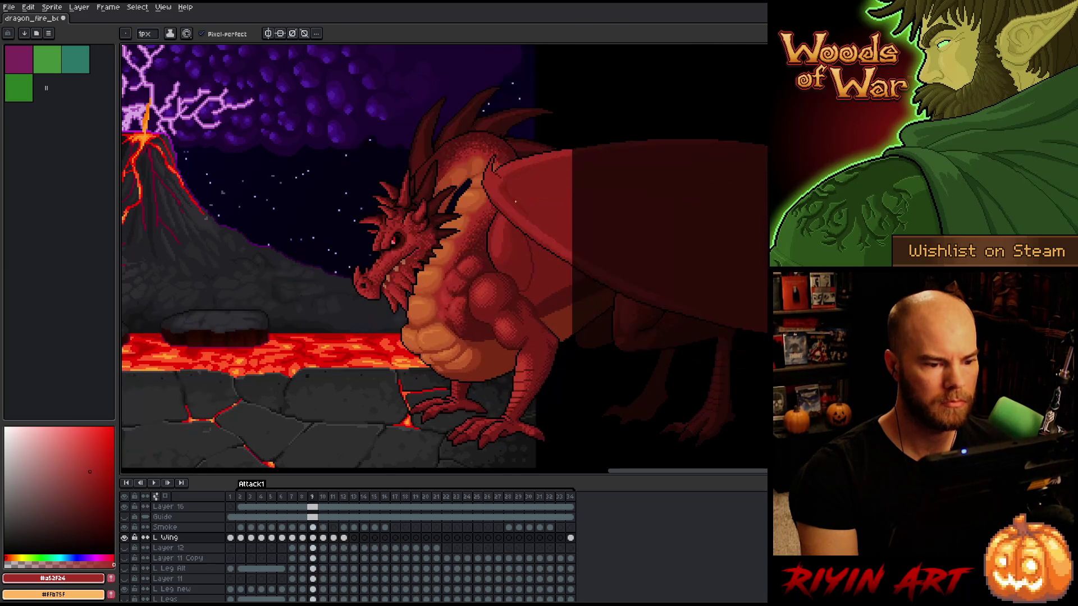
{"action": "key", "text": "Left"}
{"action": "key", "text": "Left"}
{"action": "key", "text": "Return"}
{"action": "key", "text": "Return"}
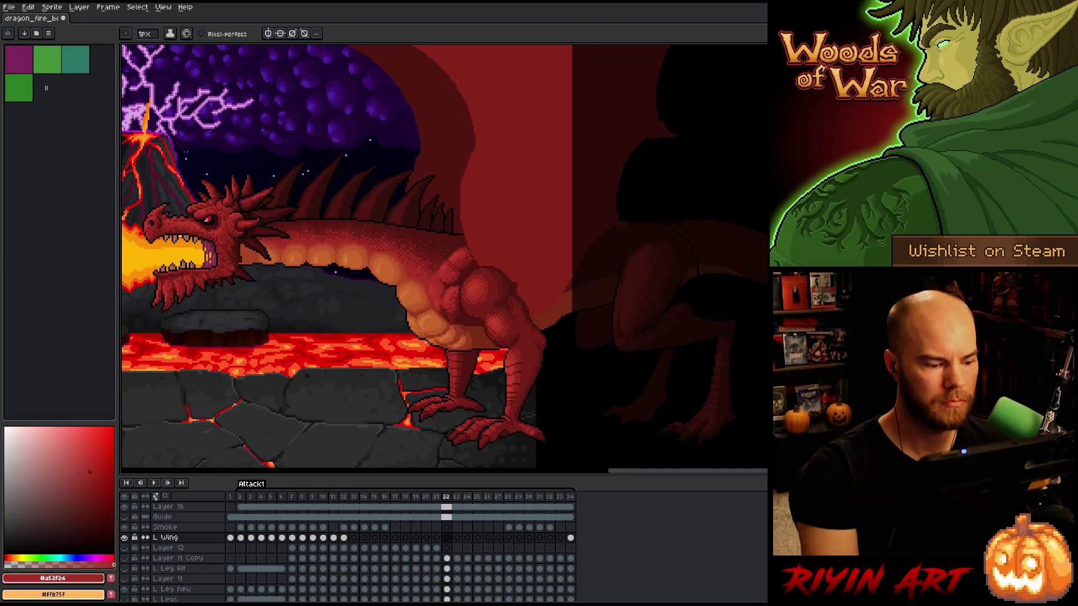
{"action": "left_click", "coordinate": [245, 499]}
{"action": "key", "text": "Return"}
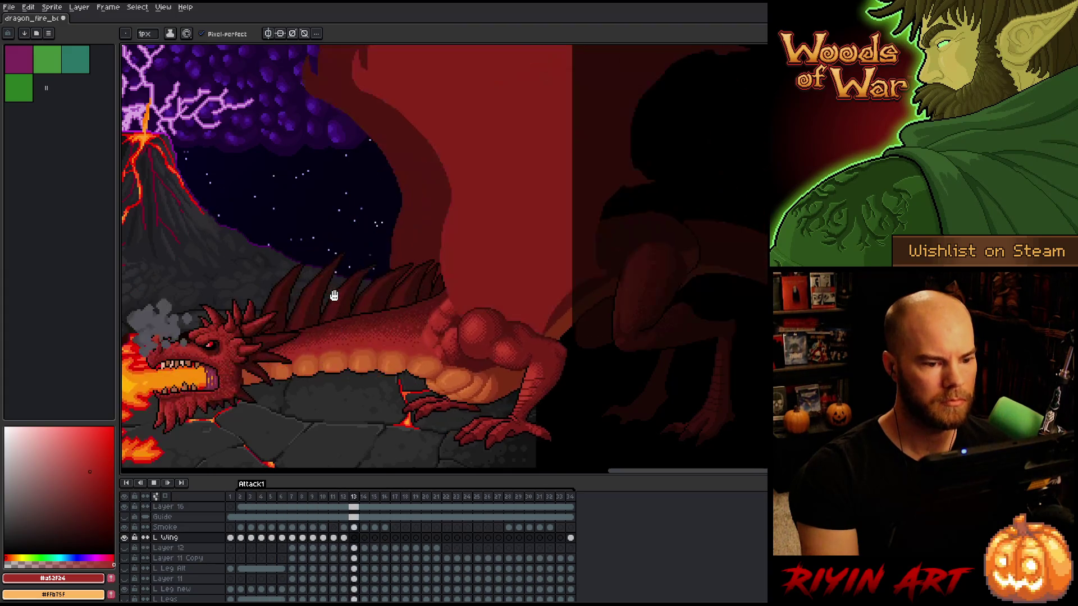
{"action": "left_click_drag", "start_coordinate": [339, 185], "coordinate": [465, 274]}
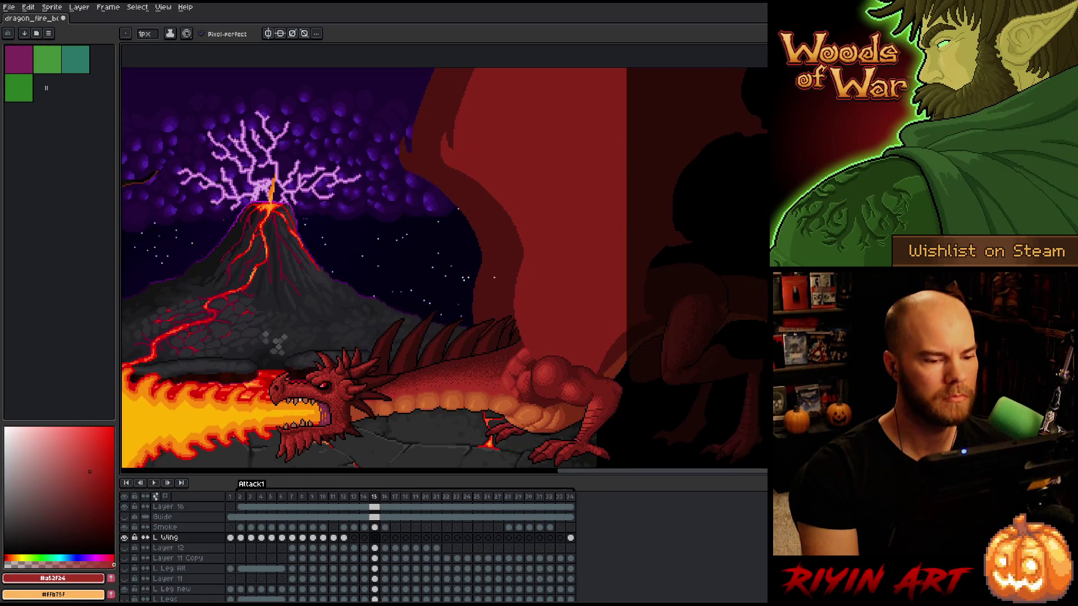
{"action": "key", "text": "Return"}
{"action": "key", "text": "Left"}
{"action": "key", "text": "Right"}
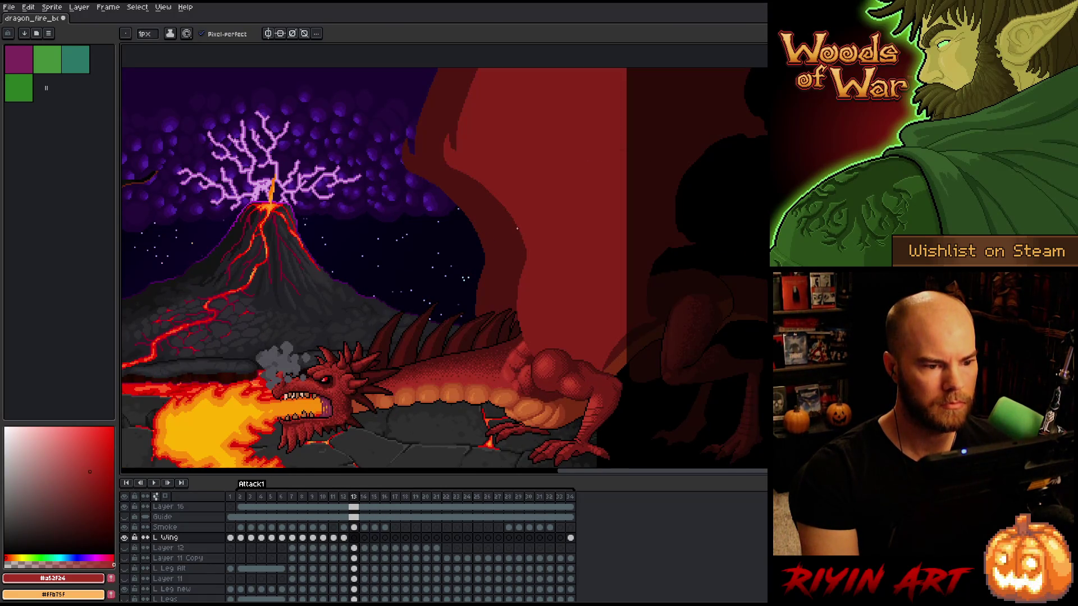
{"action": "scroll", "coordinate": [436, 303], "scroll_direction": "up", "scroll_amount": 2}
{"action": "key", "text": "Left"}
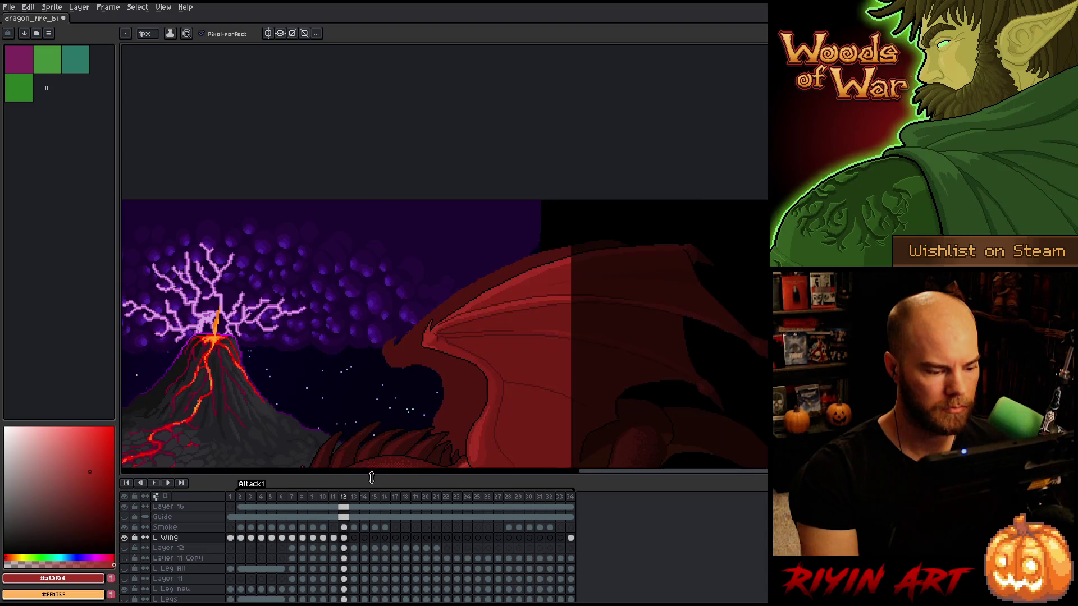
Copy the L Wing cel from frame 12 into frame 13 and shift it down about 33 px
{"action": "scroll", "coordinate": [459, 349], "scroll_direction": "down", "scroll_amount": 3}
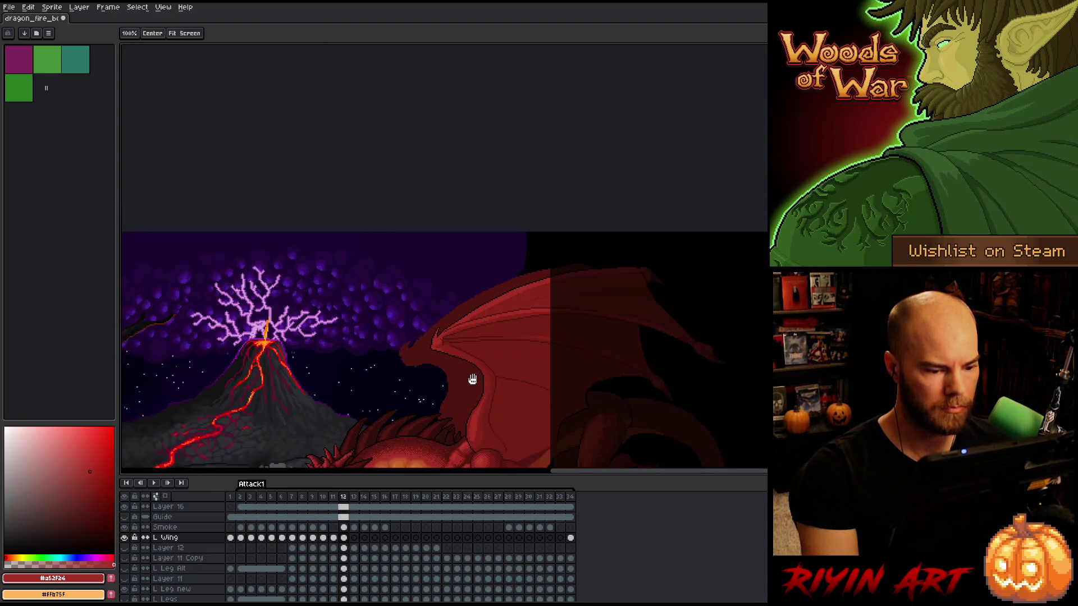
{"action": "left_click", "coordinate": [346, 539]}
{"action": "left_click_drag", "start_coordinate": [347, 540], "coordinate": [358, 542]}
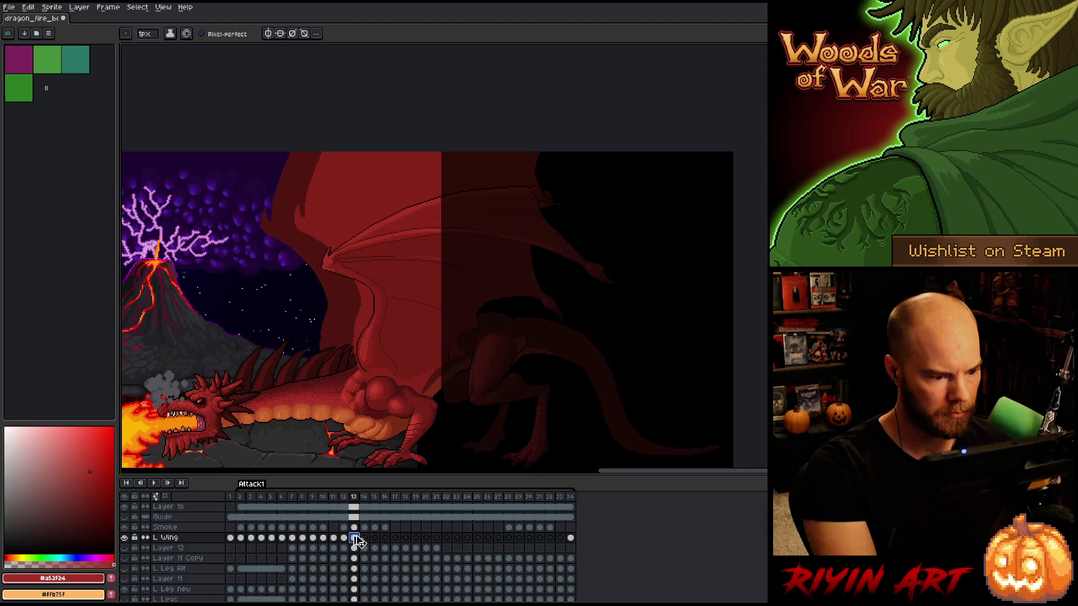
{"action": "key", "text": "ctrl+t"}
{"action": "scroll", "coordinate": [374, 350], "scroll_direction": "up", "scroll_amount": 2}
{"action": "left_click_drag", "start_coordinate": [373, 350], "coordinate": [378, 377]}
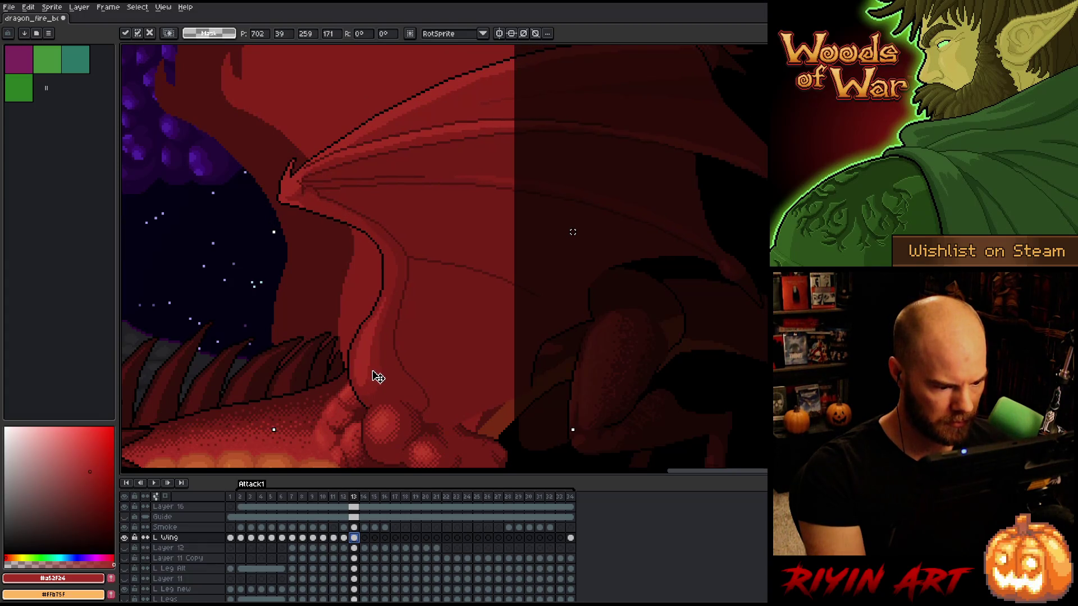
{"action": "scroll", "coordinate": [376, 376], "scroll_direction": "down", "scroll_amount": 2}
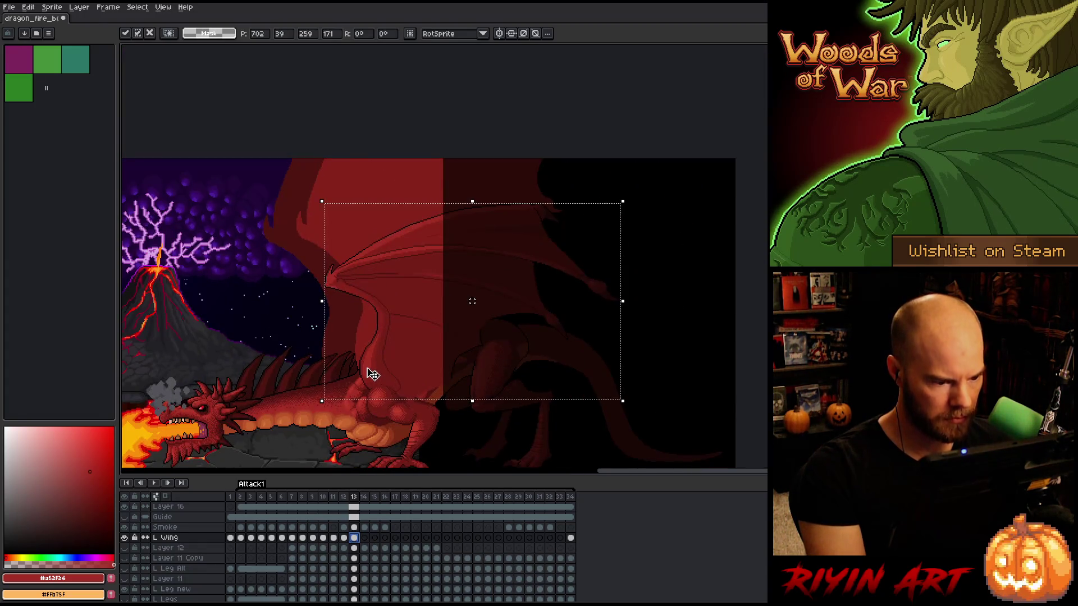
{"action": "scroll", "coordinate": [374, 375], "scroll_direction": "down", "scroll_amount": 1}
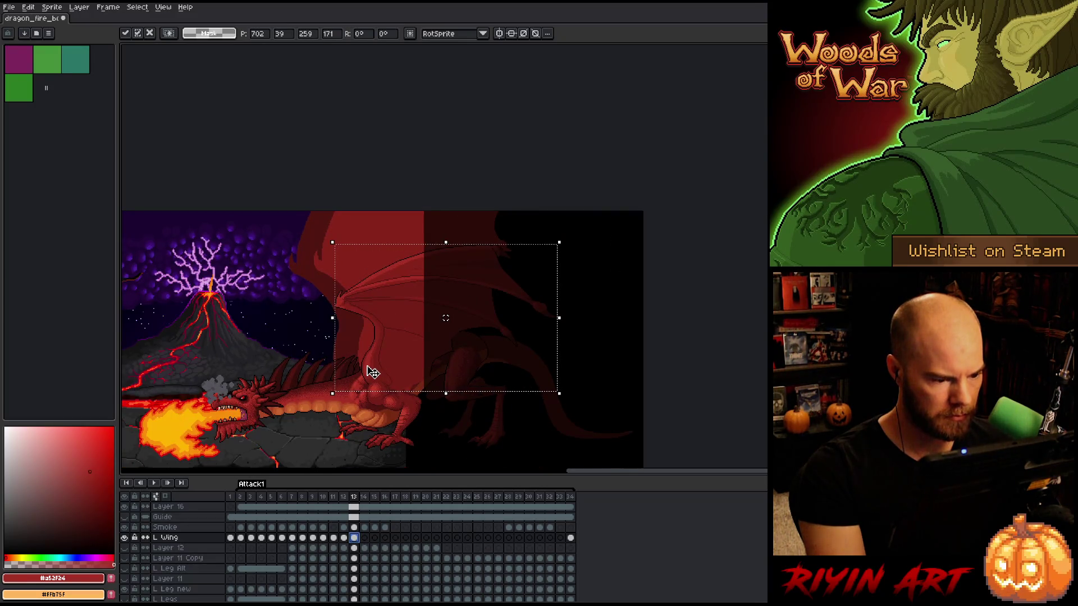
{"action": "key", "text": "ctrl+d"}
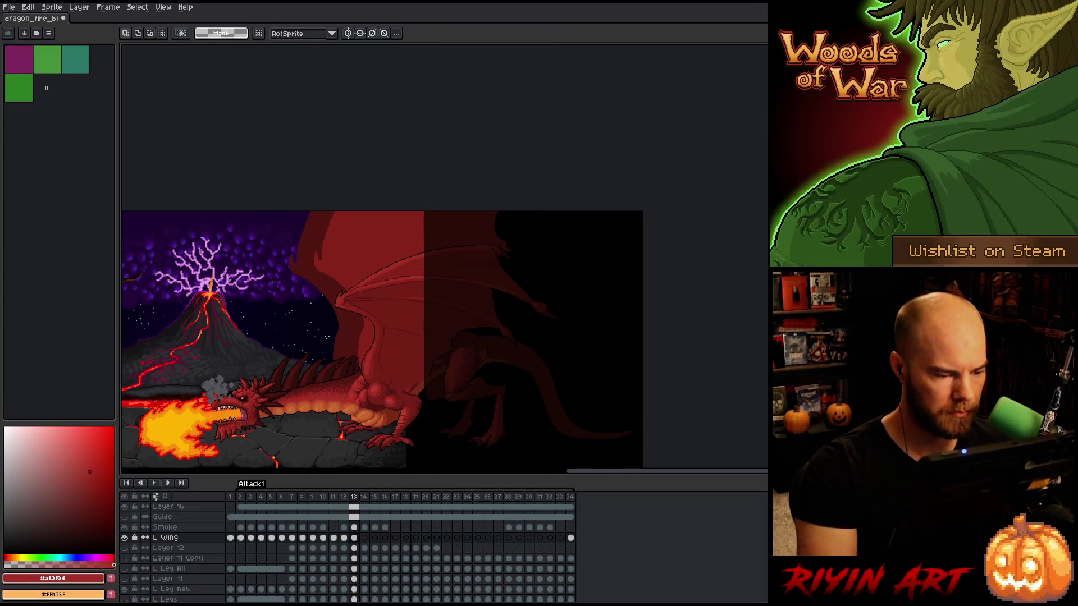
Lasso the wing and lift it upward, nudging it one more pixel
{"action": "mouse_move", "coordinate": [541, 216]}
{"action": "left_mouse_down"}
{"action": "mouse_move", "coordinate": [577, 334]}
{"action": "mouse_move", "coordinate": [561, 347]}
{"action": "mouse_move", "coordinate": [464, 292]}
{"action": "mouse_move", "coordinate": [408, 283]}
{"action": "left_mouse_up"}
{"action": "mouse_move", "coordinate": [582, 240]}
{"action": "left_mouse_down"}
{"action": "mouse_move", "coordinate": [586, 298]}
{"action": "mouse_move", "coordinate": [493, 347]}
{"action": "mouse_move", "coordinate": [361, 304]}
{"action": "mouse_move", "coordinate": [581, 238]}
{"action": "left_mouse_up"}
{"action": "mouse_move", "coordinate": [487, 277]}
{"action": "left_mouse_down"}
{"action": "mouse_move", "coordinate": [482, 240]}
{"action": "mouse_move", "coordinate": [469, 245]}
{"action": "left_mouse_up"}
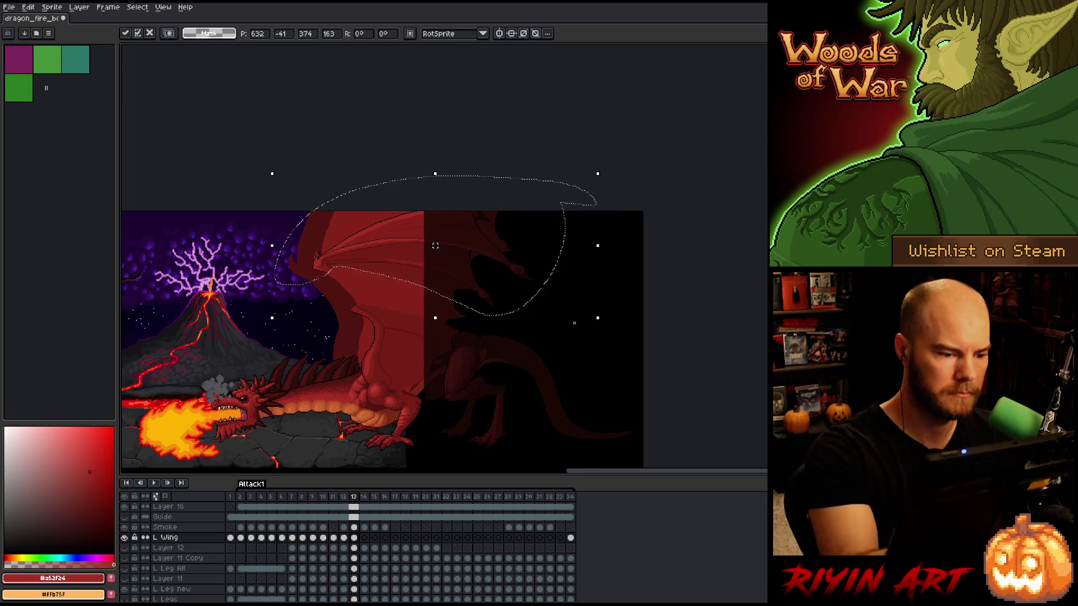
{"action": "left_click_drag", "start_coordinate": [385, 252], "coordinate": [384, 249]}
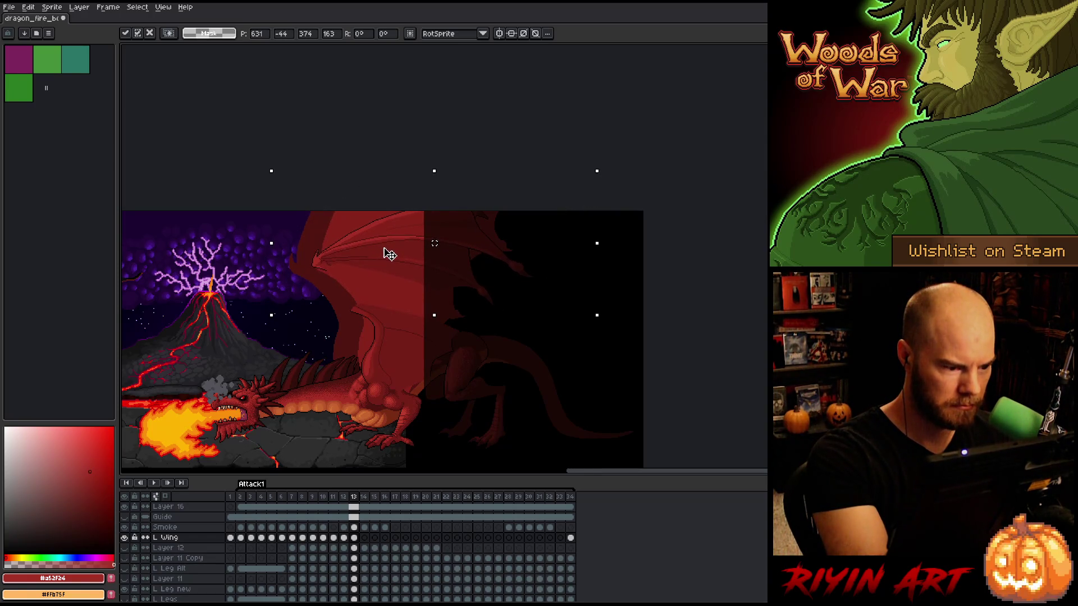
{"action": "key", "text": "b"}
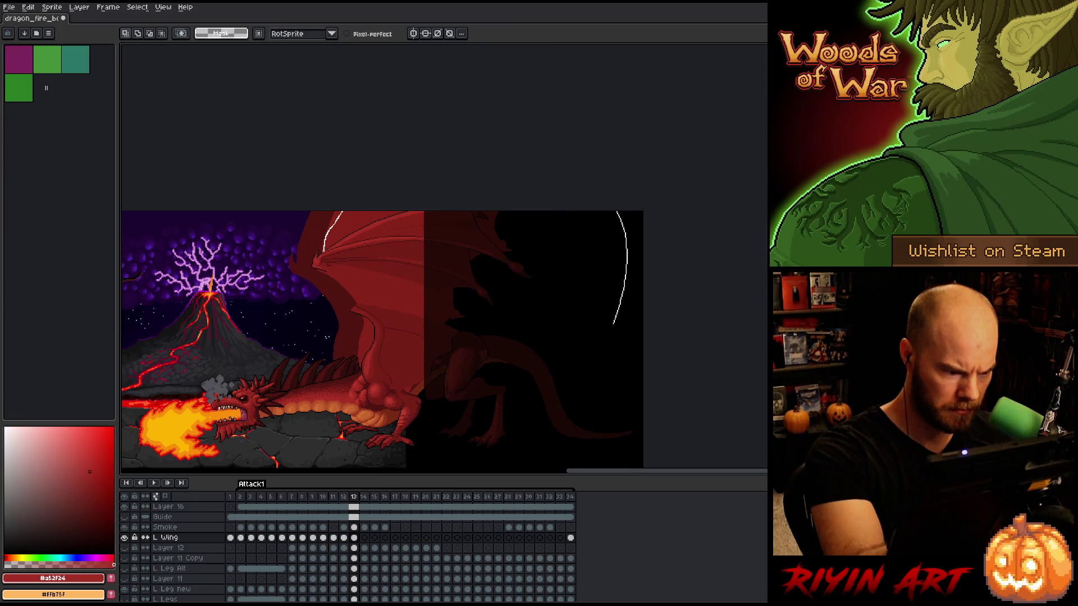
Re-lasso the wing, move it up and left over the volcano, and scale it to 282x122
{"action": "left_click_drag", "start_coordinate": [340, 268], "coordinate": [433, 303]}
{"action": "left_click_drag", "start_coordinate": [552, 311], "coordinate": [584, 213]}
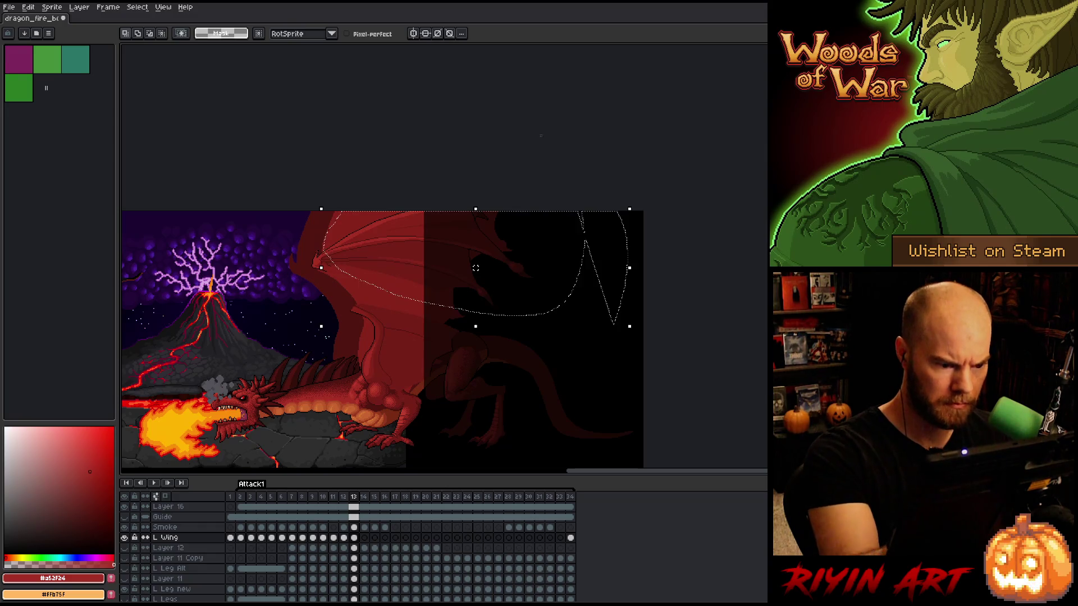
{"action": "mouse_move", "coordinate": [397, 258]}
{"action": "left_mouse_down"}
{"action": "mouse_move", "coordinate": [224, 306]}
{"action": "mouse_move", "coordinate": [169, 278]}
{"action": "left_mouse_up"}
{"action": "left_click_drag", "start_coordinate": [418, 306], "coordinate": [544, 291]}
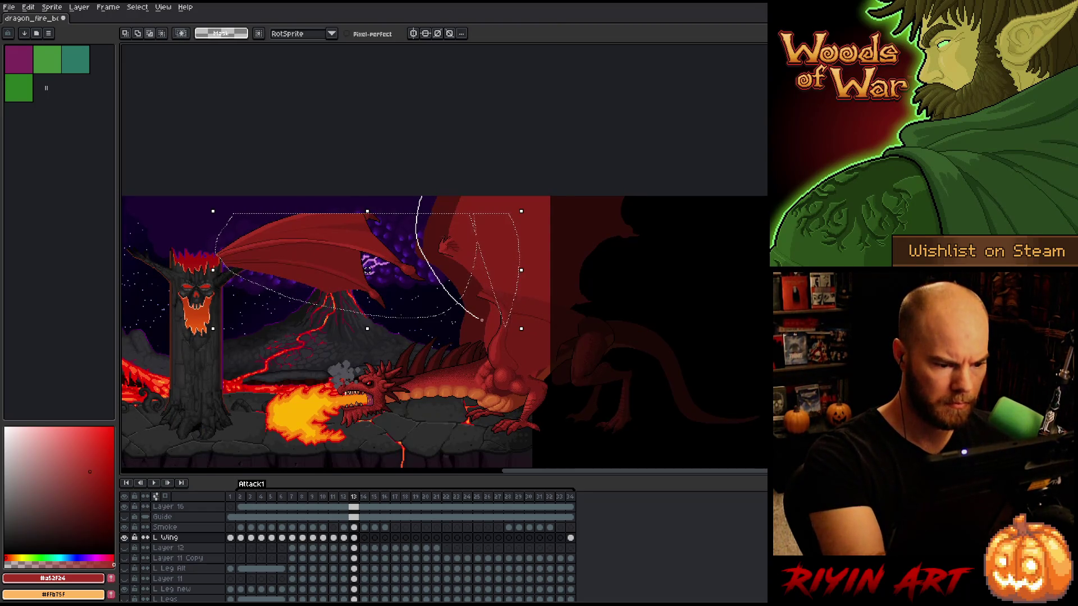
{"action": "left_click_drag", "start_coordinate": [521, 329], "coordinate": [461, 320]}
{"action": "left_click_drag", "start_coordinate": [469, 264], "coordinate": [361, 274]}
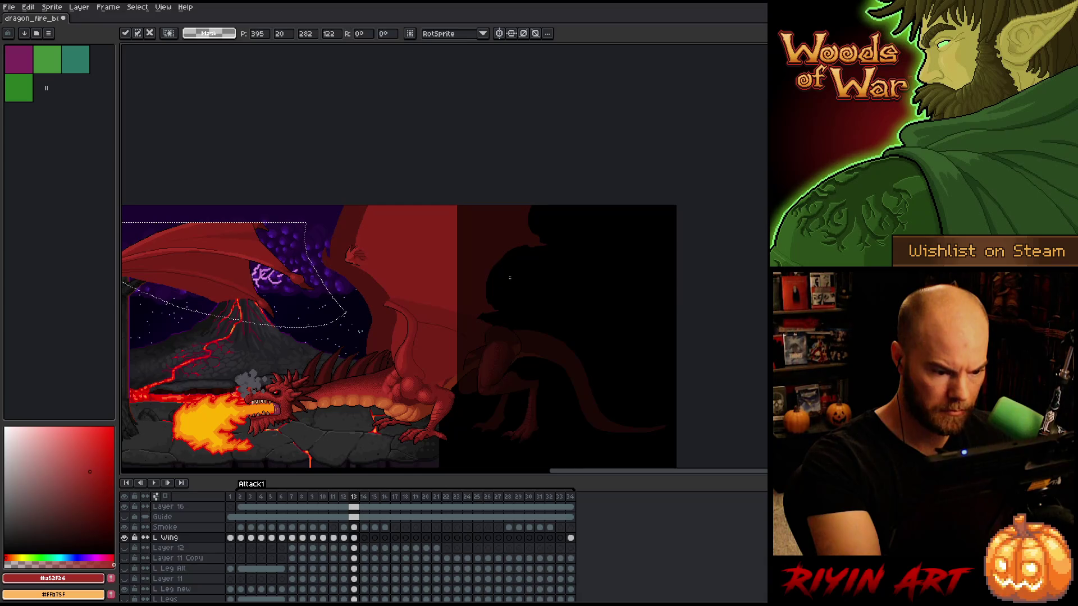
Commit the wing transform, deselect, and save the file
{"action": "left_click_drag", "start_coordinate": [510, 277], "coordinate": [492, 355]}
{"action": "mouse_move", "coordinate": [398, 358]}
{"action": "left_mouse_down"}
{"action": "mouse_move", "coordinate": [444, 270]}
{"action": "mouse_move", "coordinate": [536, 286]}
{"action": "left_mouse_up"}
{"action": "key", "text": "ctrl+d"}
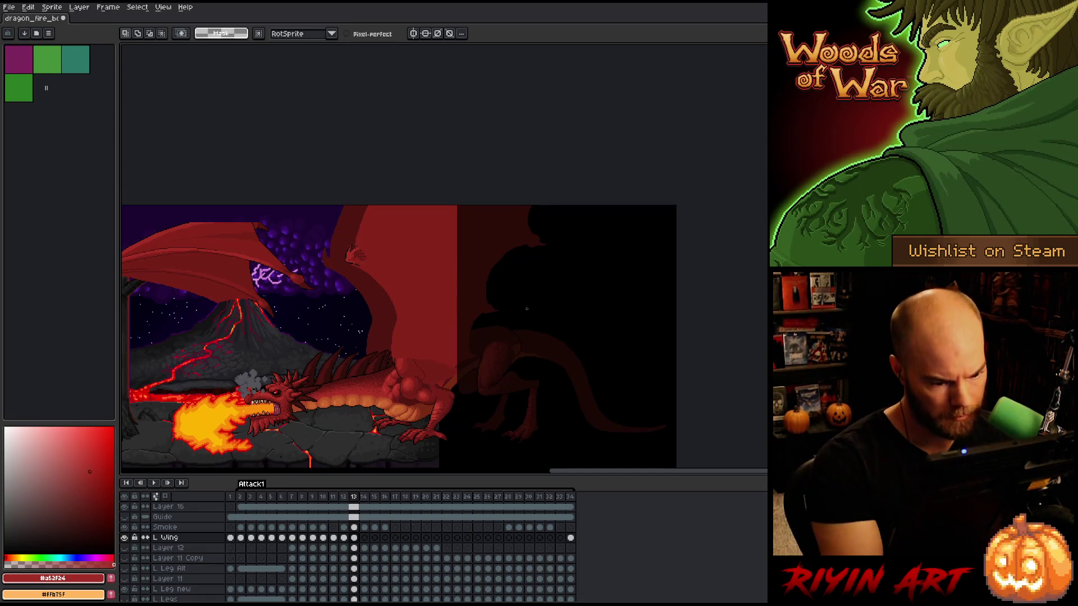
{"action": "right_click", "coordinate": [507, 274]}
{"action": "key", "text": "Escape"}
{"action": "key", "text": "ctrl+s"}
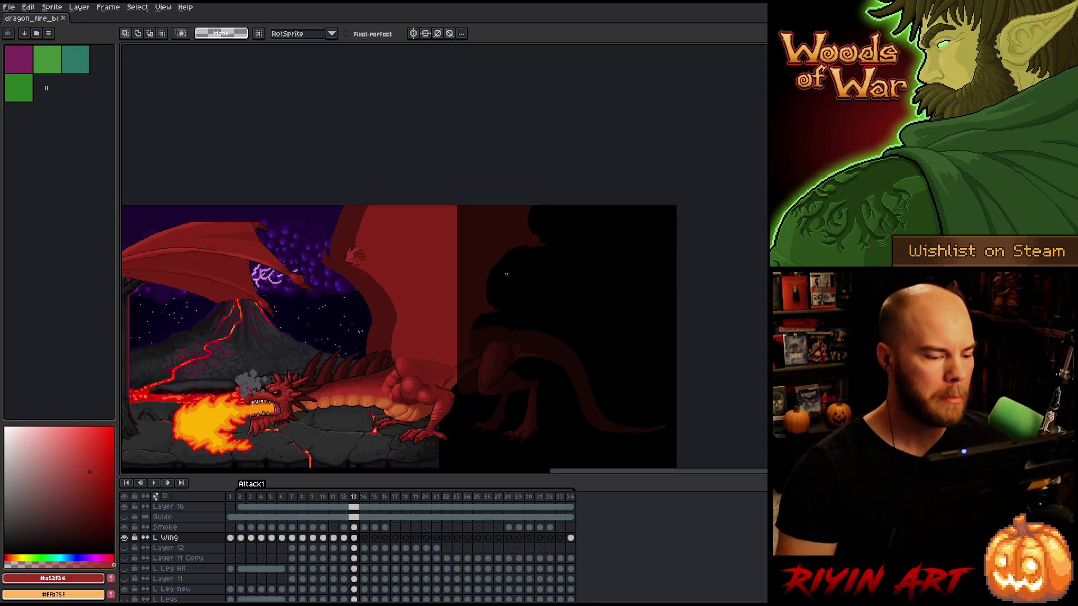
Make the Left Wing layer active
{"action": "scroll", "coordinate": [383, 306], "scroll_direction": "up", "scroll_amount": 2}
{"action": "scroll", "coordinate": [383, 306], "scroll_direction": "down", "scroll_amount": 3}
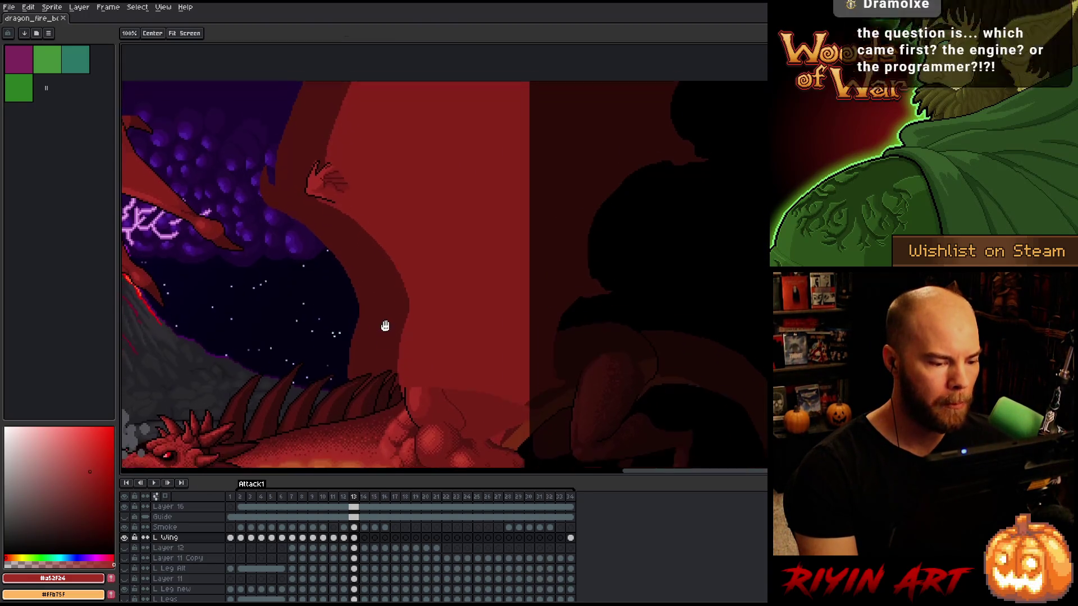
{"action": "scroll", "coordinate": [388, 298], "scroll_direction": "up", "scroll_amount": 2}
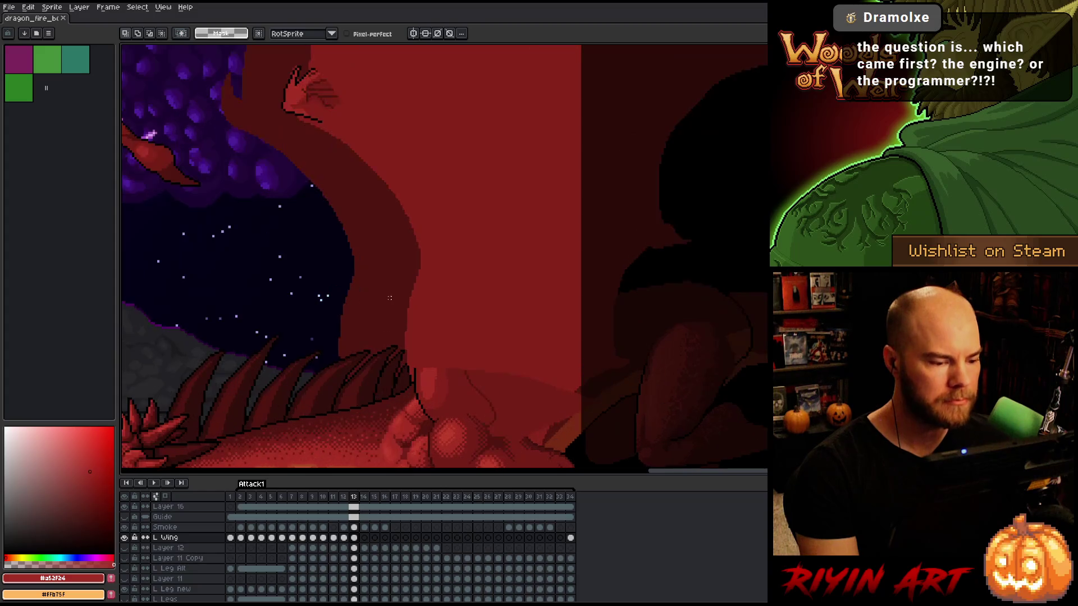
{"action": "key", "text": "v"}
{"action": "left_click", "coordinate": [486, 276]}
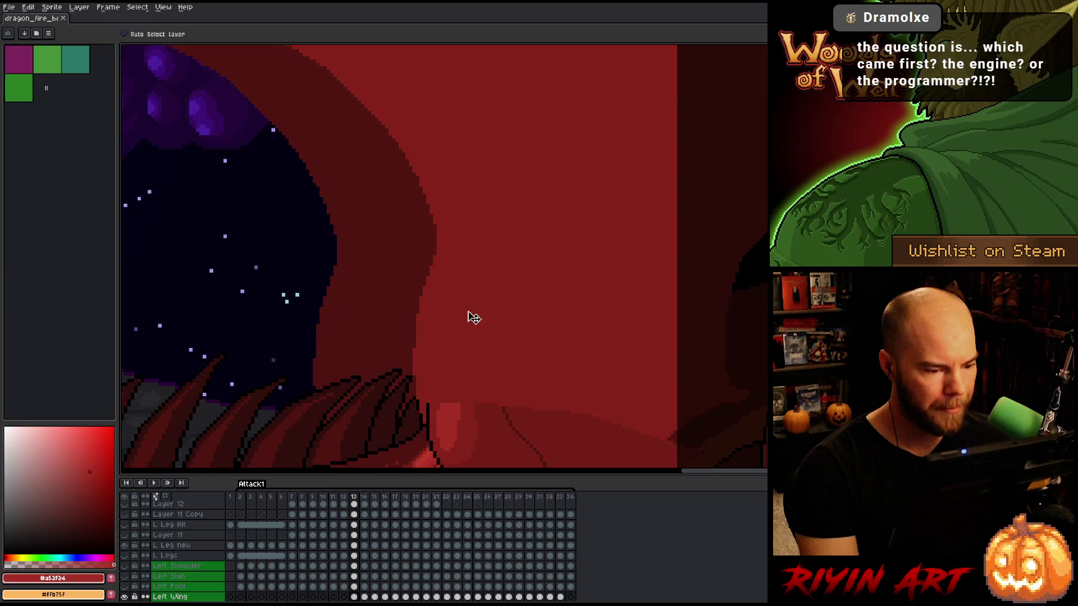
Pick the darker wing red and tweak the upper wing edge with Pencil and Eraser
{"action": "scroll", "coordinate": [475, 281], "scroll_direction": "down", "scroll_amount": 2}
{"action": "scroll", "coordinate": [467, 268], "scroll_direction": "up", "scroll_amount": 3}
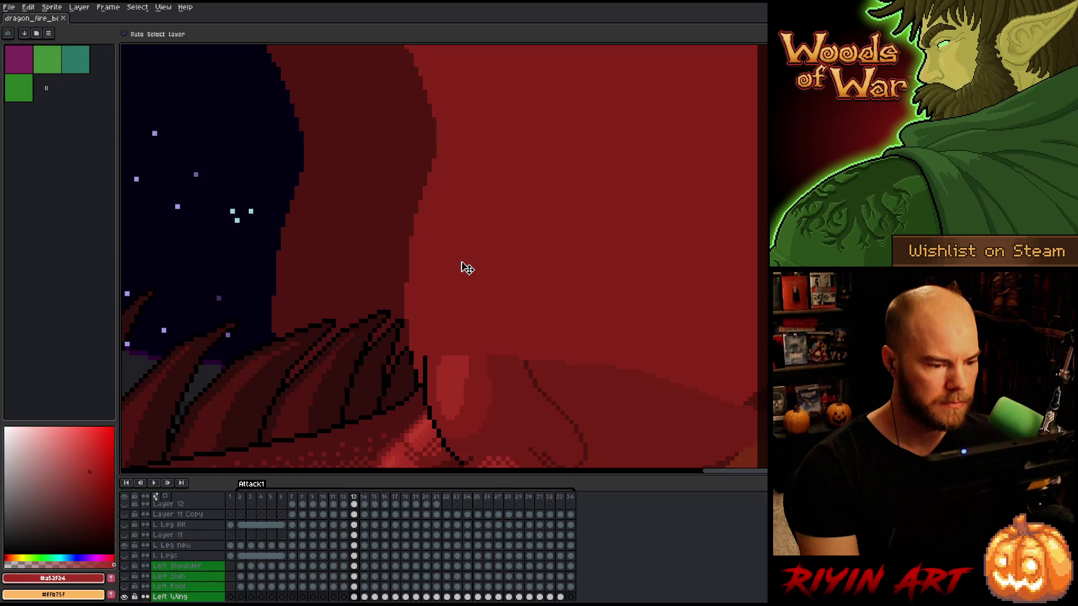
{"action": "scroll", "coordinate": [467, 268], "scroll_direction": "down", "scroll_amount": 1}
{"action": "scroll", "coordinate": [444, 274], "scroll_direction": "up", "scroll_amount": 1}
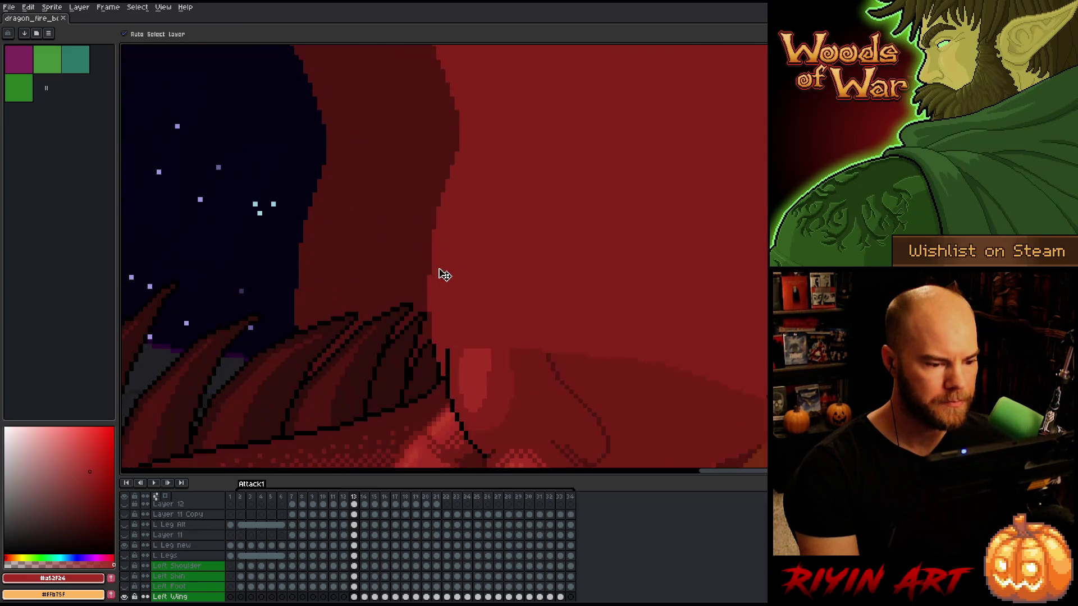
{"action": "key", "text": "b"}
{"action": "left_click", "coordinate": [430, 269], "text": "alt"}
{"action": "left_click_drag", "start_coordinate": [429, 247], "coordinate": [427, 303]}
{"action": "key", "text": "ctrl+z"}
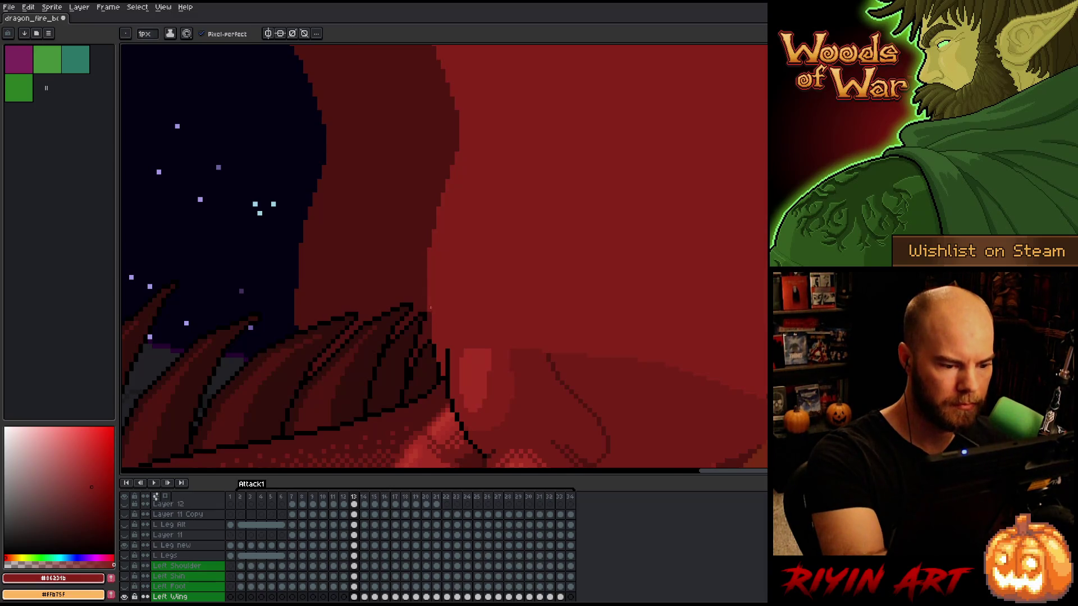
{"action": "key", "text": "e"}
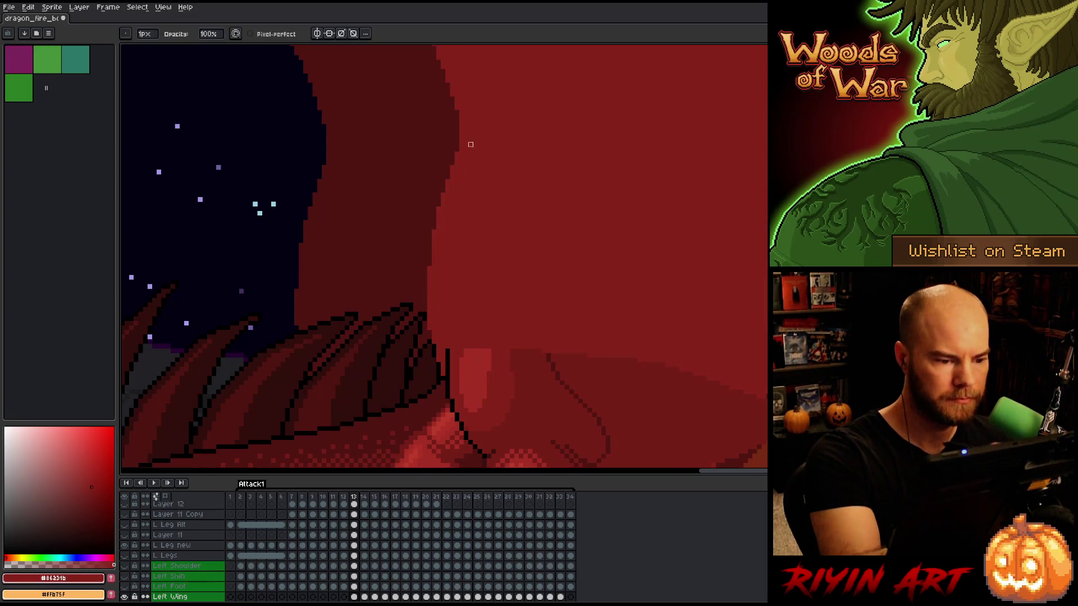
{"action": "left_click_drag", "start_coordinate": [477, 238], "coordinate": [441, 344]}
Continue touching up the wing edge pixels down toward the clawed hand
{"action": "key", "text": "b"}
{"action": "left_click_drag", "start_coordinate": [472, 209], "coordinate": [474, 281]}
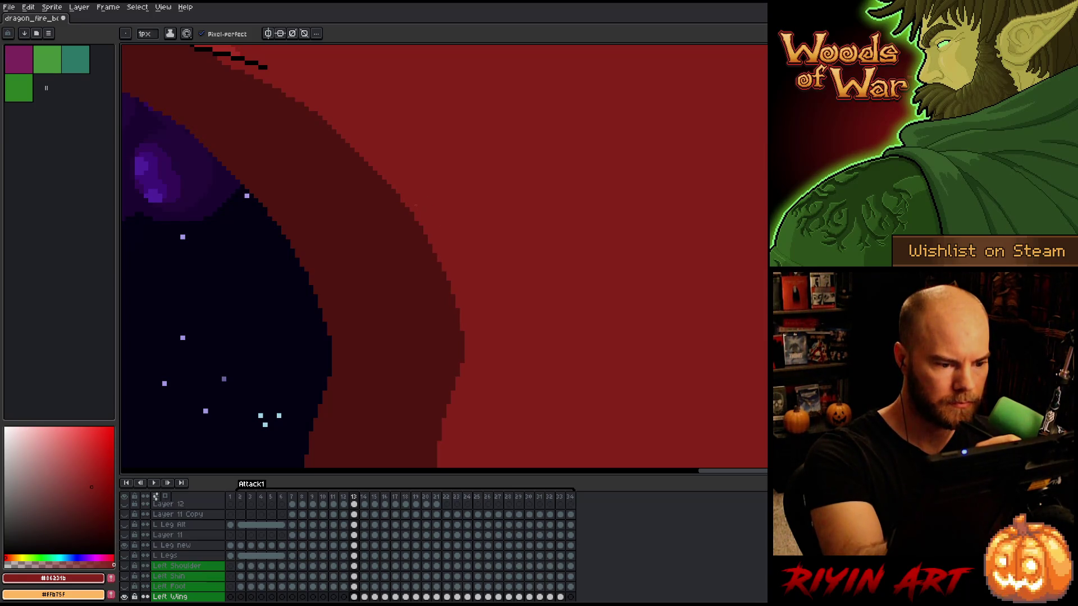
{"action": "key", "text": "e"}
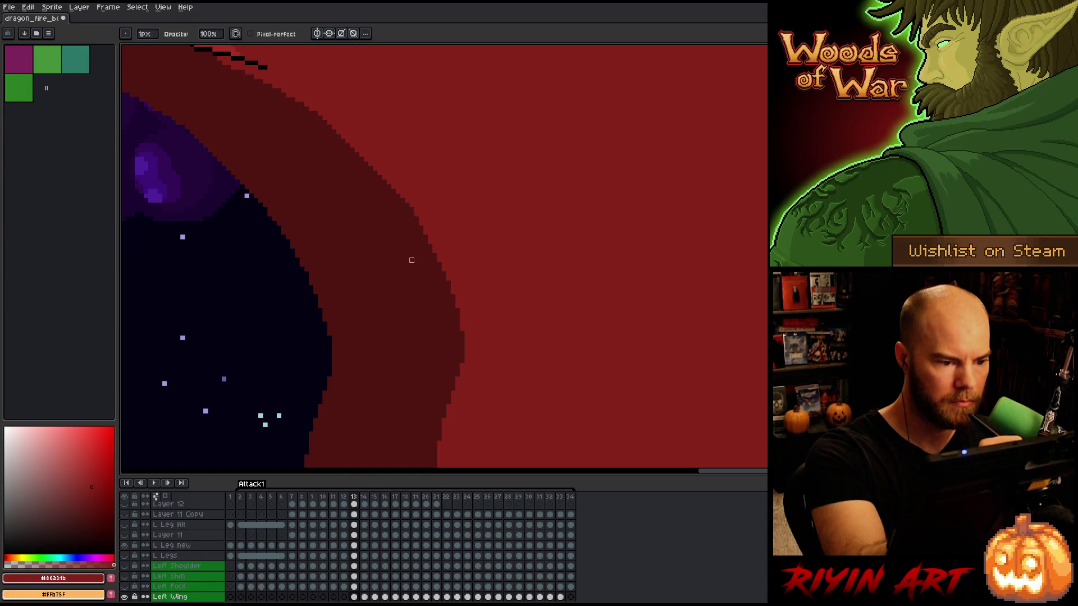
{"action": "left_click_drag", "start_coordinate": [412, 260], "coordinate": [457, 309]}
{"action": "key", "text": "b"}
{"action": "key", "text": "e"}
{"action": "key", "text": "b"}
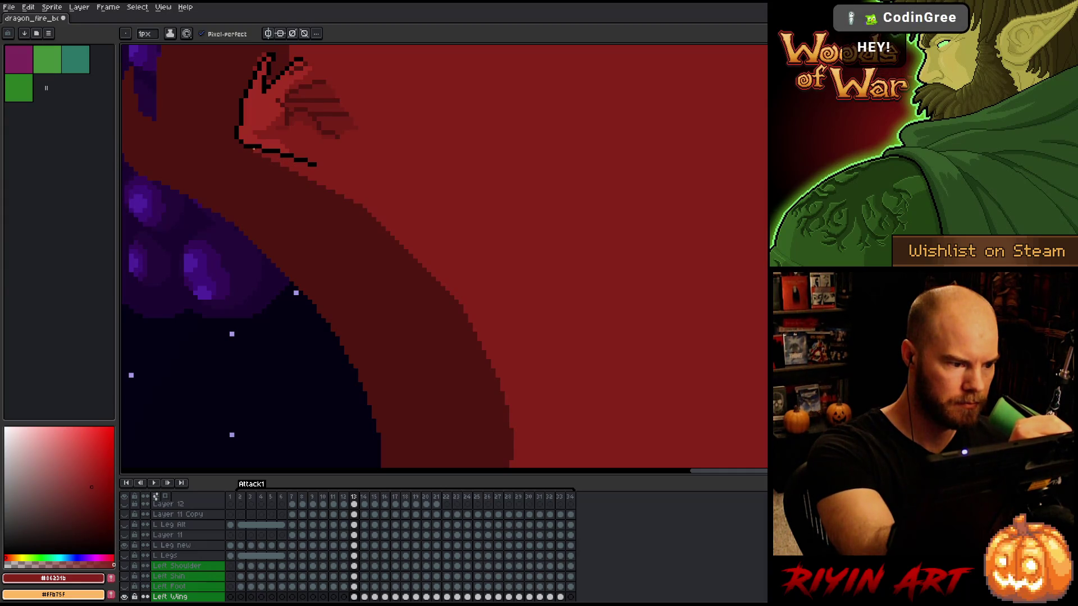
{"action": "key", "text": "space"}
{"action": "left_click_drag", "start_coordinate": [510, 189], "coordinate": [556, 347]}
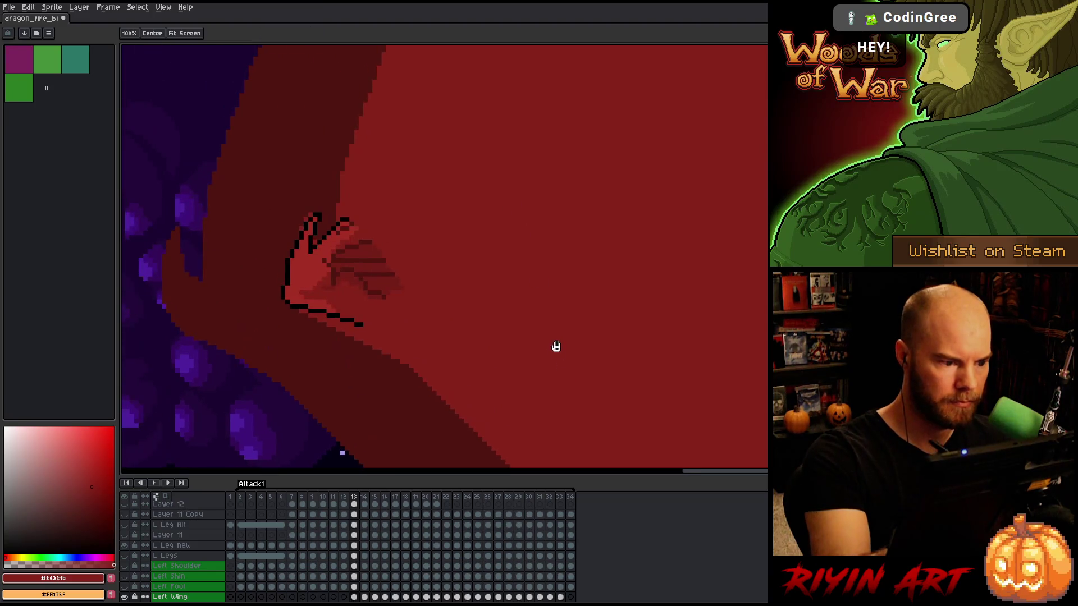
{"action": "scroll", "coordinate": [539, 345], "scroll_direction": "up", "scroll_amount": 3}
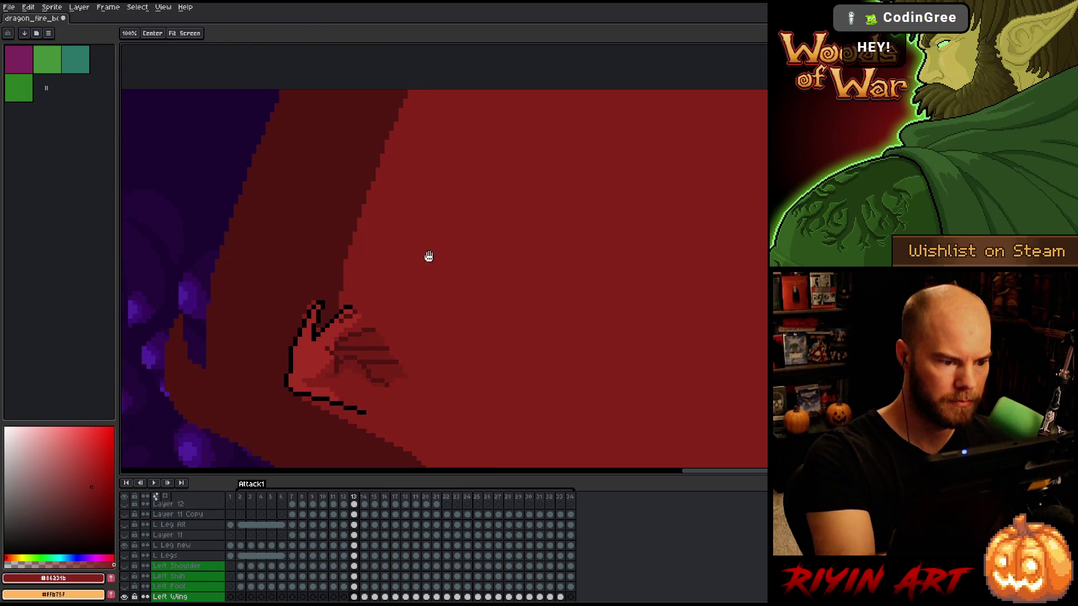
{"action": "key", "text": "b"}
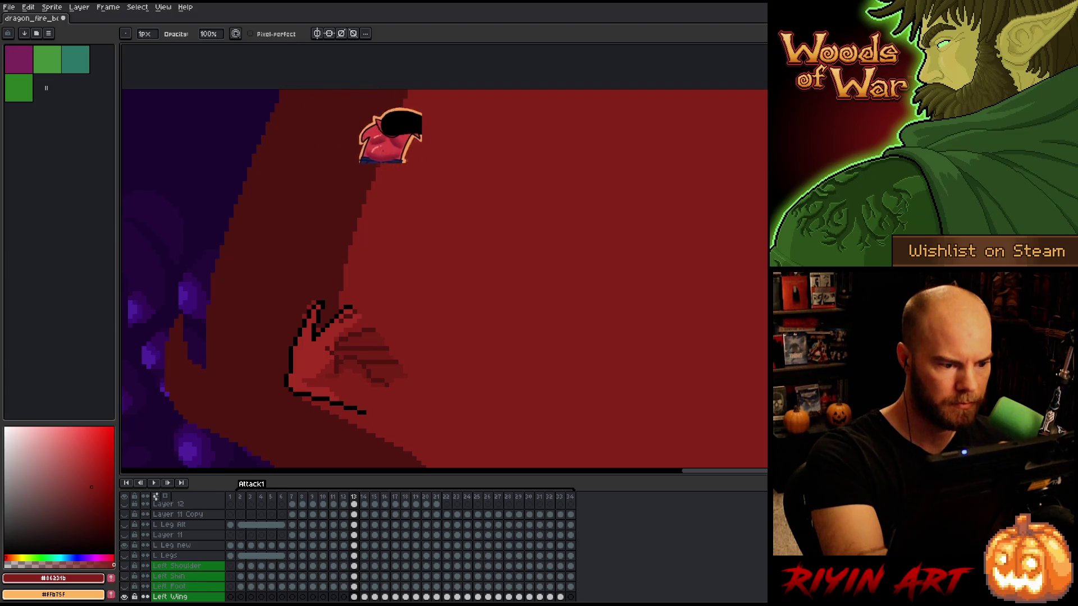
{"action": "key", "text": "e"}
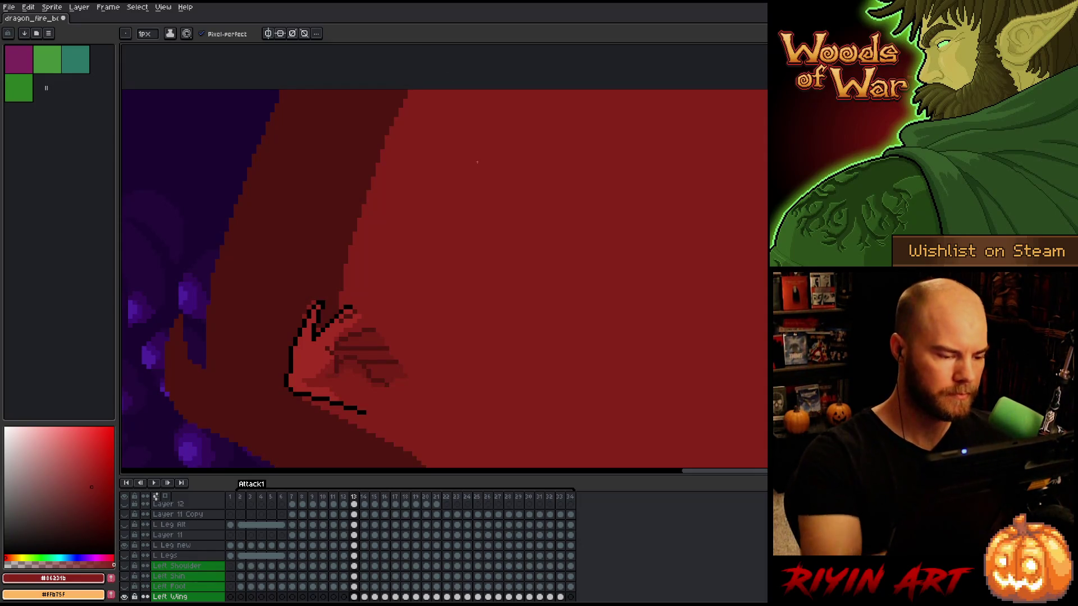
Lasso the wing's clawed hand, deselect, and zoom out to the whole dragon
{"action": "key", "text": "q"}
{"action": "mouse_move", "coordinate": [327, 272]}
{"action": "left_mouse_down"}
{"action": "mouse_move", "coordinate": [327, 320]}
{"action": "mouse_move", "coordinate": [282, 253]}
{"action": "mouse_move", "coordinate": [299, 243]}
{"action": "left_mouse_up"}
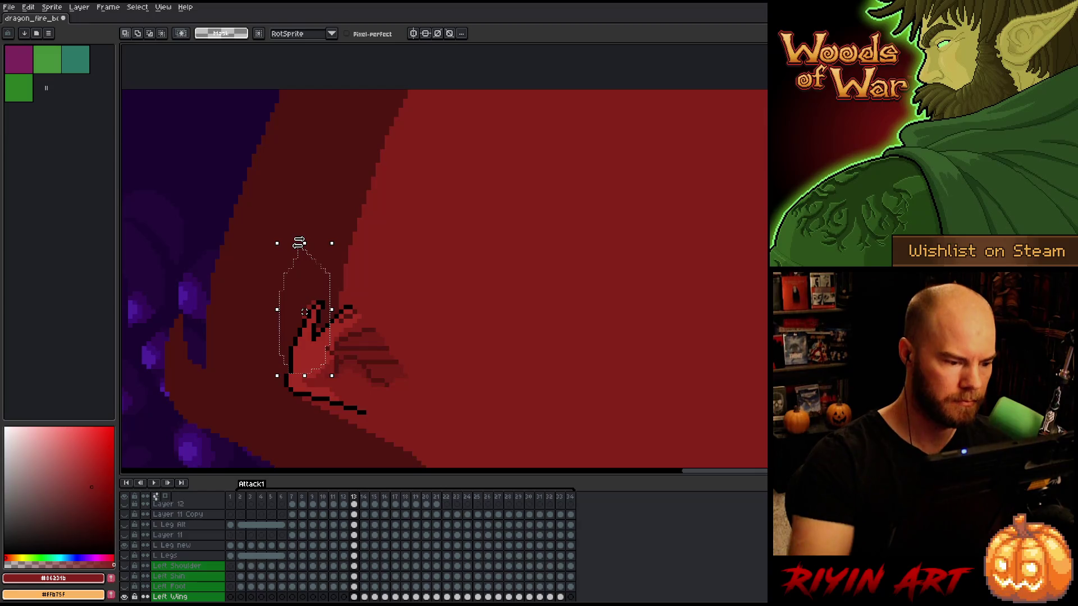
{"action": "key", "text": "ctrl+d"}
{"action": "scroll", "coordinate": [451, 299], "scroll_direction": "down", "scroll_amount": 4}
{"action": "key", "text": "h"}
{"action": "left_click_drag", "start_coordinate": [471, 315], "coordinate": [380, 144]}
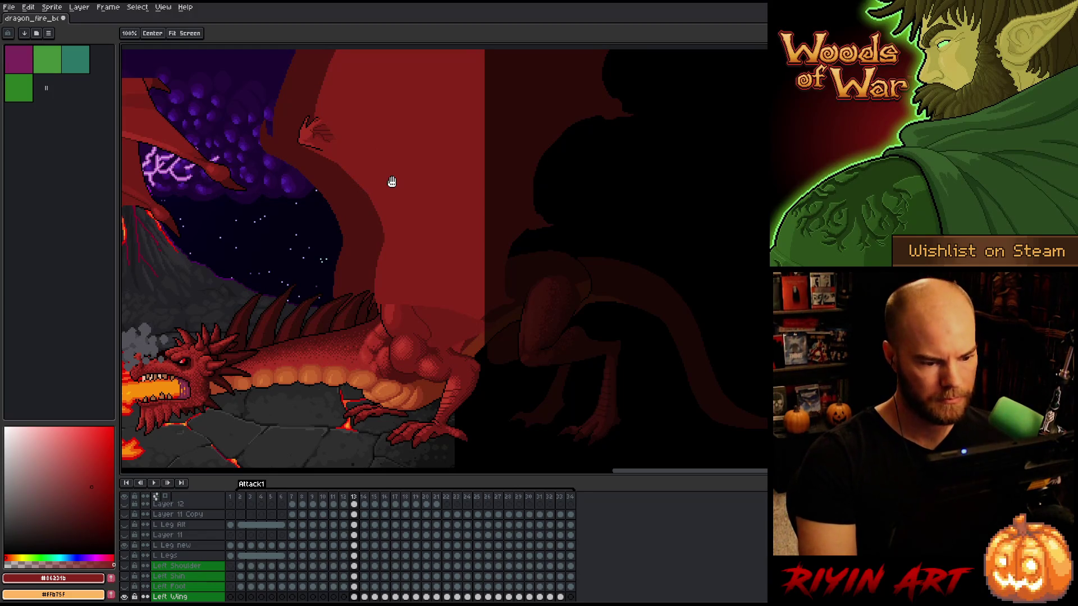
{"action": "key", "text": "q"}
{"action": "scroll", "coordinate": [425, 244], "scroll_direction": "up", "scroll_amount": 2}
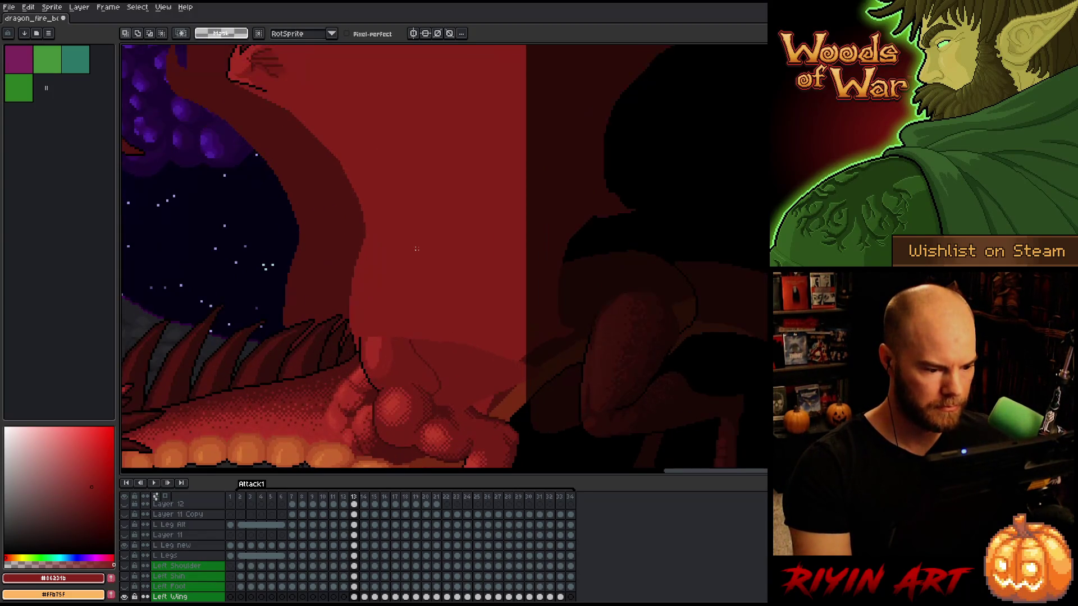
Magic-wand the solid red wing area and make the L Wing layer active
{"action": "key", "text": "w"}
{"action": "left_click", "coordinate": [457, 199]}
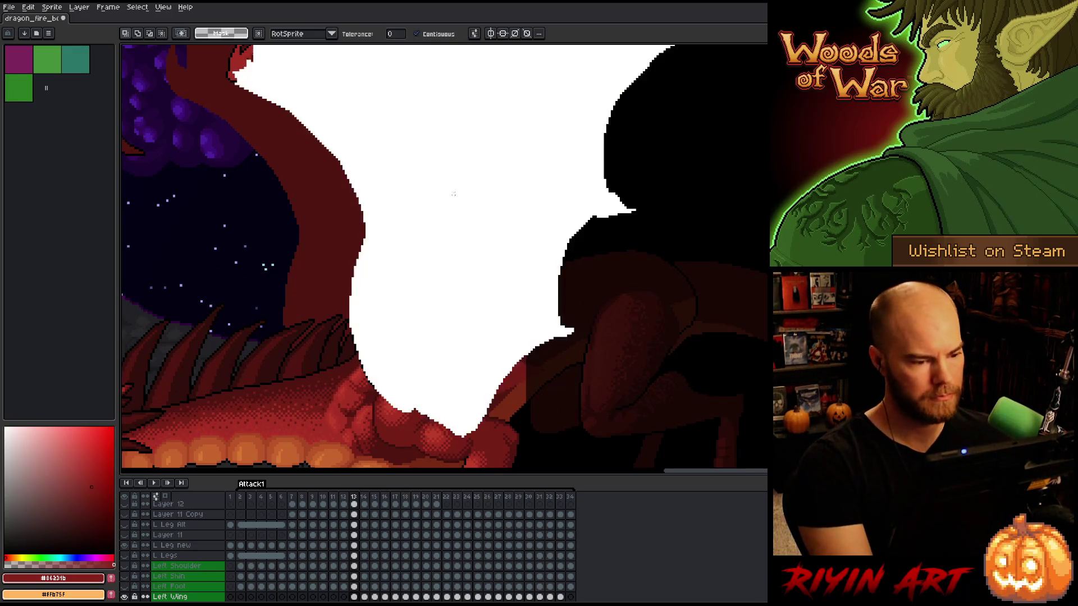
{"action": "scroll", "coordinate": [457, 200], "scroll_direction": "down", "scroll_amount": 2}
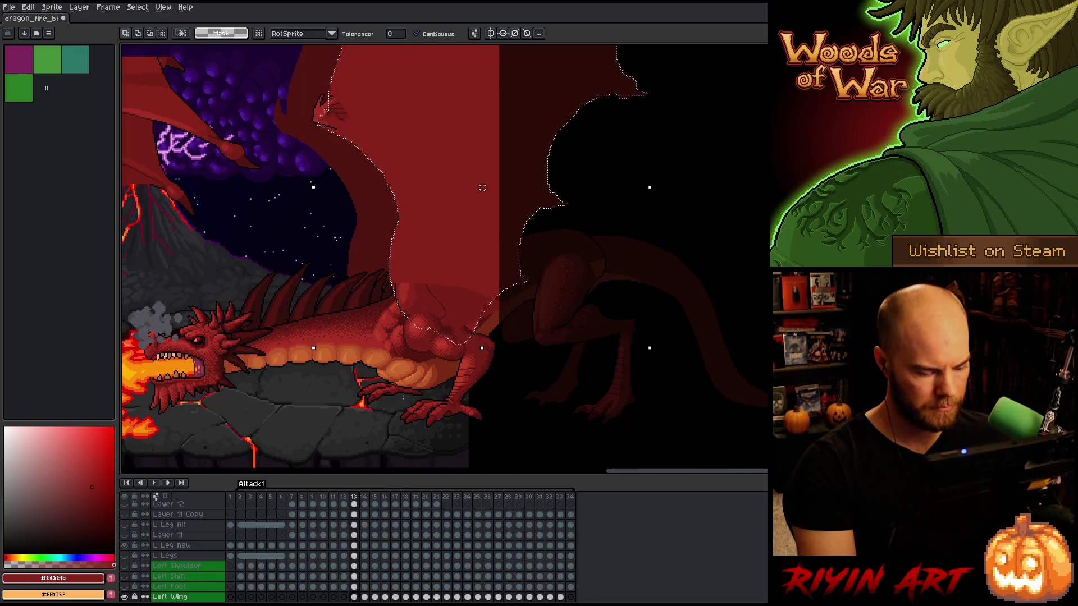
{"action": "key", "text": "v"}
{"action": "scroll", "coordinate": [418, 315], "scroll_direction": "up", "scroll_amount": 2}
{"action": "left_click", "coordinate": [402, 291]}
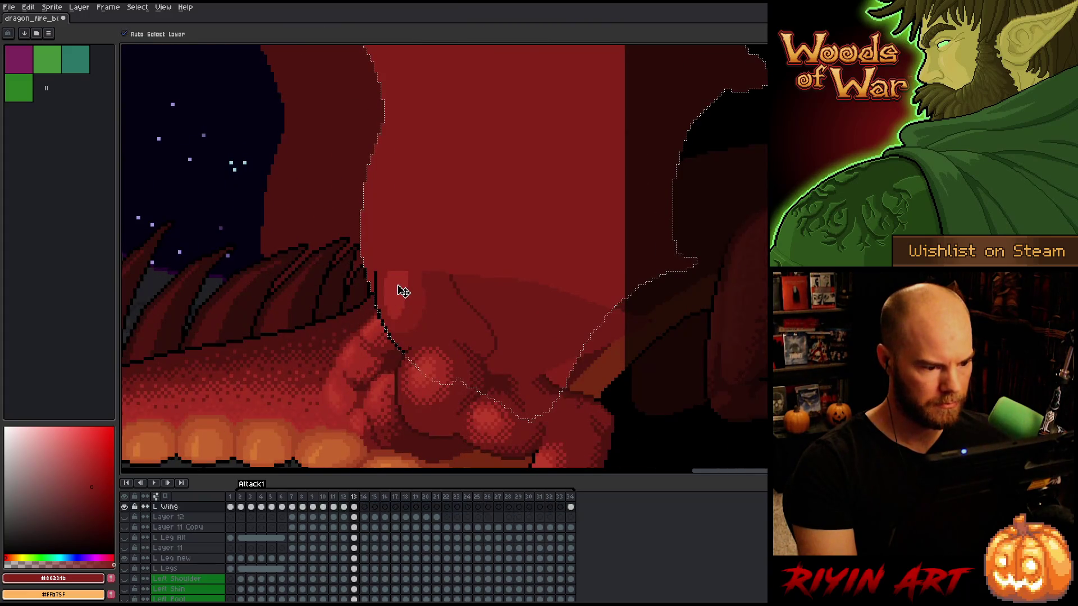
{"action": "scroll", "coordinate": [402, 292], "scroll_direction": "up", "scroll_amount": 2}
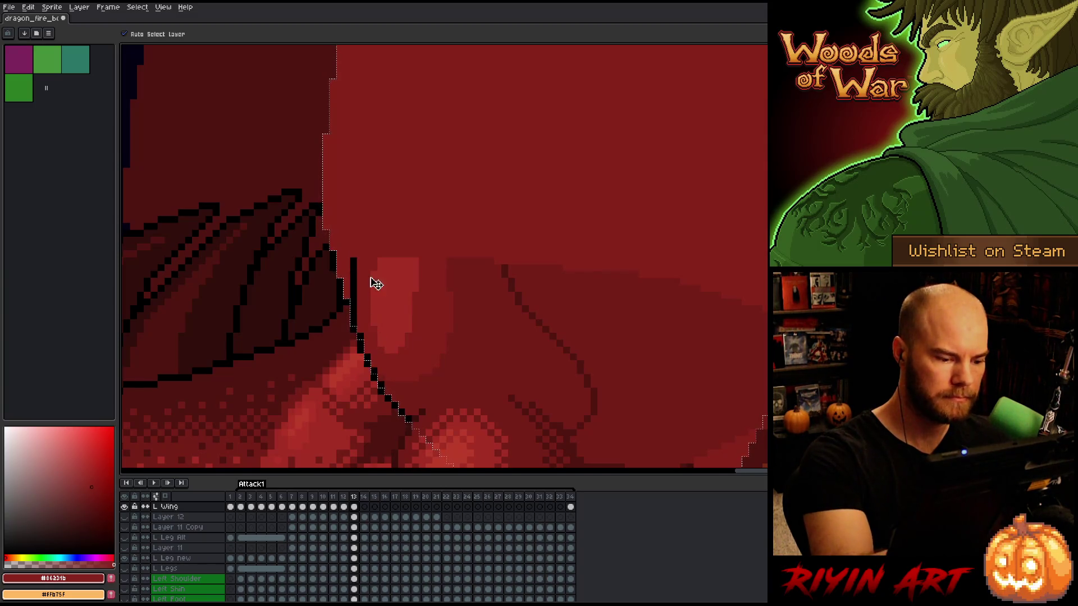
Eyedrop black and pencil an outline along the wing's inner edge, then re-pick the red
{"action": "key", "text": "i"}
{"action": "left_click", "coordinate": [355, 301]}
{"action": "key", "text": "b"}
{"action": "left_click_drag", "start_coordinate": [340, 260], "coordinate": [325, 148]}
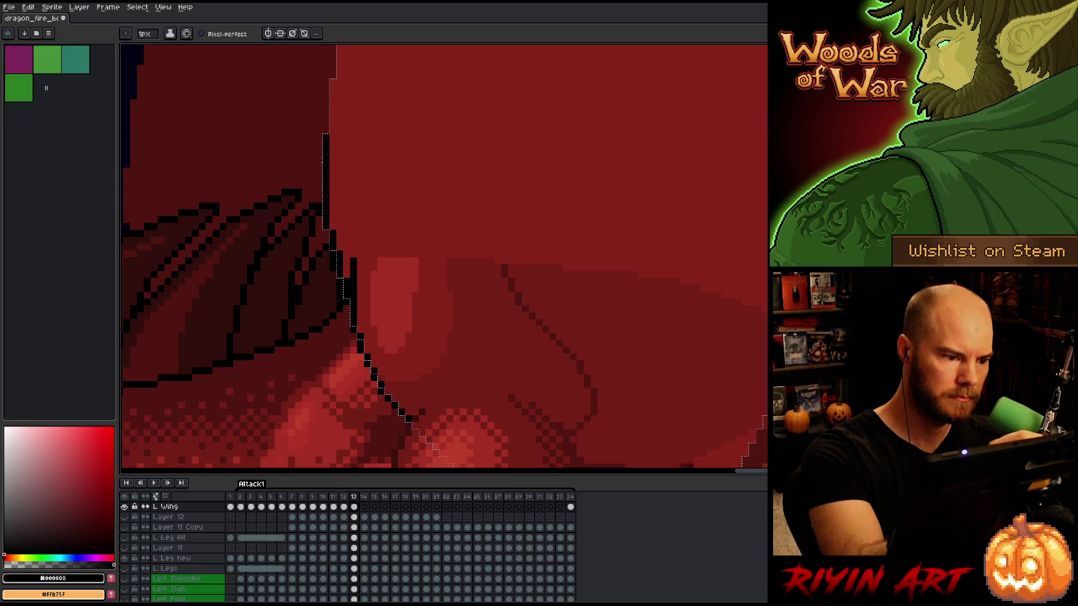
{"action": "left_click", "coordinate": [354, 246], "text": "alt"}
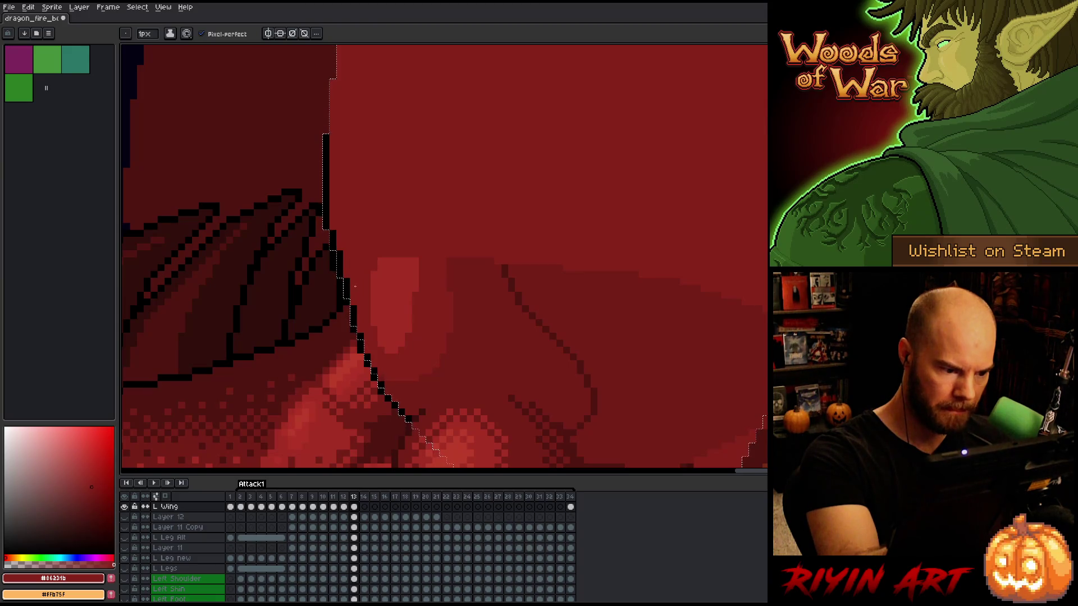
{"action": "left_click", "coordinate": [365, 281], "text": "alt"}
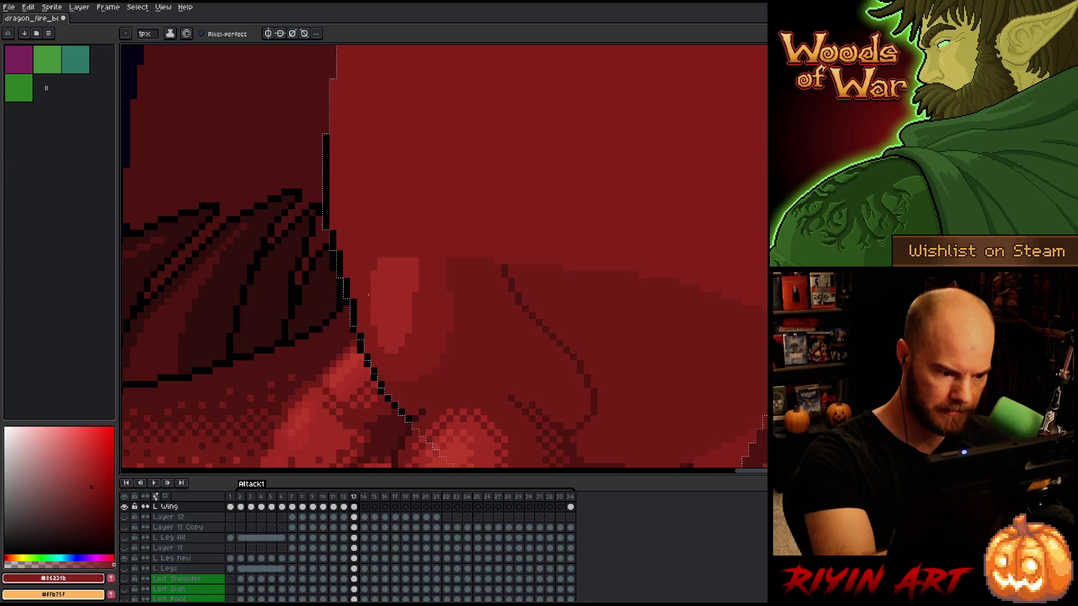
{"action": "left_click", "coordinate": [384, 355], "text": "alt"}
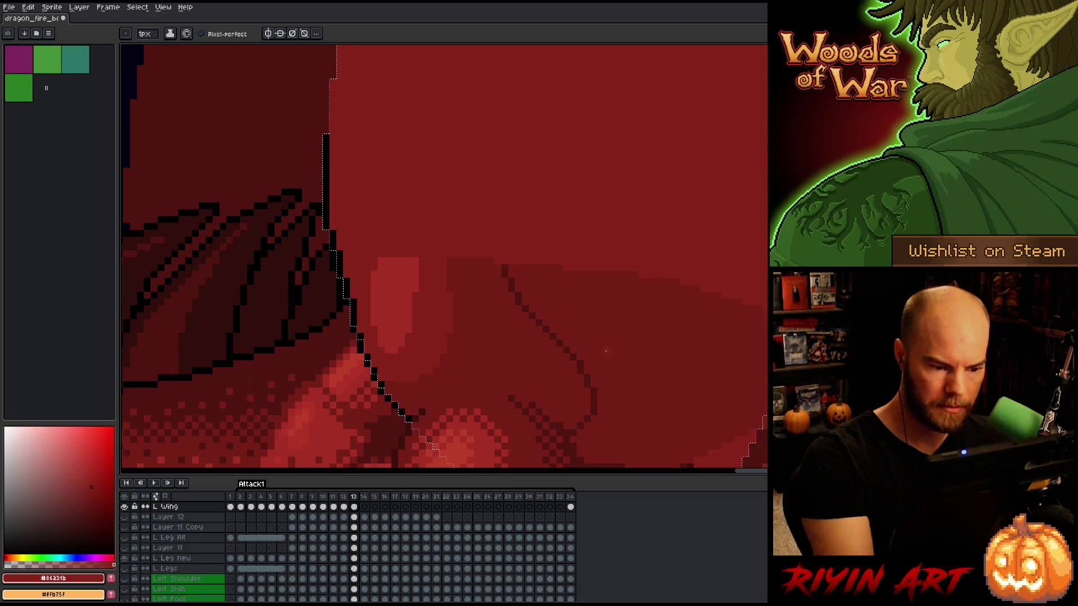
{"action": "mouse_move", "coordinate": [635, 351]}
{"action": "left_mouse_down"}
{"action": "mouse_move", "coordinate": [621, 356]}
{"action": "mouse_move", "coordinate": [676, 305]}
{"action": "mouse_move", "coordinate": [638, 345]}
{"action": "left_mouse_up"}
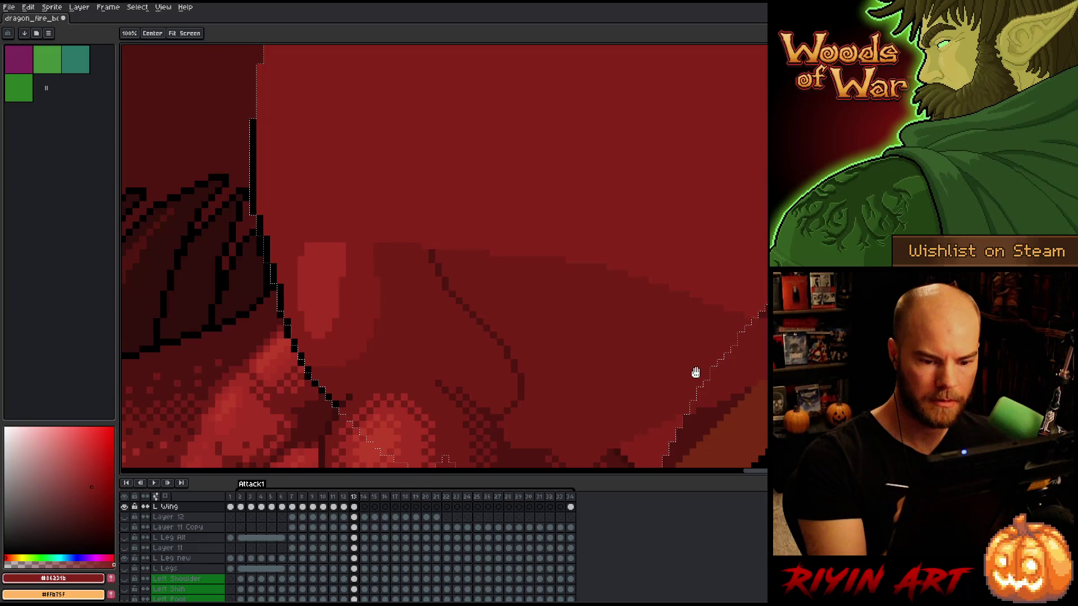
Reset the eraser size to 1px and pick a darker red shade from the wing
{"action": "left_click_drag", "start_coordinate": [696, 373], "coordinate": [604, 284]}
{"action": "key", "text": "v"}
{"action": "key", "text": "b"}
{"action": "scroll", "coordinate": [358, 539], "scroll_direction": "up", "scroll_amount": 2}
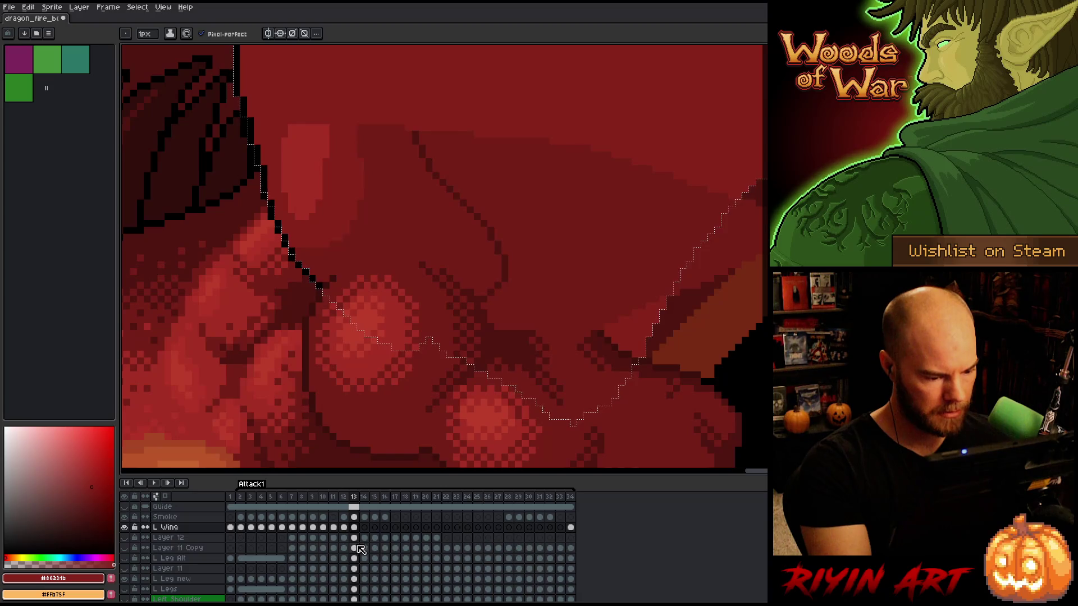
{"action": "key", "text": "e"}
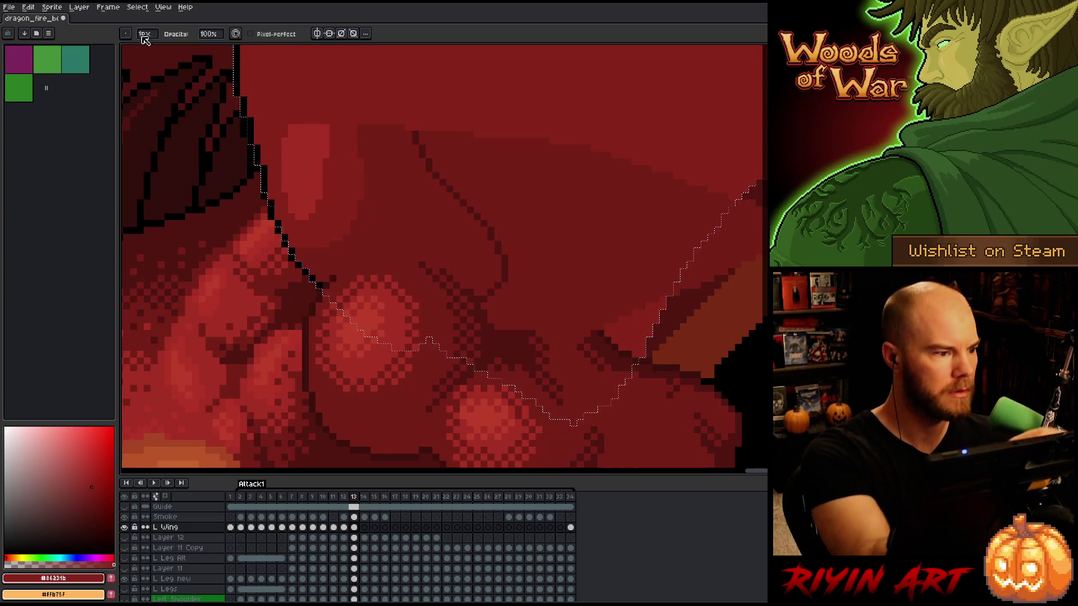
{"action": "left_click", "coordinate": [156, 48]}
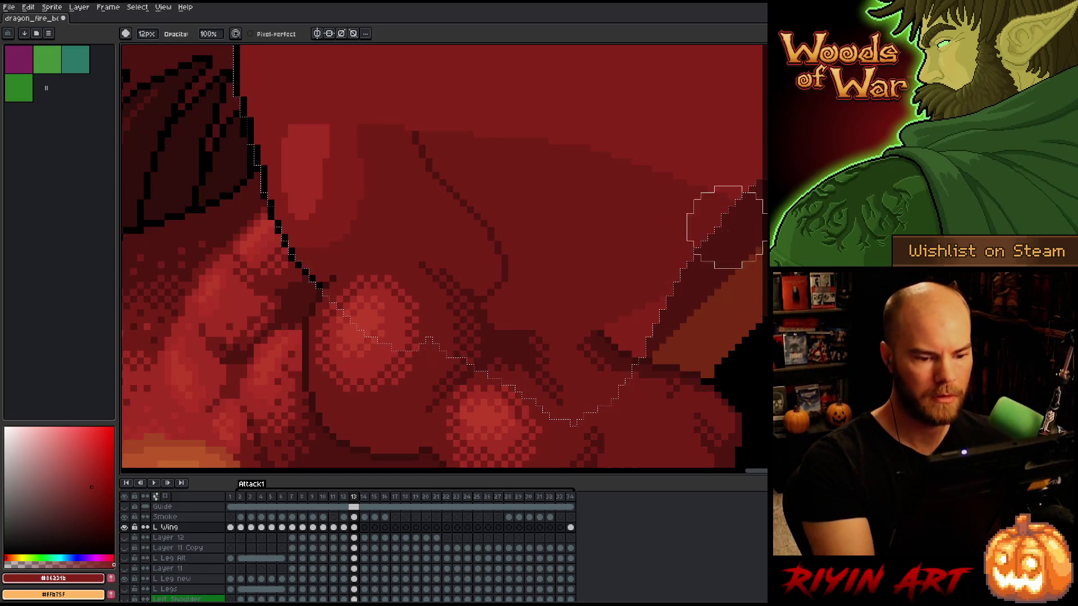
{"action": "left_click", "coordinate": [146, 34]}
{"action": "left_click", "coordinate": [141, 48]}
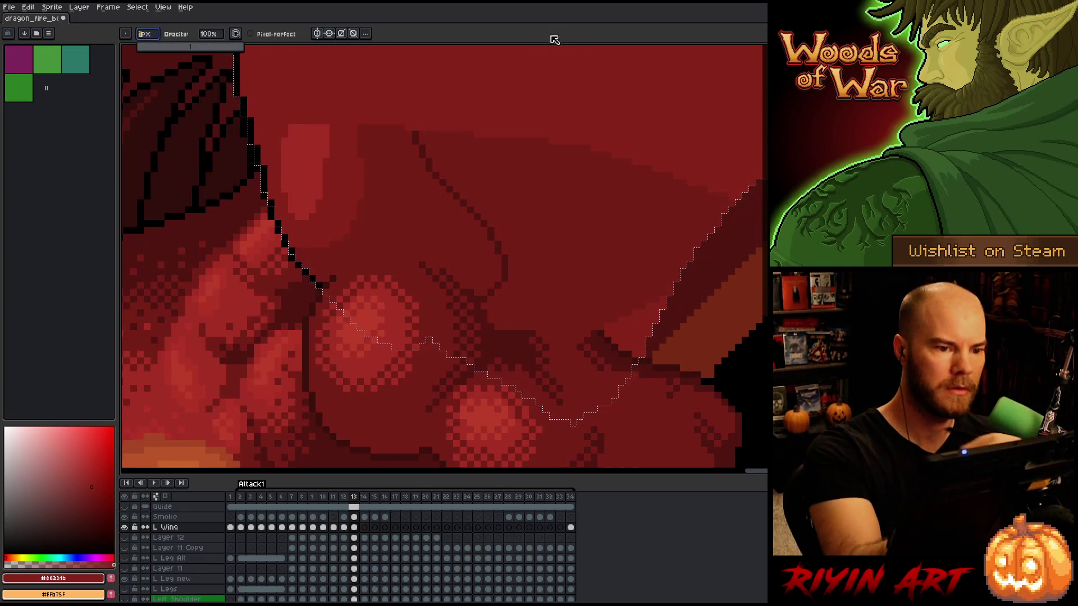
{"action": "key", "text": "b"}
{"action": "left_click", "coordinate": [611, 324], "text": "alt"}
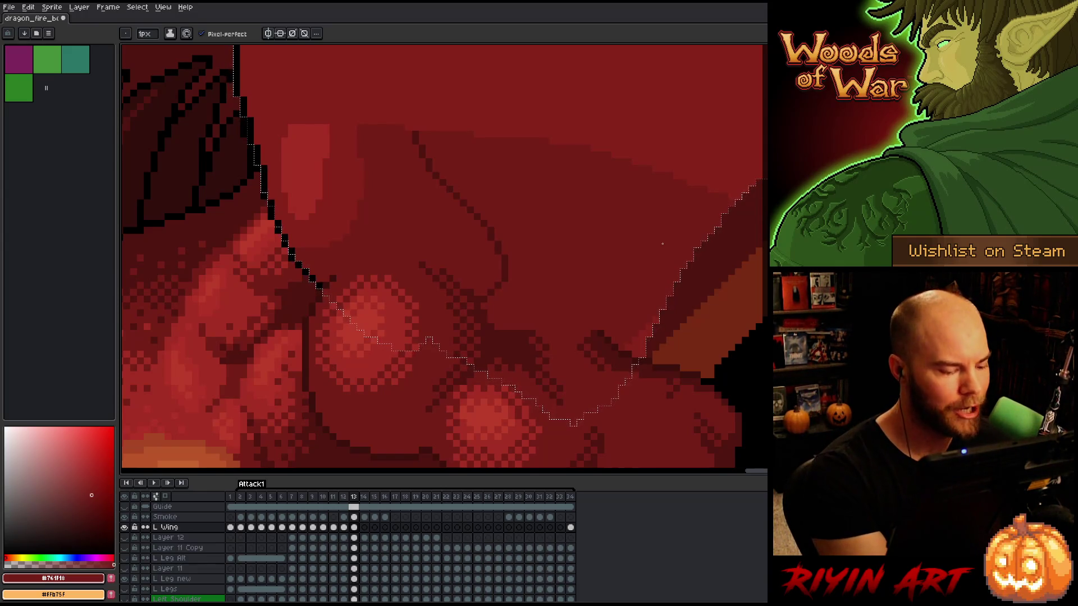
Paint a dark shadow stroke and dithered shading across the lower wing
{"action": "key", "text": "e"}
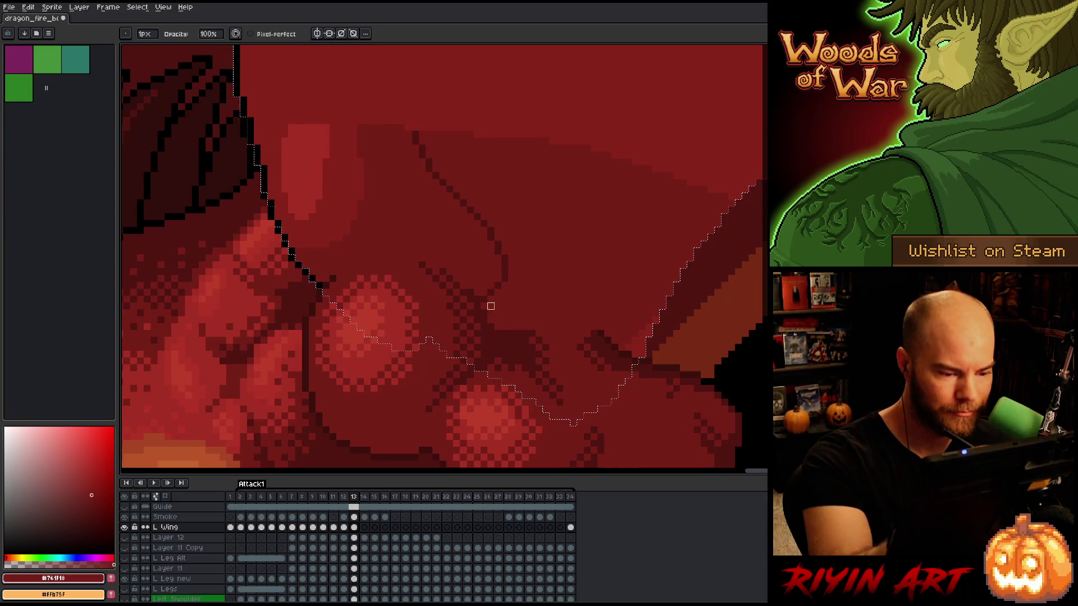
{"action": "mouse_move", "coordinate": [591, 322]}
{"action": "left_mouse_down"}
{"action": "mouse_move", "coordinate": [564, 305]}
{"action": "mouse_move", "coordinate": [484, 312]}
{"action": "left_mouse_up"}
{"action": "mouse_move", "coordinate": [567, 354]}
{"action": "left_mouse_down"}
{"action": "mouse_move", "coordinate": [537, 312]}
{"action": "mouse_move", "coordinate": [608, 348]}
{"action": "left_mouse_up"}
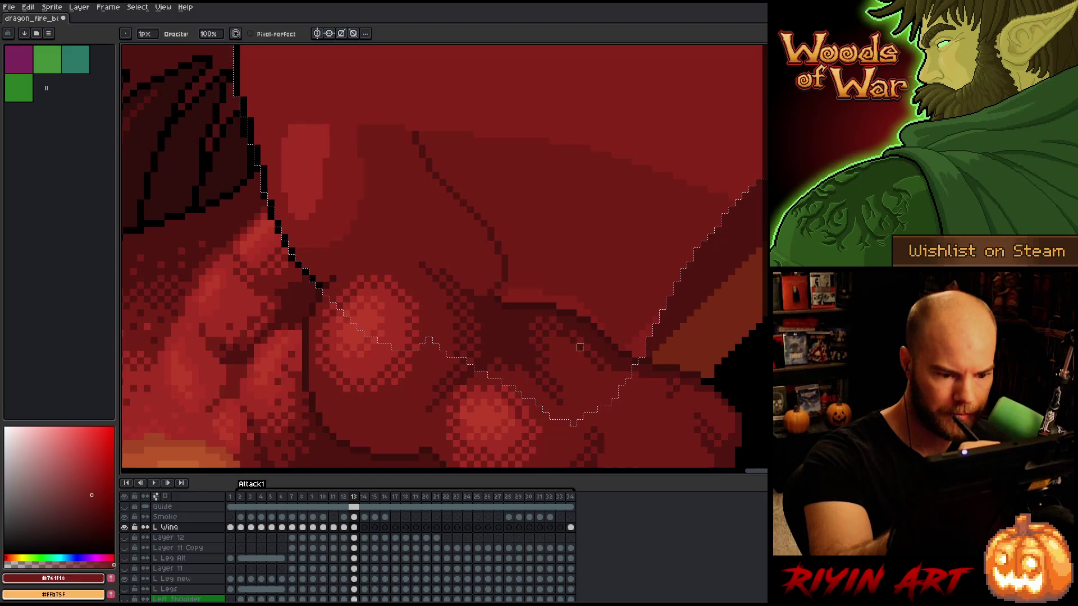
{"action": "key", "text": "b"}
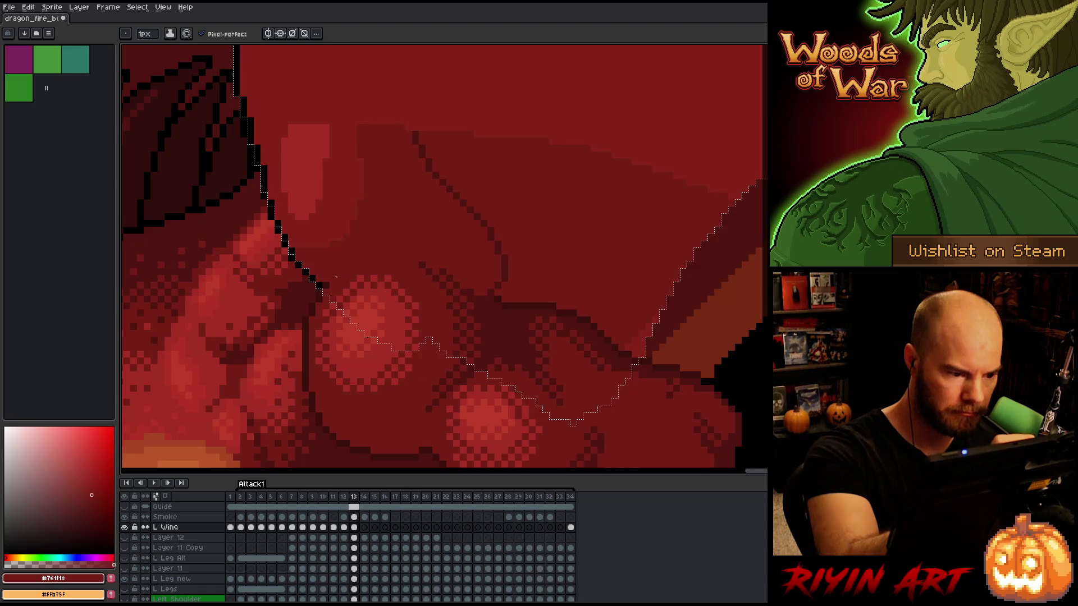
Draw a 1px dark outline curve across the dragon's shoulder
{"action": "key", "text": "w"}
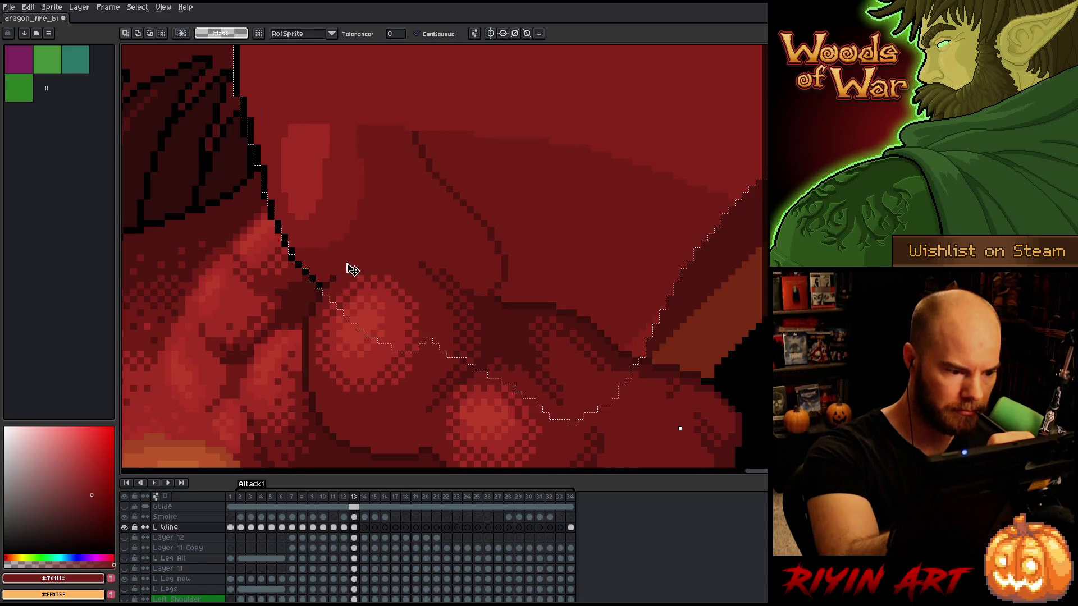
{"action": "key", "text": "b"}
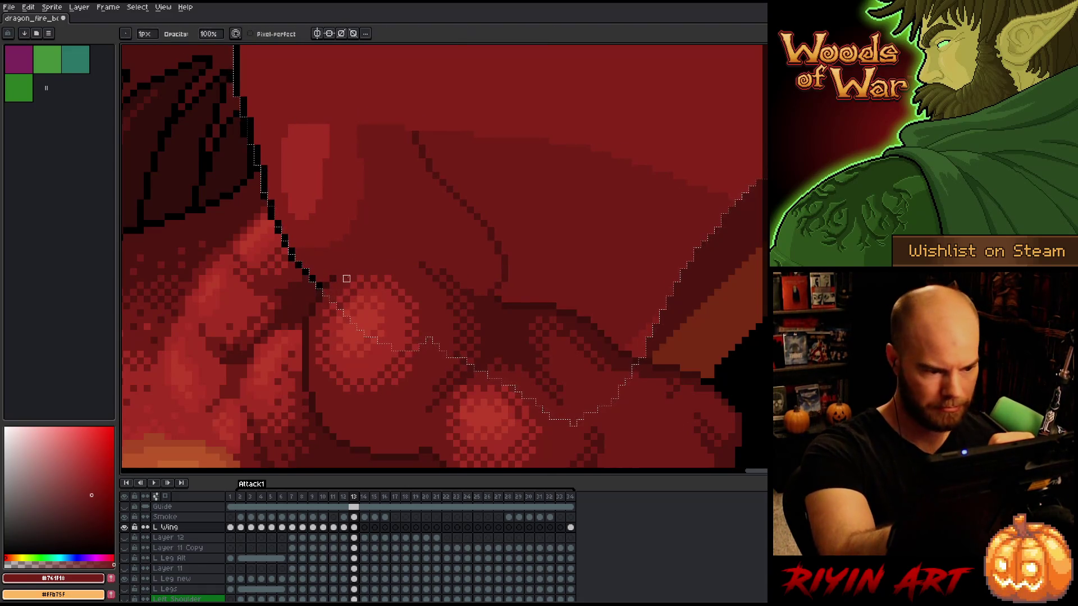
{"action": "mouse_move", "coordinate": [347, 265]}
{"action": "left_mouse_down"}
{"action": "mouse_move", "coordinate": [413, 247]}
{"action": "mouse_move", "coordinate": [436, 258]}
{"action": "left_mouse_up"}
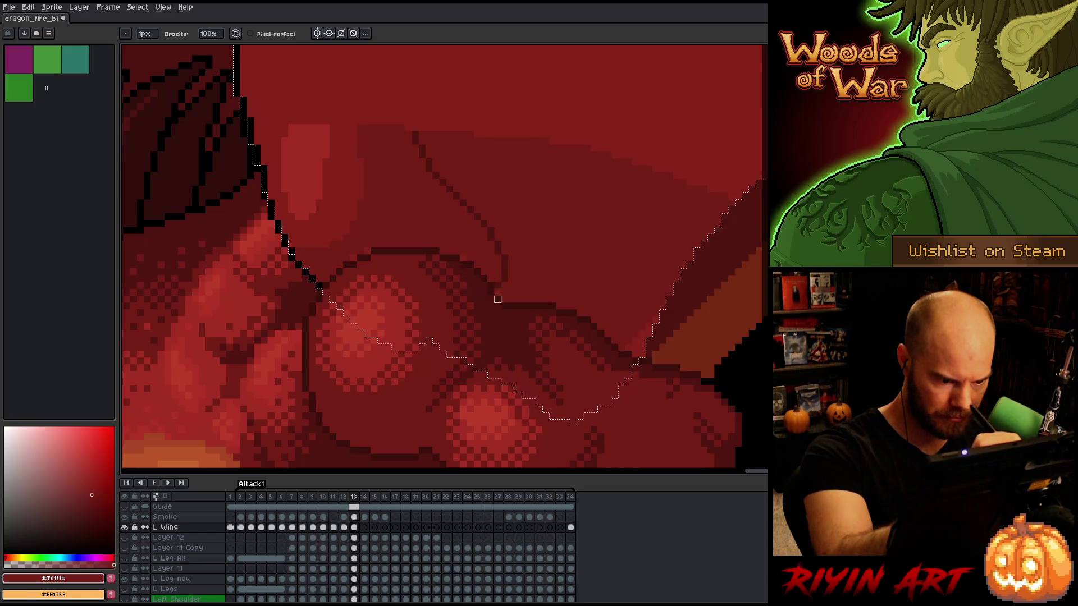
{"action": "key", "text": "e"}
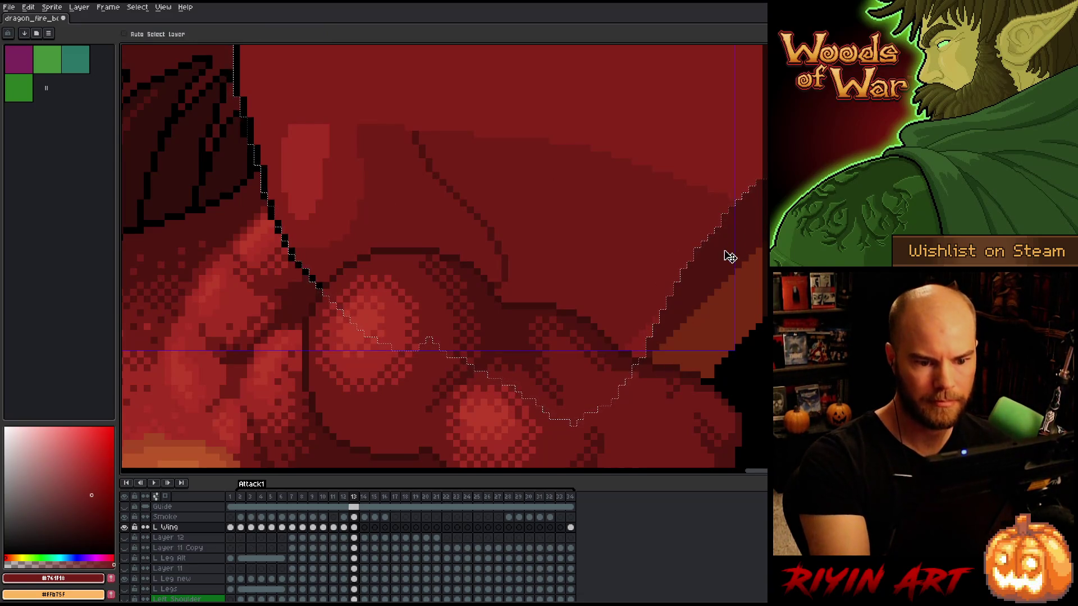
{"action": "scroll", "coordinate": [537, 214], "scroll_direction": "down", "scroll_amount": 3}
Pan to the upper wing arm below the claw hand and clear the selection
{"action": "left_click_drag", "start_coordinate": [537, 214], "coordinate": [484, 404]}
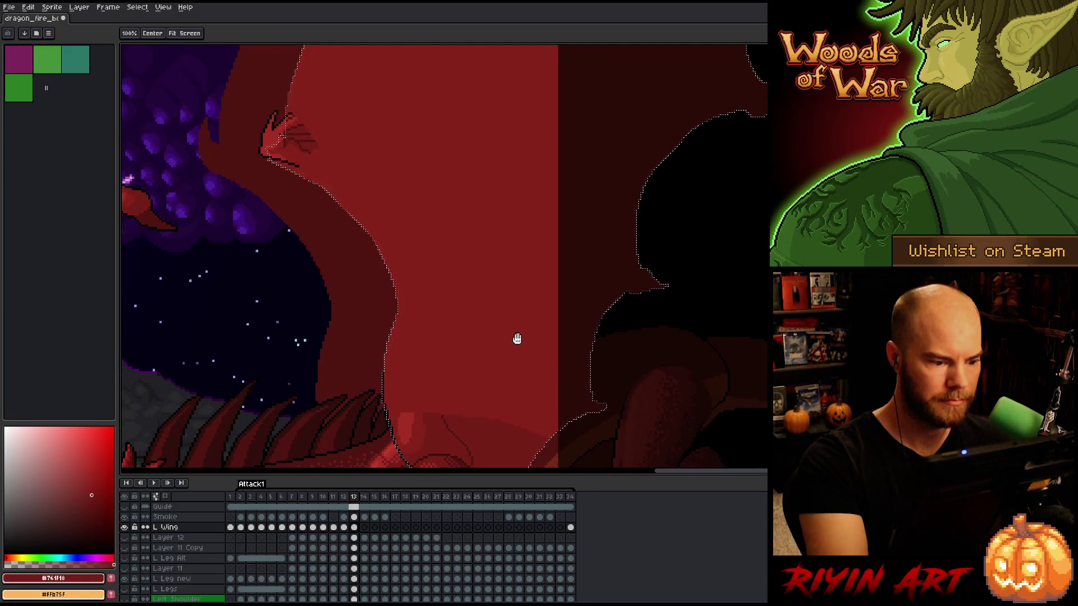
{"action": "key", "text": "b"}
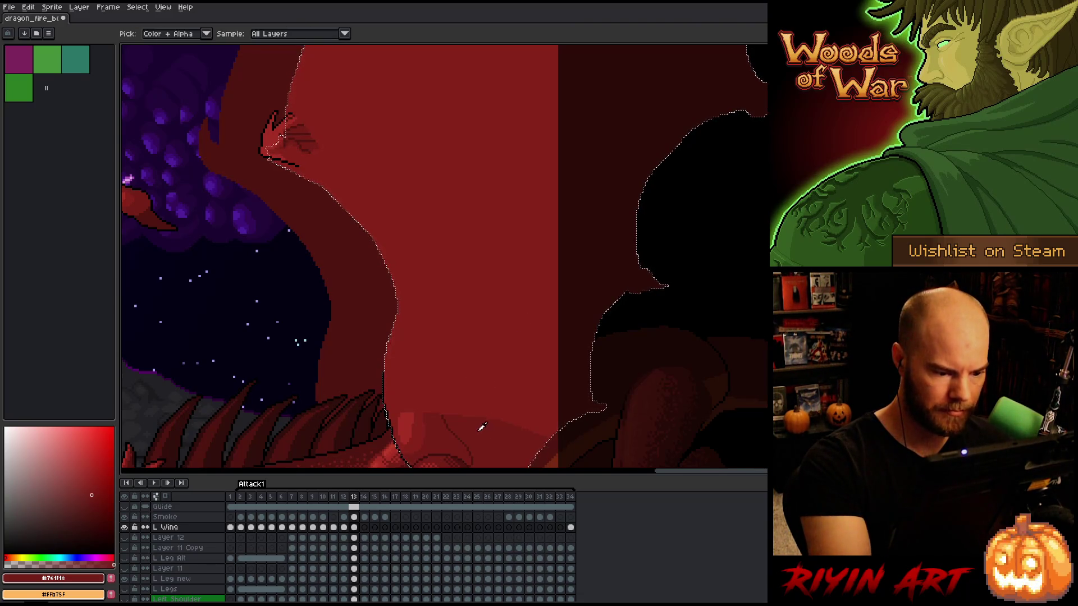
{"action": "mouse_move", "coordinate": [525, 279]}
{"action": "left_mouse_down"}
{"action": "mouse_move", "coordinate": [542, 400]}
{"action": "mouse_move", "coordinate": [548, 230]}
{"action": "left_mouse_up"}
{"action": "key", "text": "g"}
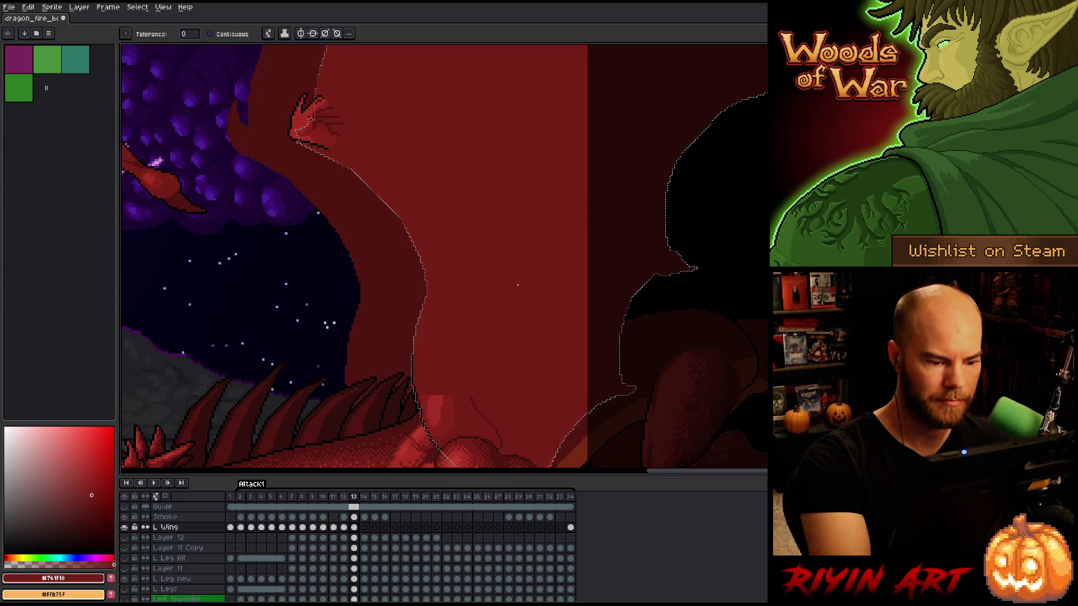
{"action": "key", "text": "b"}
{"action": "key", "text": "ctrl+d"}
{"action": "key", "text": "g"}
{"action": "key", "text": "b"}
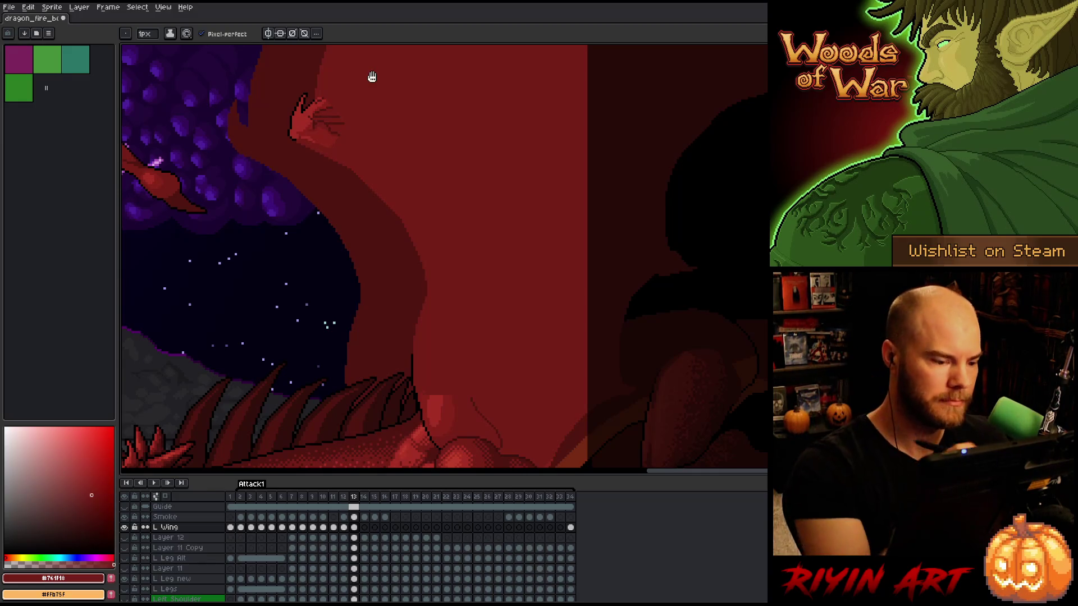
{"action": "left_click_drag", "start_coordinate": [465, 344], "coordinate": [448, 330]}
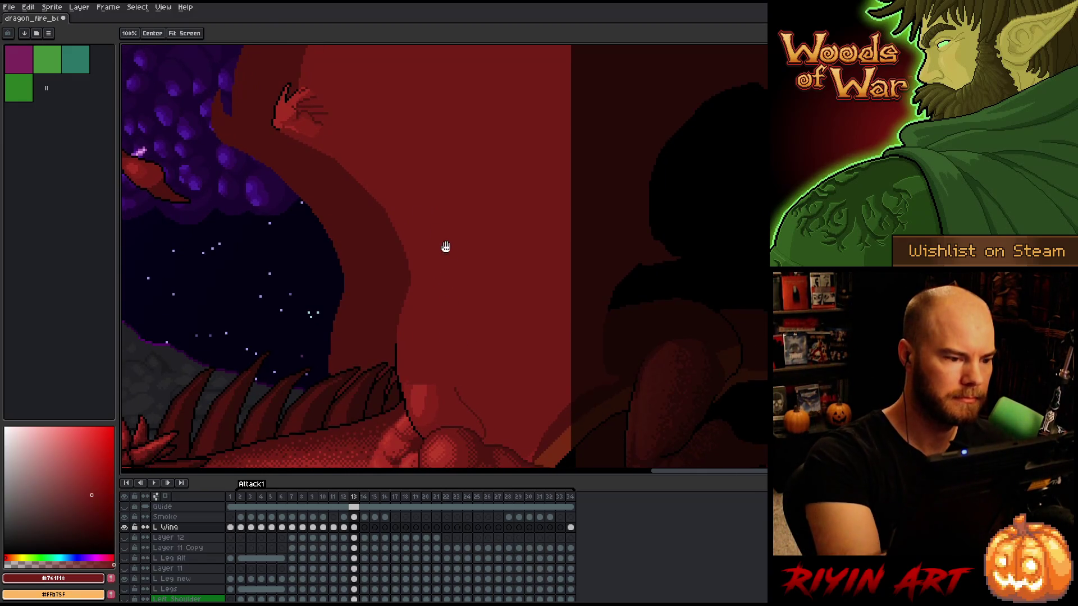
{"action": "left_click_drag", "start_coordinate": [446, 246], "coordinate": [452, 264]}
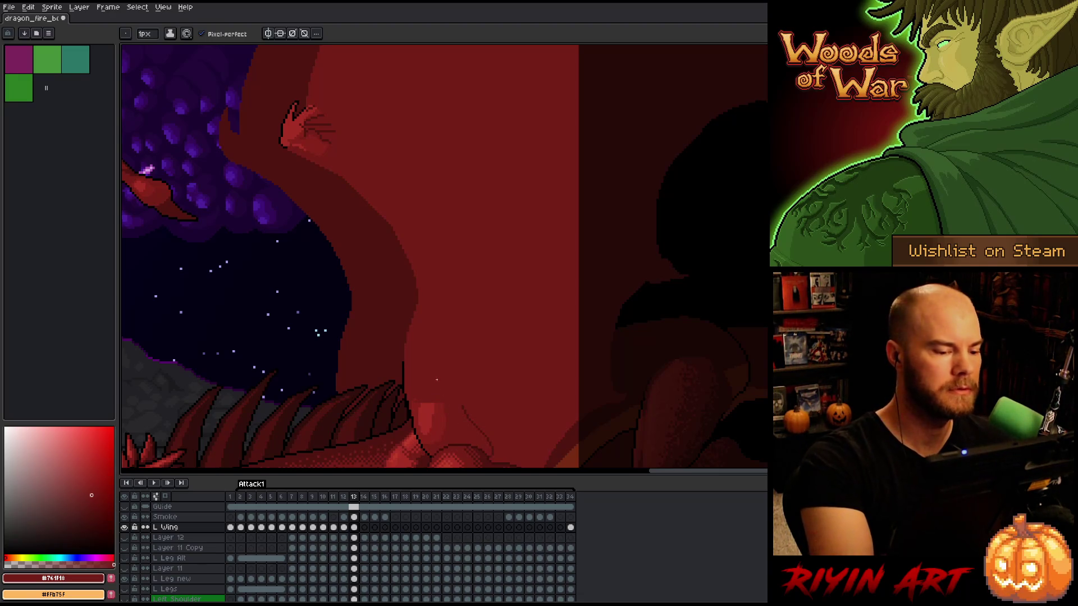
{"action": "left_click_drag", "start_coordinate": [441, 351], "coordinate": [481, 322]}
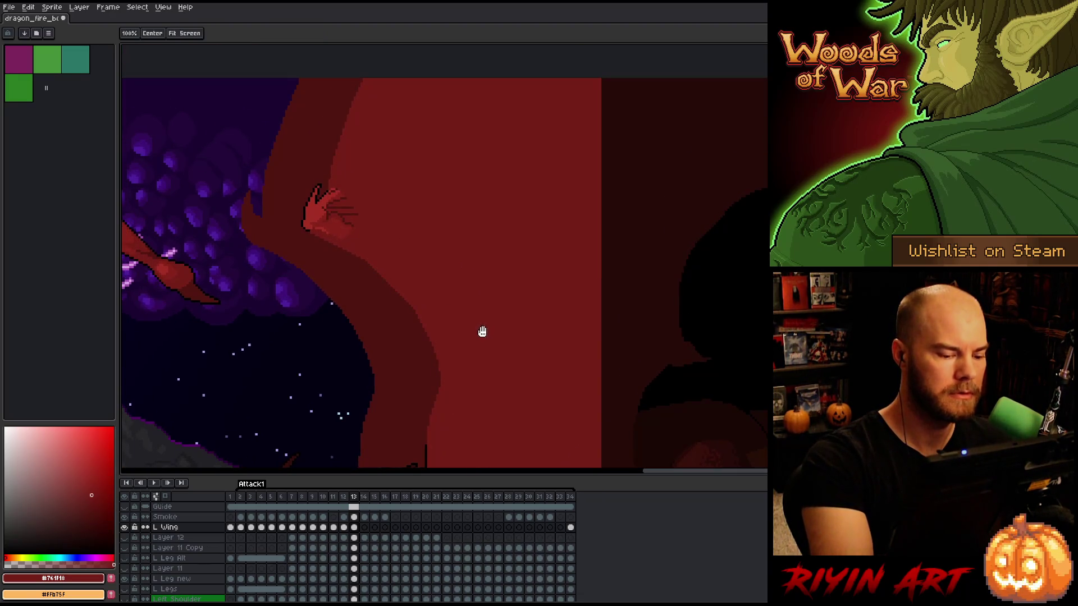
Lasso the wing arm from the hand up to the canvas top
{"action": "key", "text": "m"}
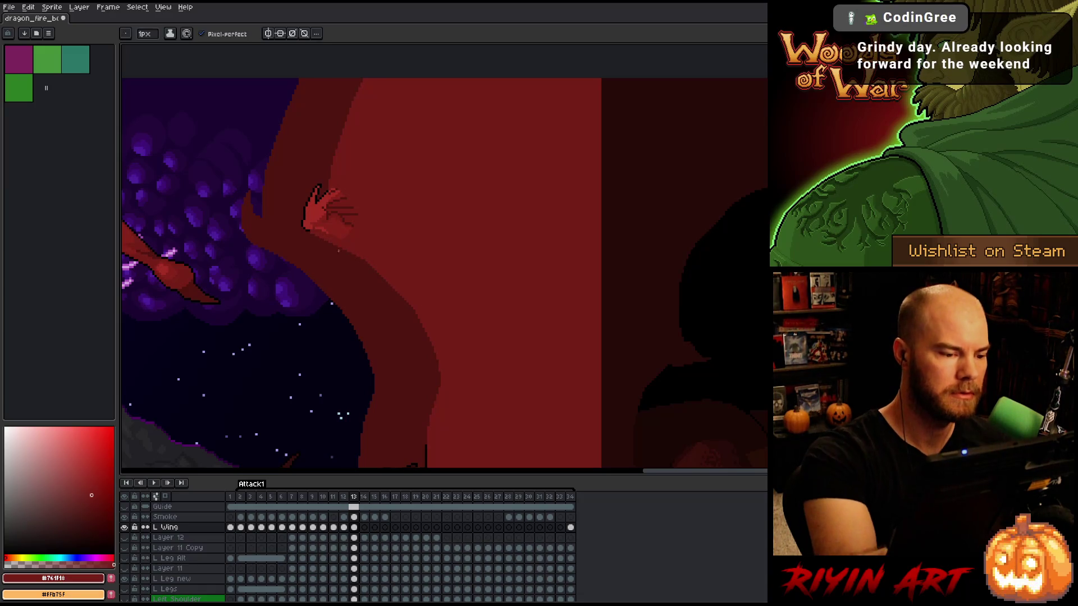
{"action": "mouse_move", "coordinate": [309, 234]}
{"action": "left_mouse_down"}
{"action": "mouse_move", "coordinate": [400, 269]}
{"action": "mouse_move", "coordinate": [456, 376]}
{"action": "left_mouse_up"}
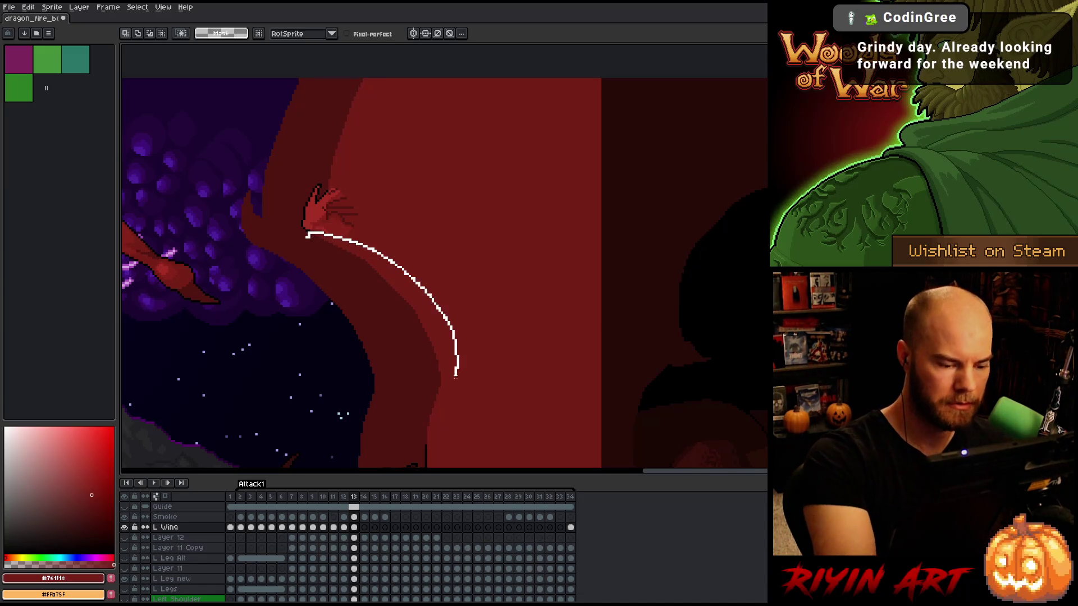
{"action": "left_click_drag", "start_coordinate": [427, 443], "coordinate": [304, 270]}
{"action": "mouse_move", "coordinate": [355, 158]}
{"action": "left_mouse_down"}
{"action": "mouse_move", "coordinate": [393, 79]}
{"action": "mouse_move", "coordinate": [329, 160]}
{"action": "mouse_move", "coordinate": [326, 186]}
{"action": "left_mouse_up"}
Eyedrop black and apply an Inside outline to the selected arm, then deselect
{"action": "key", "text": "i"}
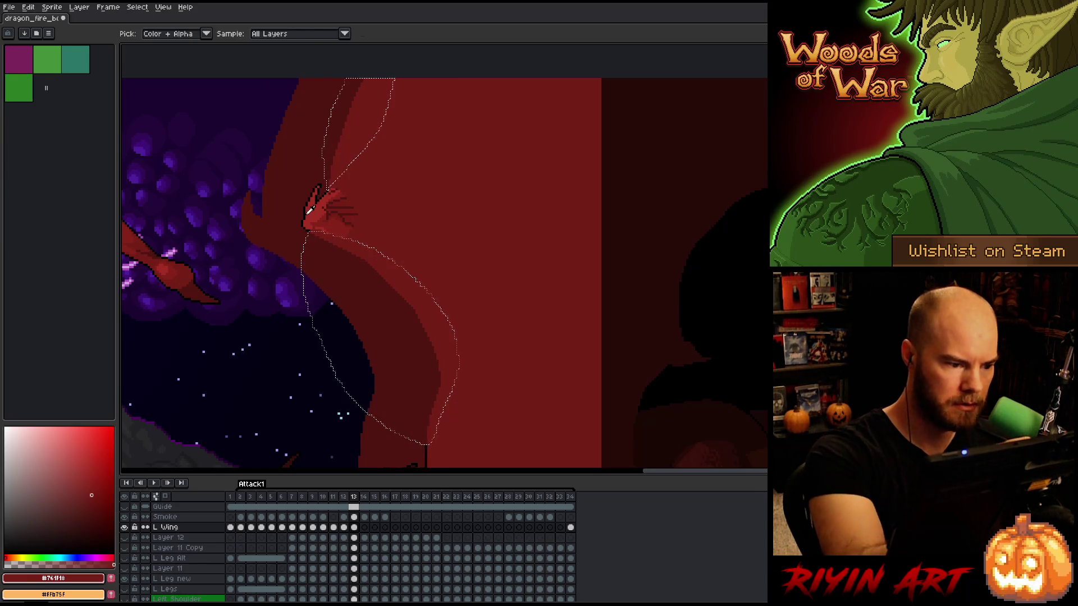
{"action": "left_click", "coordinate": [311, 205]}
{"action": "left_click", "coordinate": [305, 204]}
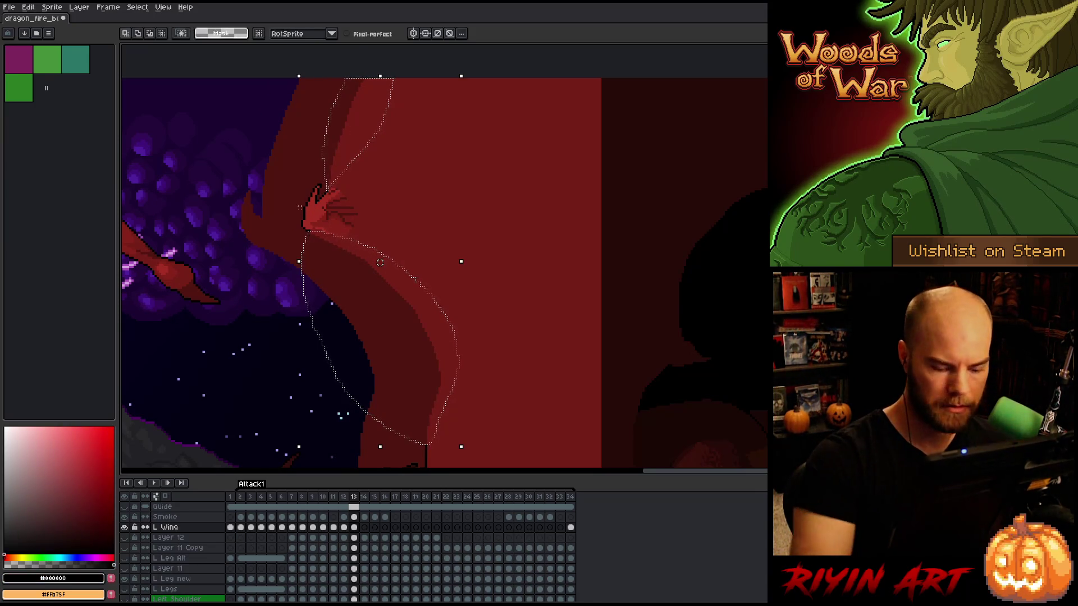
{"action": "key", "text": "shift+o"}
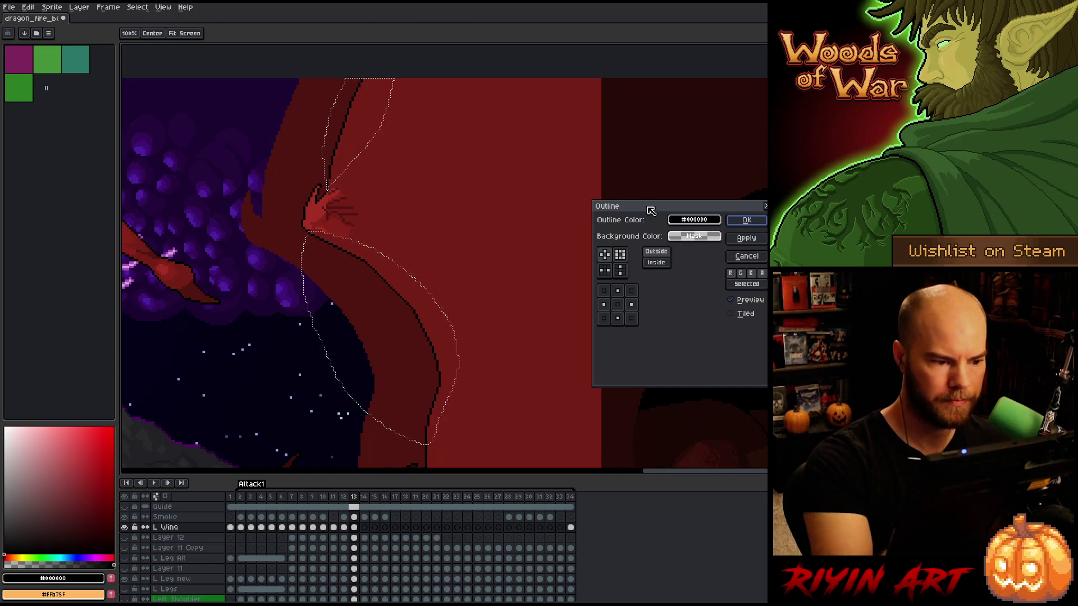
{"action": "left_click", "coordinate": [657, 262]}
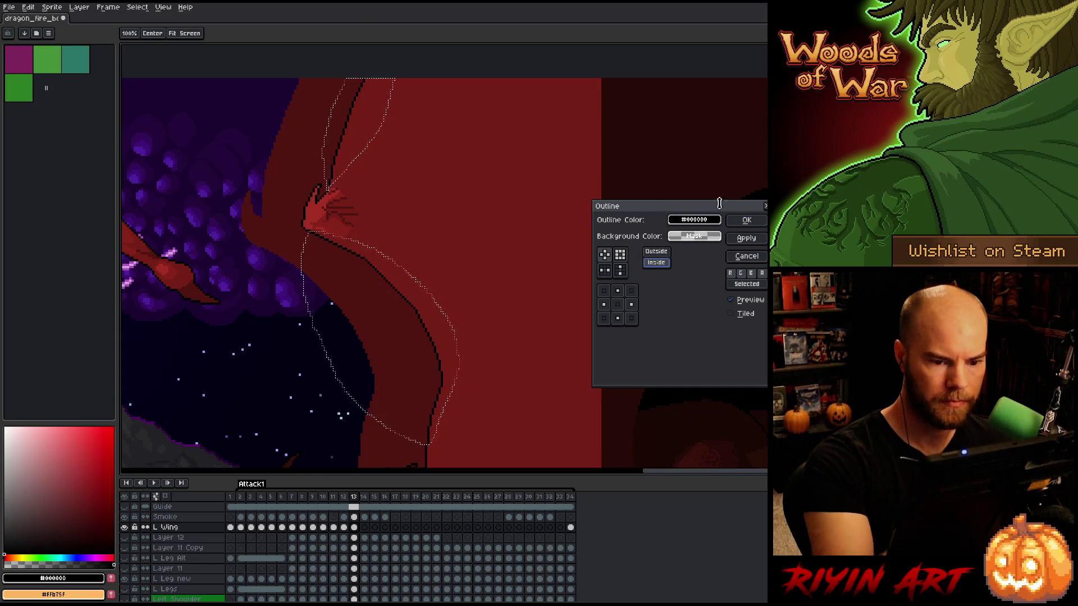
{"action": "left_click", "coordinate": [747, 219]}
{"action": "key", "text": "ctrl+d"}
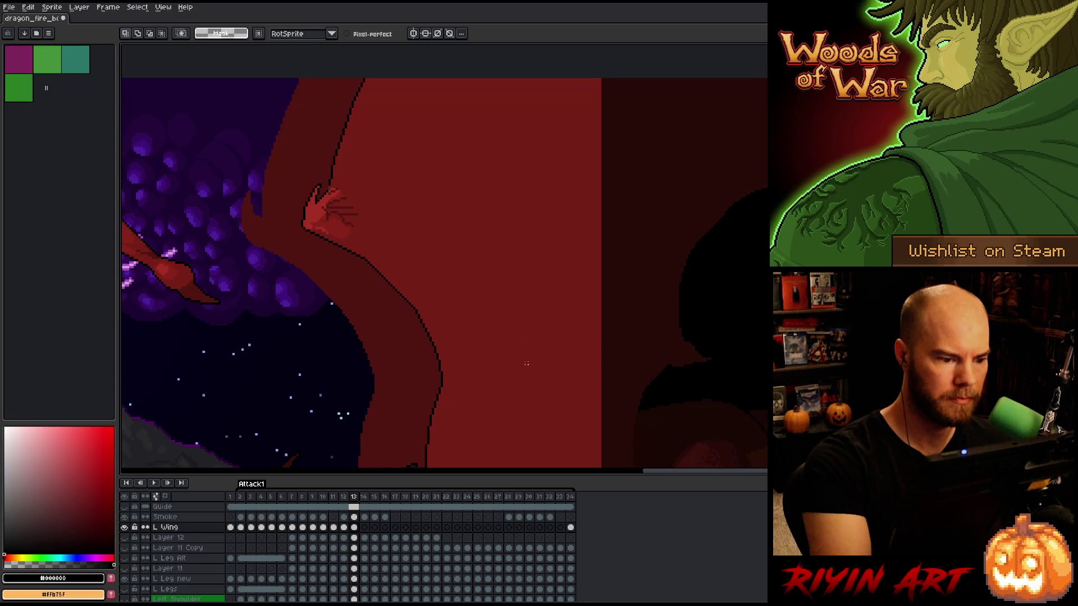
Sample dark red #501612 from the arm and pan the arm and hand into view
{"action": "key", "text": "i"}
{"action": "left_click", "coordinate": [329, 176]}
{"action": "key", "text": "b"}
{"action": "left_click", "coordinate": [324, 183], "text": "alt"}
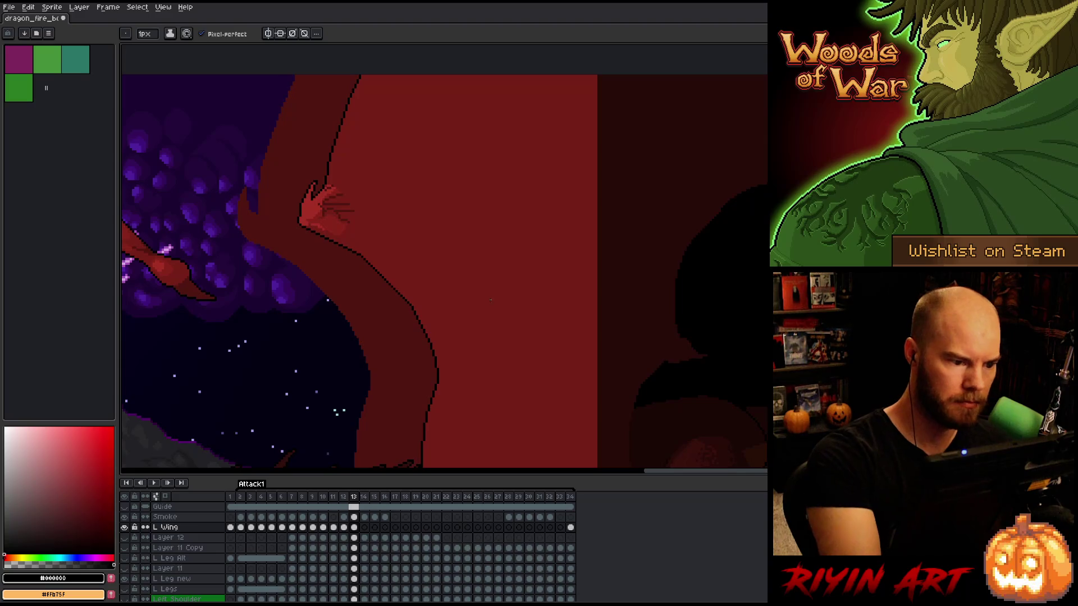
{"action": "key", "text": "space"}
{"action": "left_click_drag", "start_coordinate": [528, 394], "coordinate": [491, 305]}
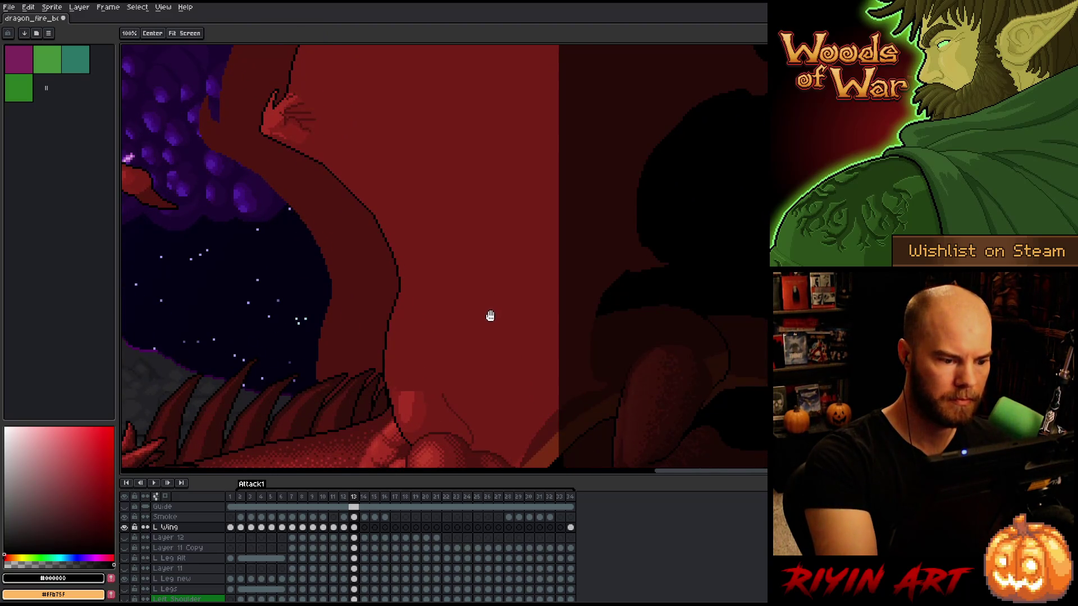
Draw a thin #501612 dark red line diagonally down the arm's inner edge from the claw
{"action": "left_click", "coordinate": [445, 385], "text": "alt"}
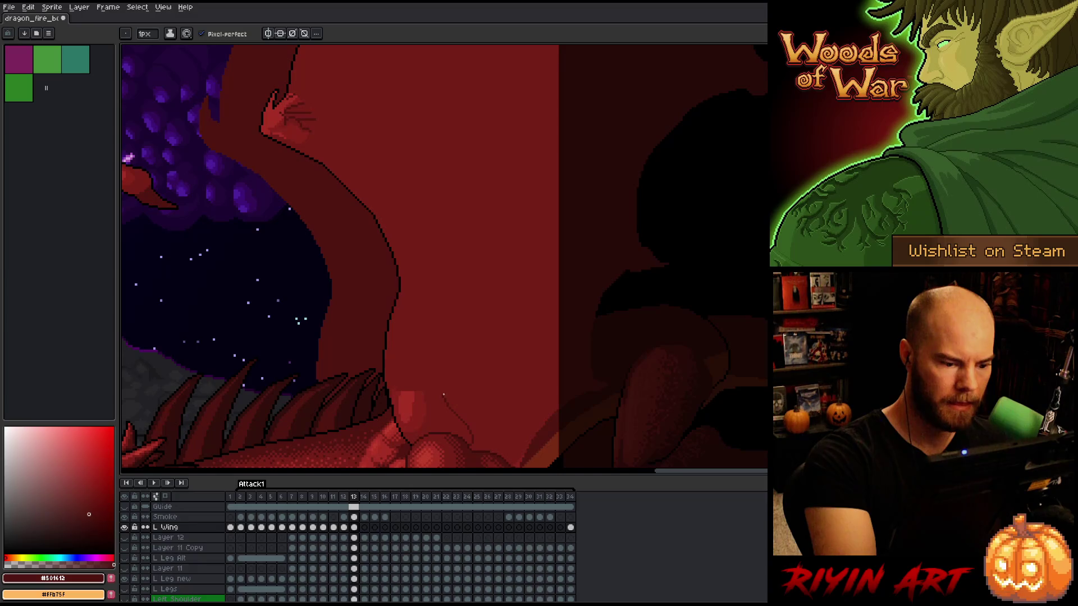
{"action": "left_click_drag", "start_coordinate": [443, 389], "coordinate": [422, 256]}
{"action": "key", "text": "ctrl+z"}
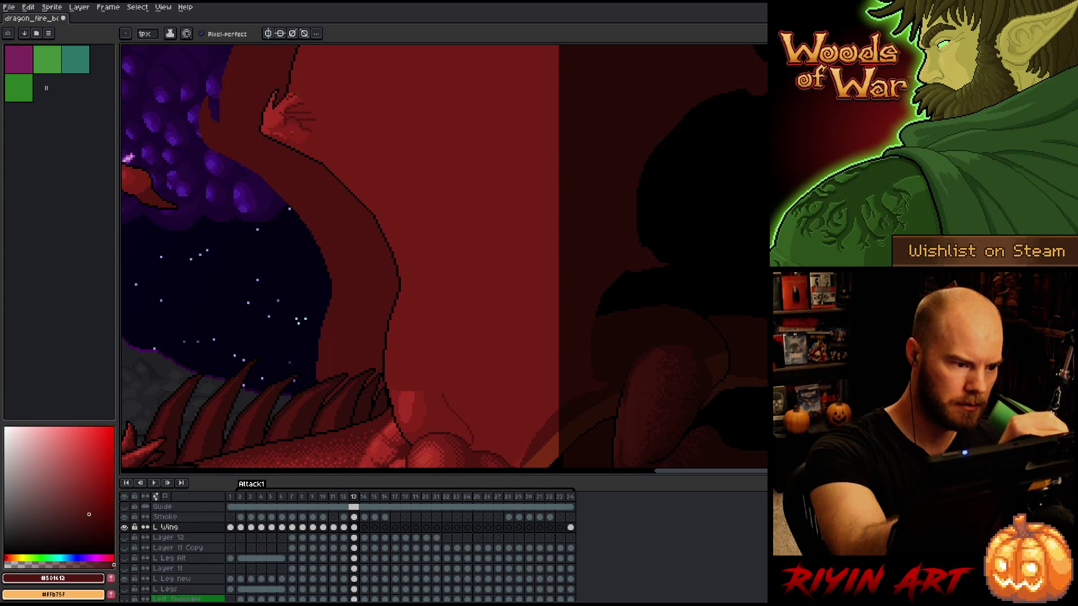
{"action": "left_click", "coordinate": [294, 118], "text": "alt"}
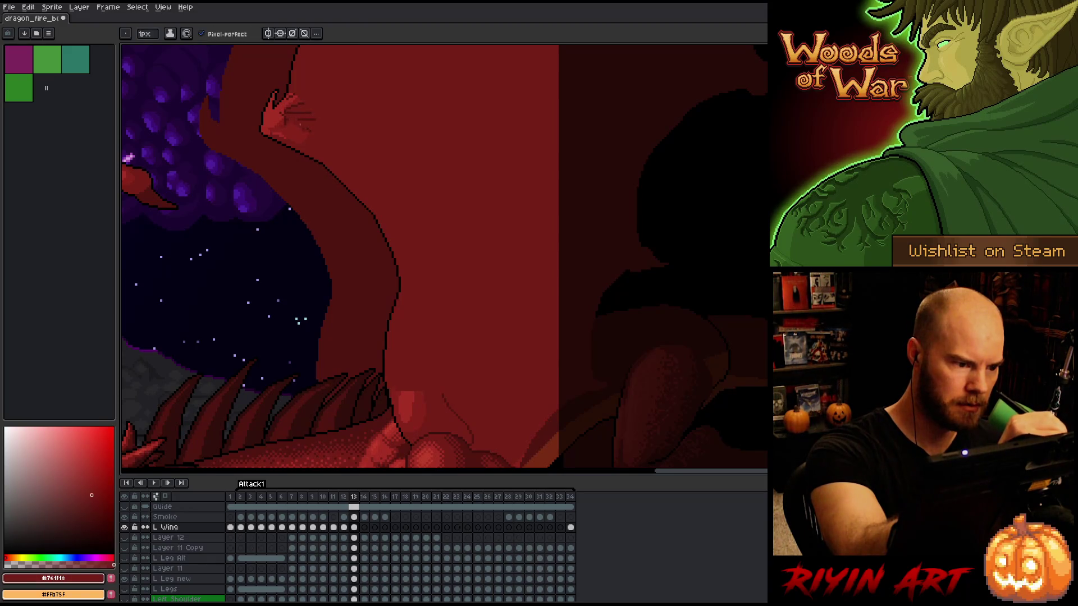
{"action": "left_click", "coordinate": [304, 112], "text": "alt"}
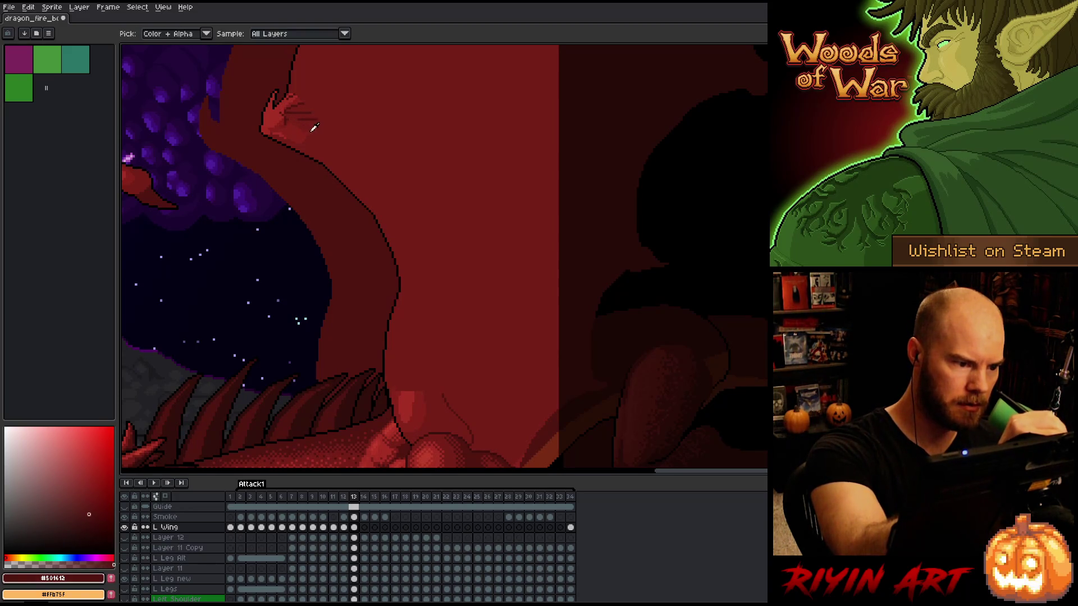
{"action": "left_click", "coordinate": [287, 113], "text": "alt"}
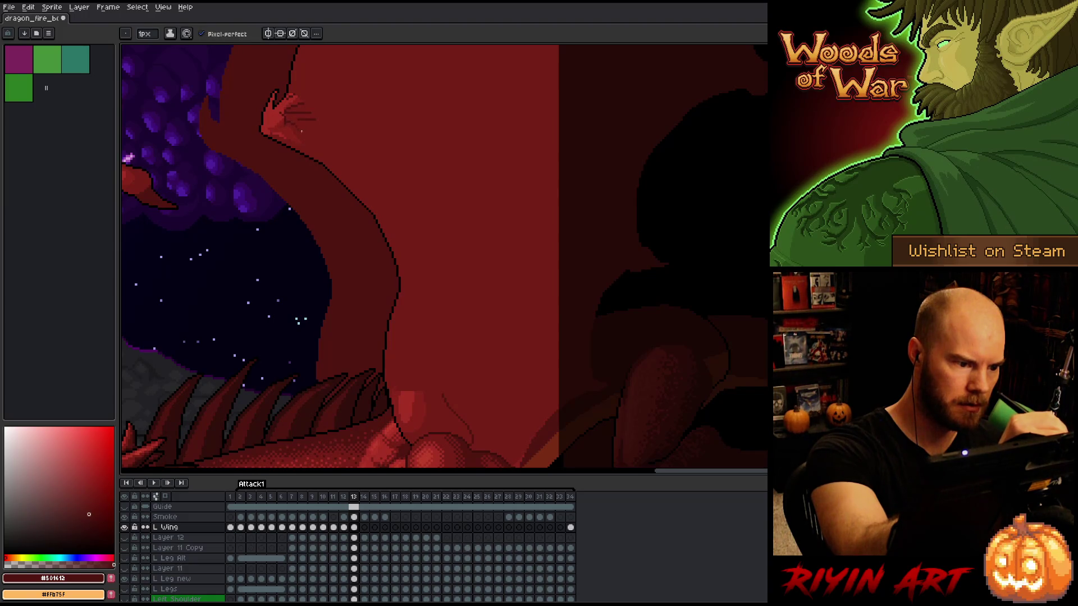
{"action": "left_click", "coordinate": [313, 151], "text": "alt"}
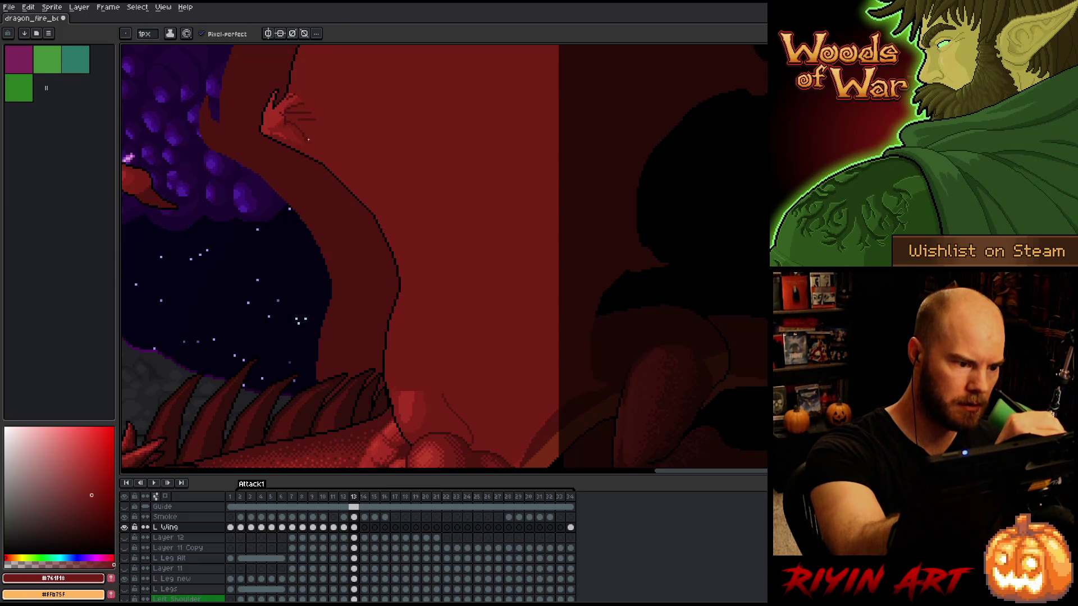
{"action": "left_click", "coordinate": [308, 143], "text": "alt"}
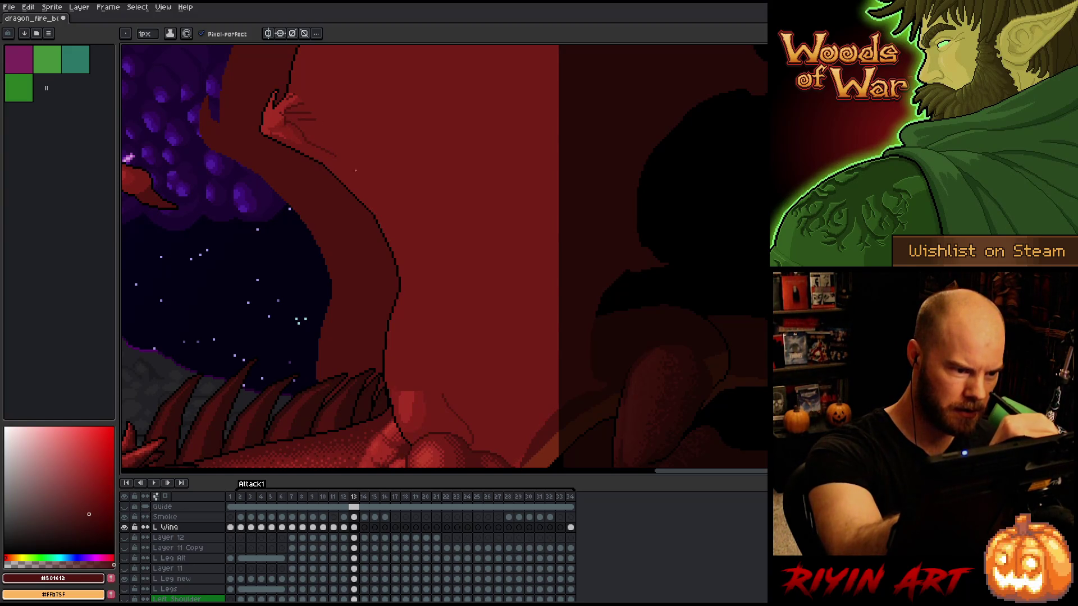
{"action": "left_click_drag", "start_coordinate": [332, 153], "coordinate": [380, 207]}
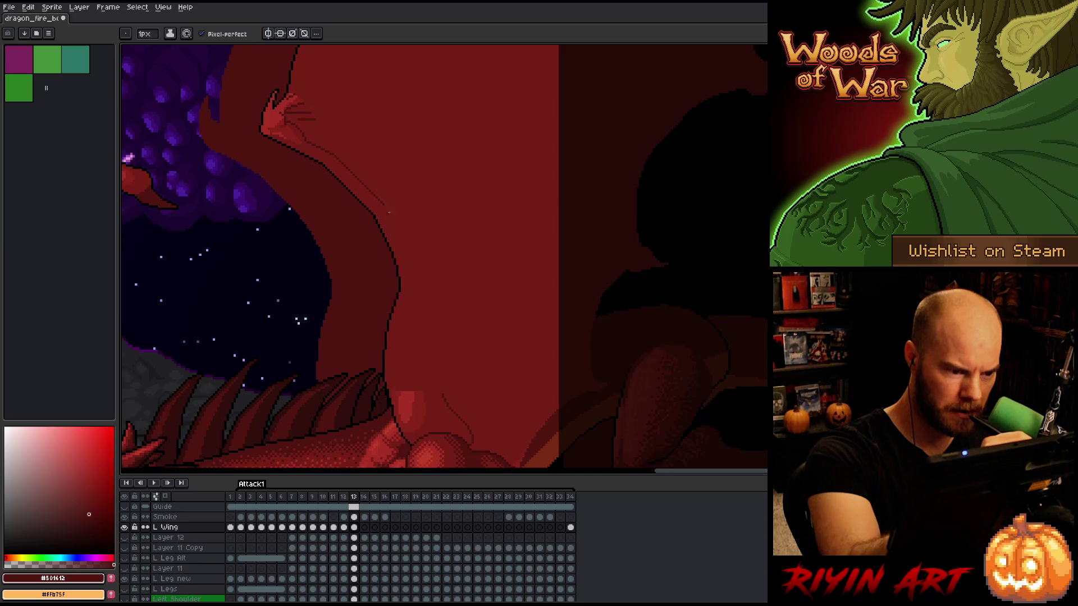
{"action": "left_click_drag", "start_coordinate": [385, 204], "coordinate": [408, 264]}
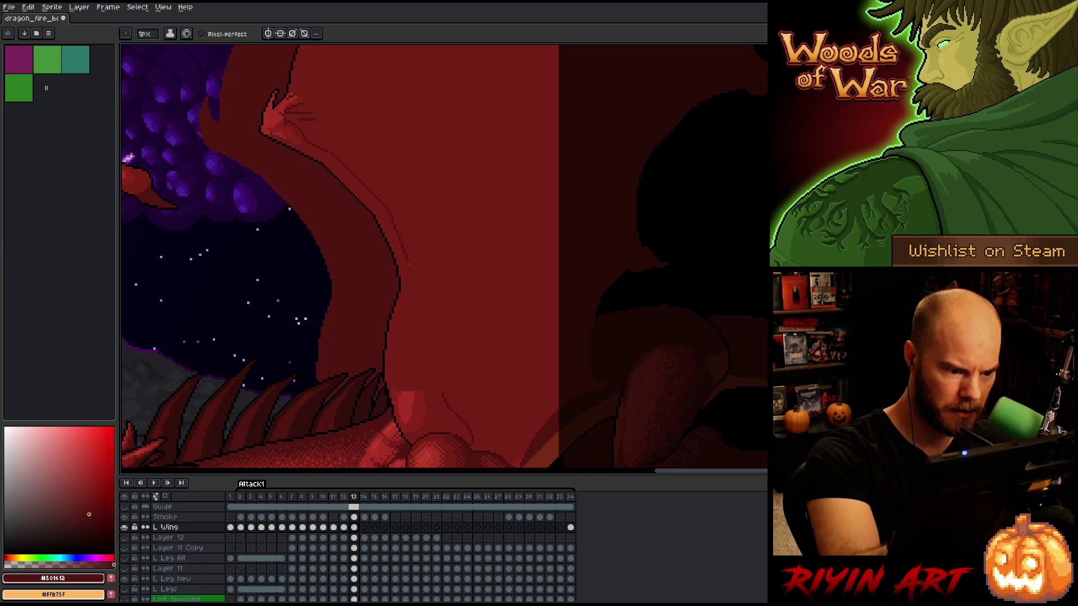